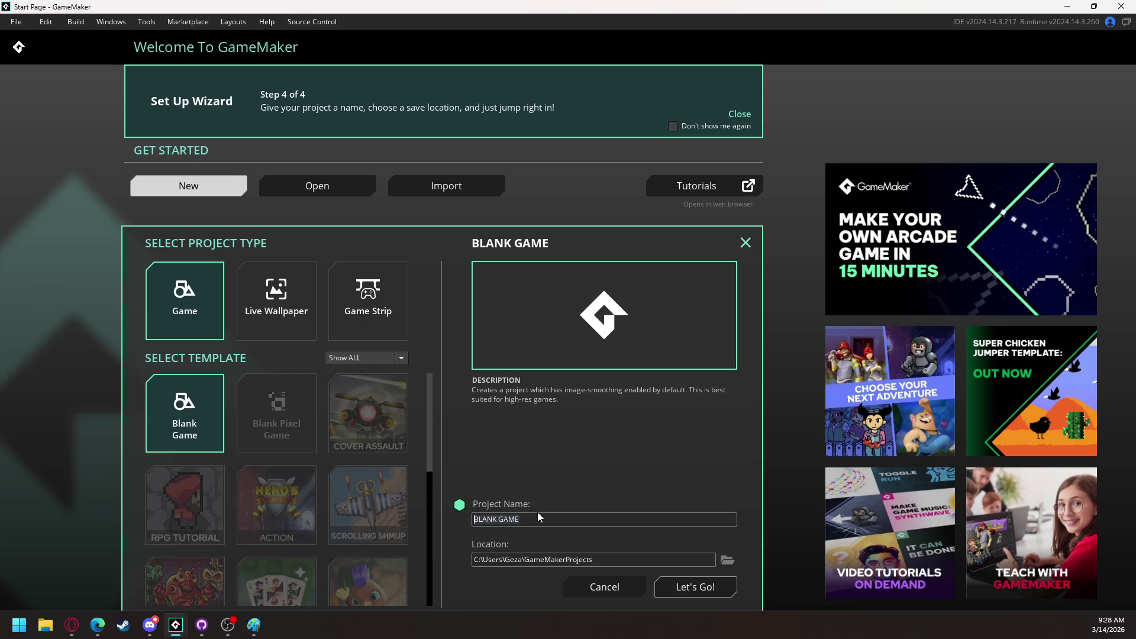
Name the new blank project 'tree game' and create it
type("tree game")
key("Return")
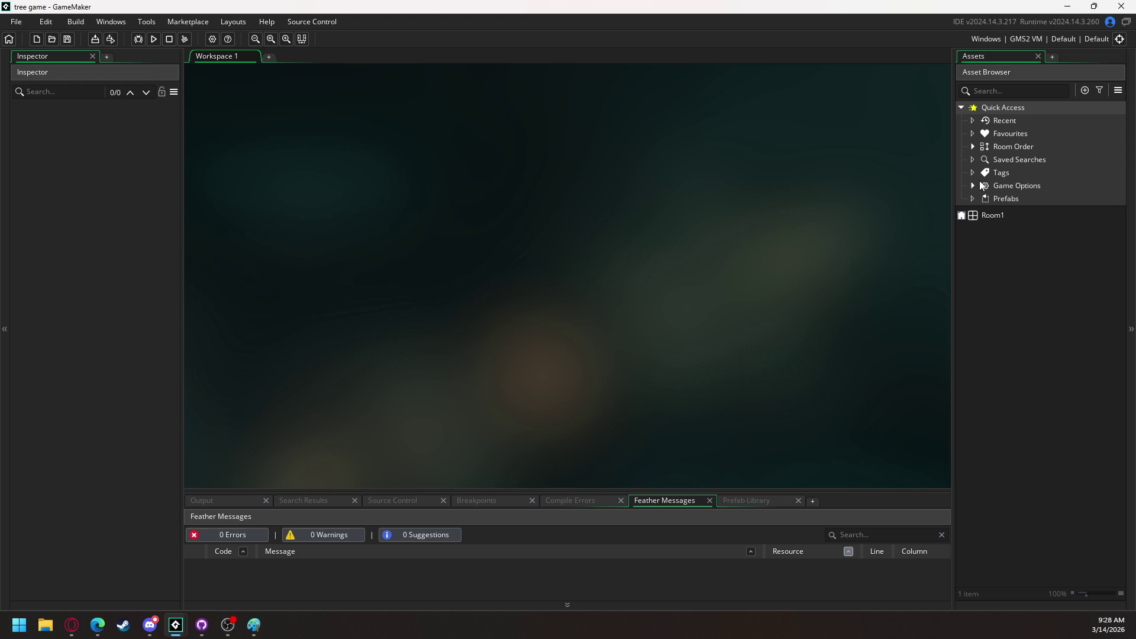
Create an asset group named 'Game' in the Asset Browser
right_click(997, 239)
mouse_move(1023, 247)
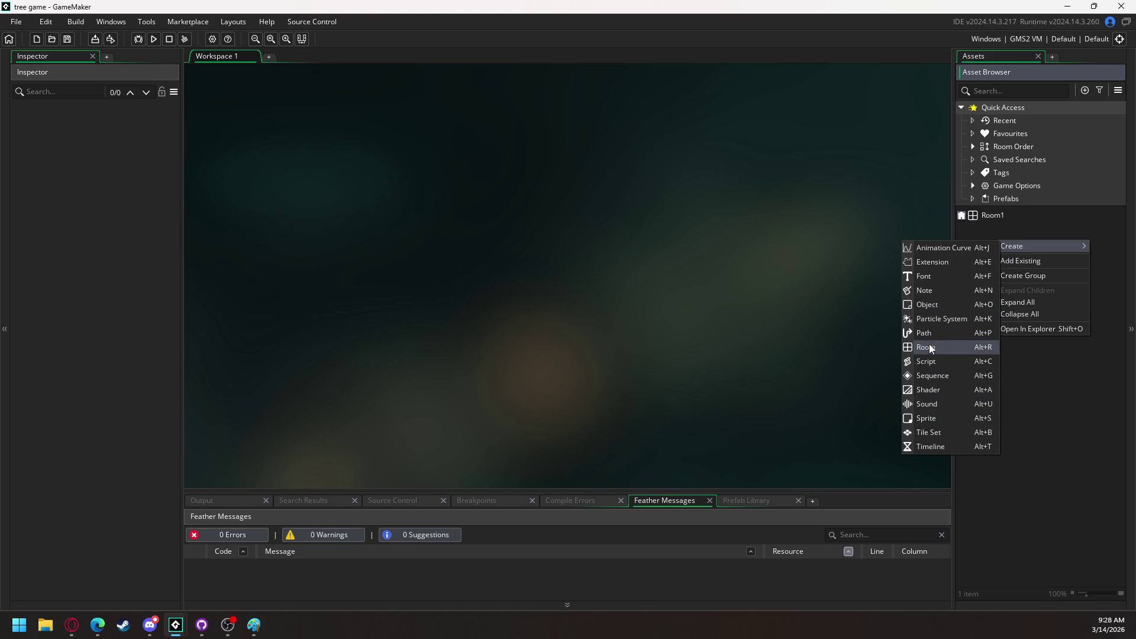
left_click(1093, 383)
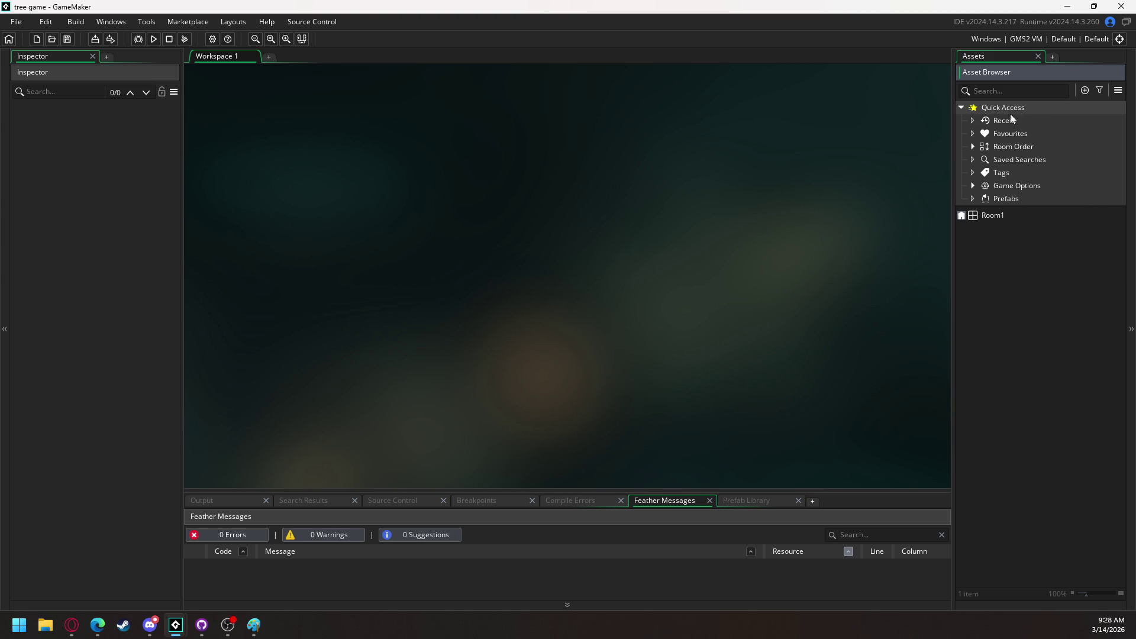
right_click(993, 237)
left_click(988, 227)
right_click(987, 230)
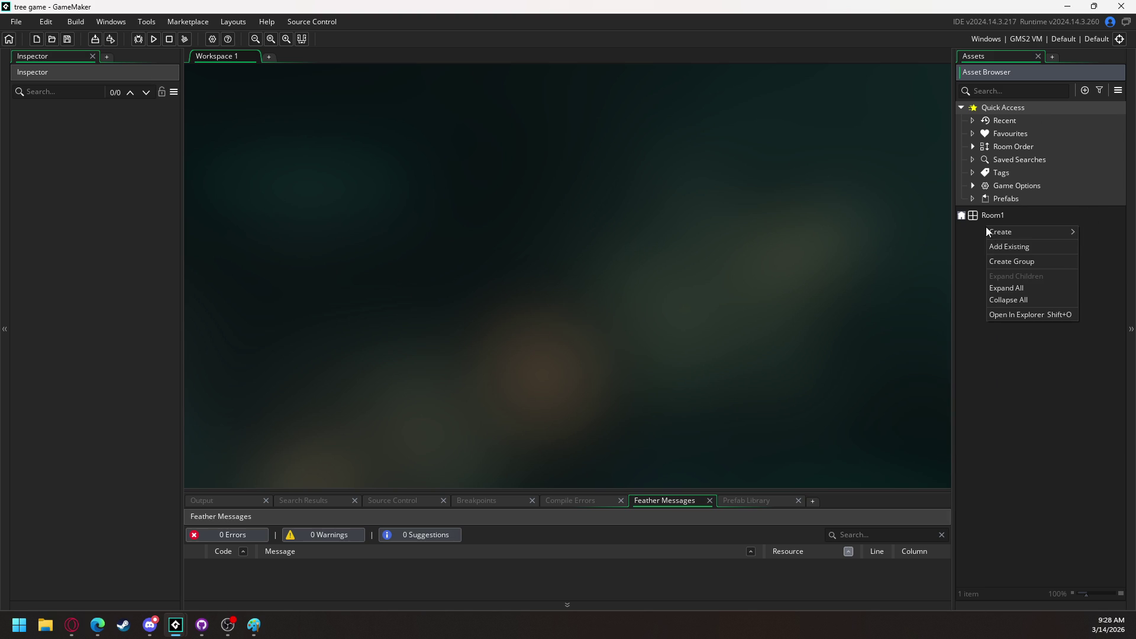
left_click(1007, 261)
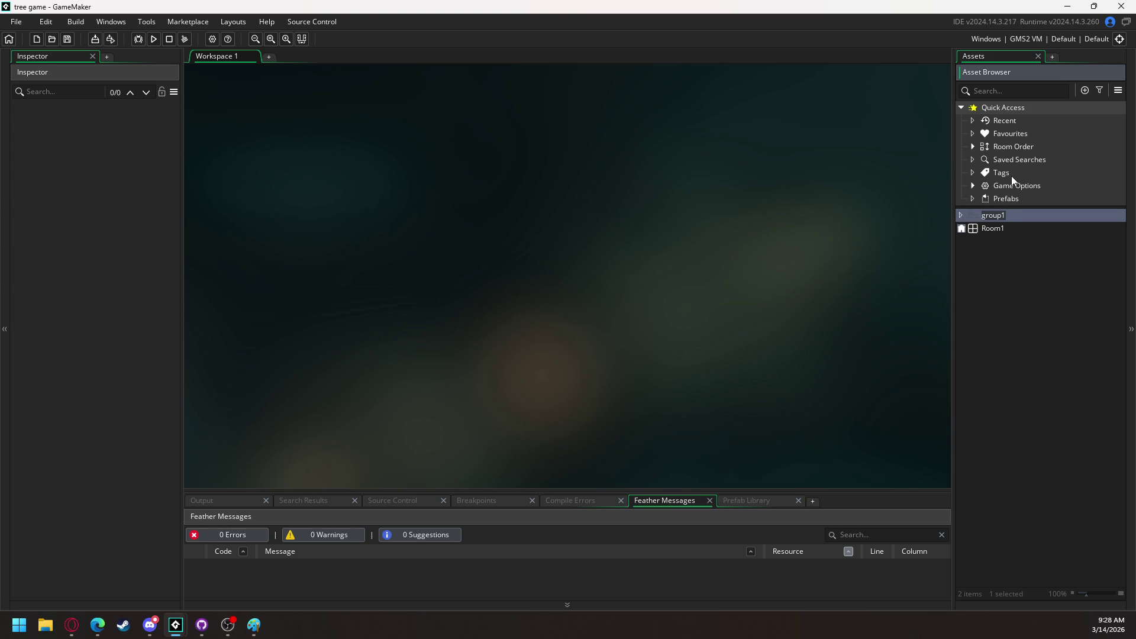
type("Game")
Add a 'Control objects' subgroup inside the Game group
right_click(991, 220)
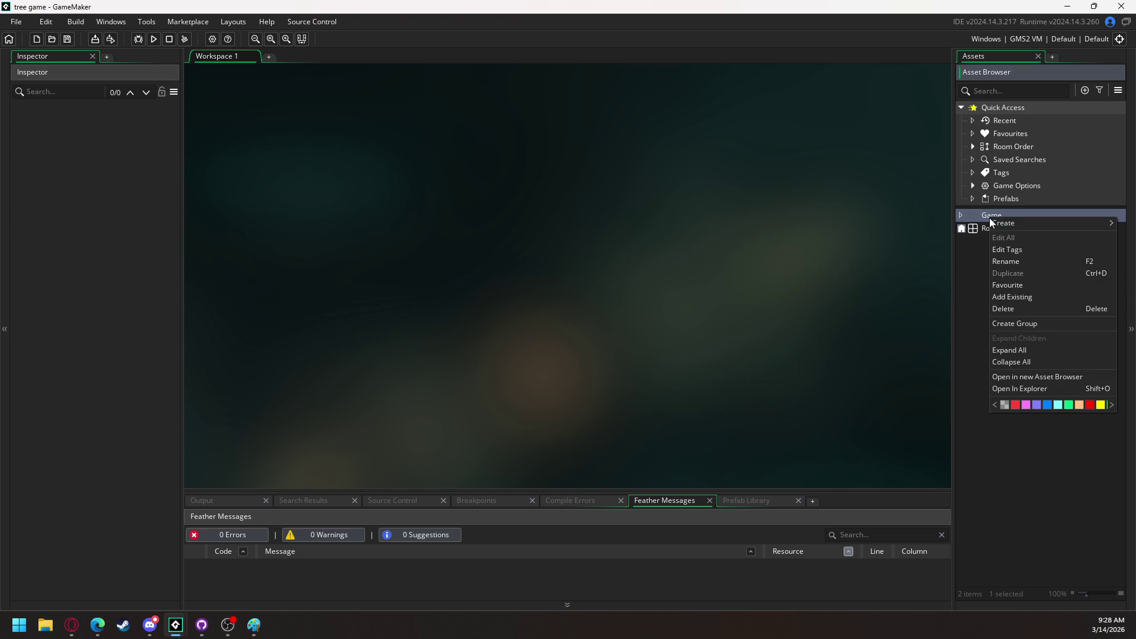
left_click(1027, 325)
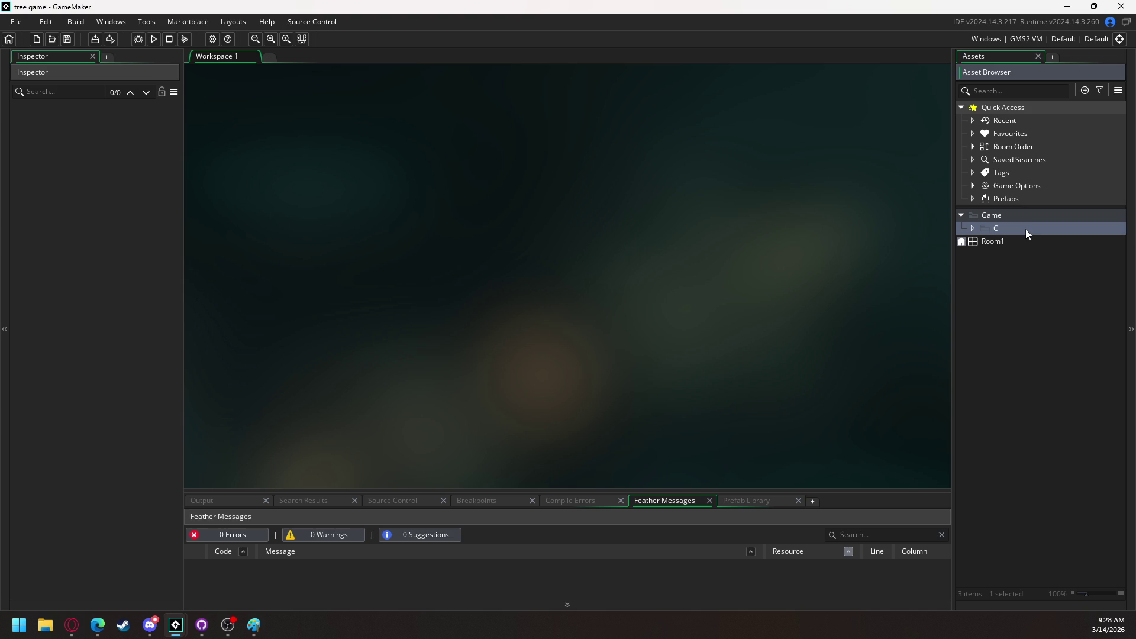
type("C")
type("ontrol object")
type("s")
right_click(1026, 230)
Create an object named obj_game_camera in the Control objects group
mouse_move(978, 231)
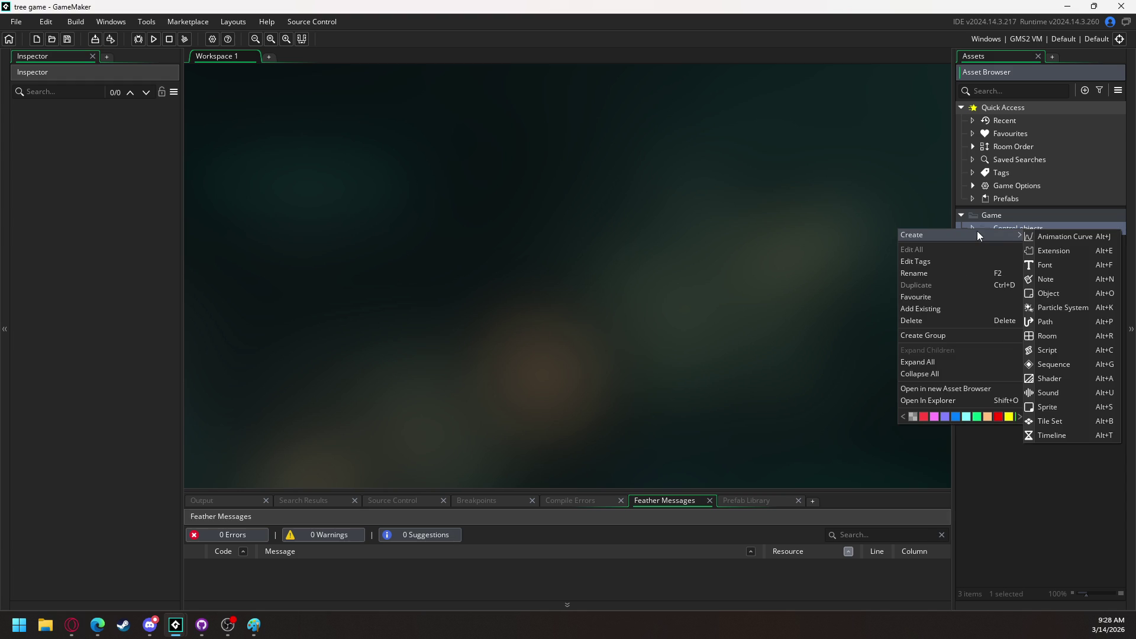
left_click(1061, 289)
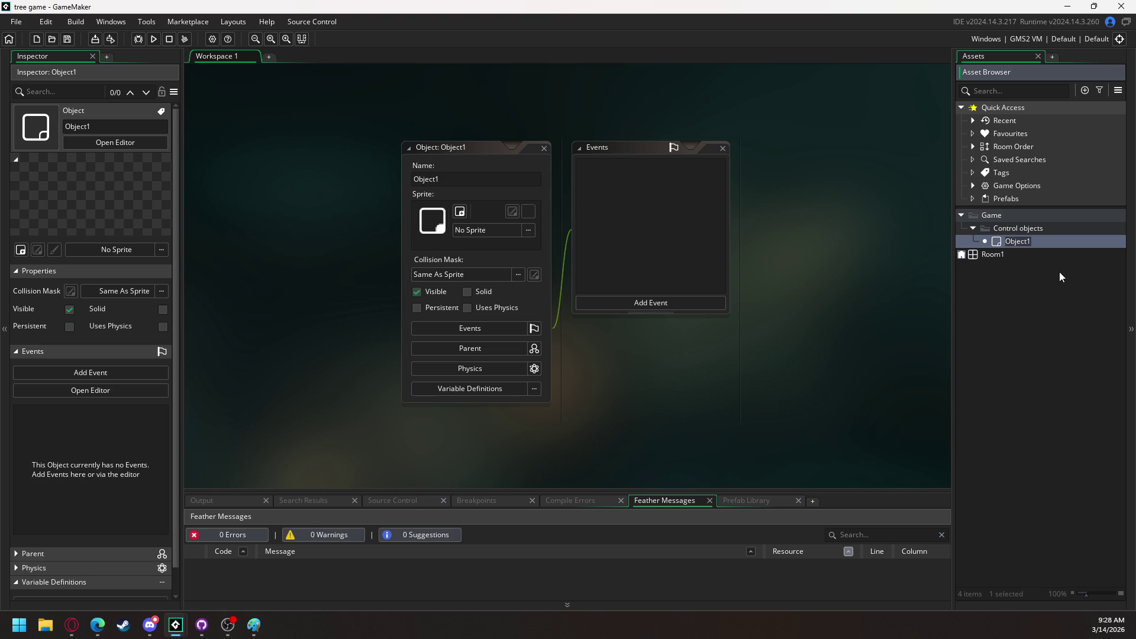
type("obj_game_camera")
key("Return")
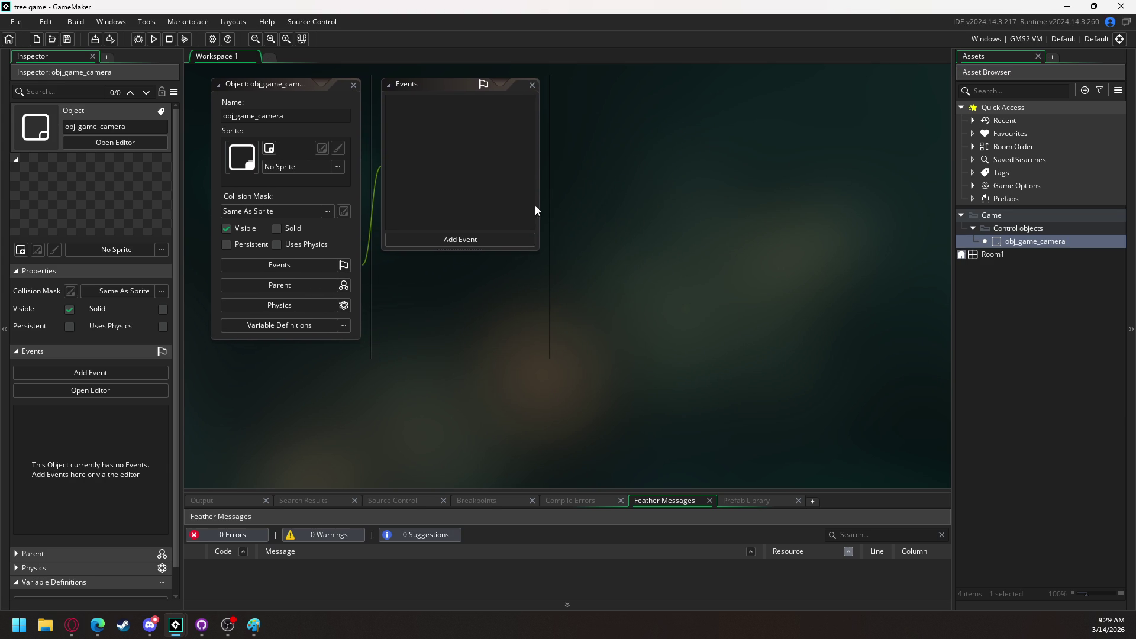
Add a Create event to obj_game_camera
left_click(498, 239)
mouse_move(545, 286)
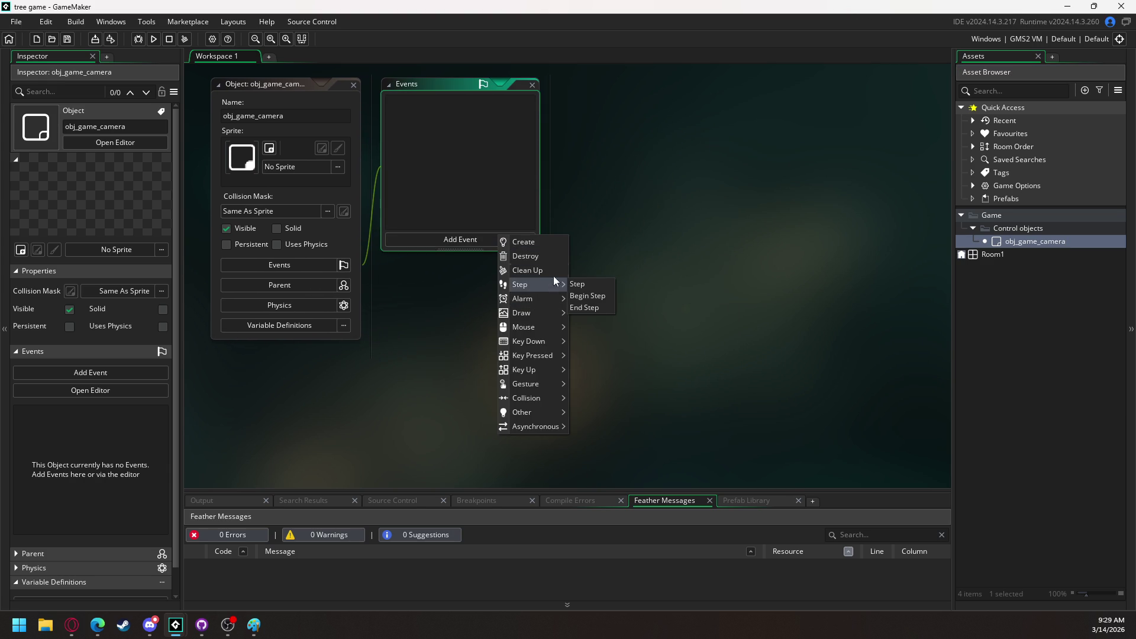
left_click(544, 242)
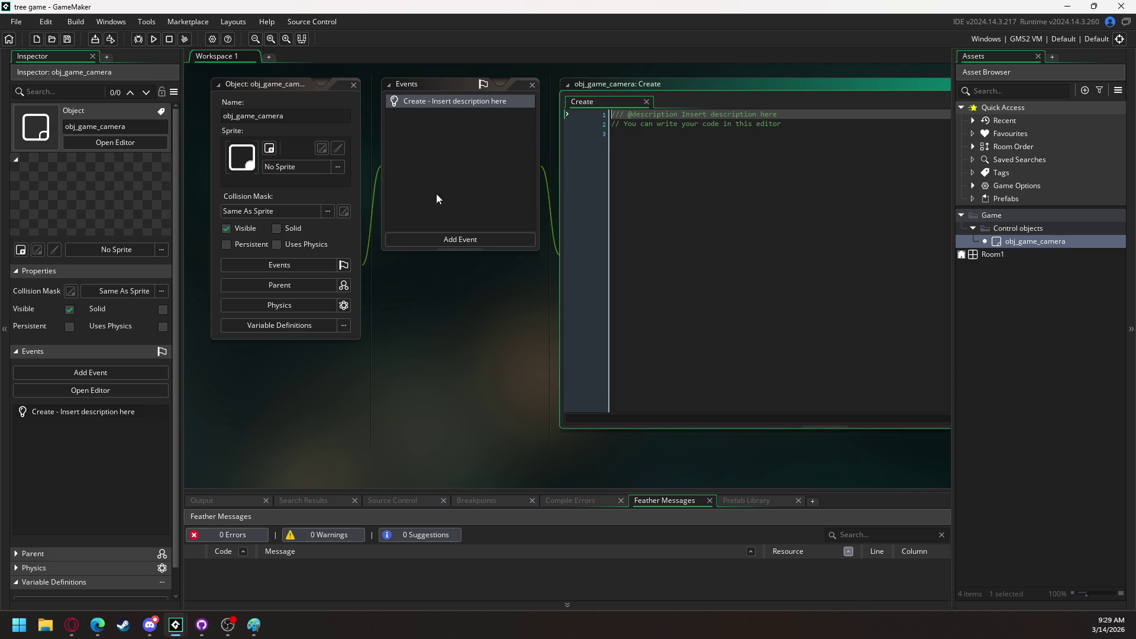
Add Step, Draw and Draw GUI events to obj_game_camera
left_click(439, 238)
mouse_move(474, 286)
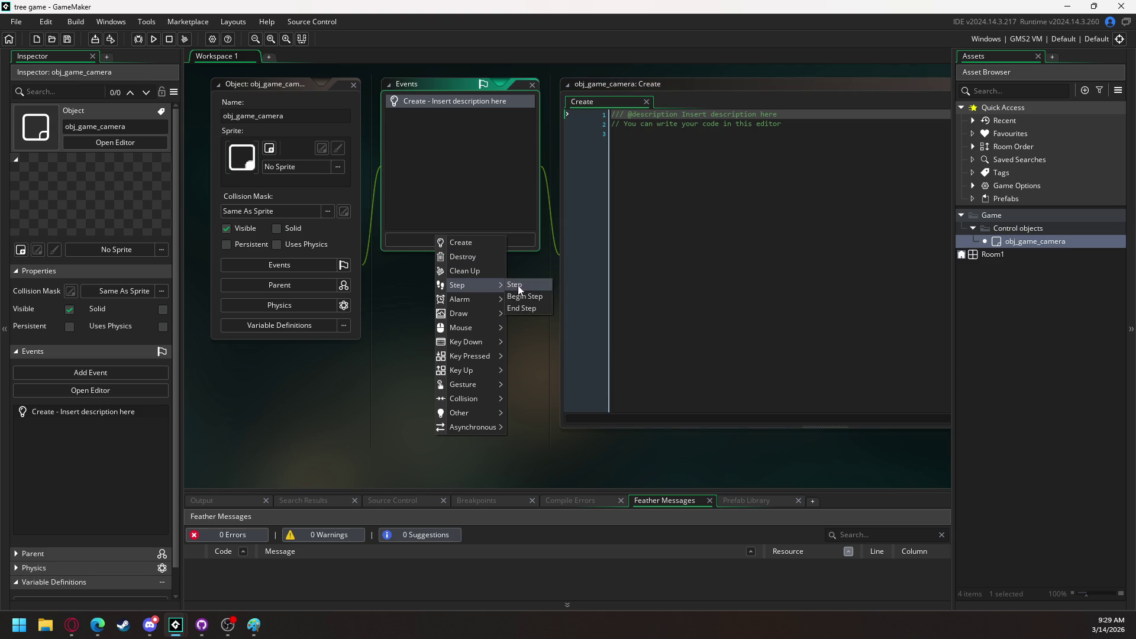
left_click(517, 286)
left_click(449, 238)
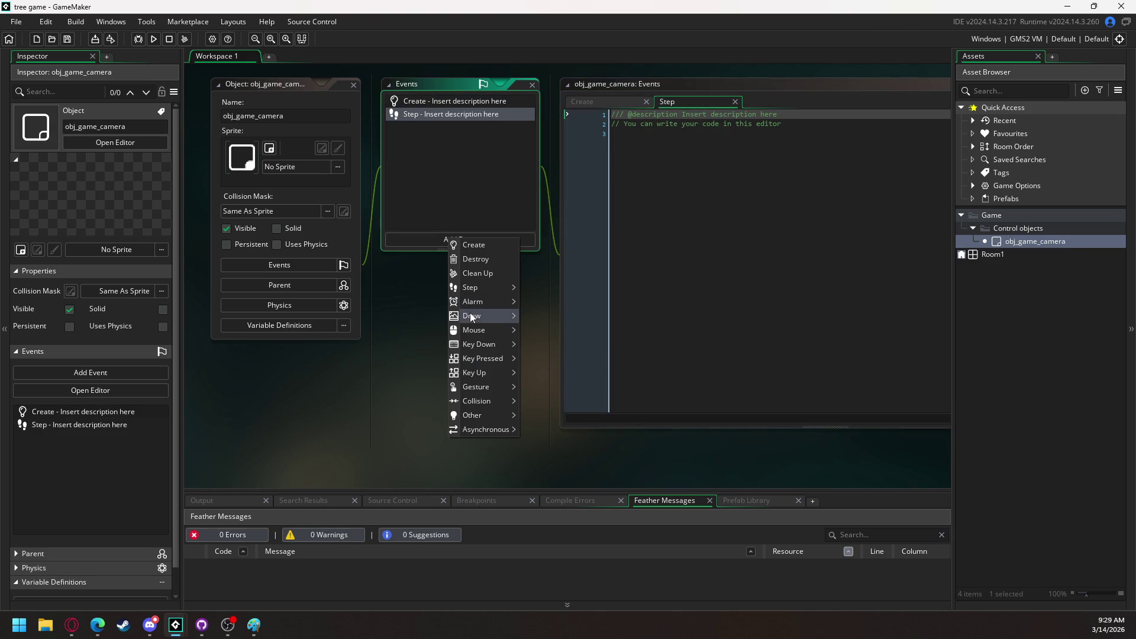
mouse_move(472, 317)
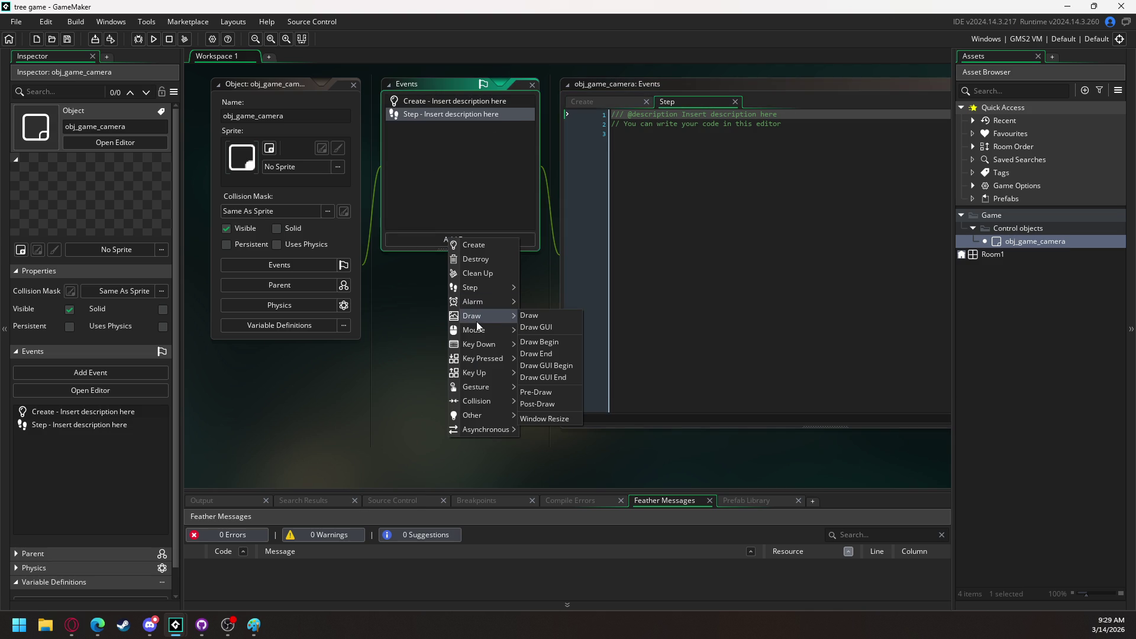
left_click(528, 315)
left_click(447, 245)
mouse_move(484, 380)
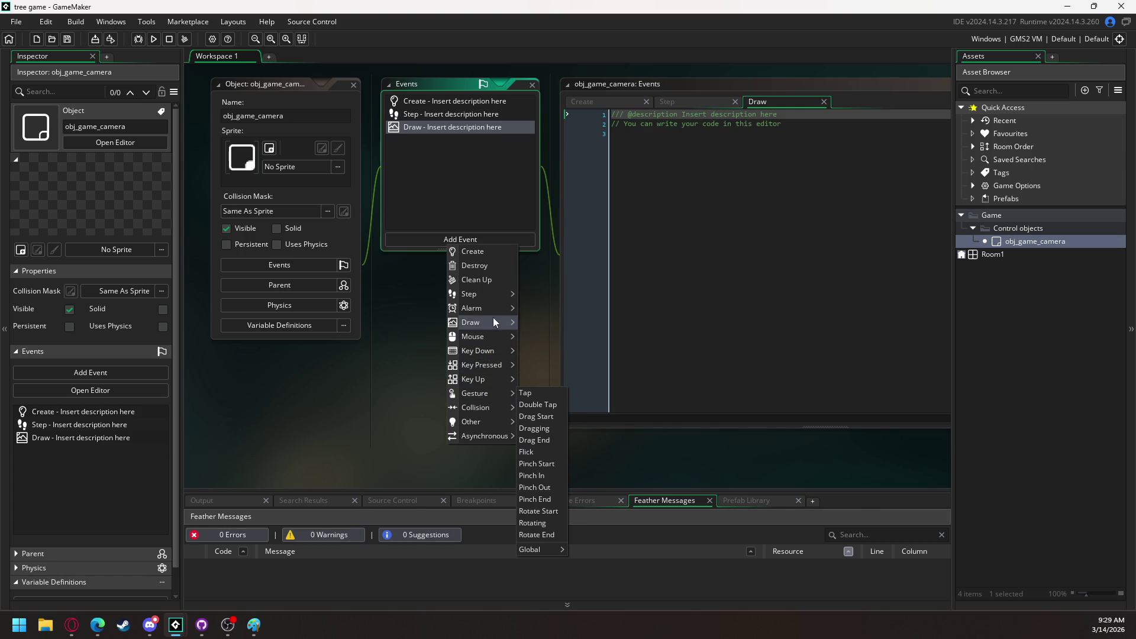
mouse_move(494, 322)
left_click(537, 339)
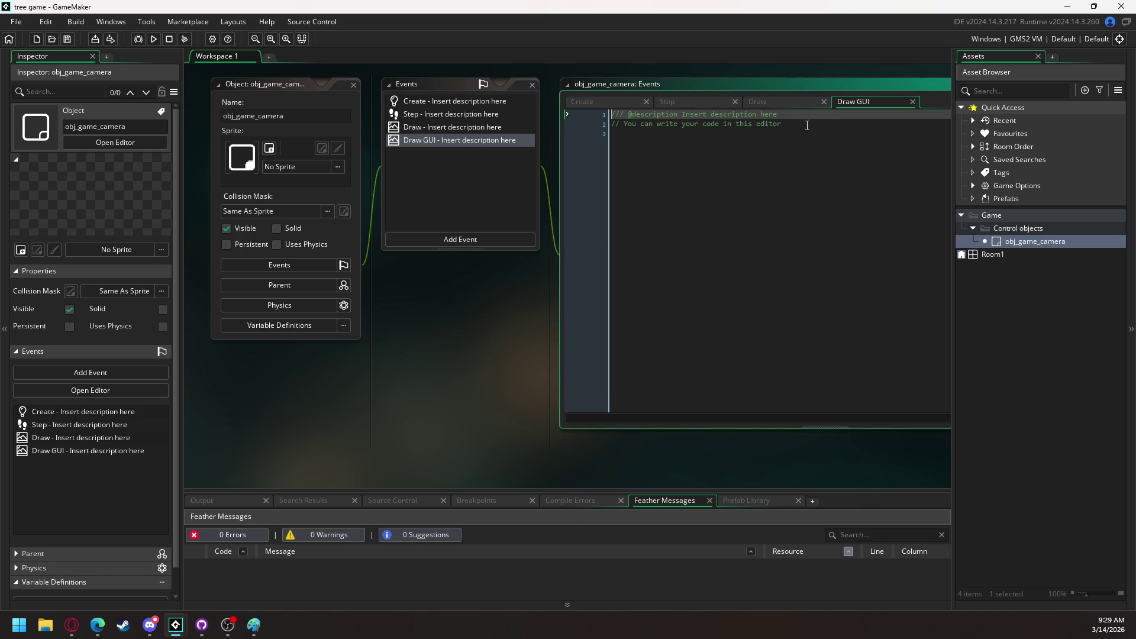
Delete the default comment lines from the Draw GUI, Draw, Step and Create code tabs
left_click_drag(809, 126, 593, 109)
key("BackSpace")
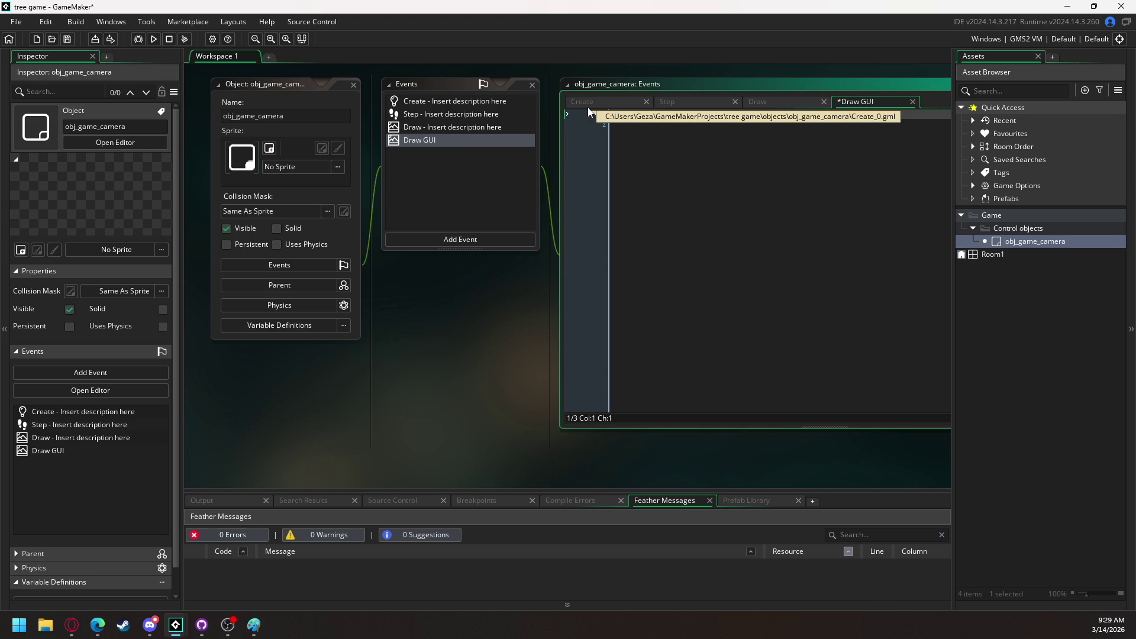
left_click(765, 110)
left_click_drag(781, 124, 565, 115)
key("BackSpace")
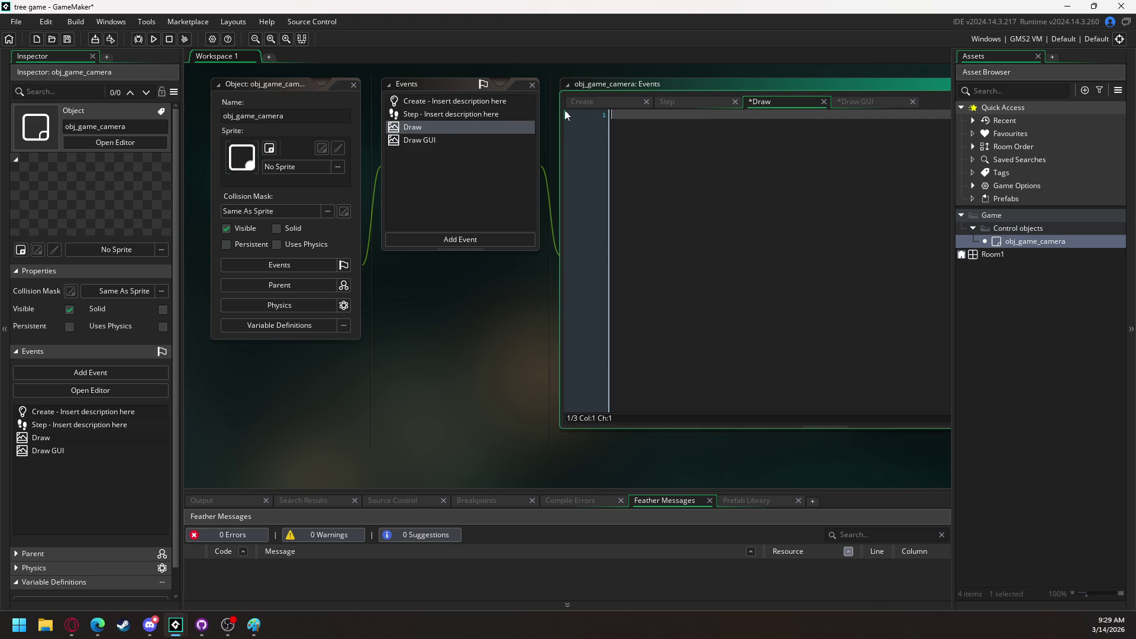
left_click(682, 101)
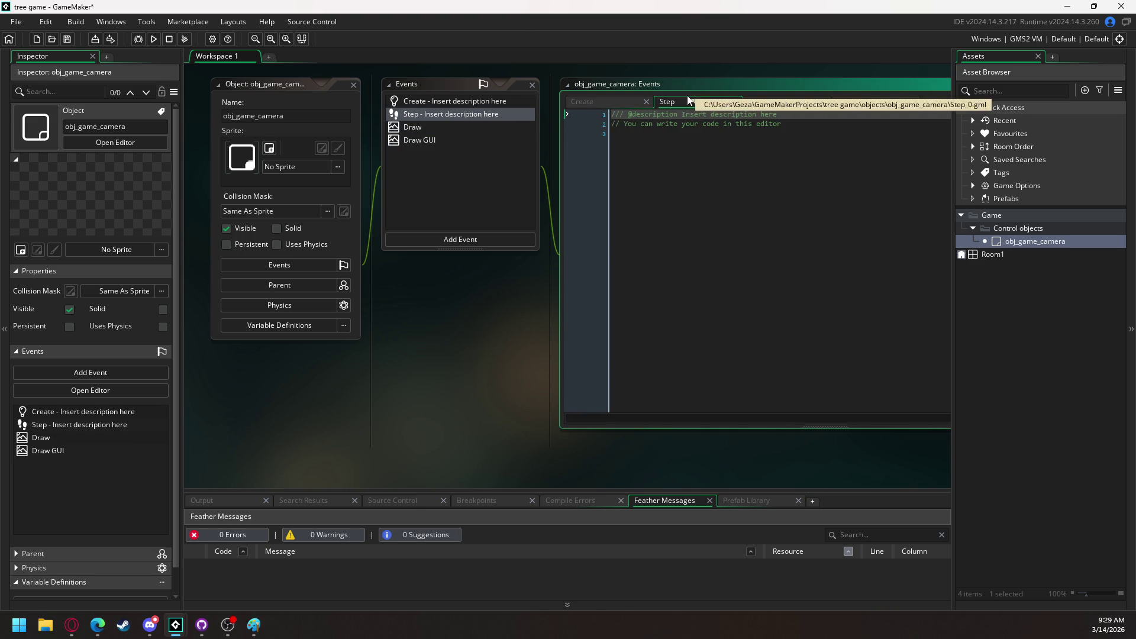
left_click_drag(667, 155, 593, 109)
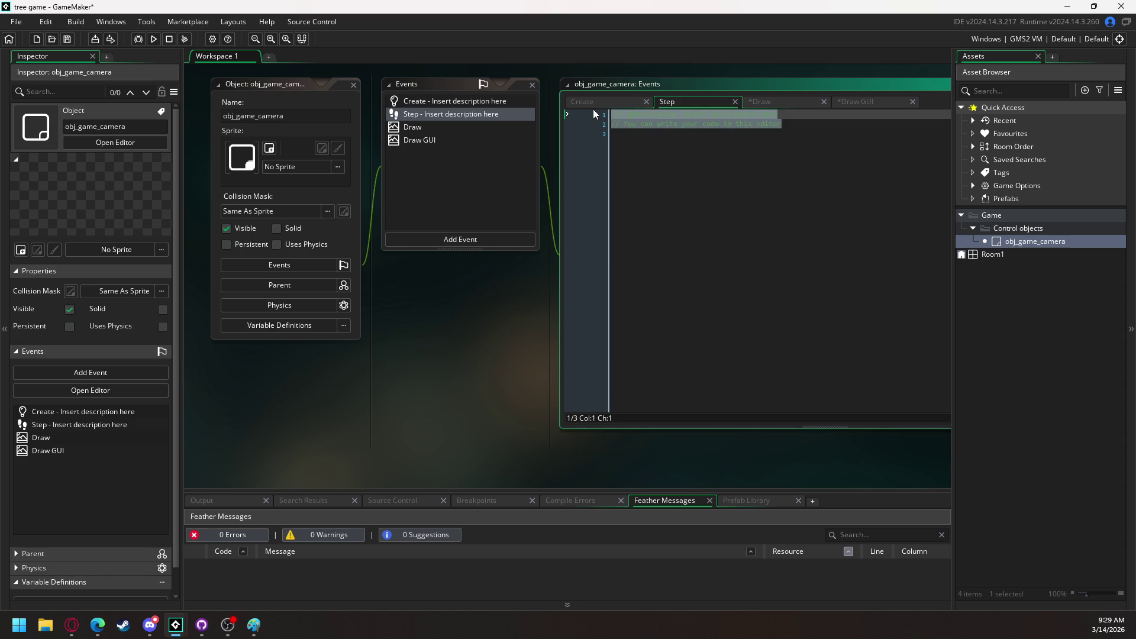
key("BackSpace")
left_click(606, 106)
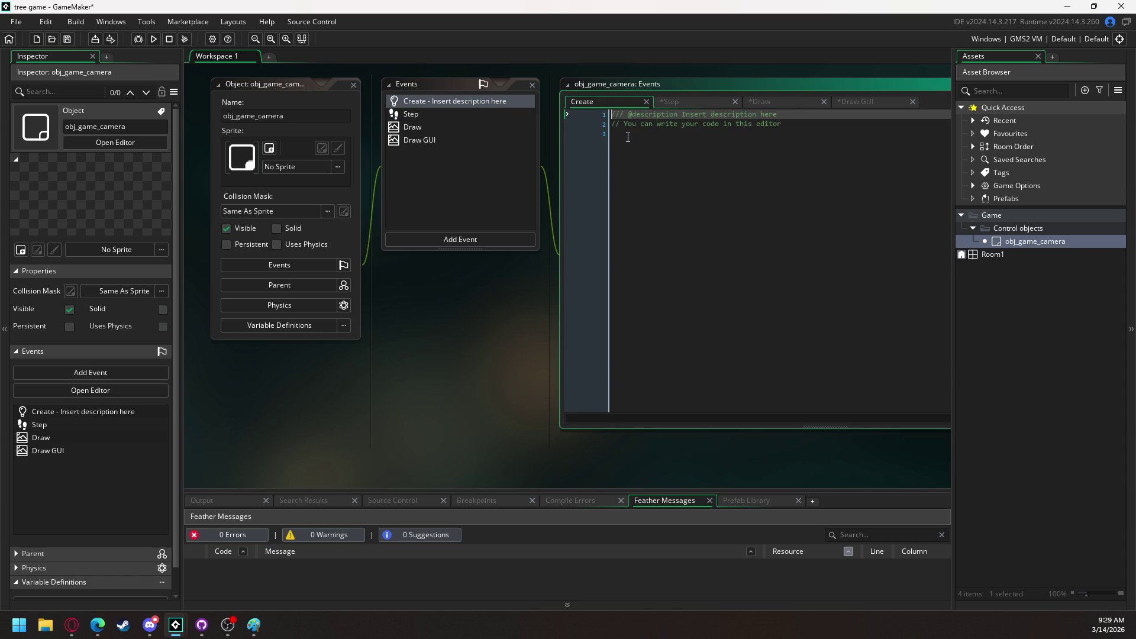
left_click_drag(628, 136, 575, 101)
key("BackSpace")
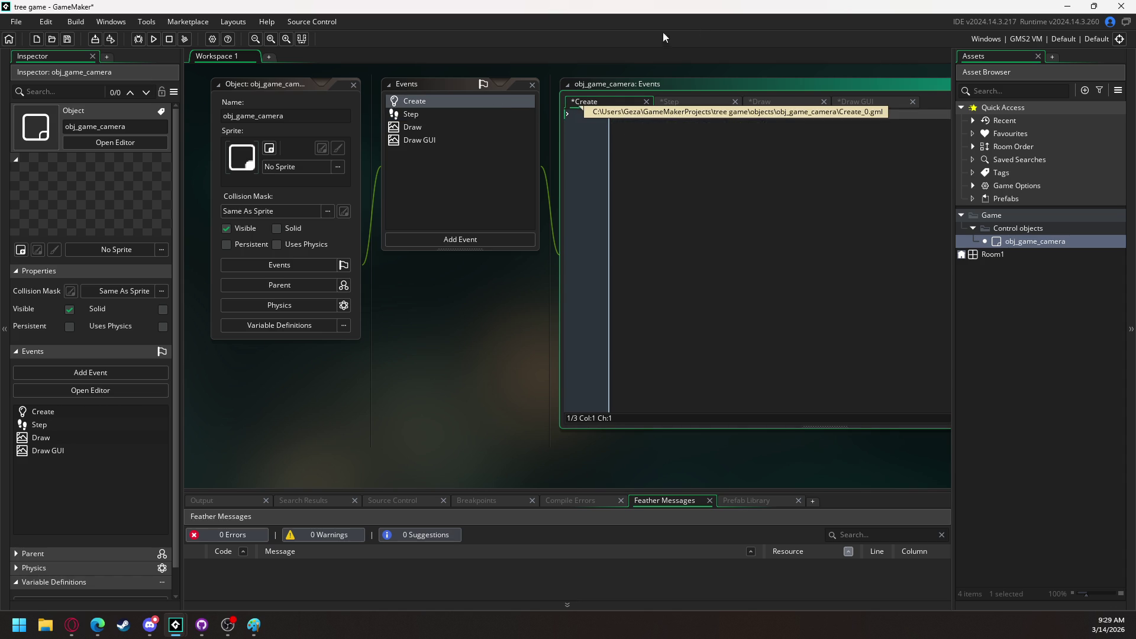
mouse_move(644, 168)
left_mouse_down()
mouse_move(452, 193)
mouse_move(386, 183)
mouse_move(342, 191)
left_mouse_up()
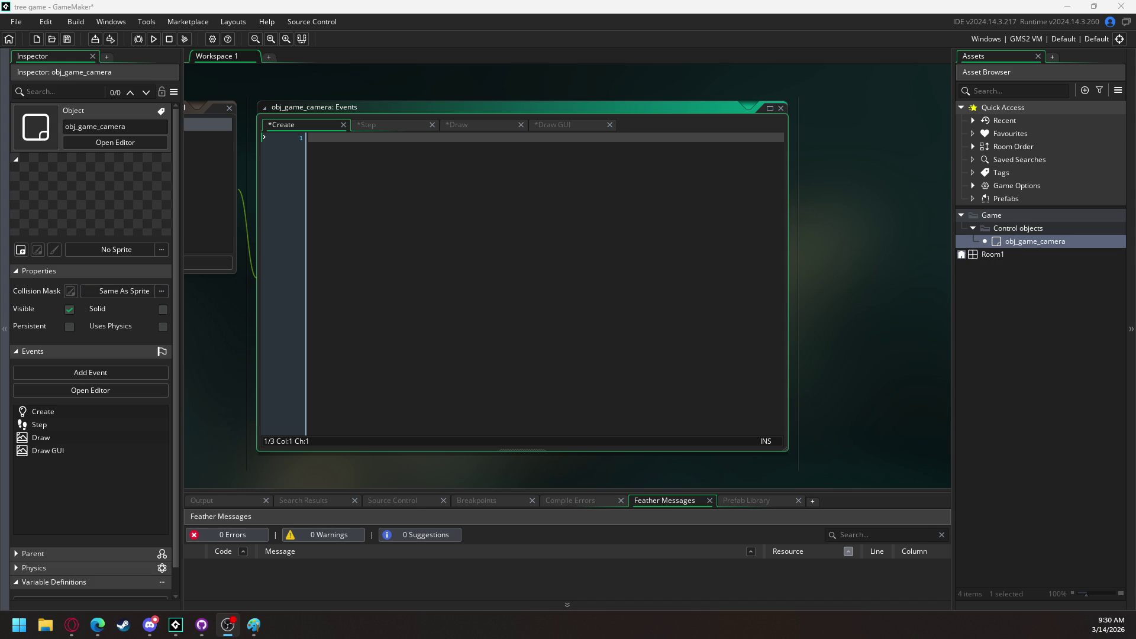
Write game_state = undefined; on line 1 of the Create event, followed by blank lines
left_click(464, 173)
type("game")
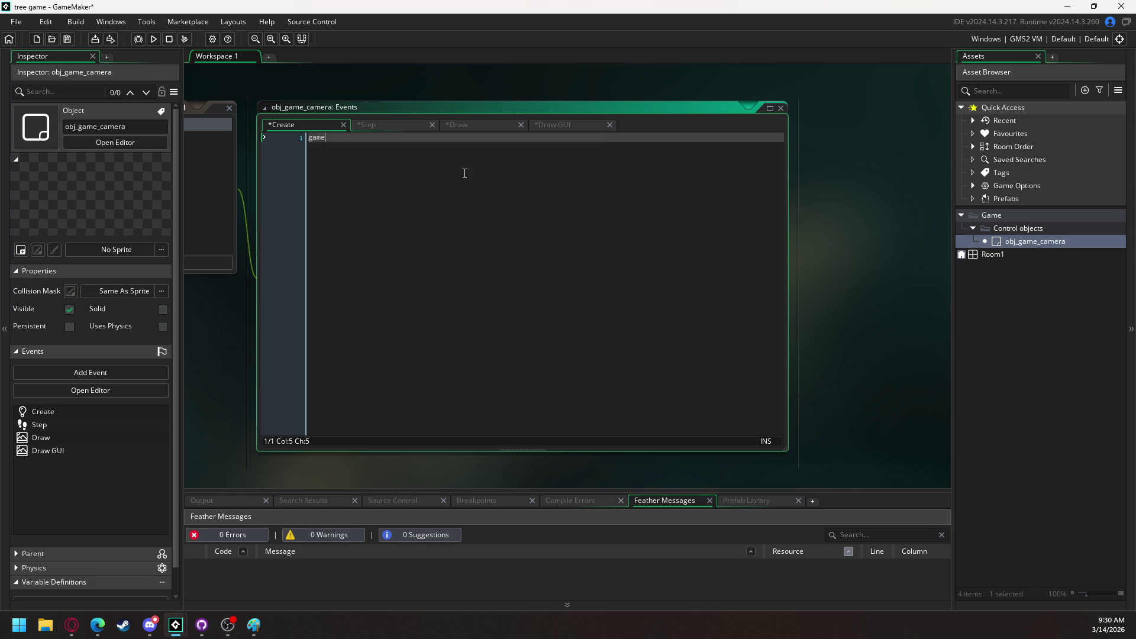
type("_state = undefi")
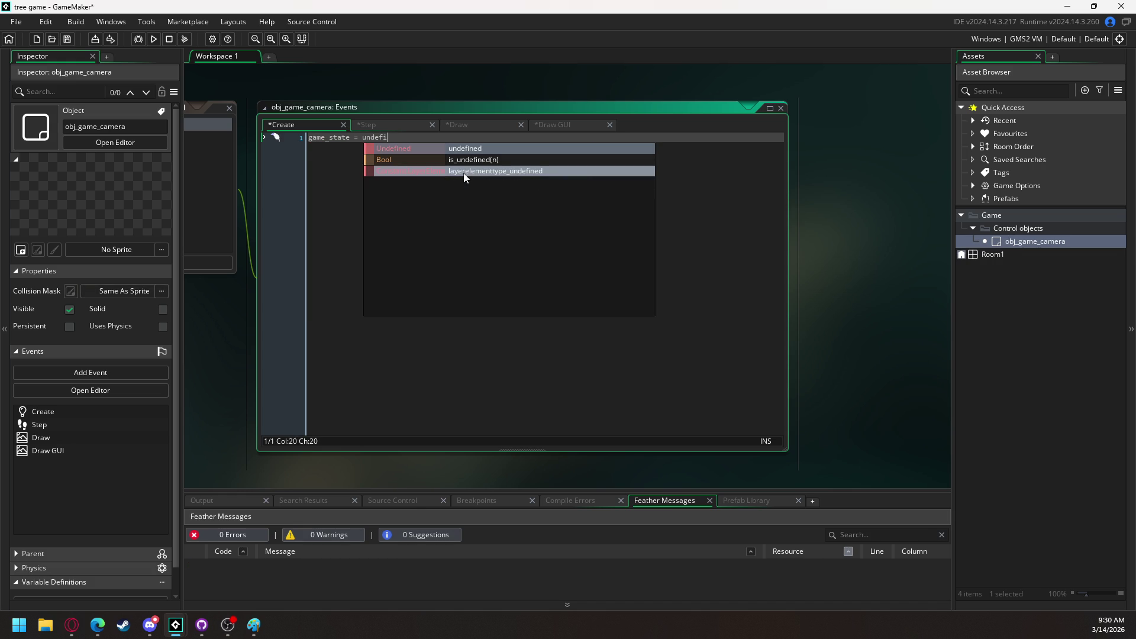
key("Return")
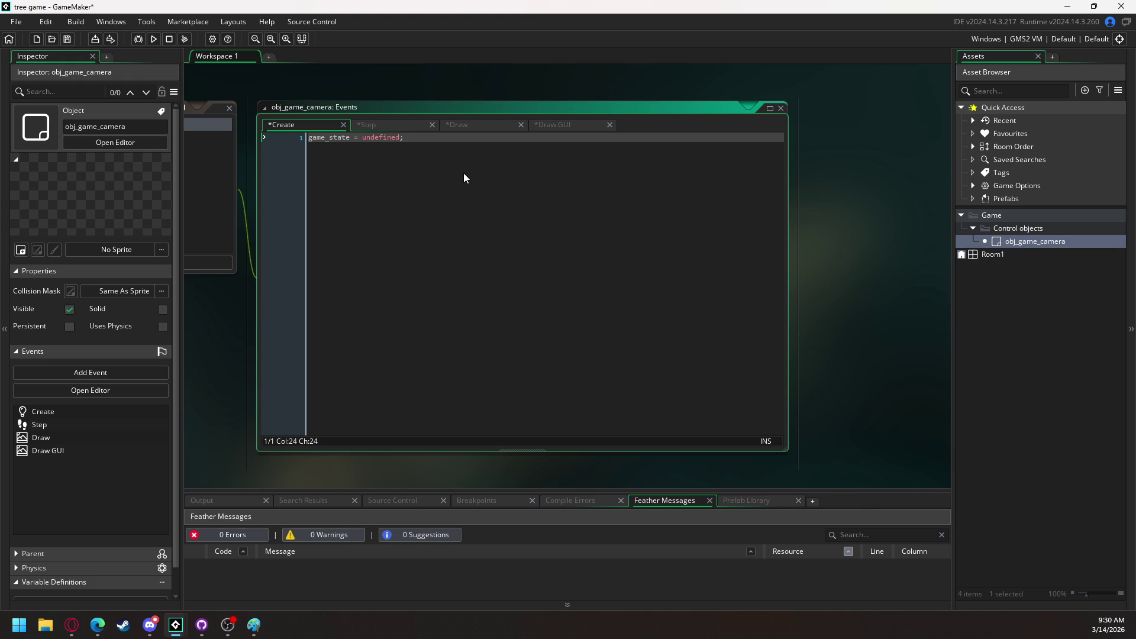
key("Return")
key("Return")
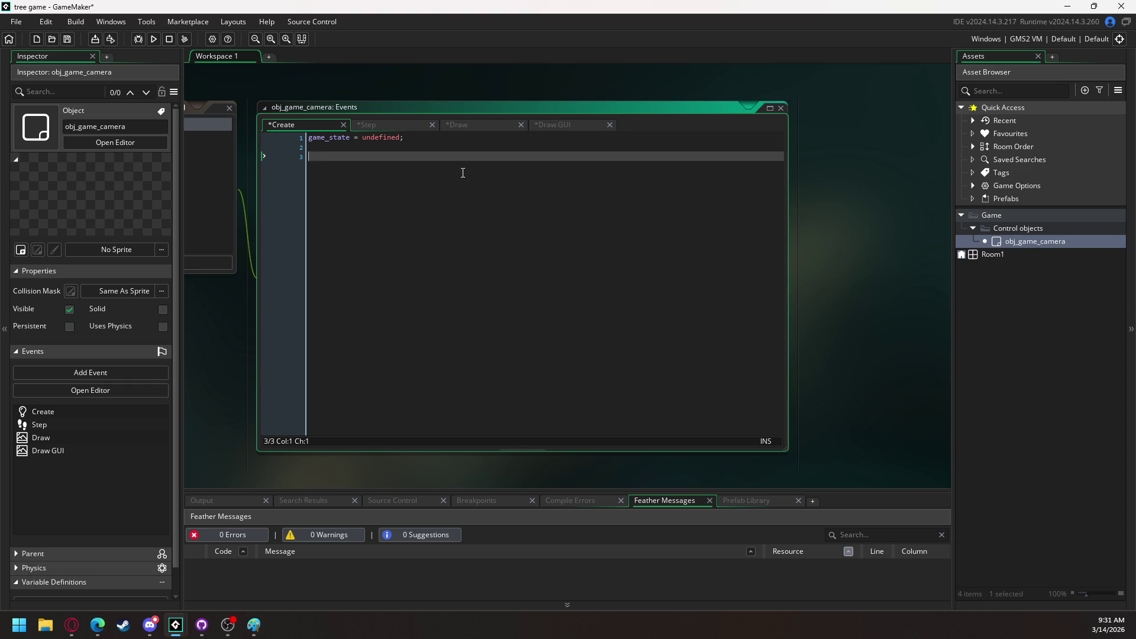
Add empty game_state_paused and game_state_playing = function() { } blocks
type("game_state_paused = function")
key("Return")
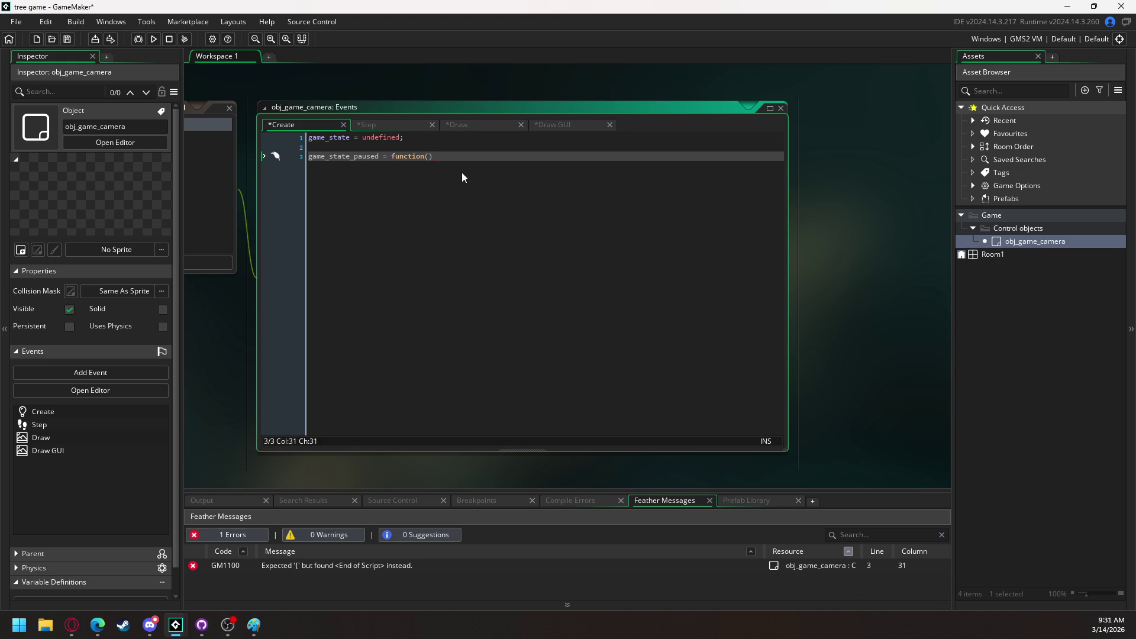
key("Return")
type("{")
key("Return")
key("Return")
type("}")
key("Return")
key("Return")
type("game")
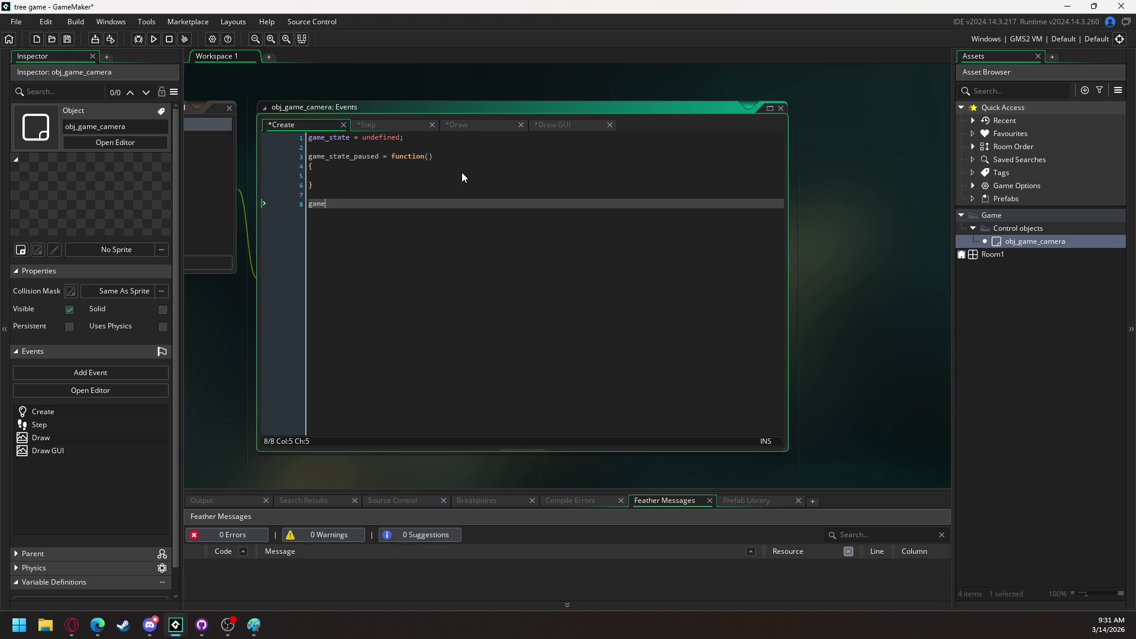
type("_state_playing")
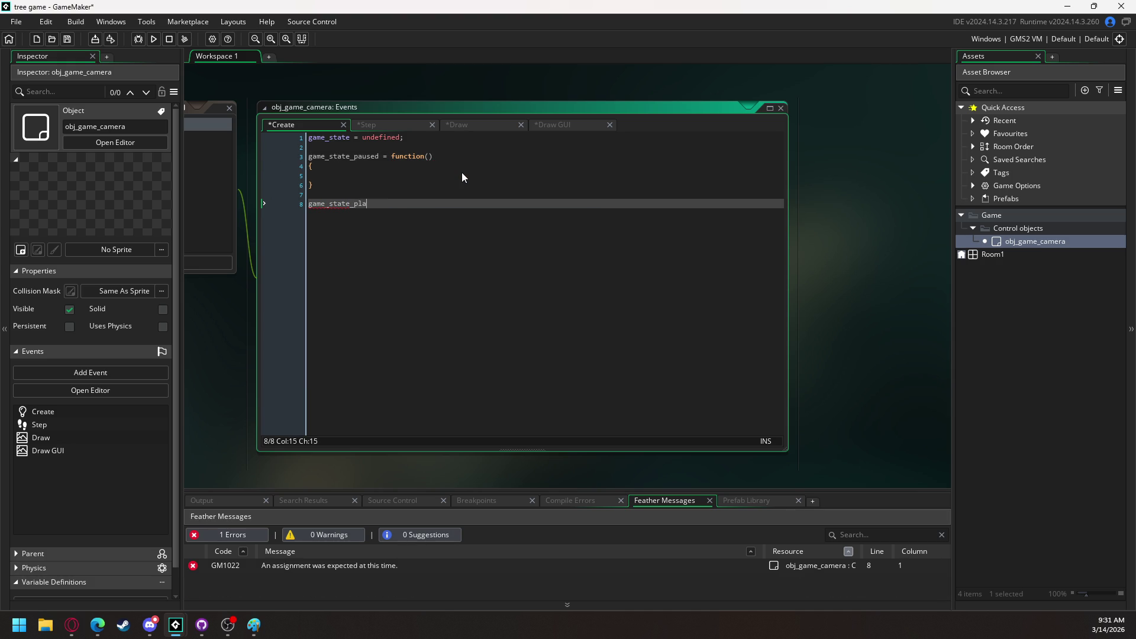
type("= function()")
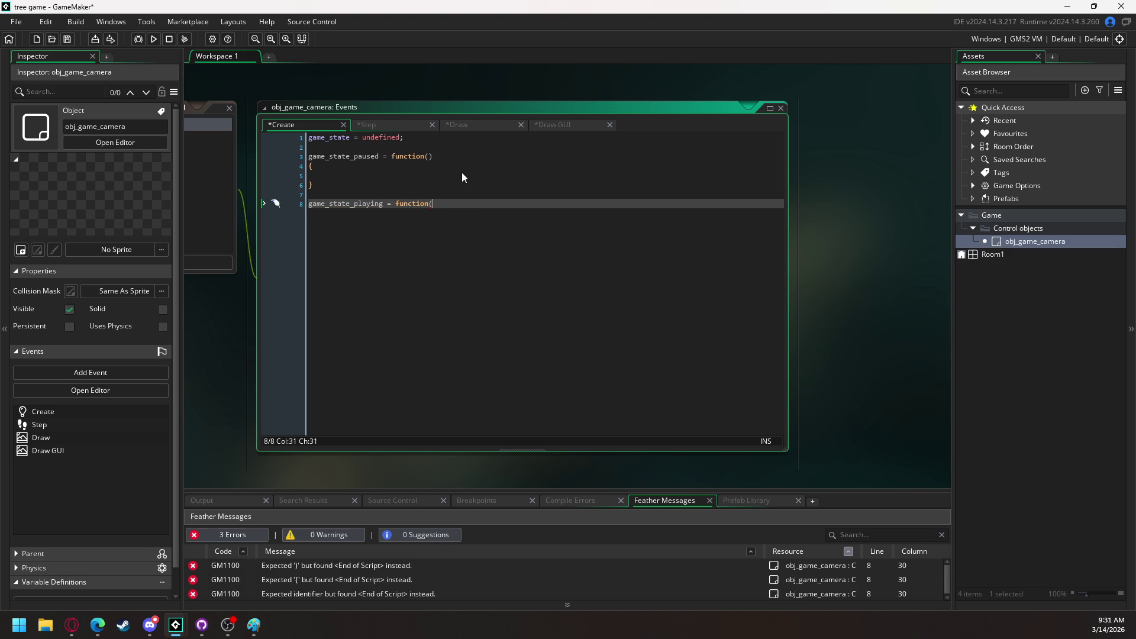
key("Return")
type("{")
key("Return")
key("Return")
type("}")
key("Return")
key("Return")
Add empty game_state_intro and game_state_outro = function() { } blocks below them
type("game")
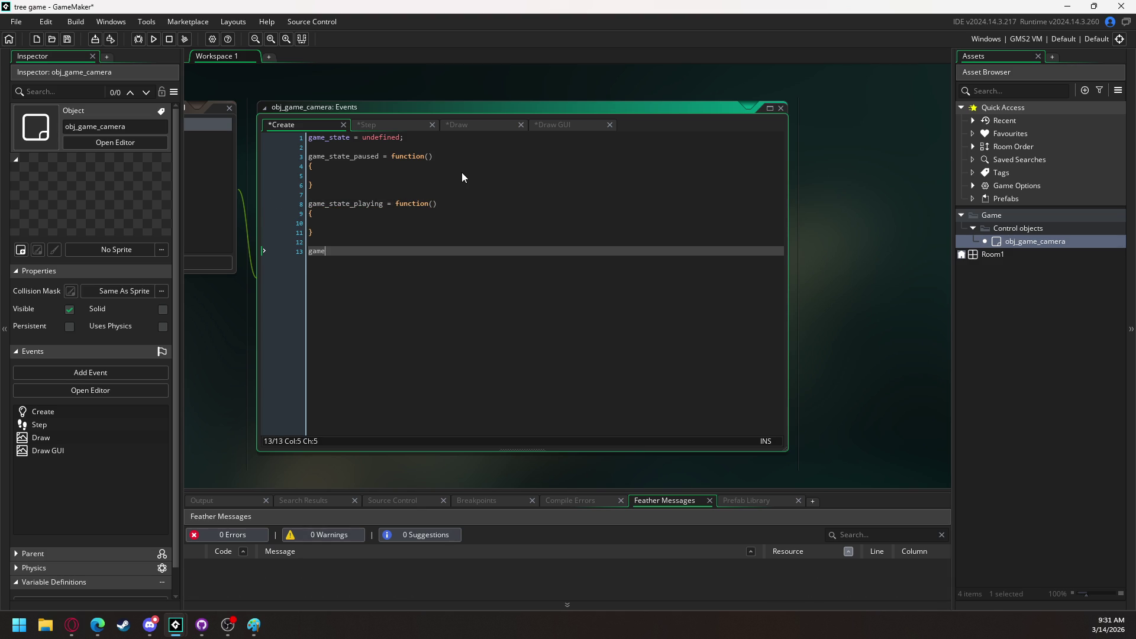
type("_state_")
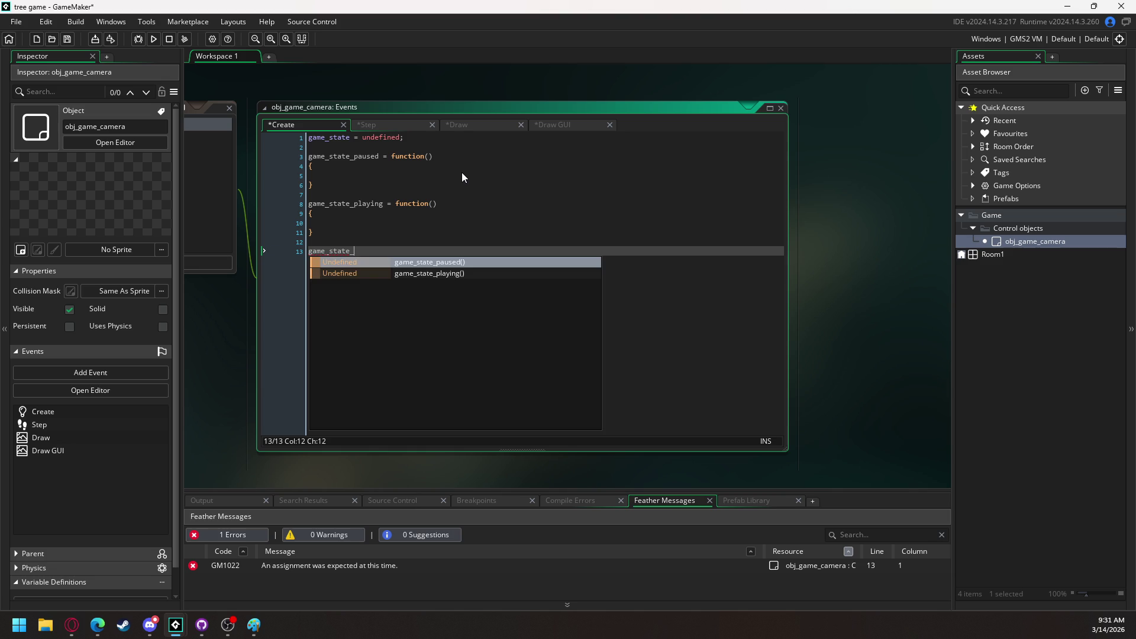
type("intro = function()")
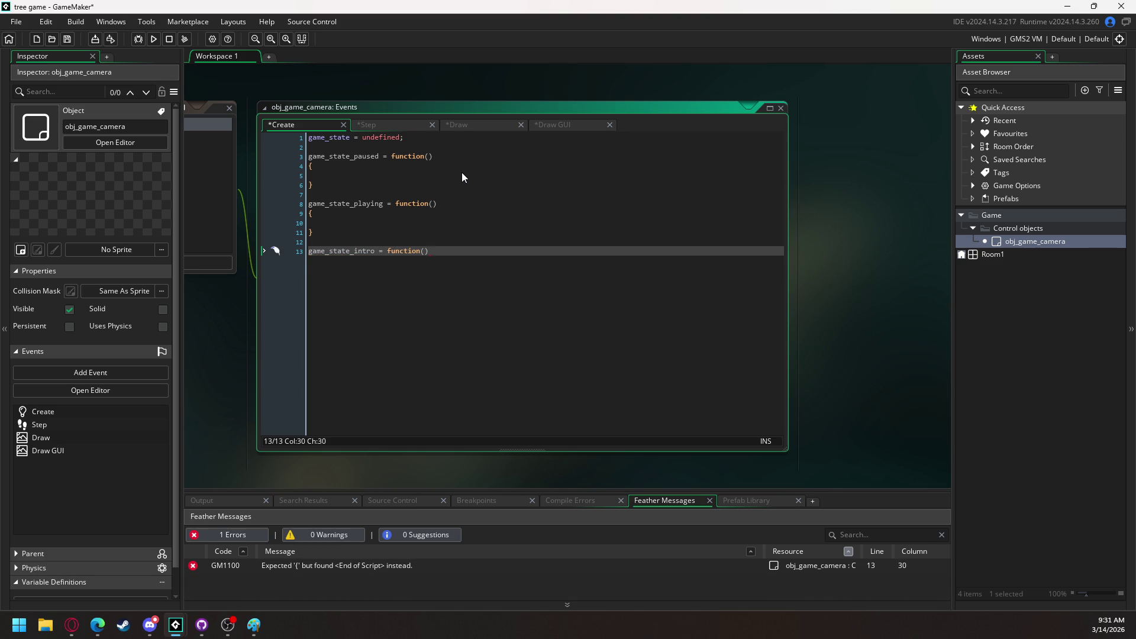
key("Return")
type("{")
key("Return")
key("Return")
type("}")
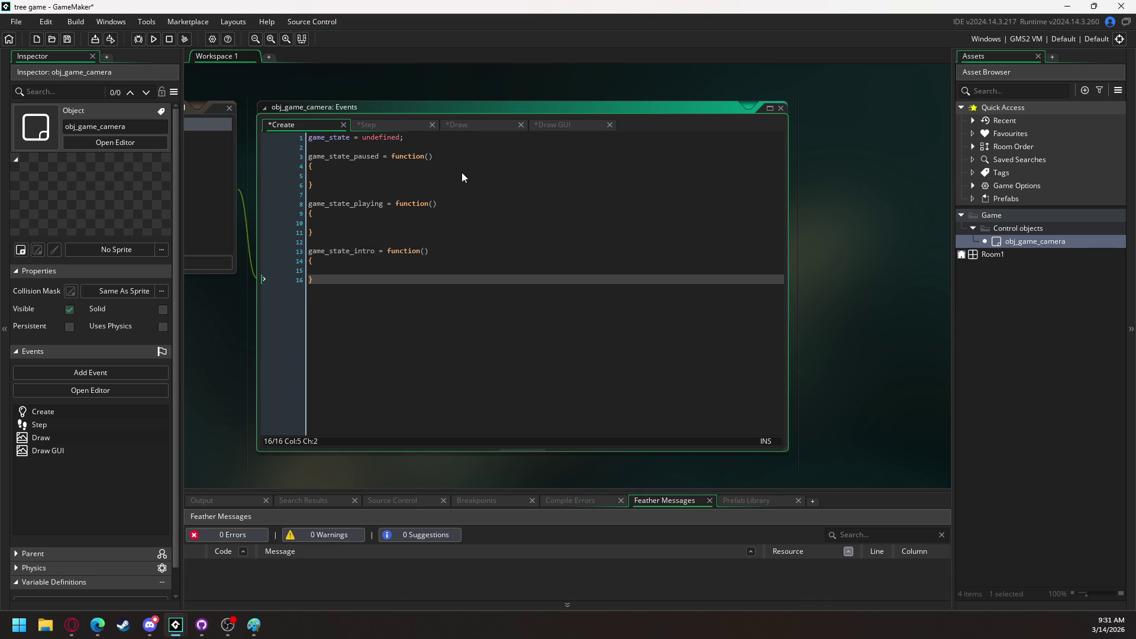
key("Return")
key("Return")
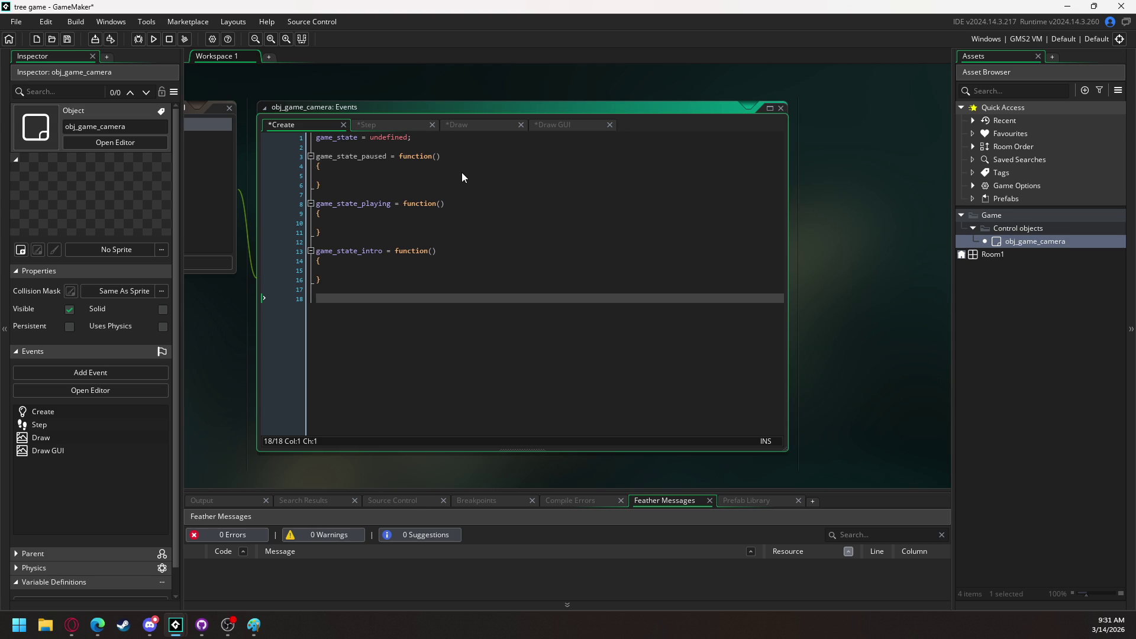
type("game")
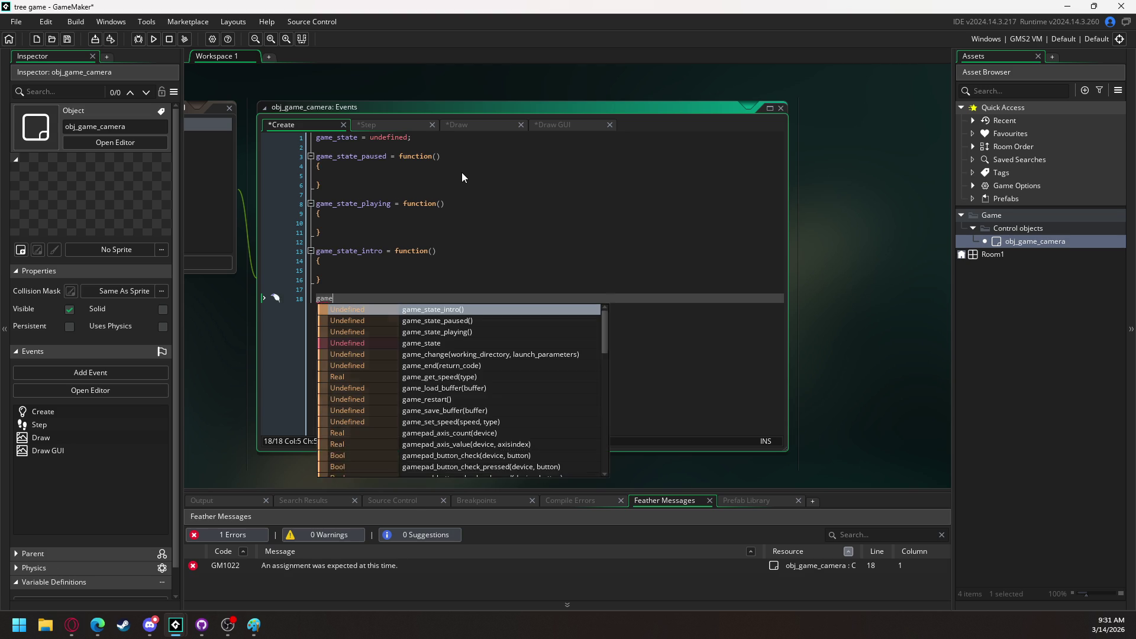
type("_state_ou")
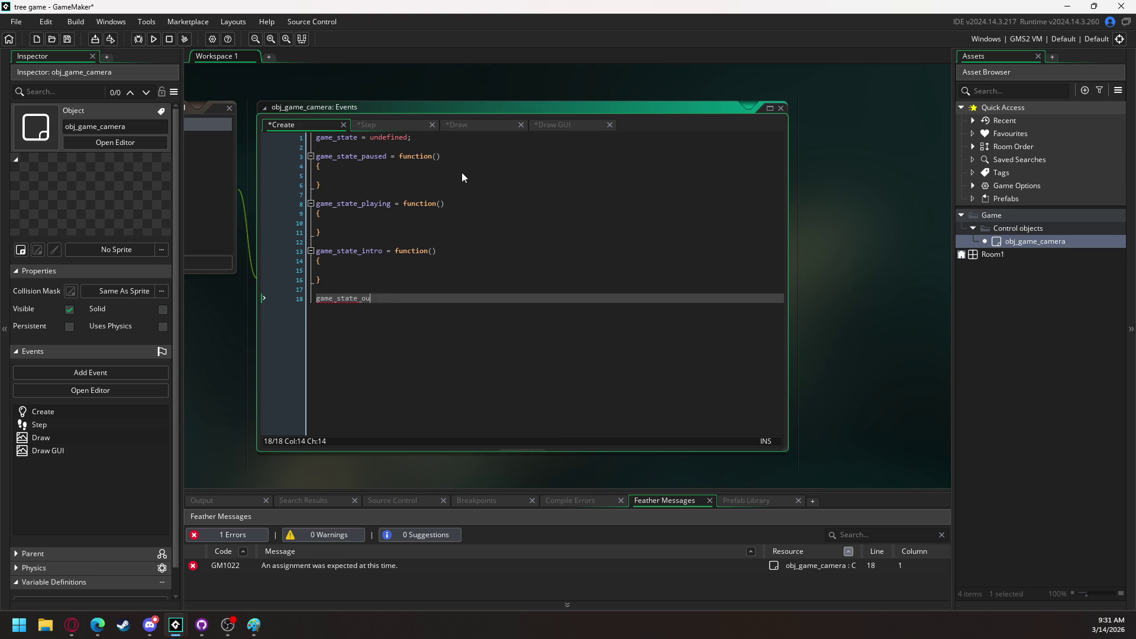
type("tro()")
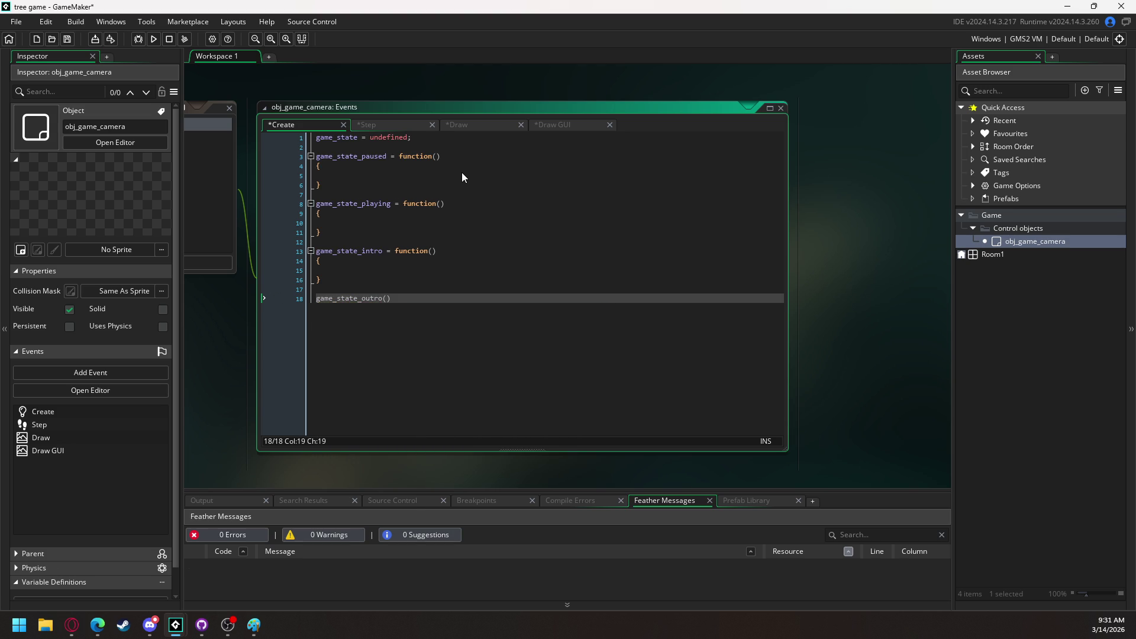
key("BackSpace")
key("BackSpace")
type("=")
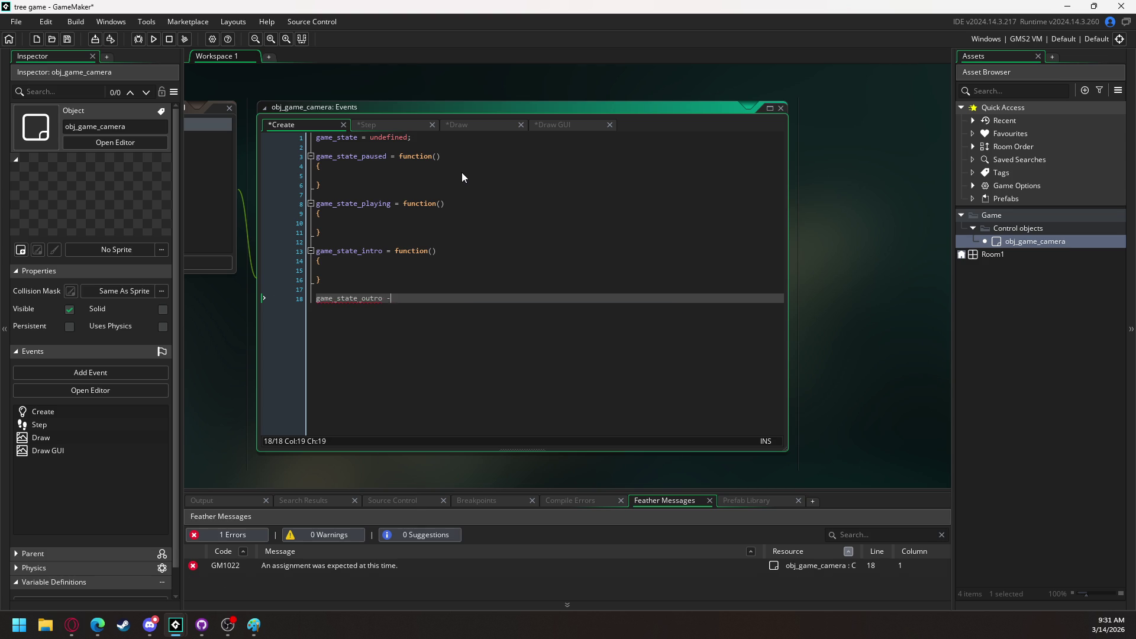
type(" function()")
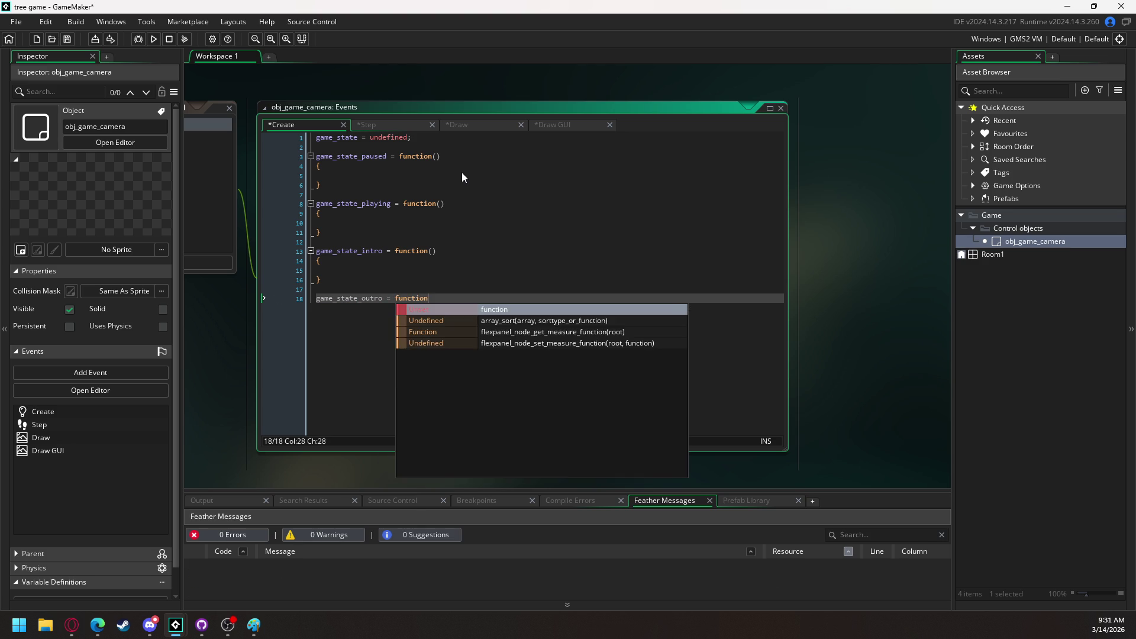
key("Return")
type("{")
key("Return")
key("Return")
type("}")
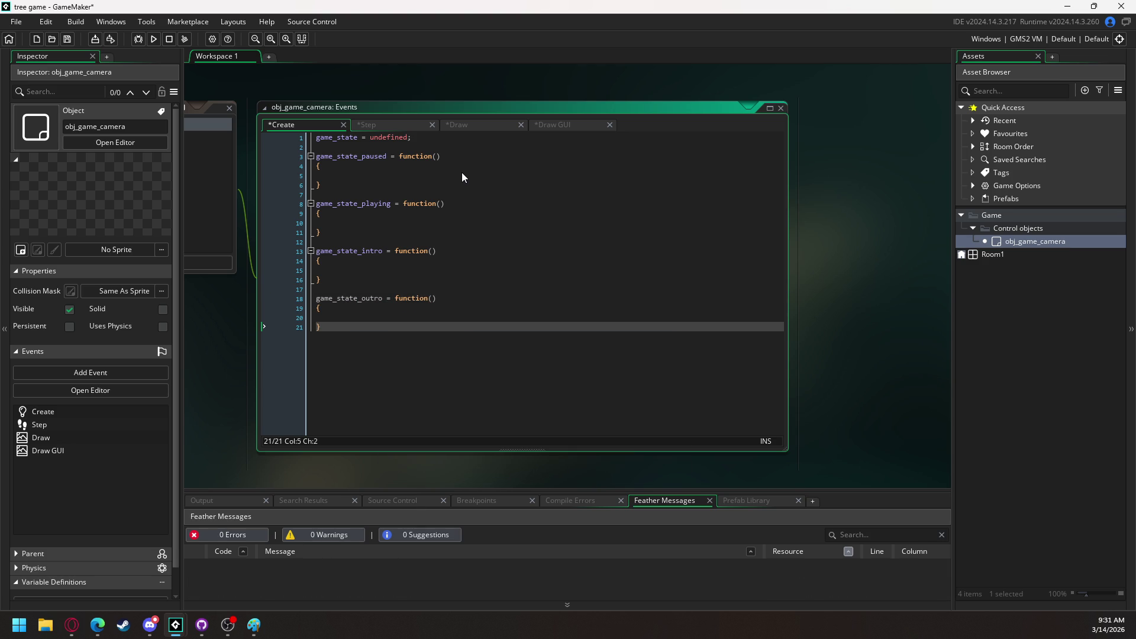
left_click(450, 135)
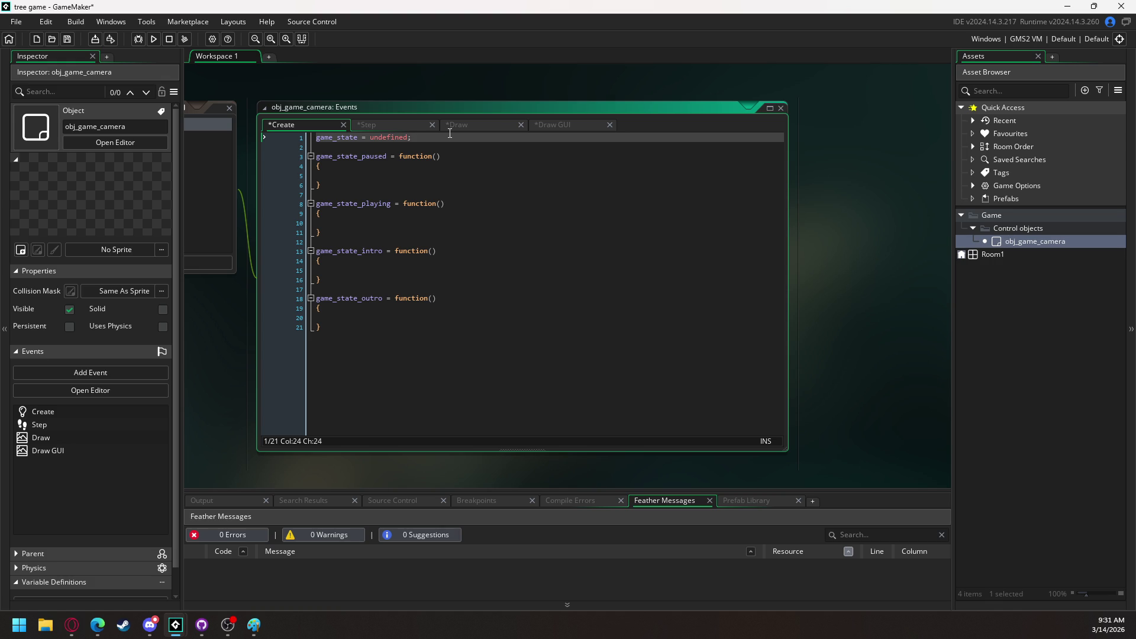
Declare game_state_next = undefined;, game_state_begin and game_state_end = false; below game_state
key("Return")
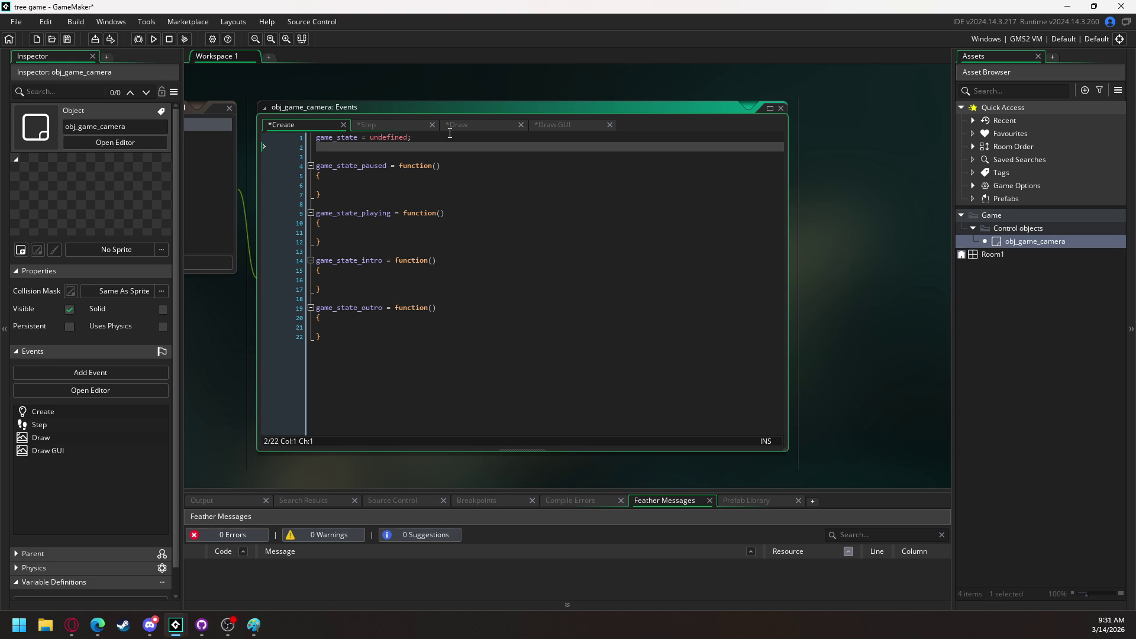
type("game_state_")
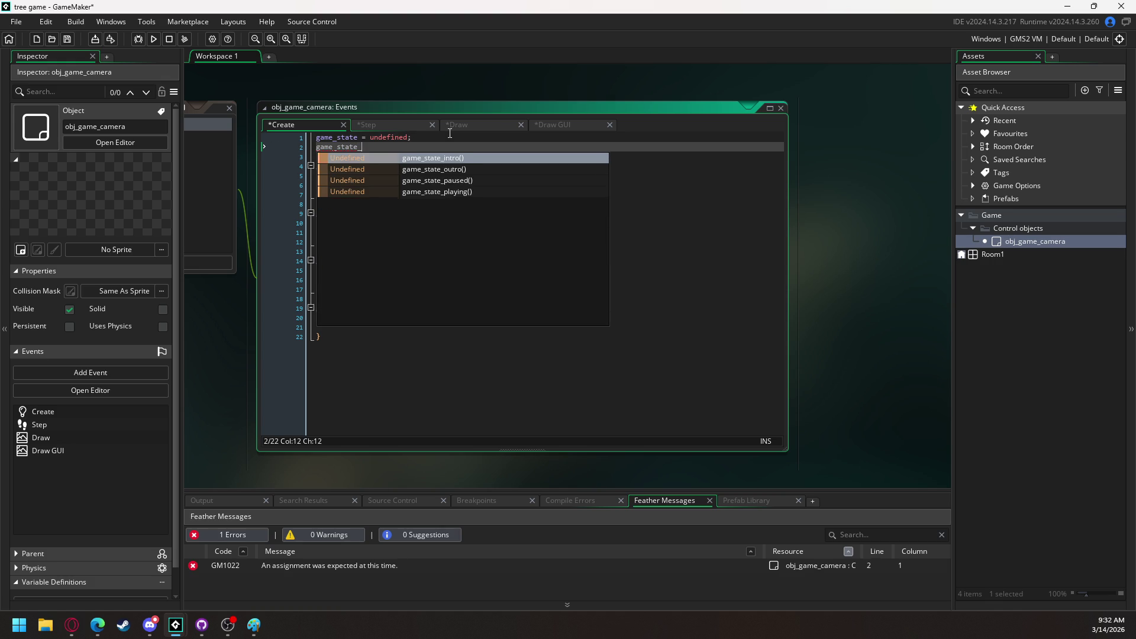
type("next = undefined")
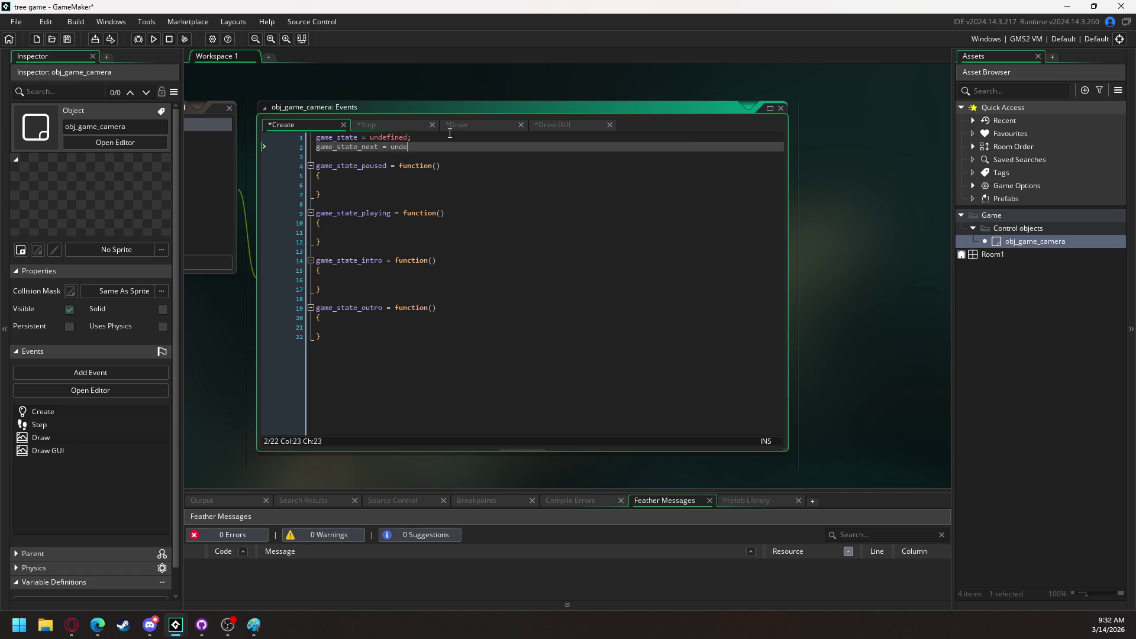
type(";")
key("Return")
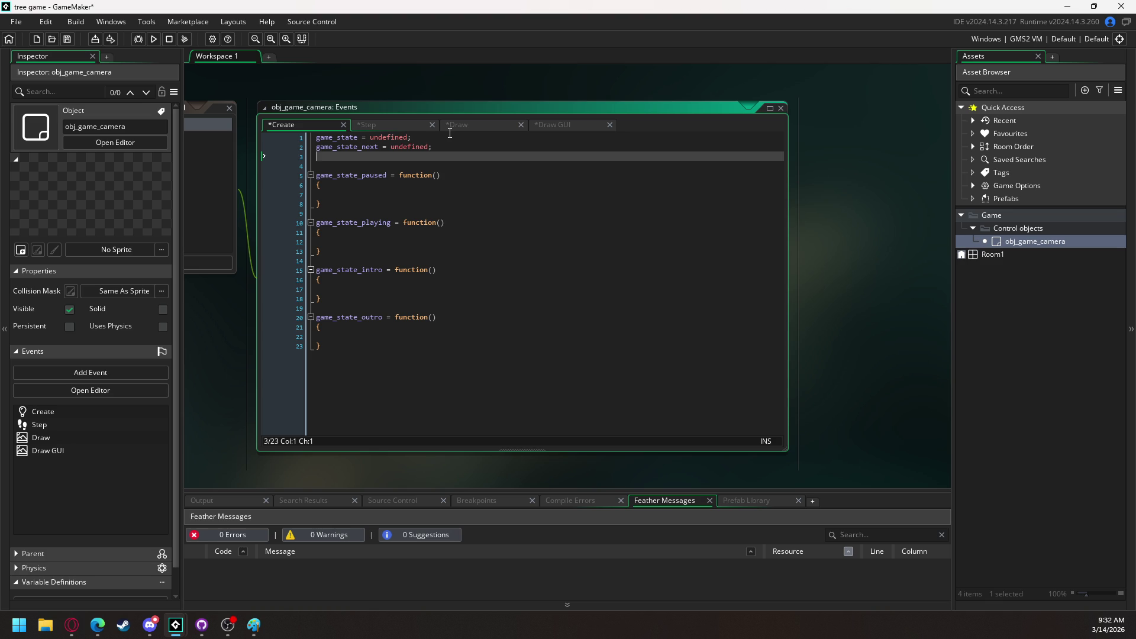
type("game_state")
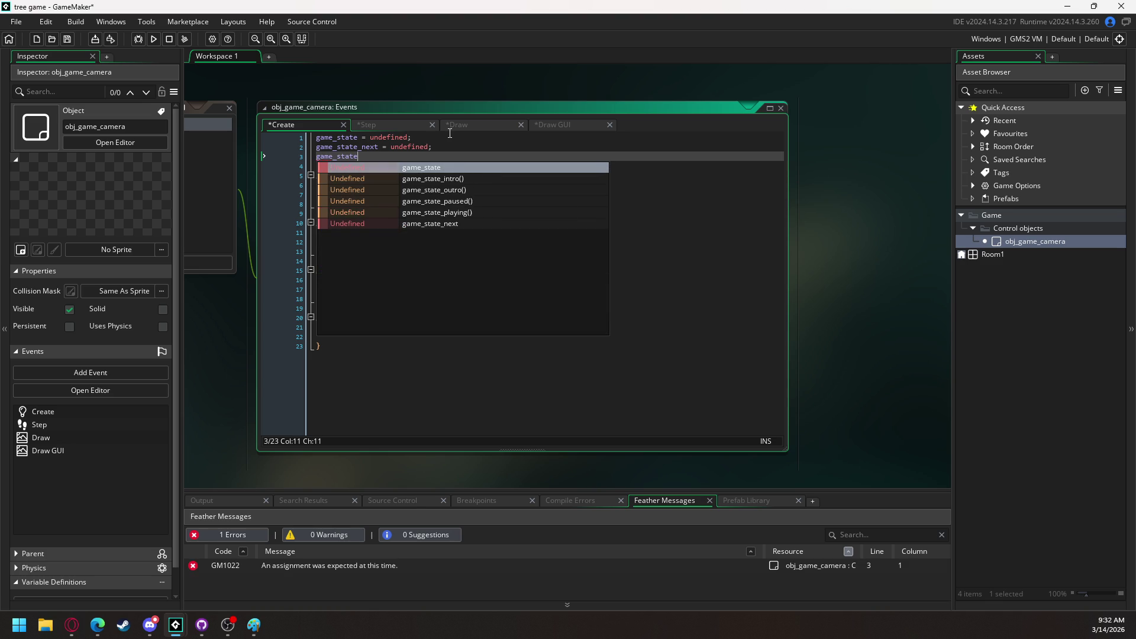
type("_begin ")
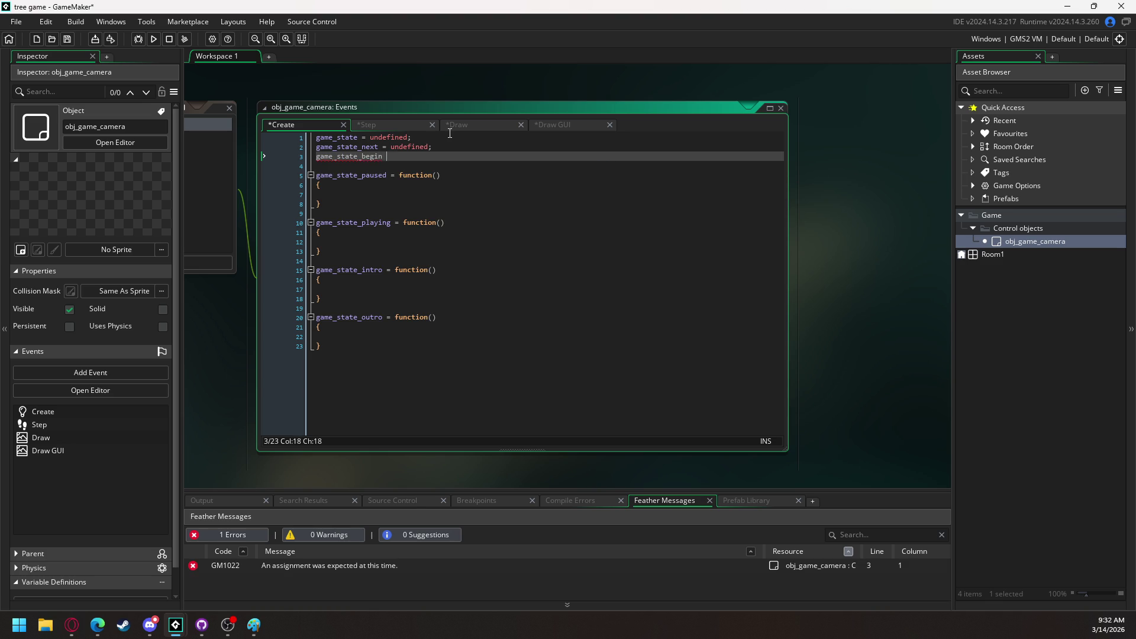
type("= false;")
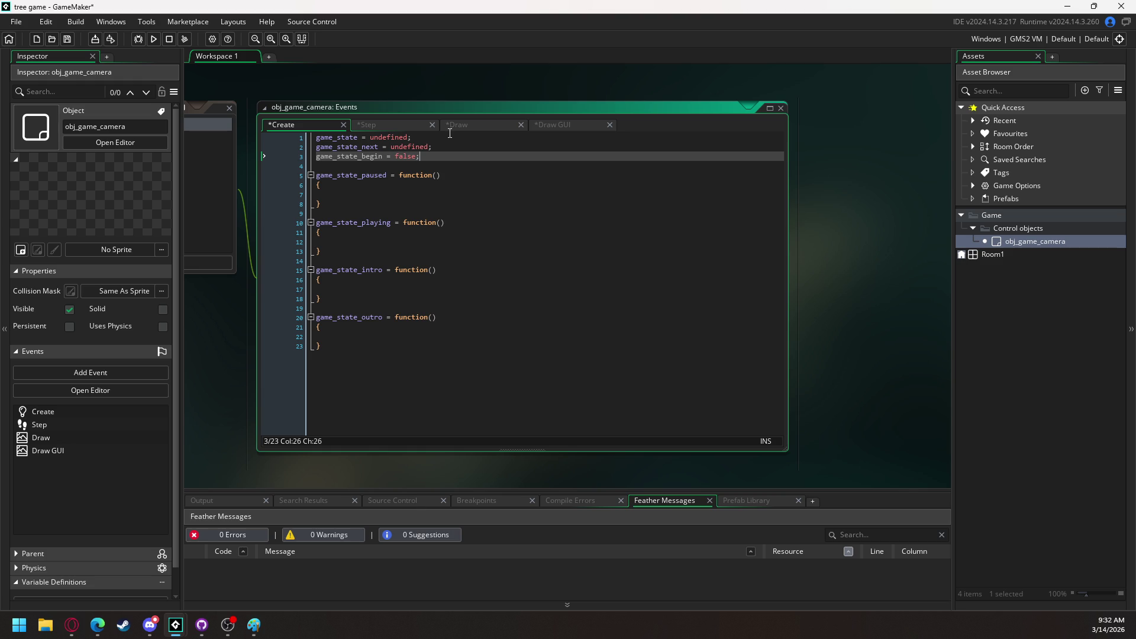
key("Return")
type("game_")
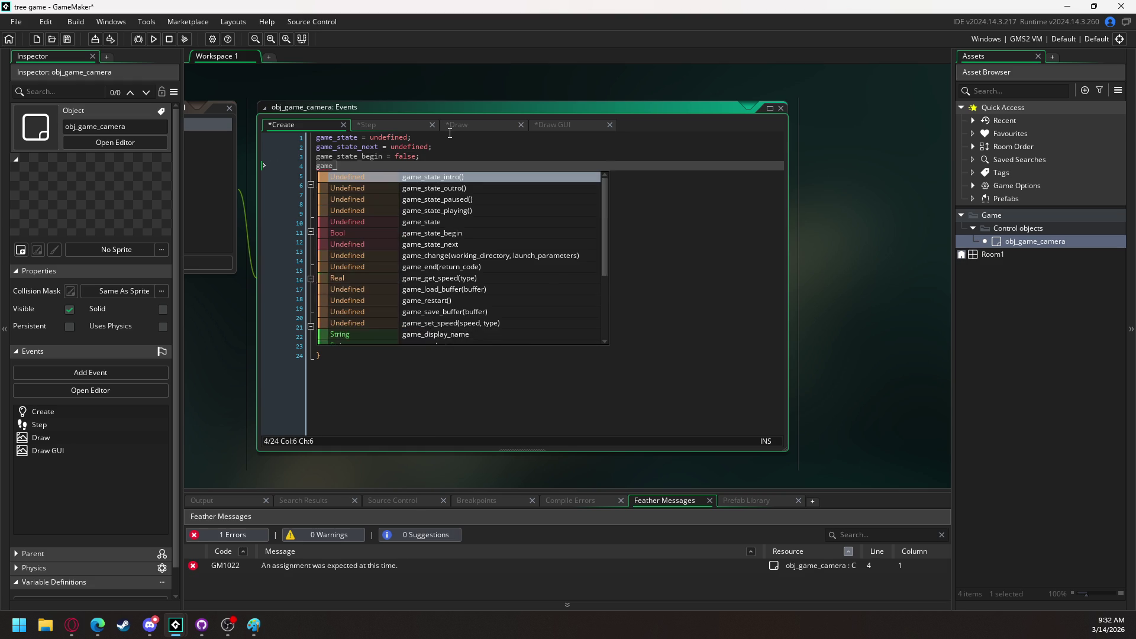
type("state_end = false;")
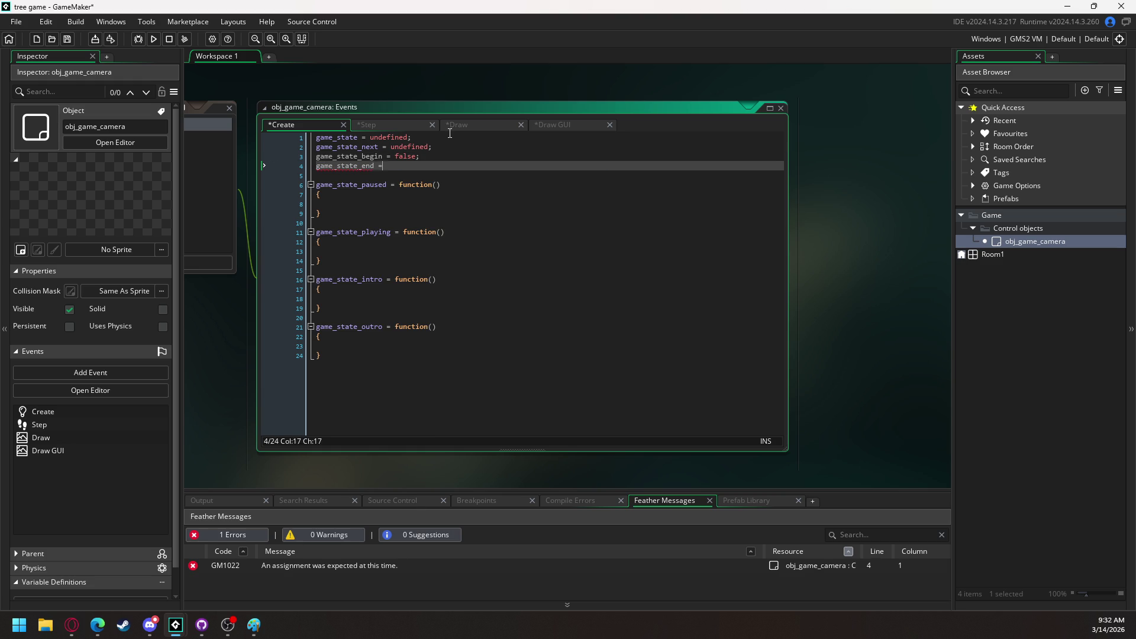
Change game_state_begin's initial value from false to true
key("Up")
key("Right")
key("BackSpace")
key("BackSpace")
key("BackSpace")
type("t")
key("Escape")
type("rue")
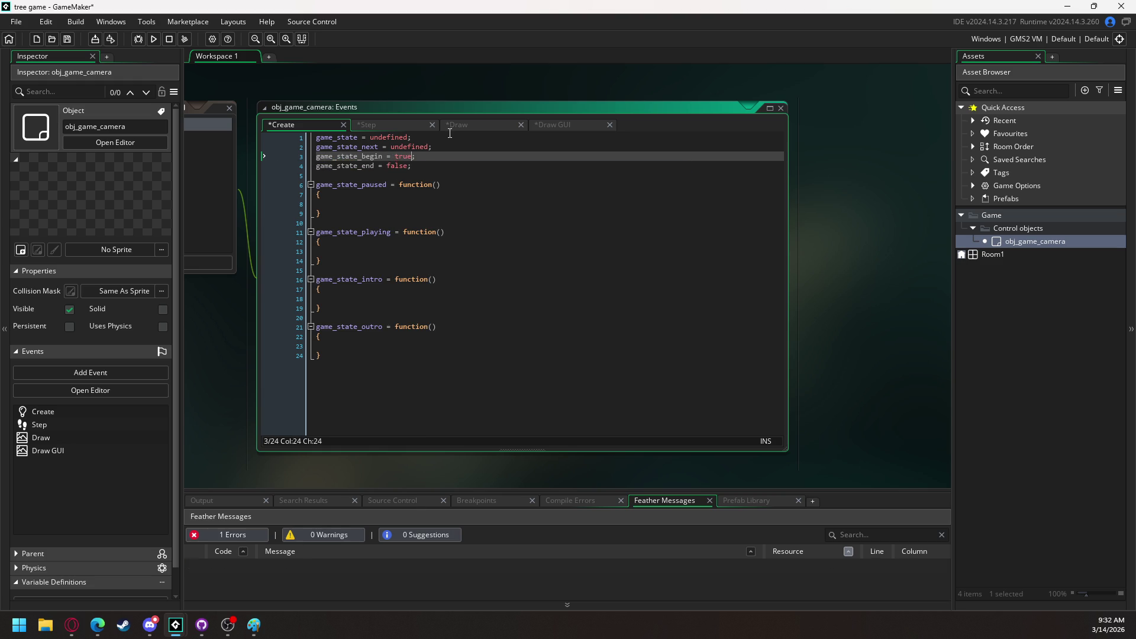
key("Down")
key("Down")
key("Down")
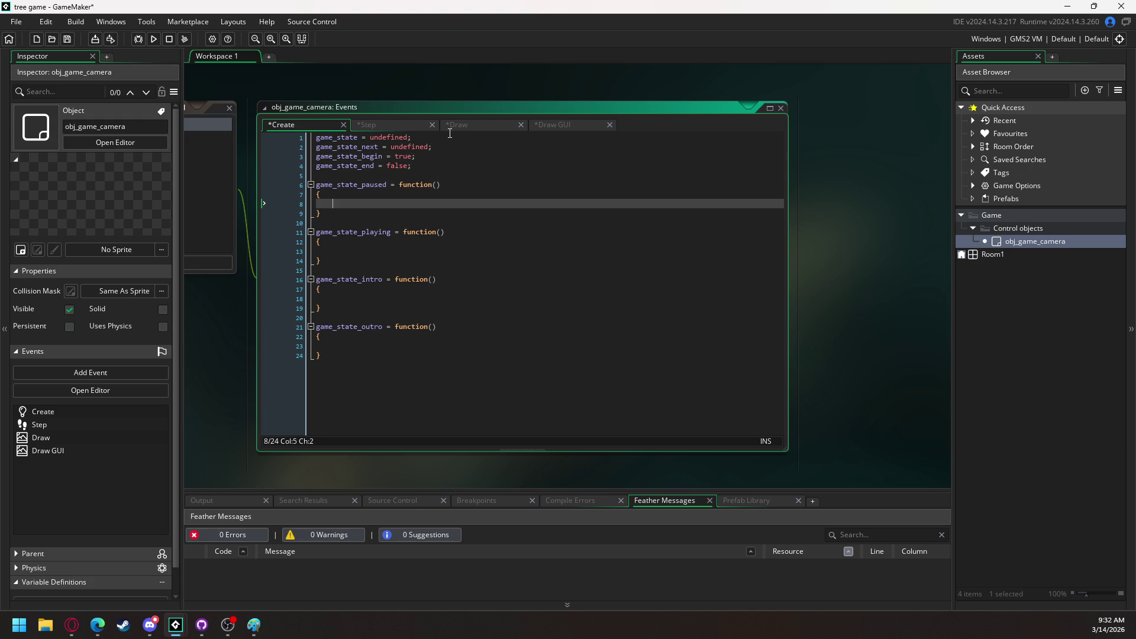
Inside game_state_paused, add an if (game_state_begin) block setting game_state_begin = false;
type("if")
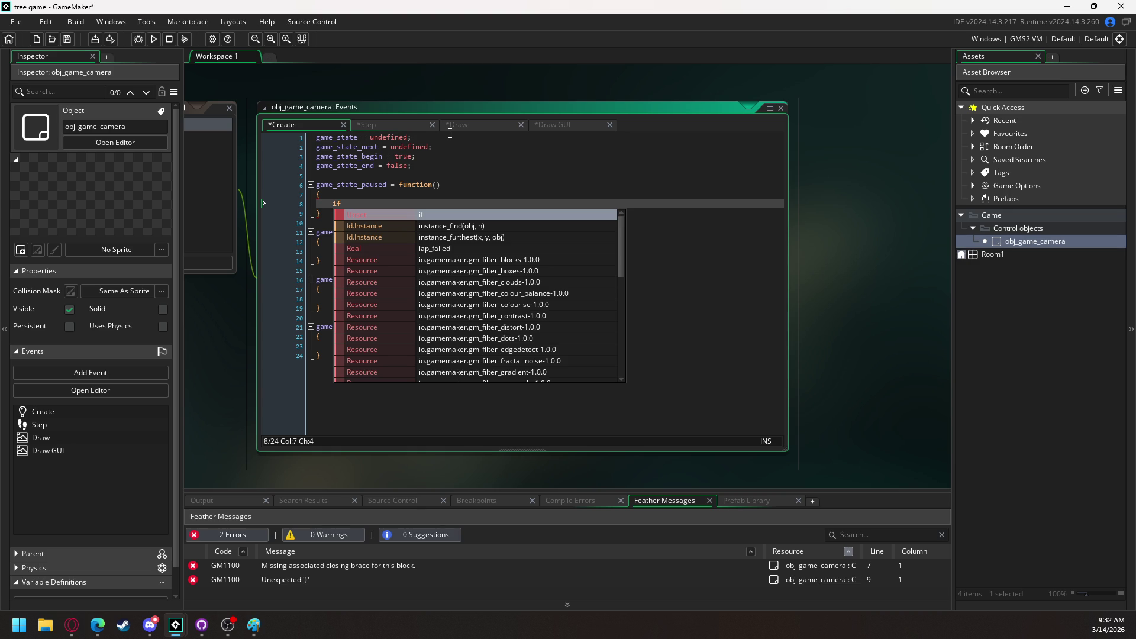
type(" (game")
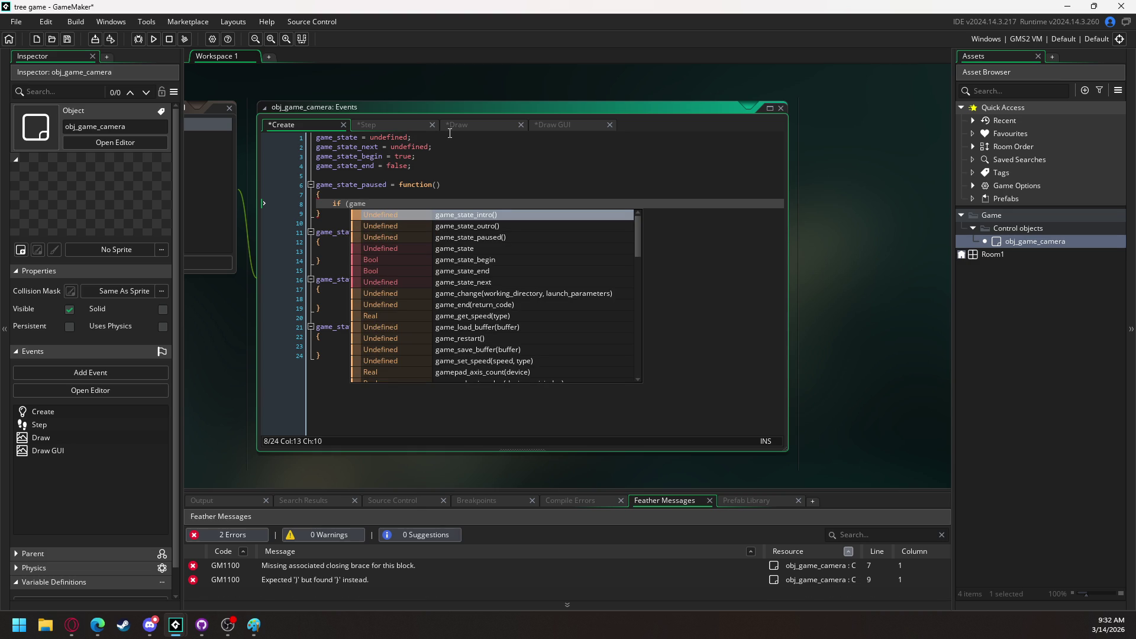
key("Down")
key("Down")
key("Down")
key("Return")
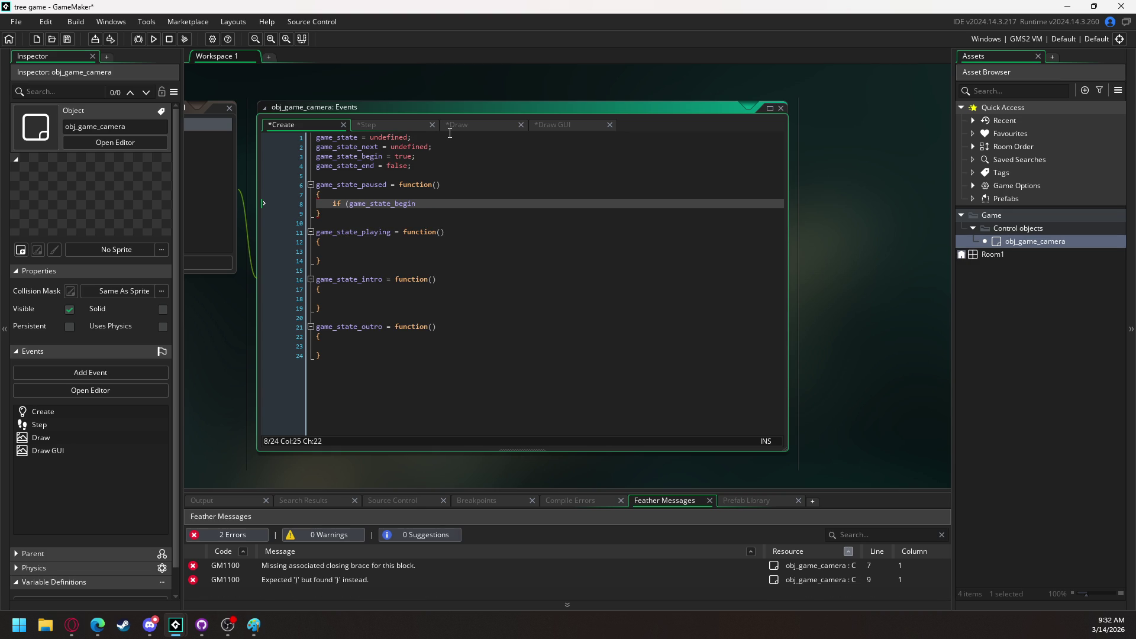
type(")")
key("Return")
type("{")
key("Return")
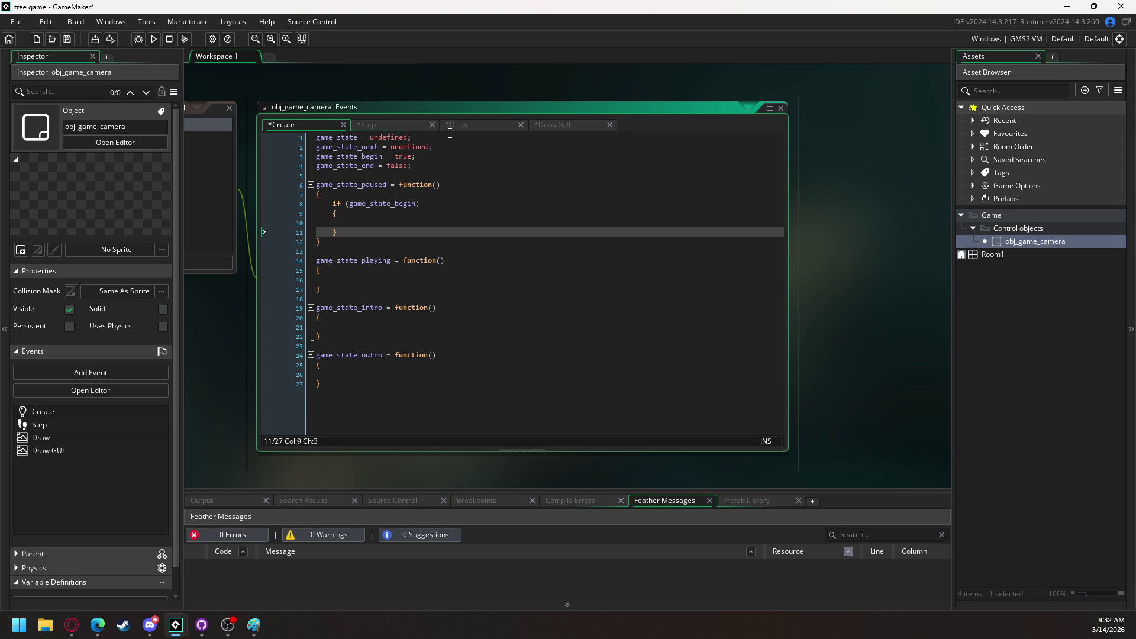
type("game")
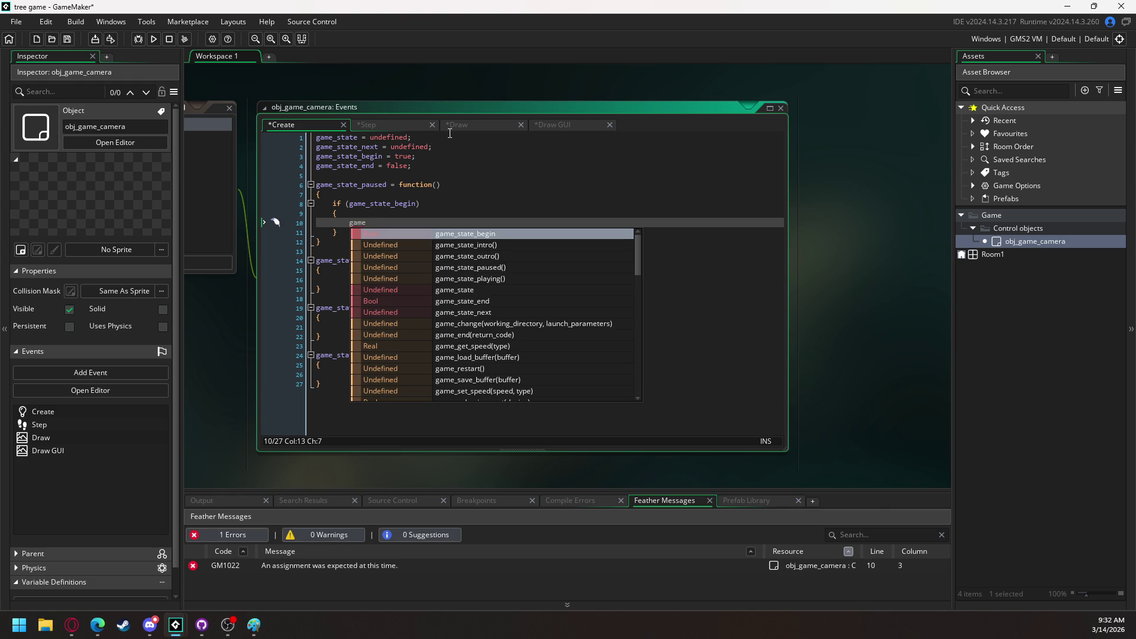
key("Return")
type("= ")
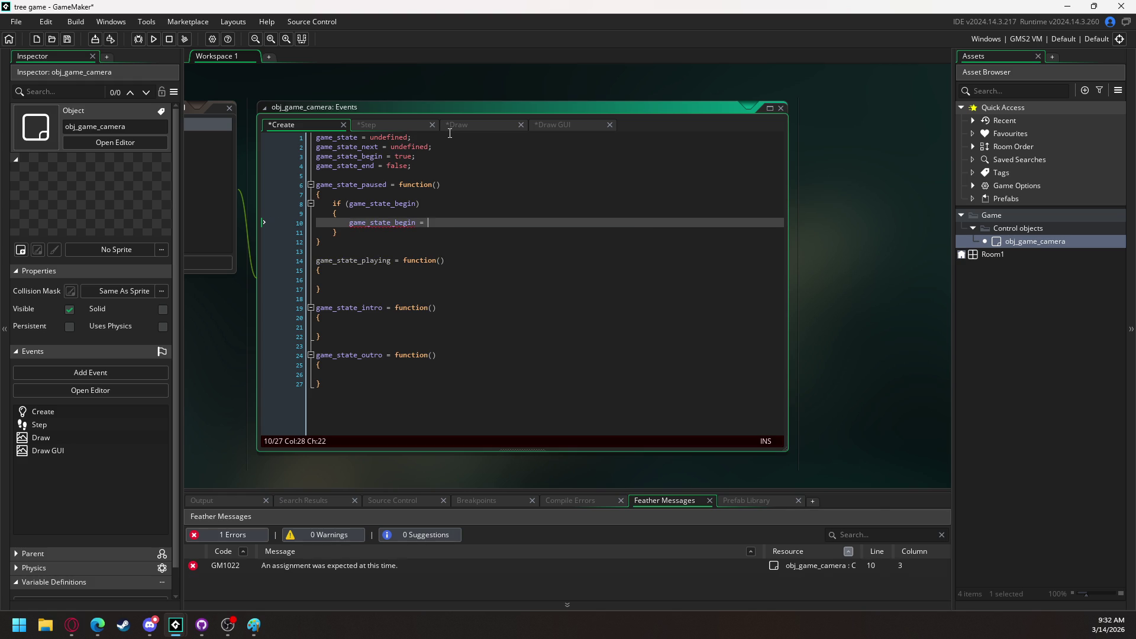
type("false;")
Below the if block, remove the stray // and type #region general behavior
key("Up")
key("Down")
key("Down")
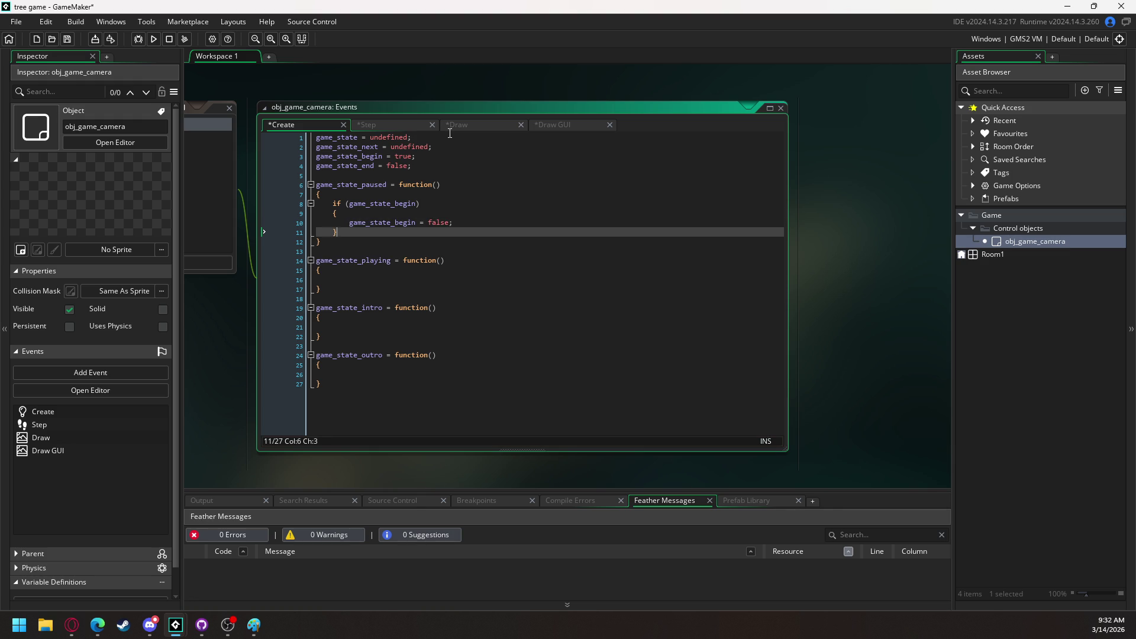
key("Return")
key("Return")
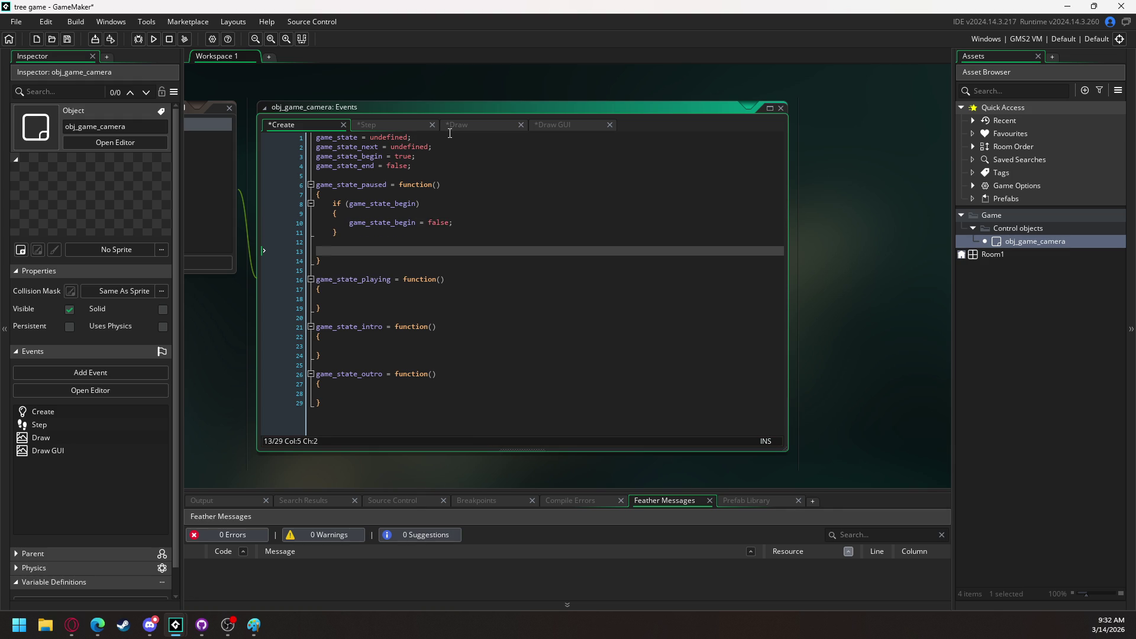
type("//gene")
key("BackSpace")
key("BackSpace")
type("#re")
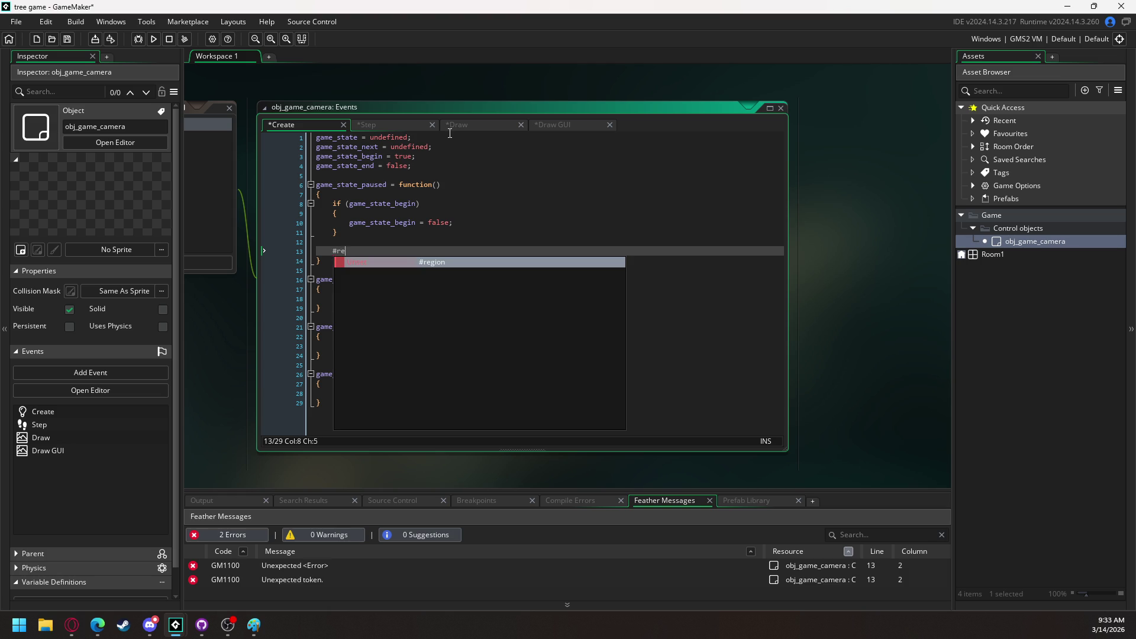
type("gion general behavior")
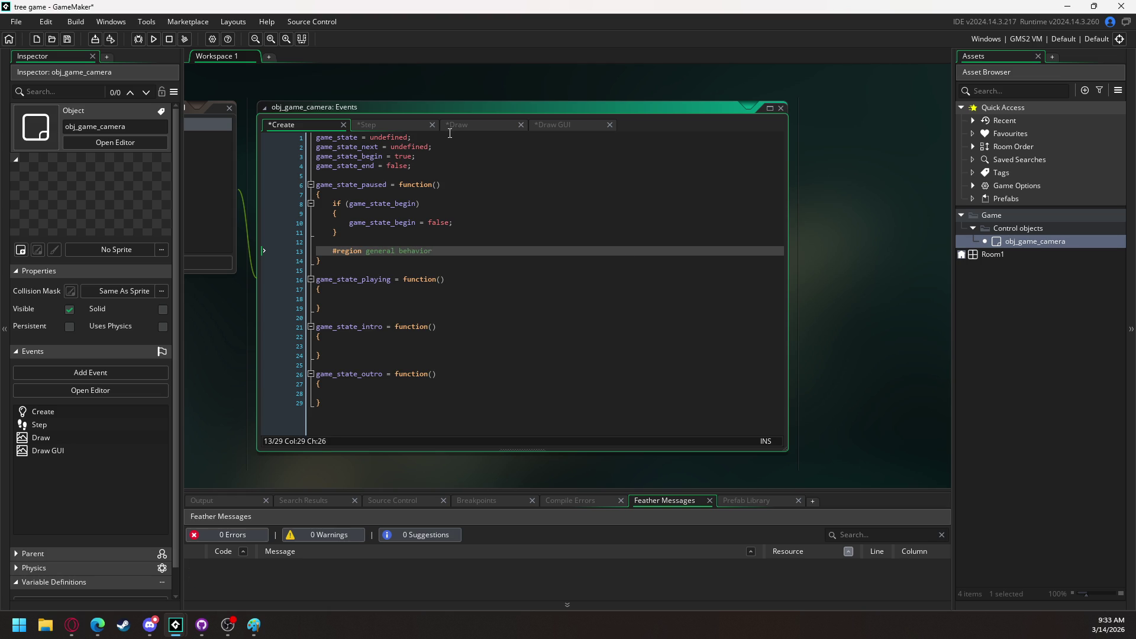
Close the region with #endregion and add an if (condition) { } block inside it
key("Return")
key("Return")
type("#endregion")
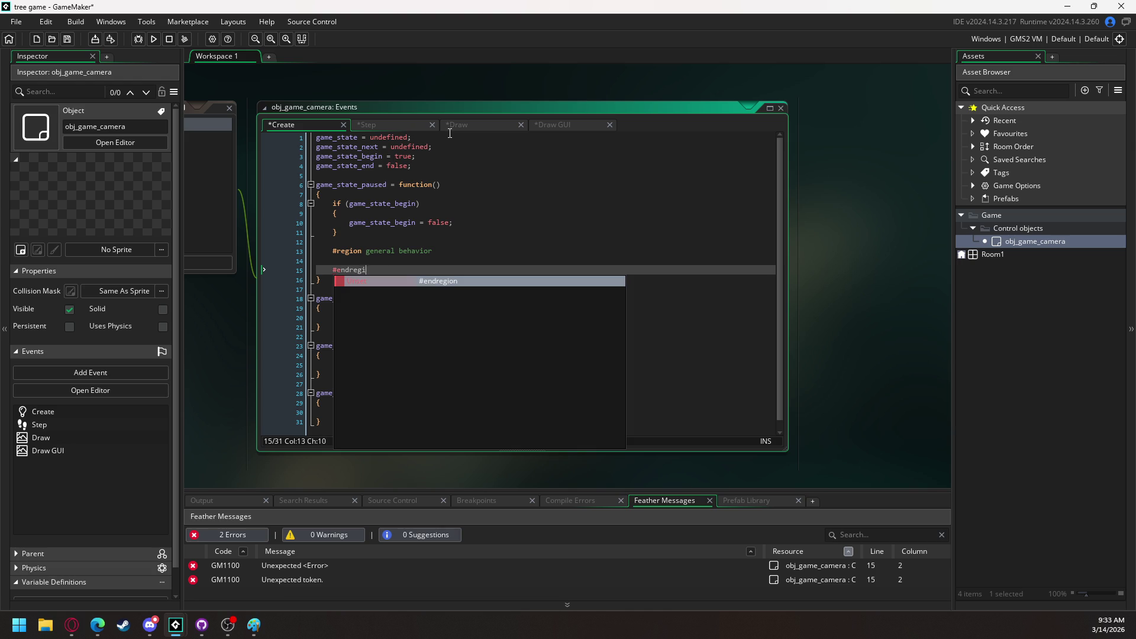
key("Return")
key("Up")
type("if ()")
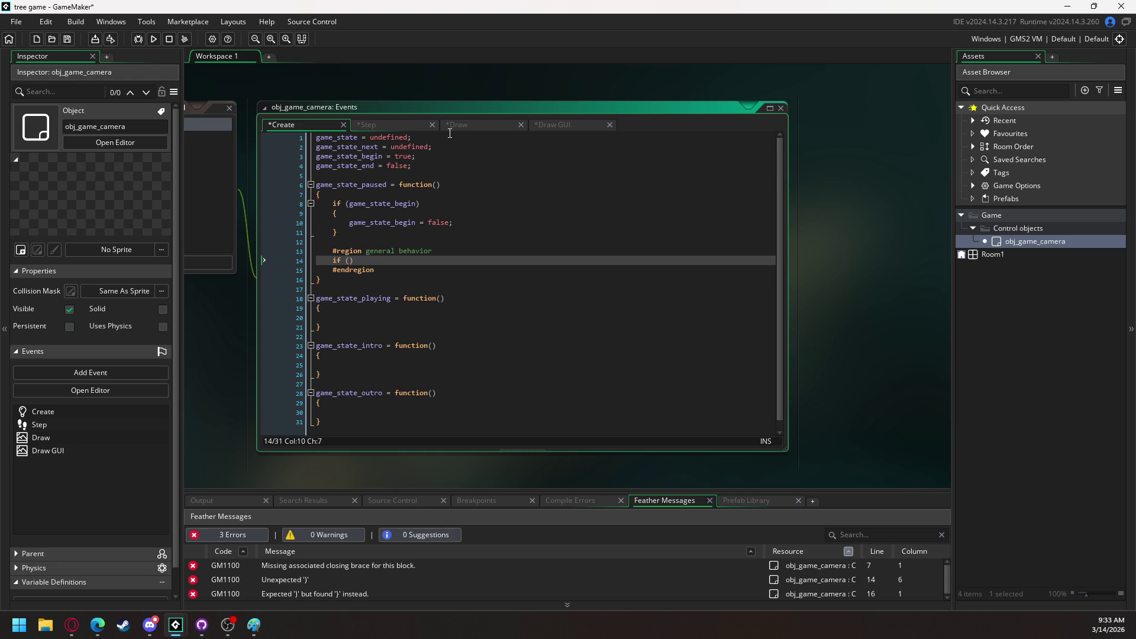
key("Return")
type("{")
key("Return")
key("Up")
key("Up")
key("Left")
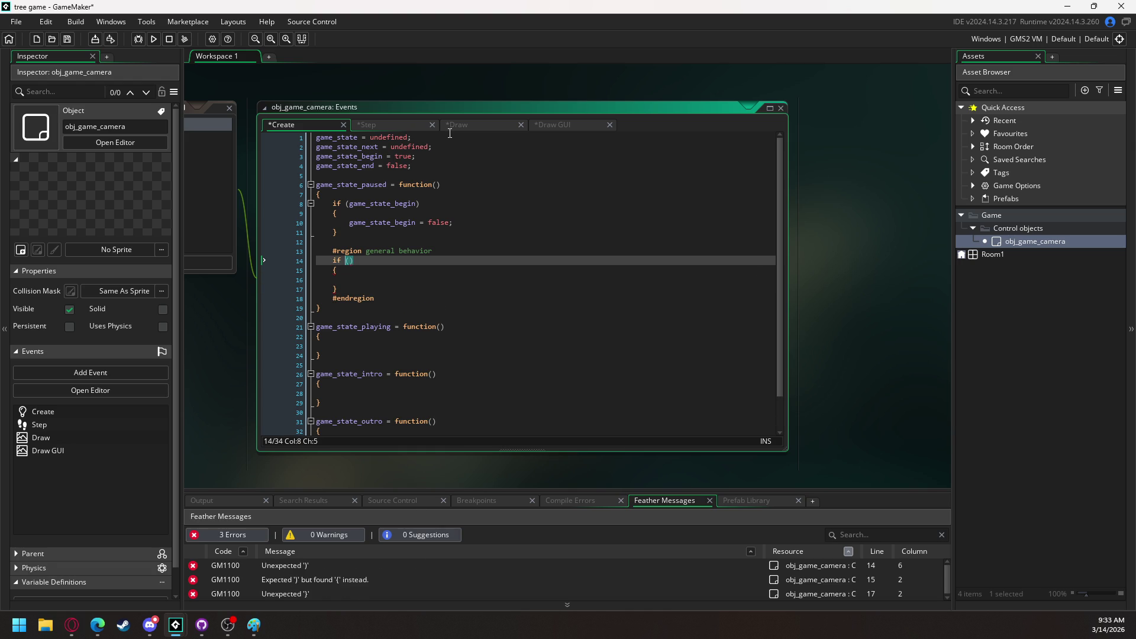
type("condition")
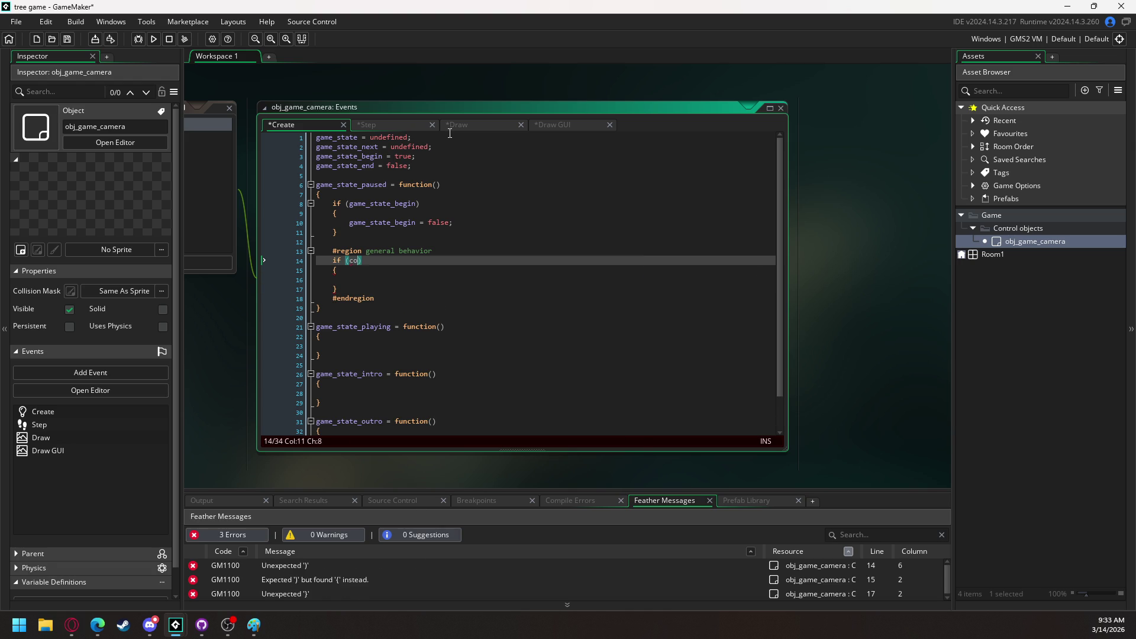
key("Down")
key("Down")
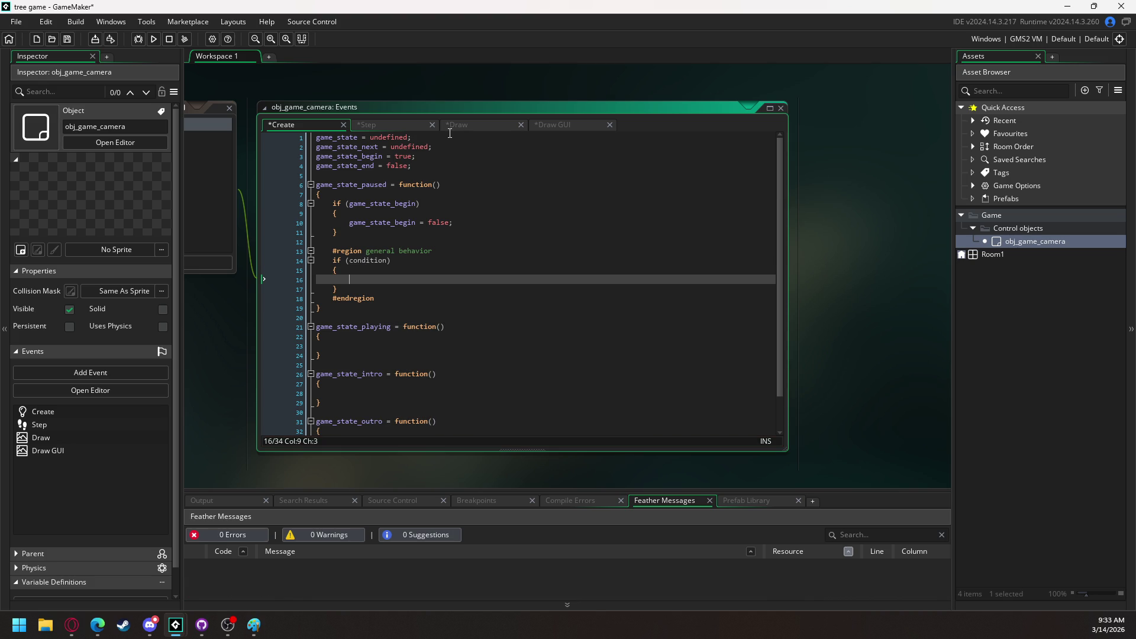
Set game_state_end = true; in the if body and begin a game_state line below
type("gamestate_")
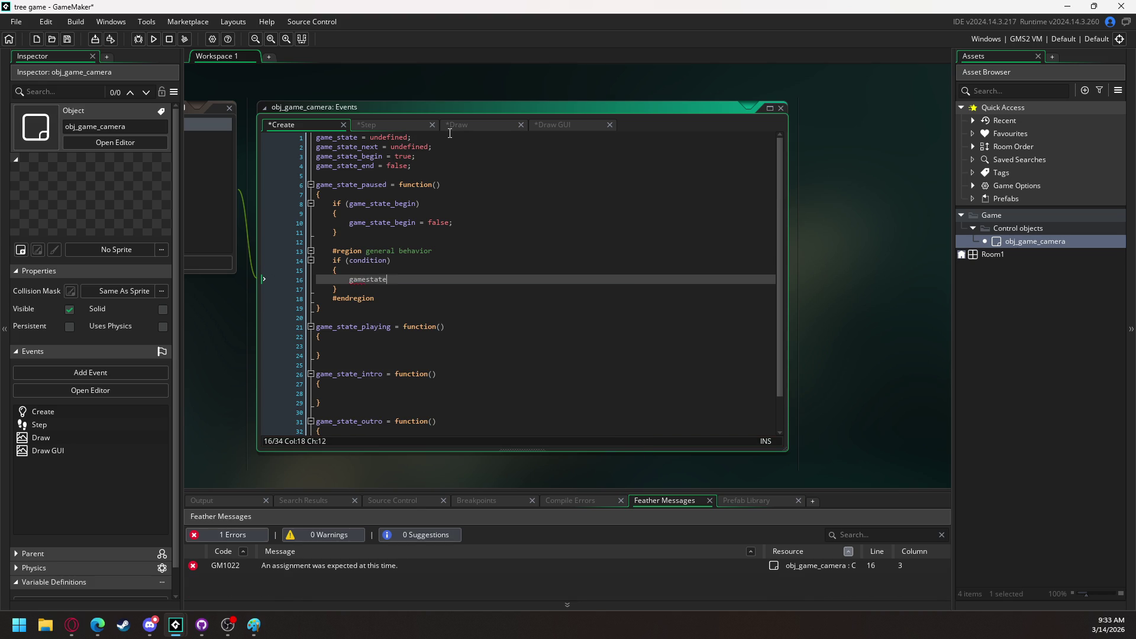
key("BackSpace")
key("BackSpace")
key("BackSpace")
type("_s")
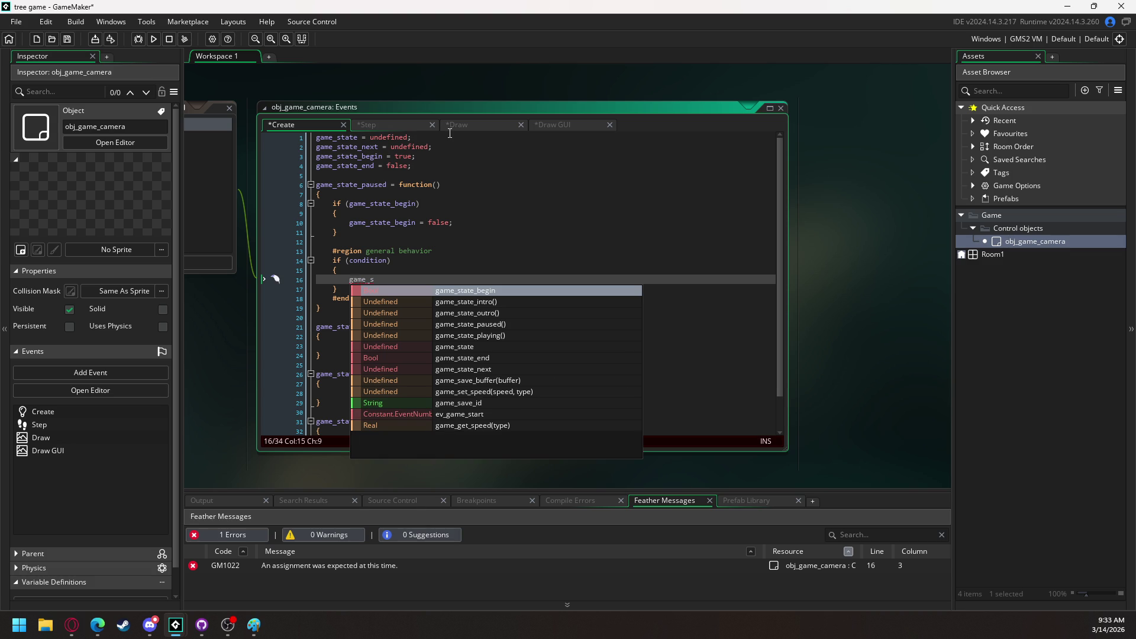
key("Down")
key("Down")
key("Down")
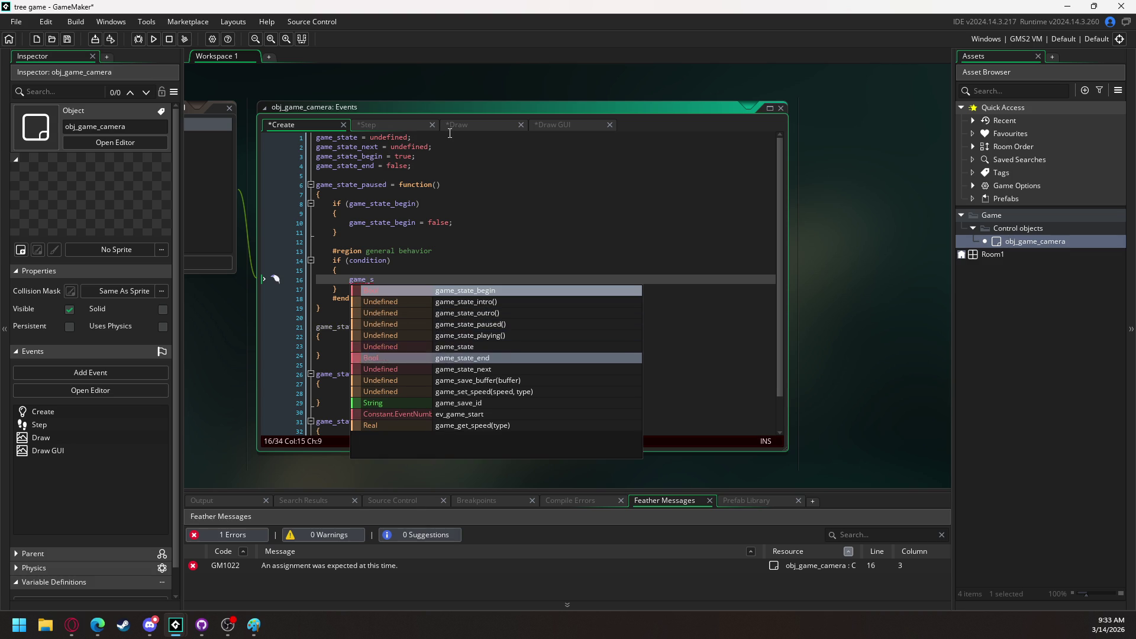
key("Return")
type("= true;")
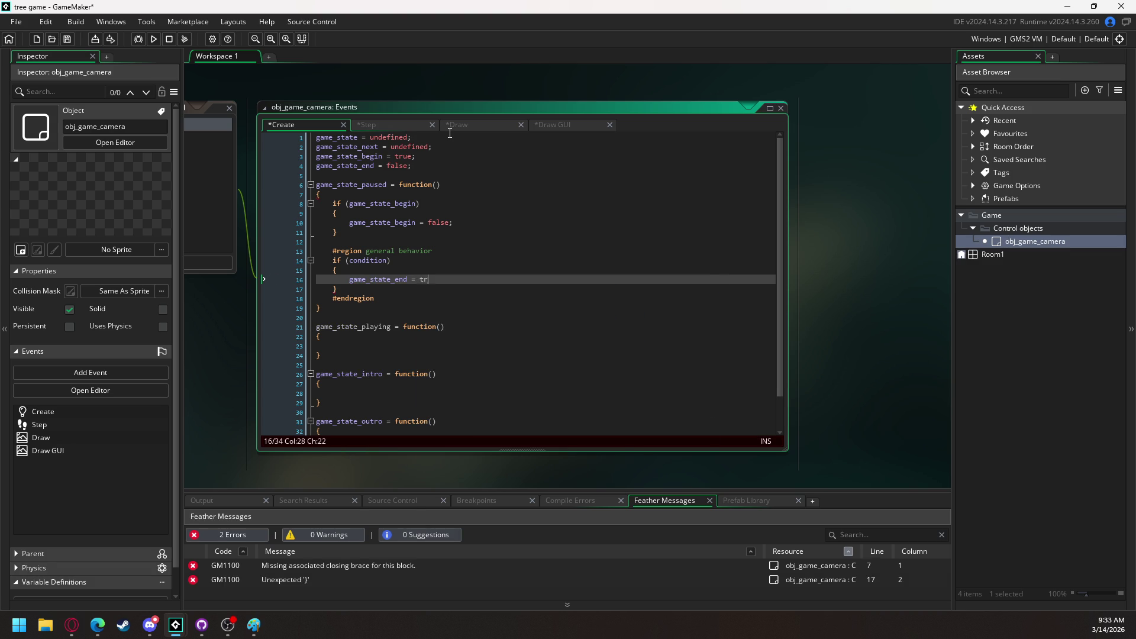
key("Return")
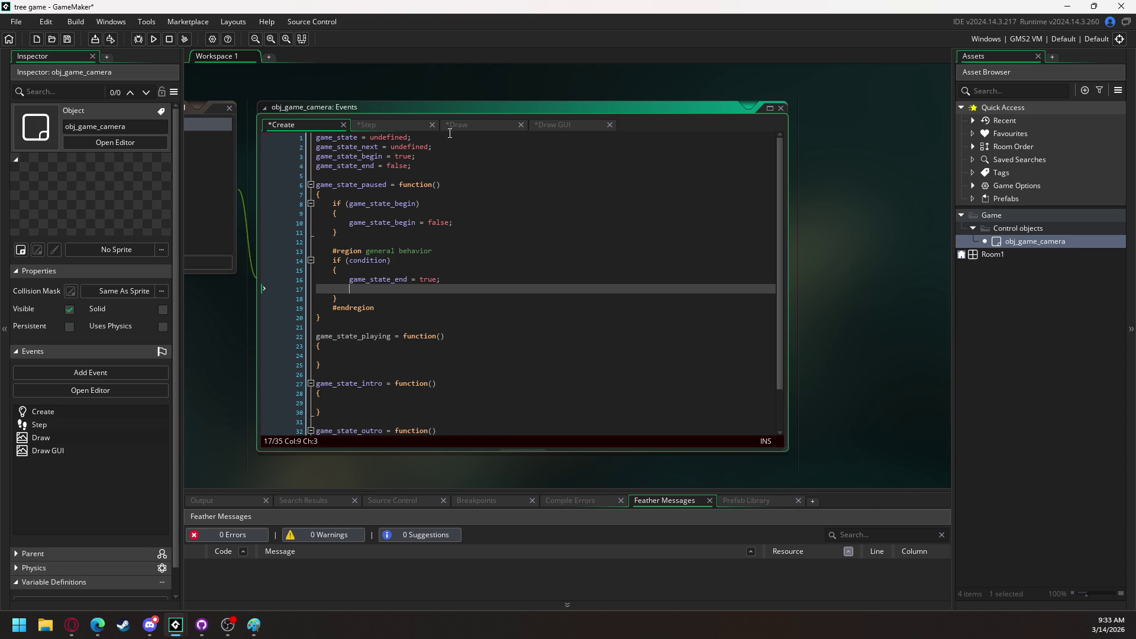
type("game")
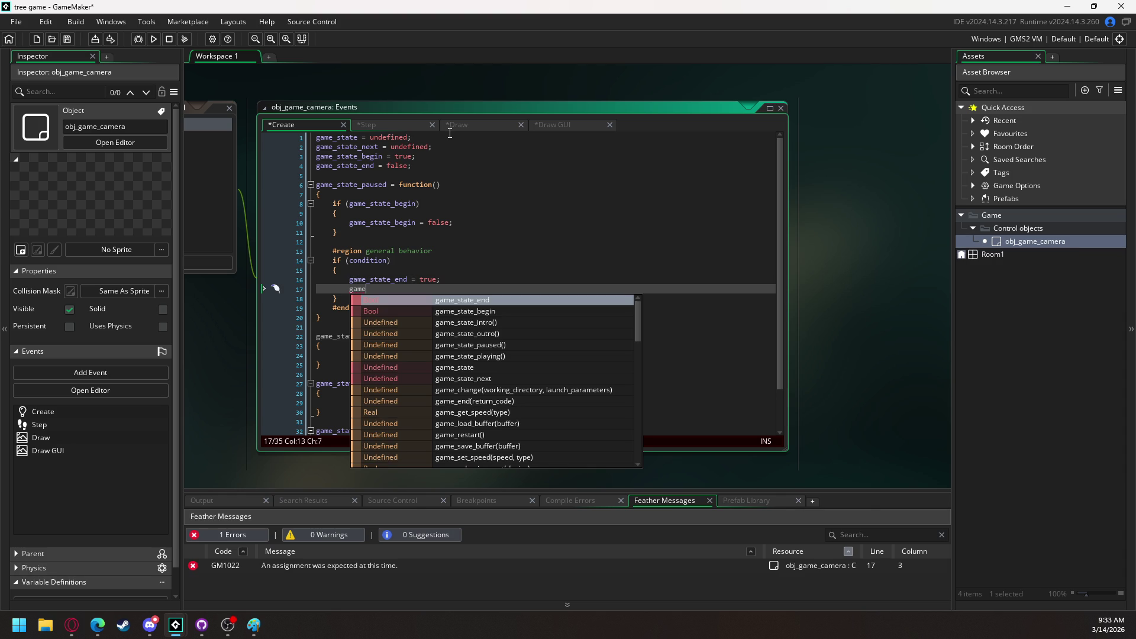
type("_state")
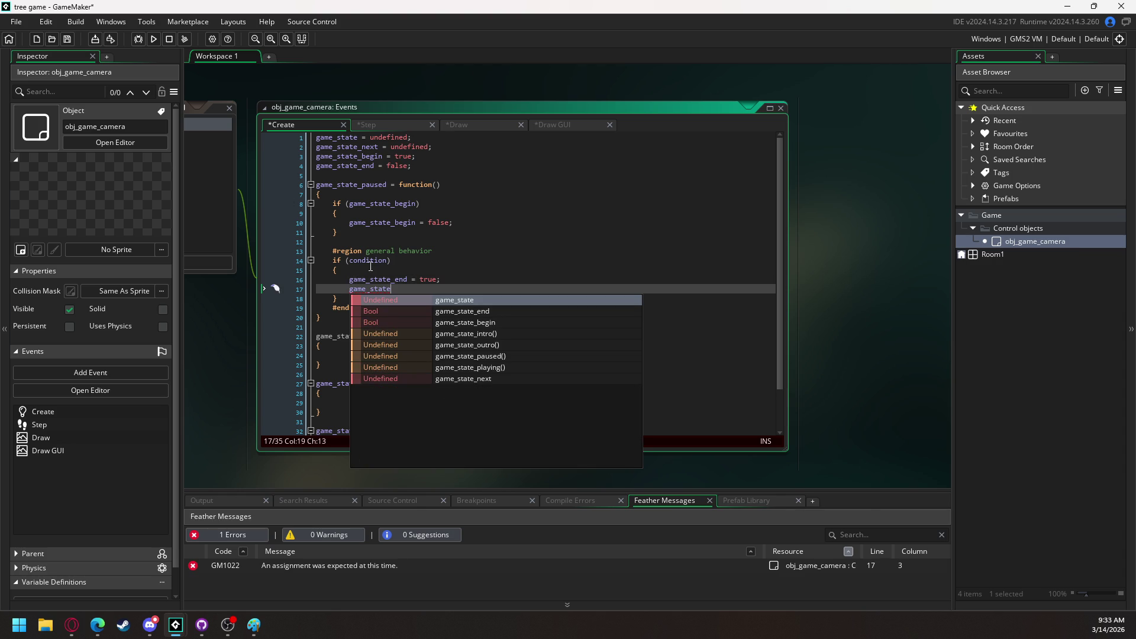
Replace the placeholder condition with keyboard_check_pressed(vk_enter)
double_click(369, 261)
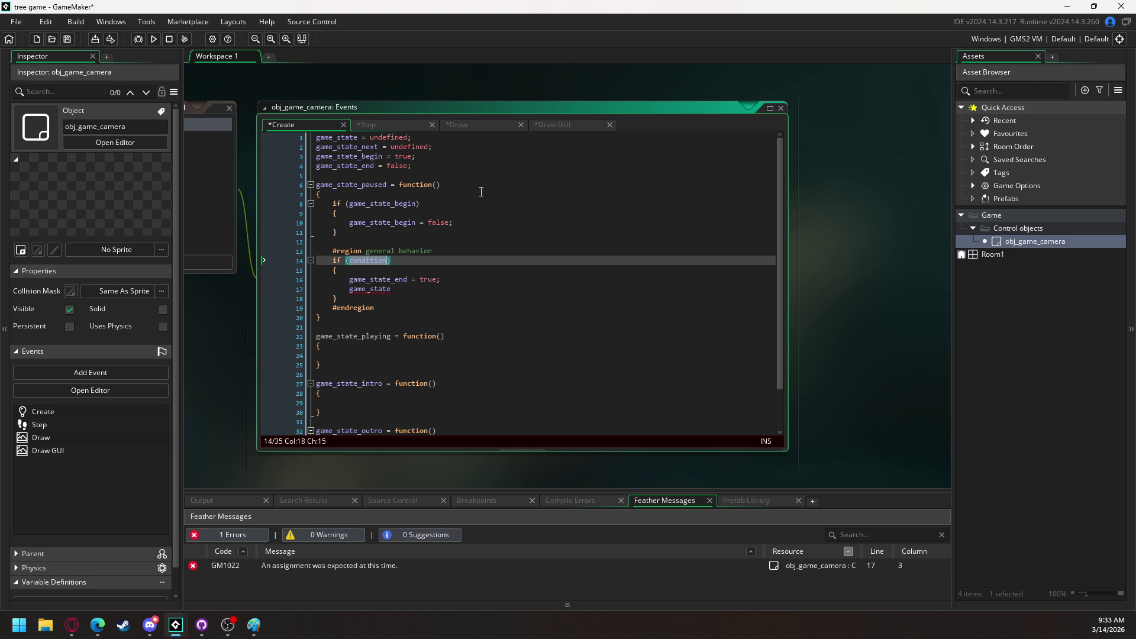
type("vk")
key("BackSpace")
key("BackSpace")
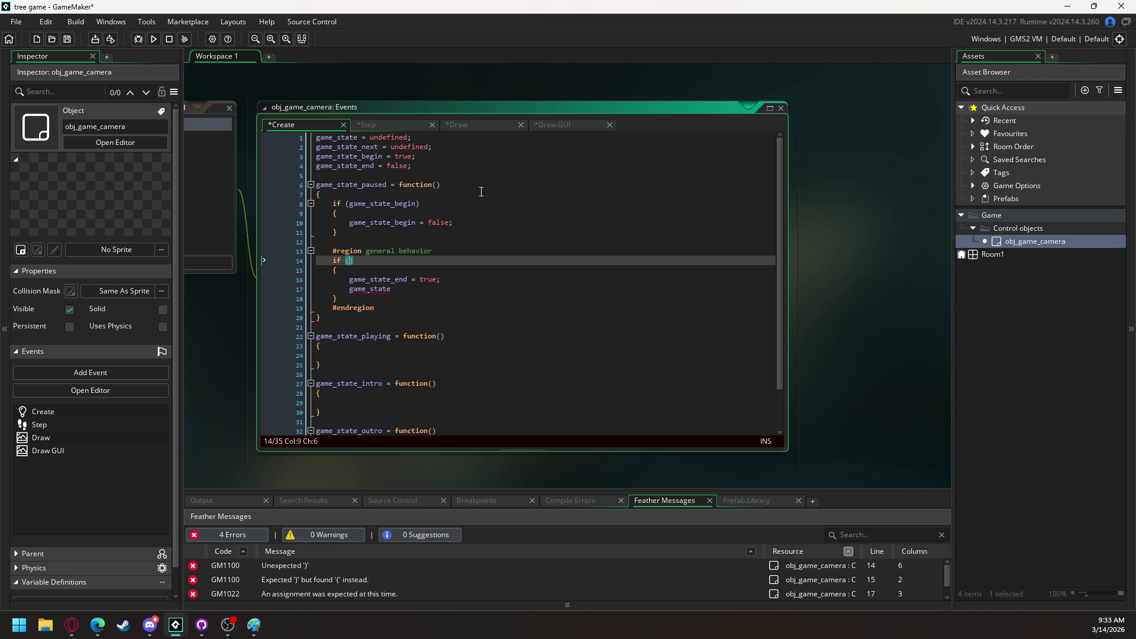
type("kay")
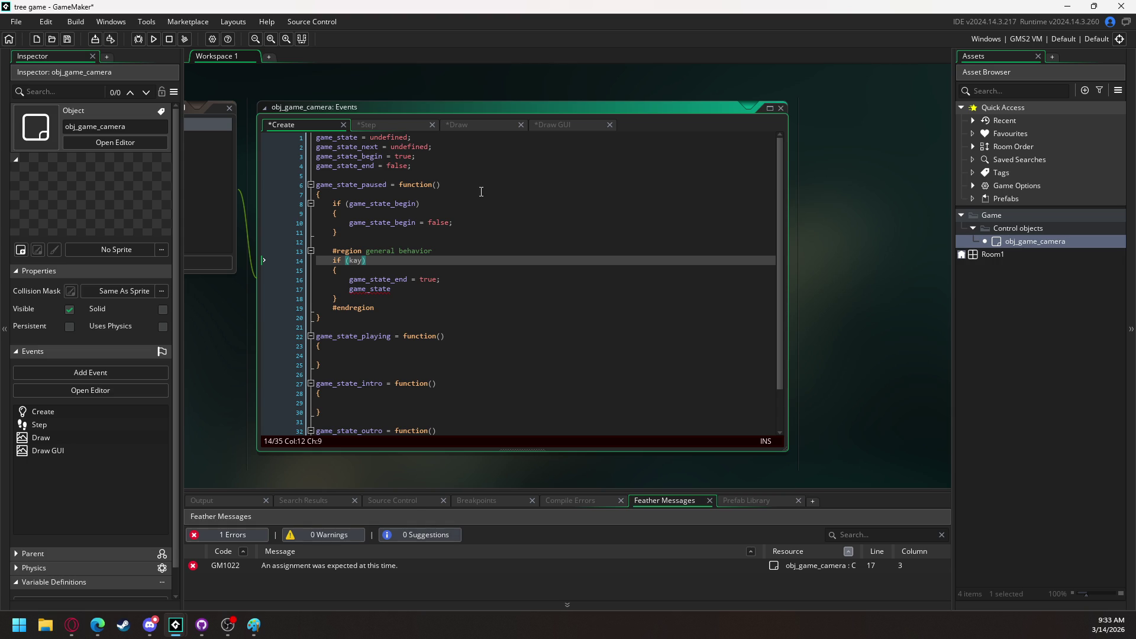
key("BackSpace")
key("BackSpace")
type("eyboar")
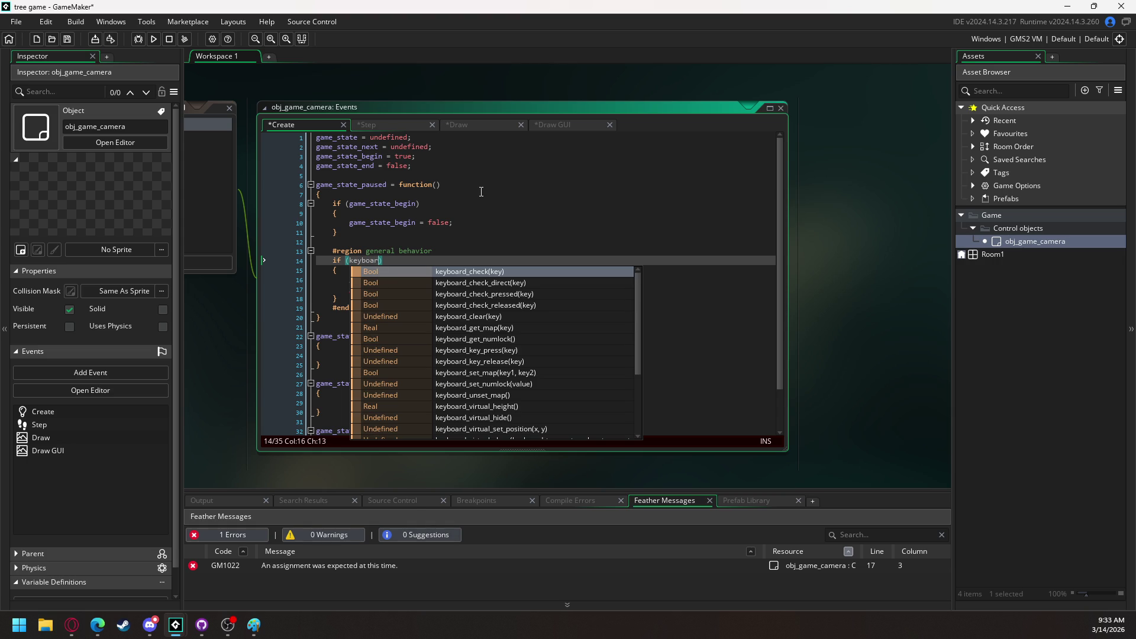
key("Down")
key("Down")
key("Return")
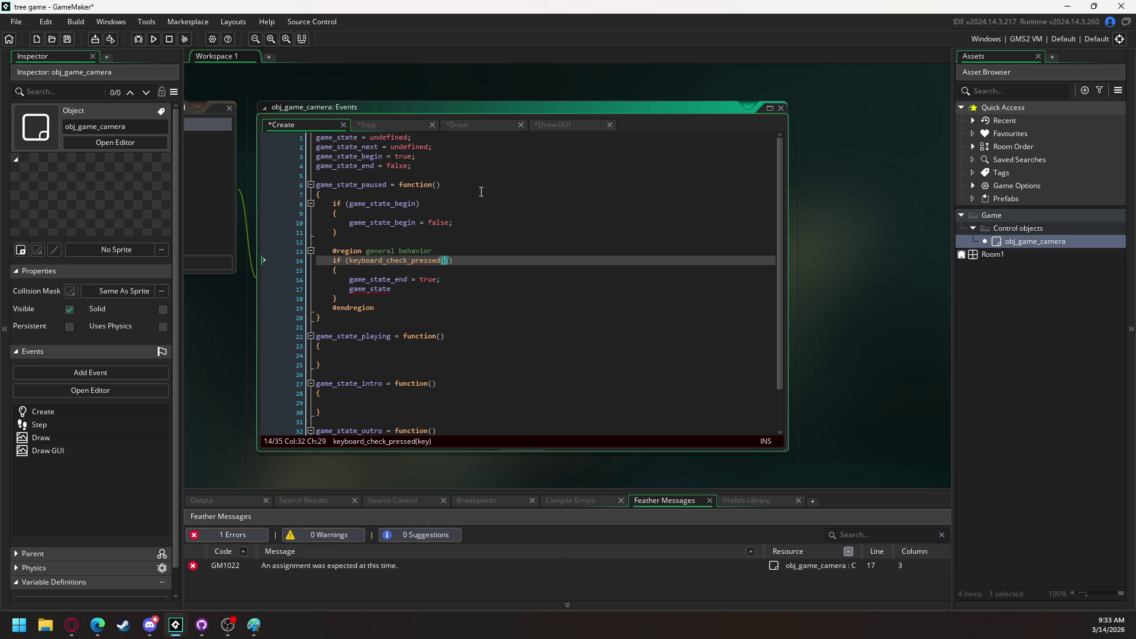
type("vk_enter")
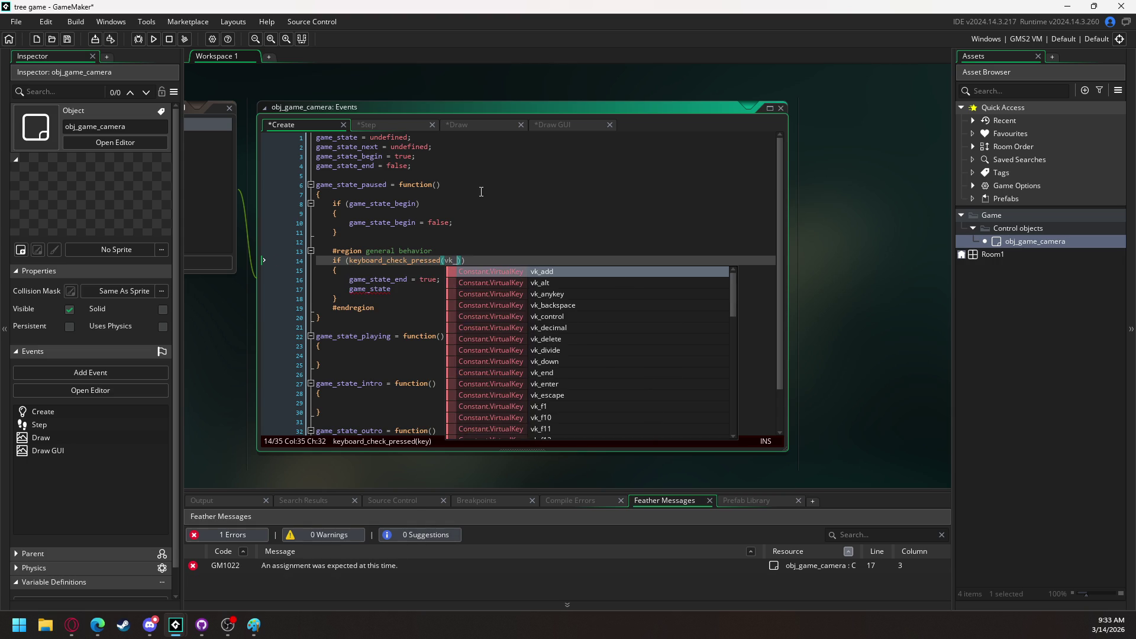
Complete the line below as game_state_next = game_state_playing;
key("Down")
key("Down")
key("Down")
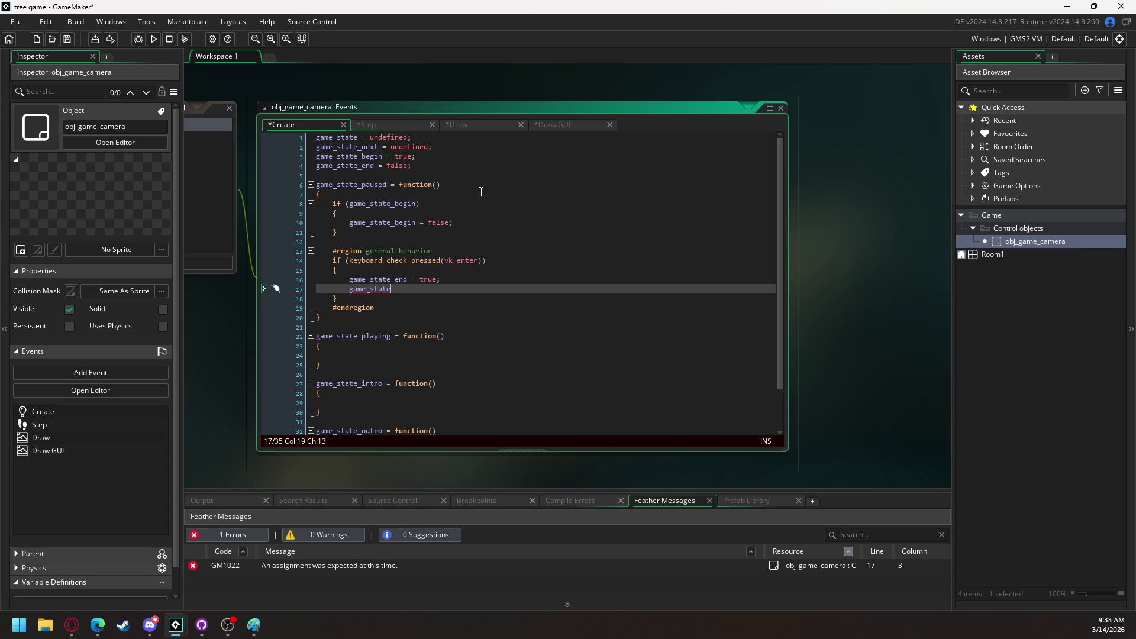
type(" =")
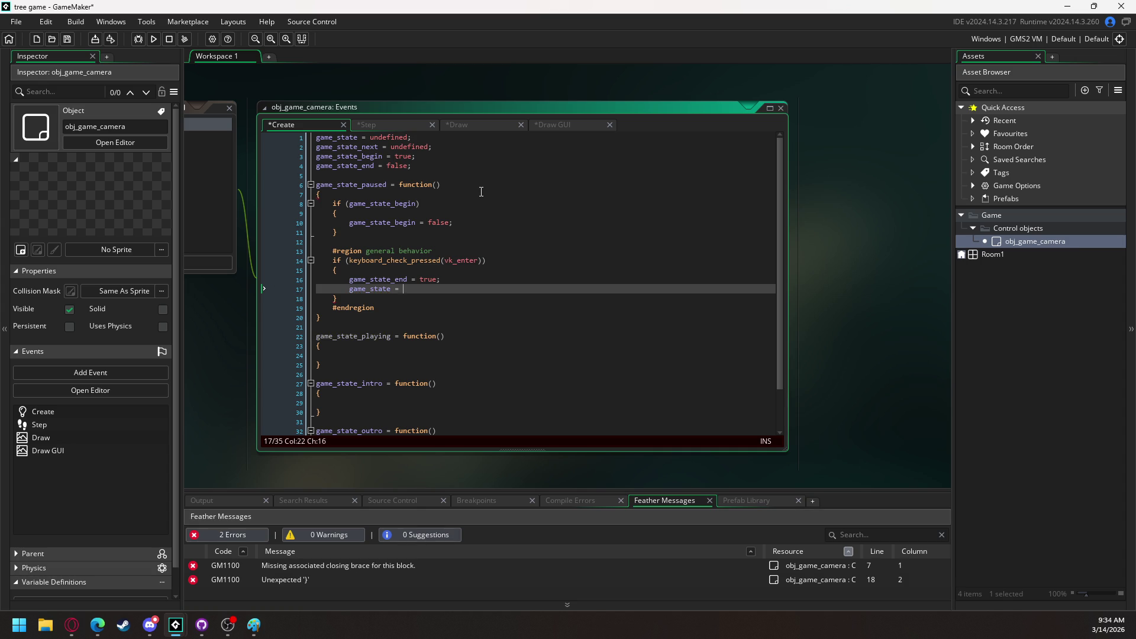
key("BackSpace")
key("BackSpace")
key("BackSpace")
type("_ne")
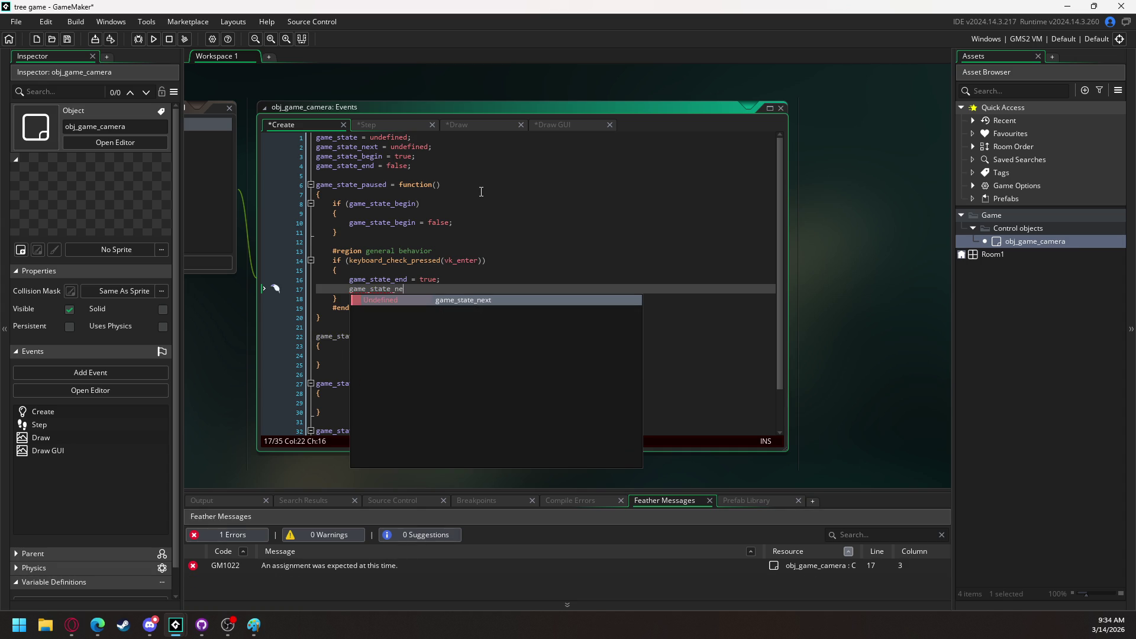
key("Return")
type("= ")
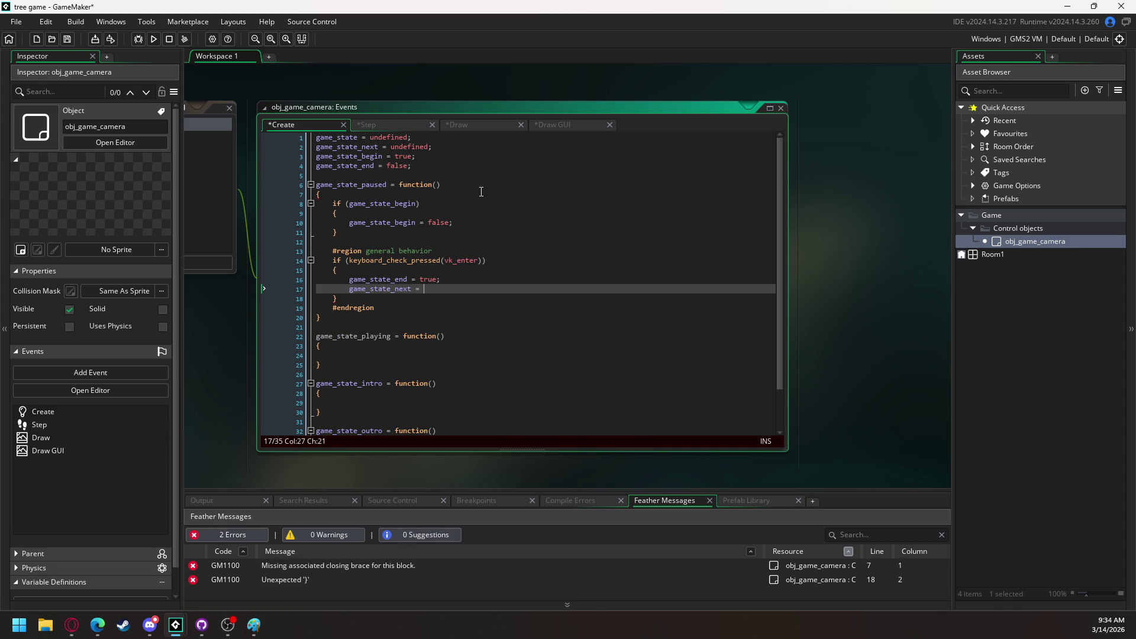
type("game_state")
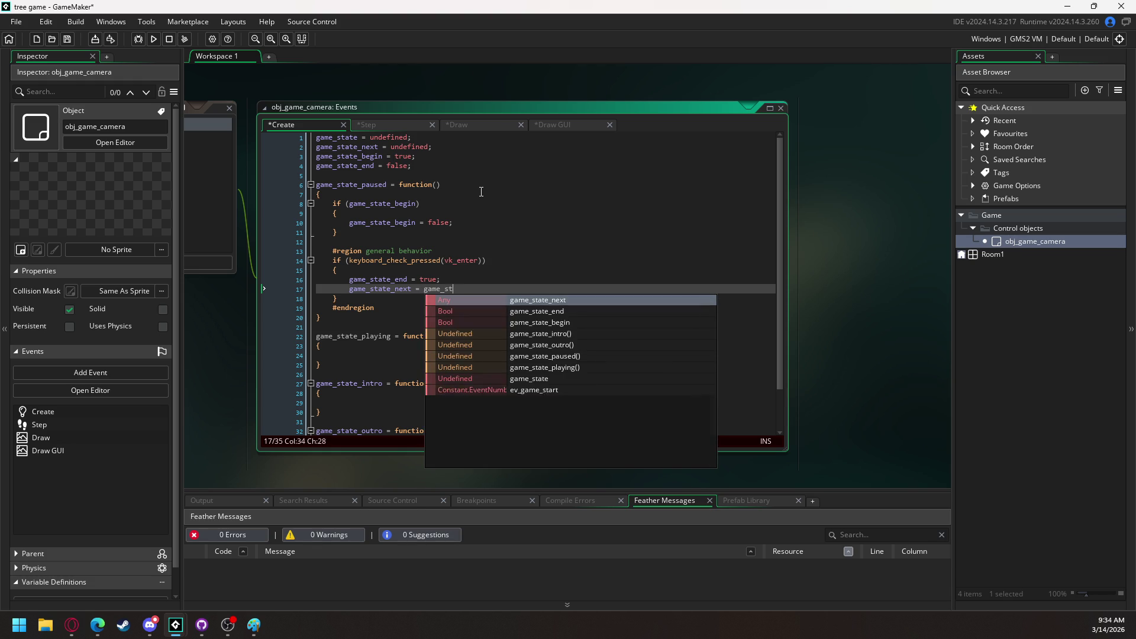
type("_playi")
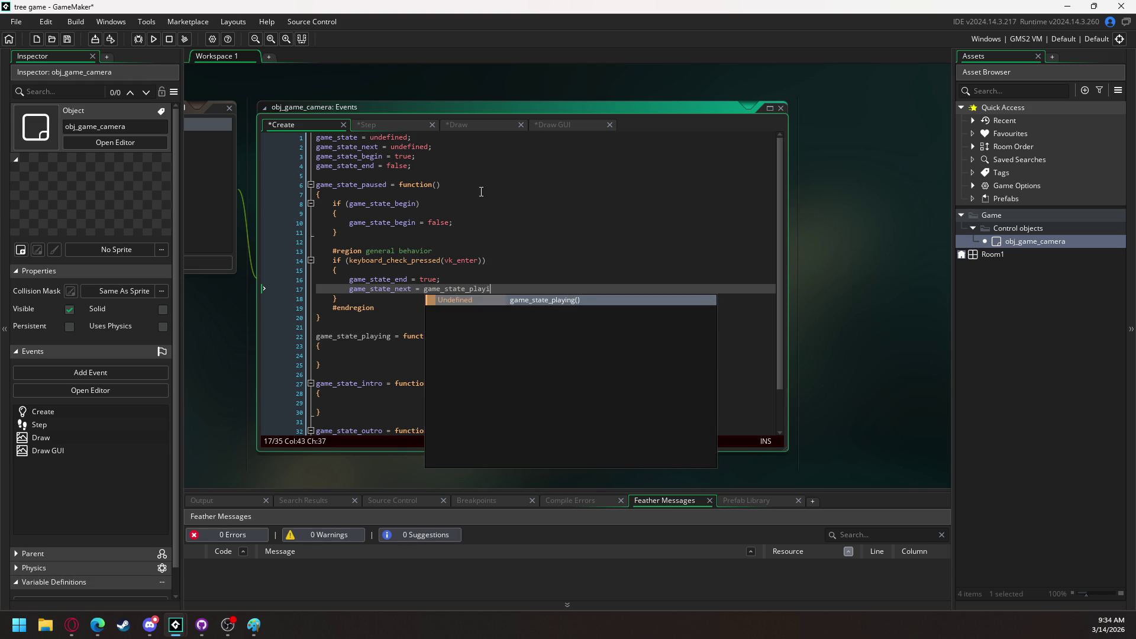
key("Return")
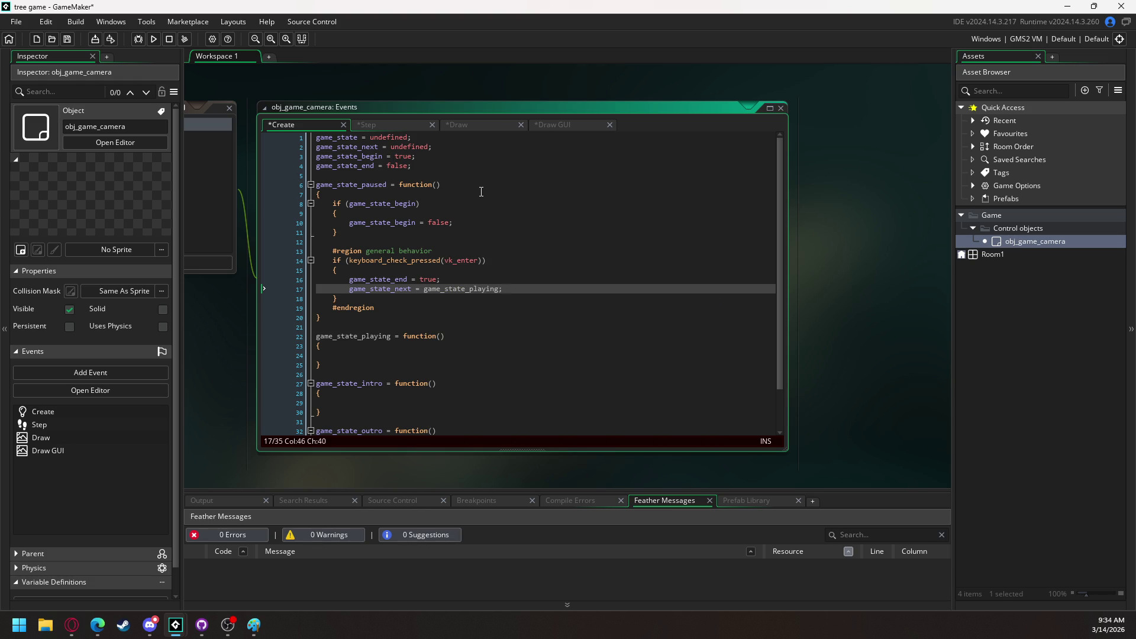
left_click(395, 308)
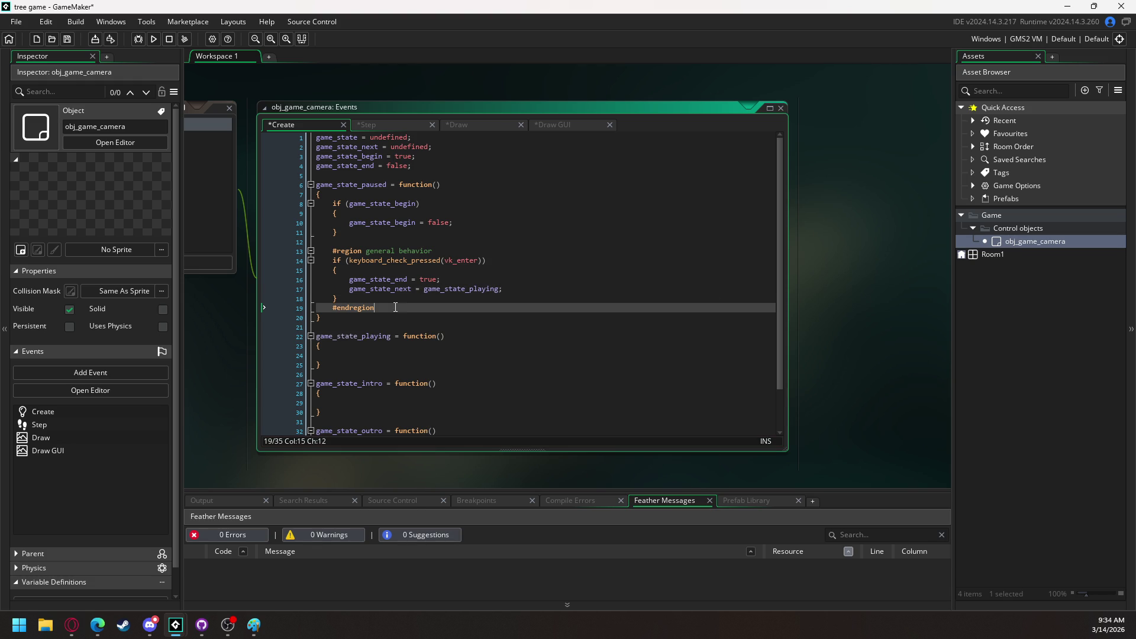
Add an if (game_state_end) block with a nested game_state_next != undefined check
key("Return")
key("Return")
type("if  ")
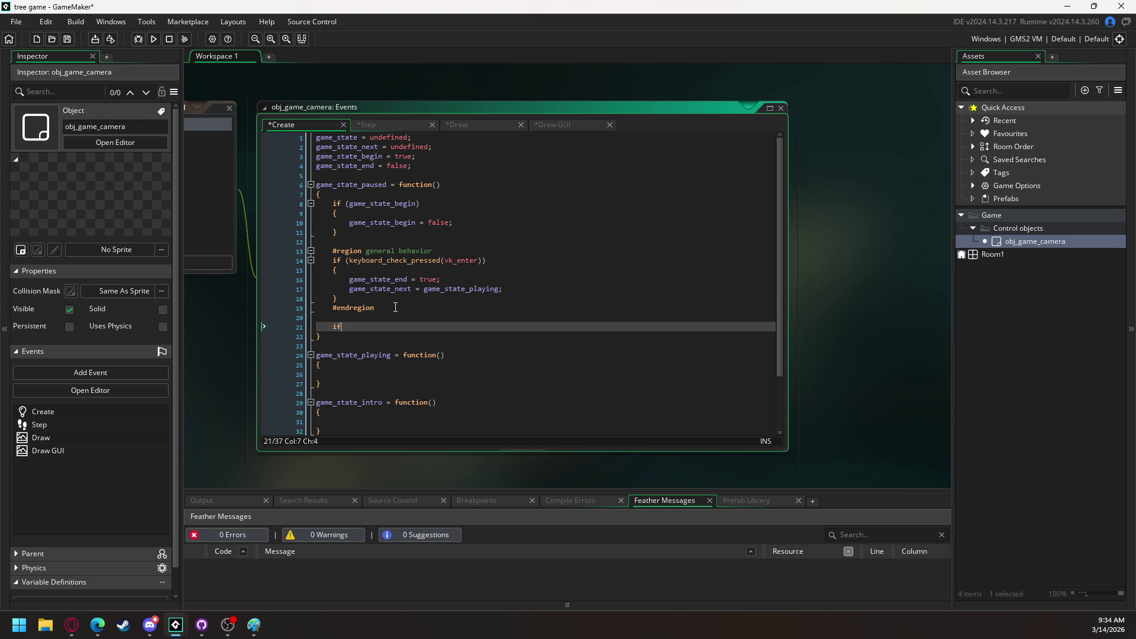
type("(ga")
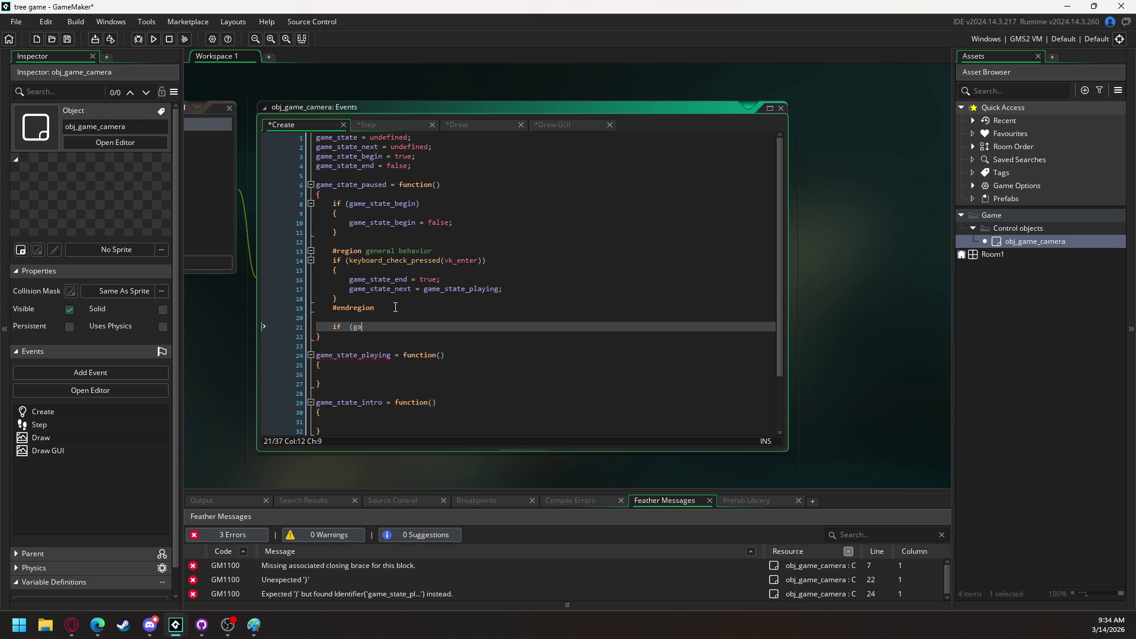
type("me_state_end")
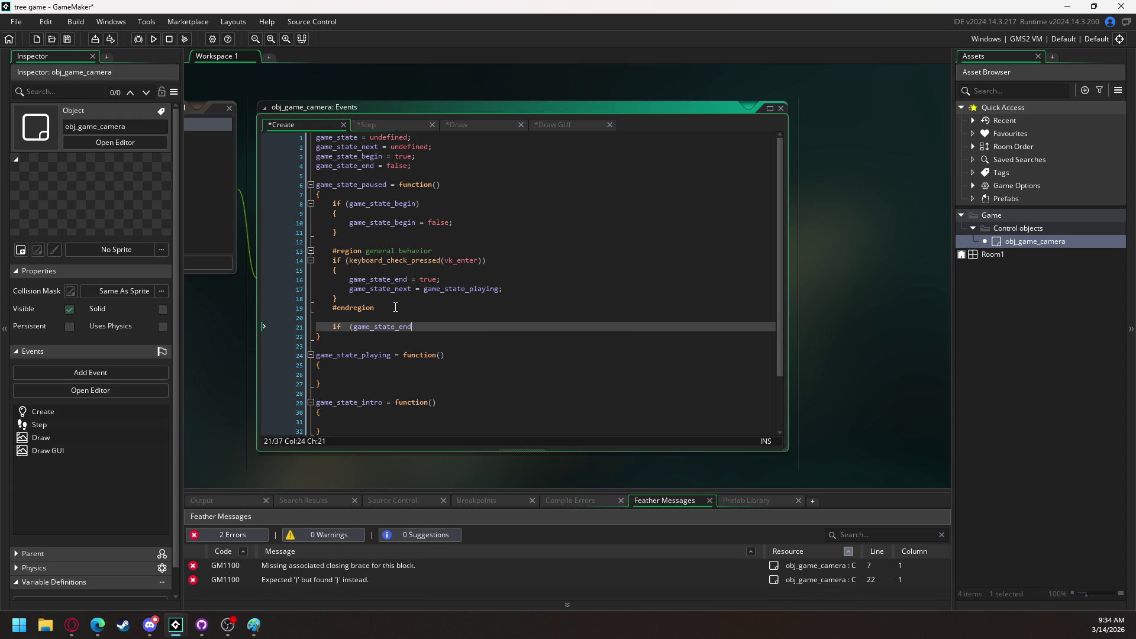
type(")")
key("Return")
type("{")
key("Return")
key("Return")
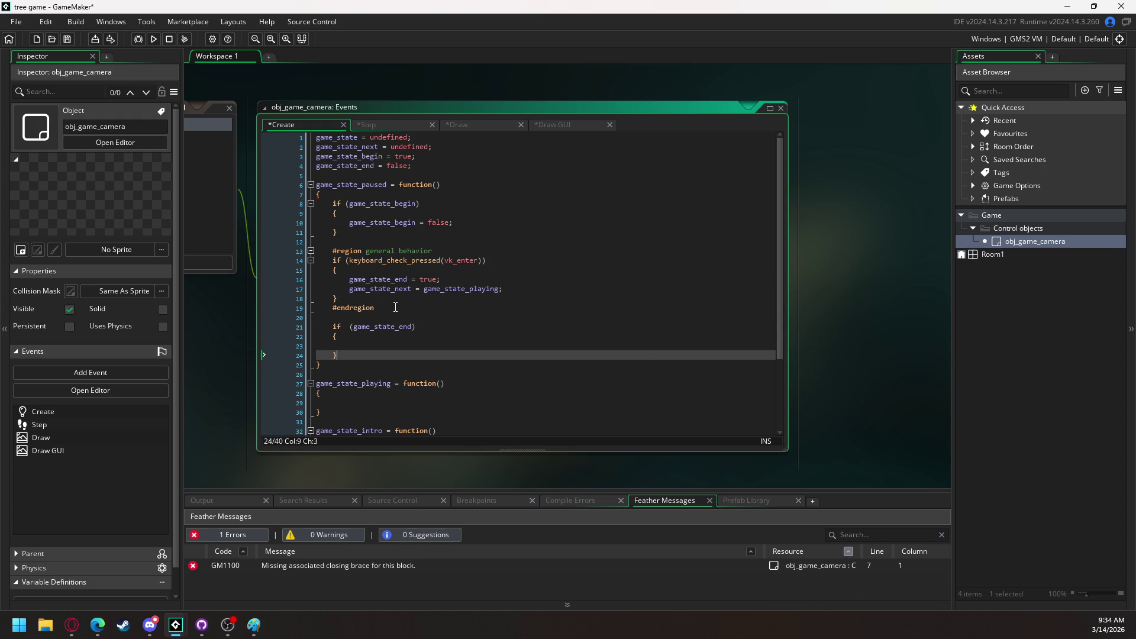
key("Up")
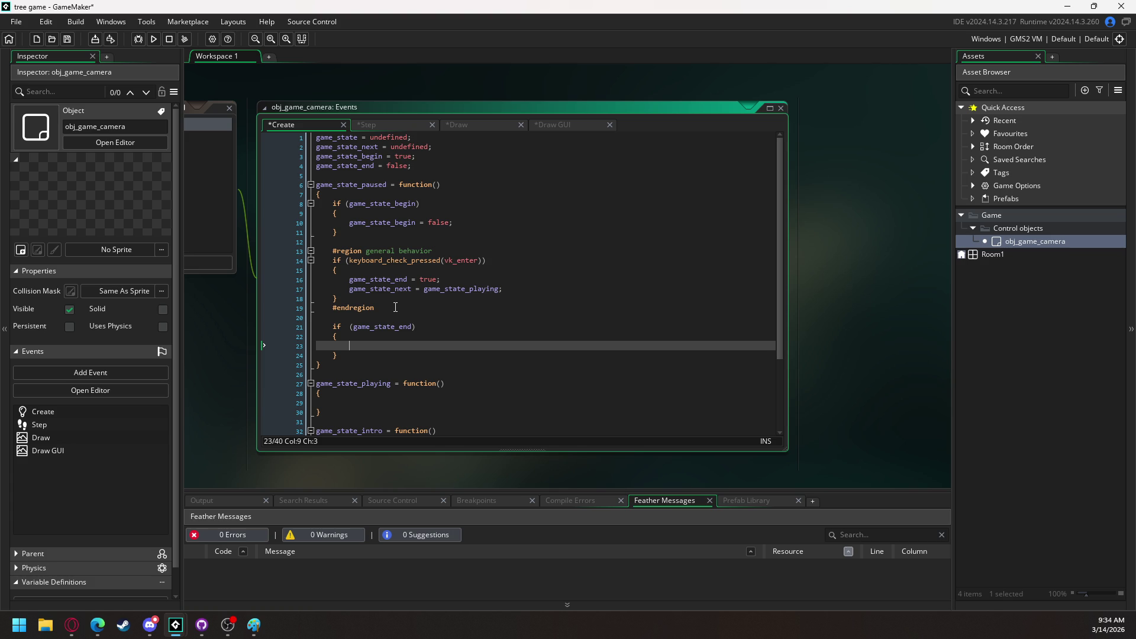
type("if ")
type("(")
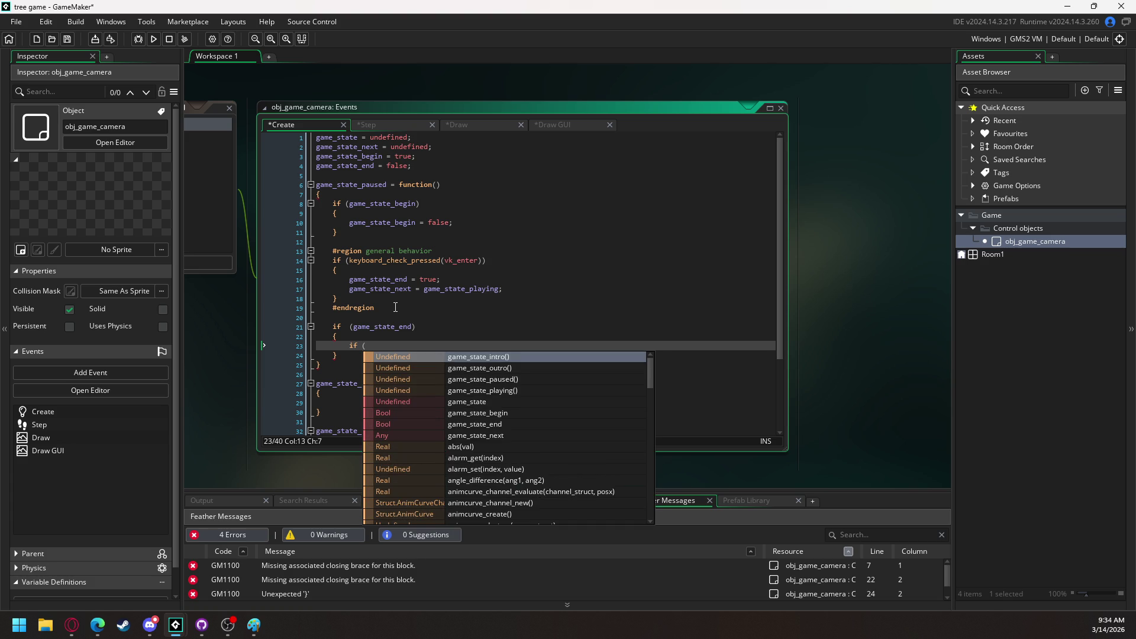
type("game_state")
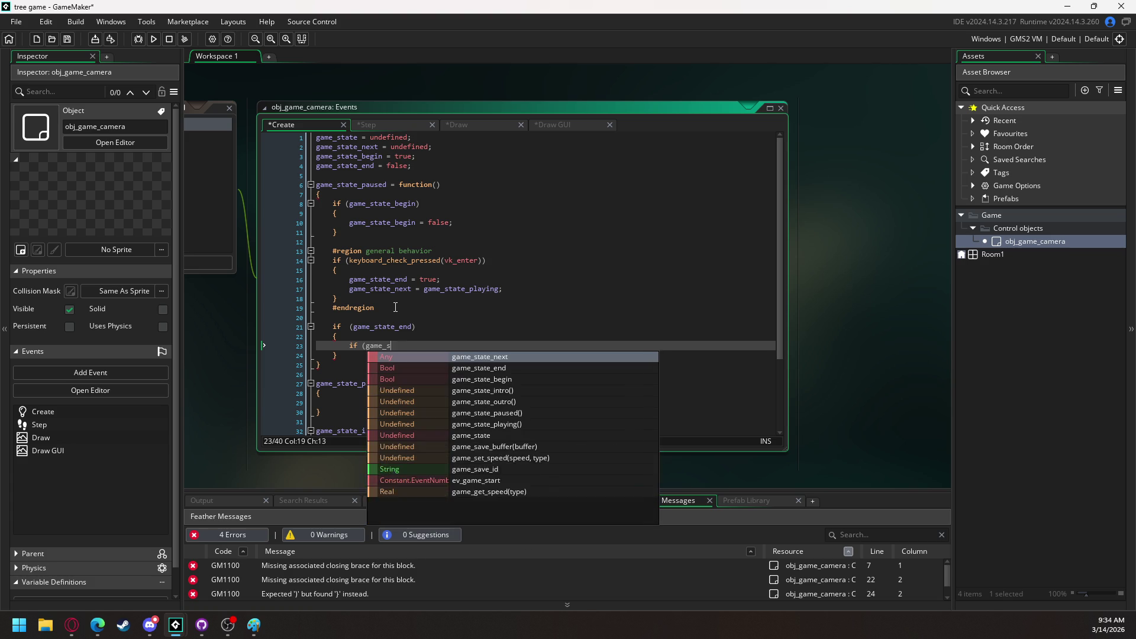
key("Down")
key("Return")
type("!= undefined)")
key("Return")
type("{")
key("Return")
key("Return")
type("}")
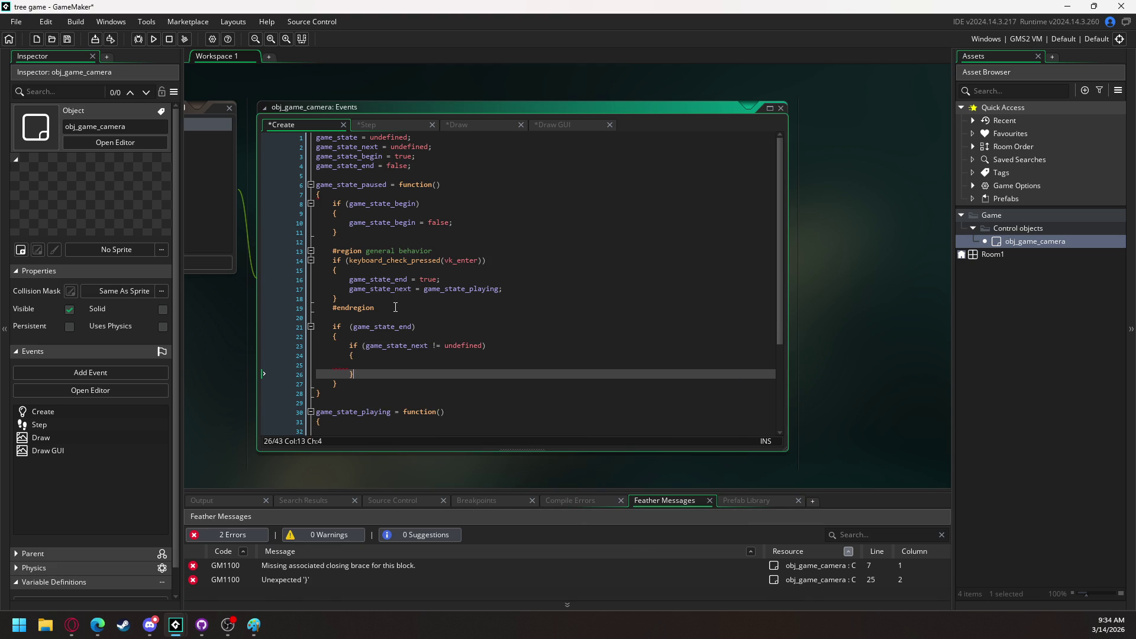
key("Up")
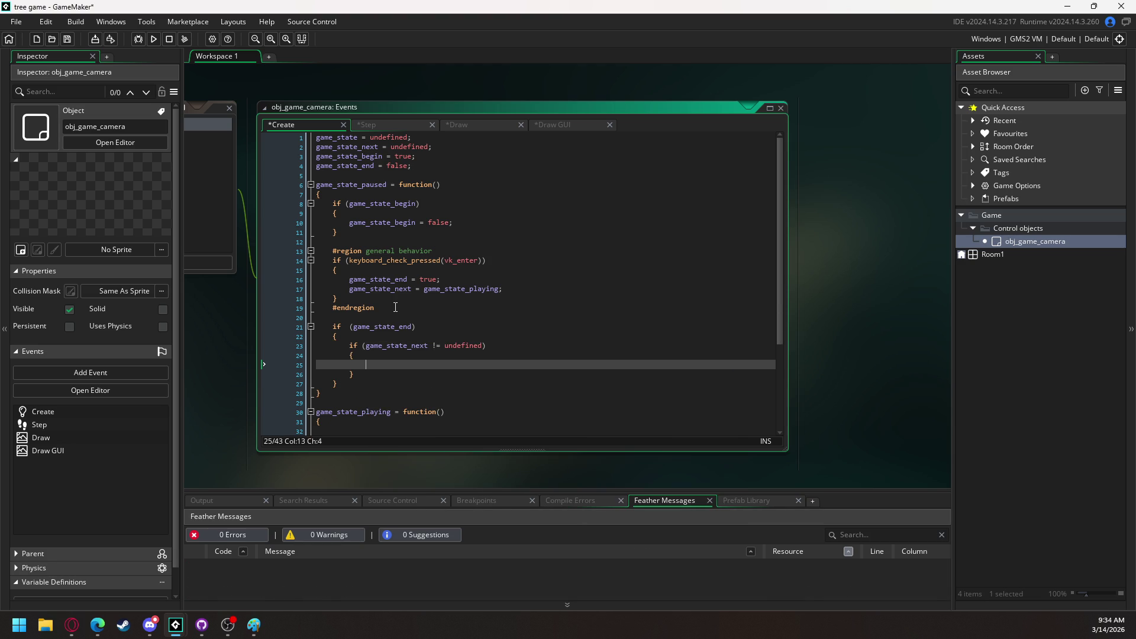
Inside it, set game_state = game_state_next, game_state_end = false and game_state_begin = true
type("game_")
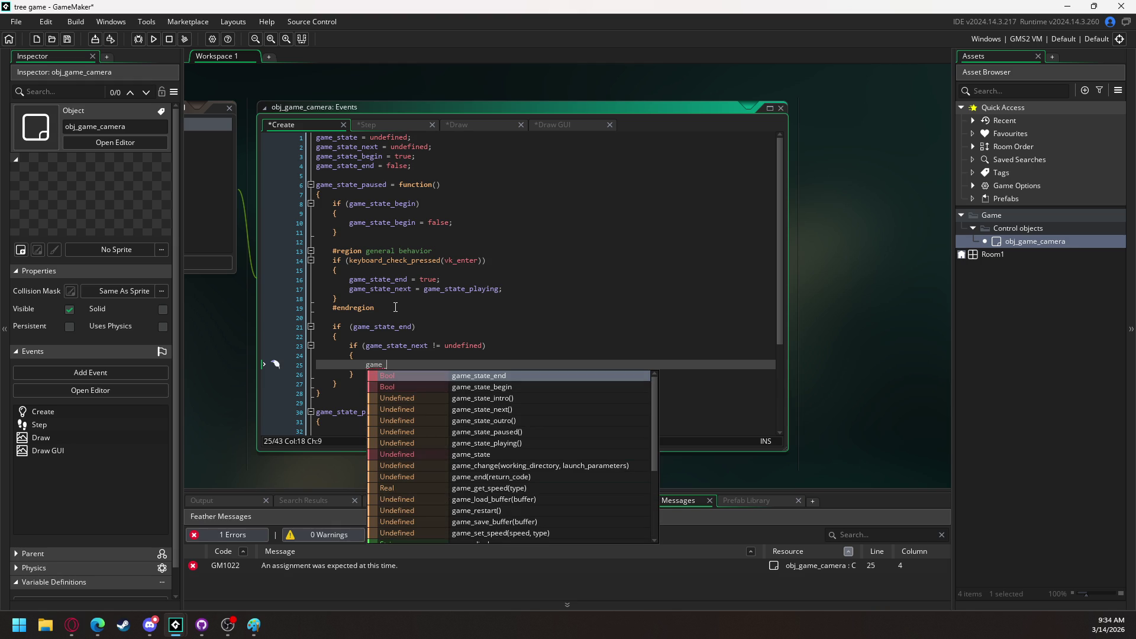
type("state")
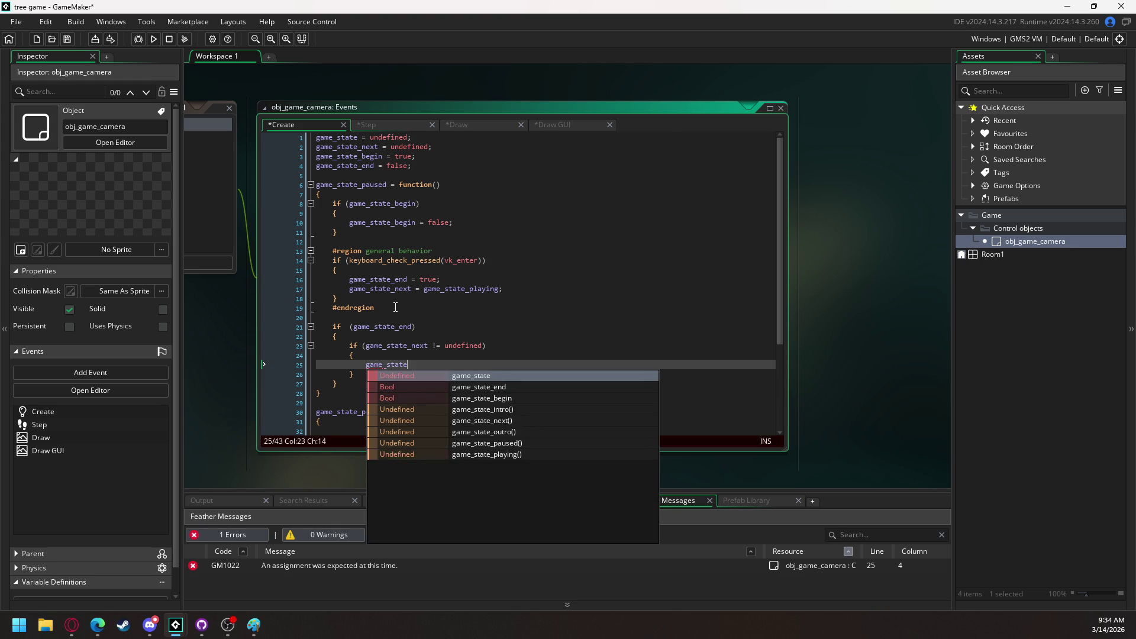
type(" = gamestate_next;")
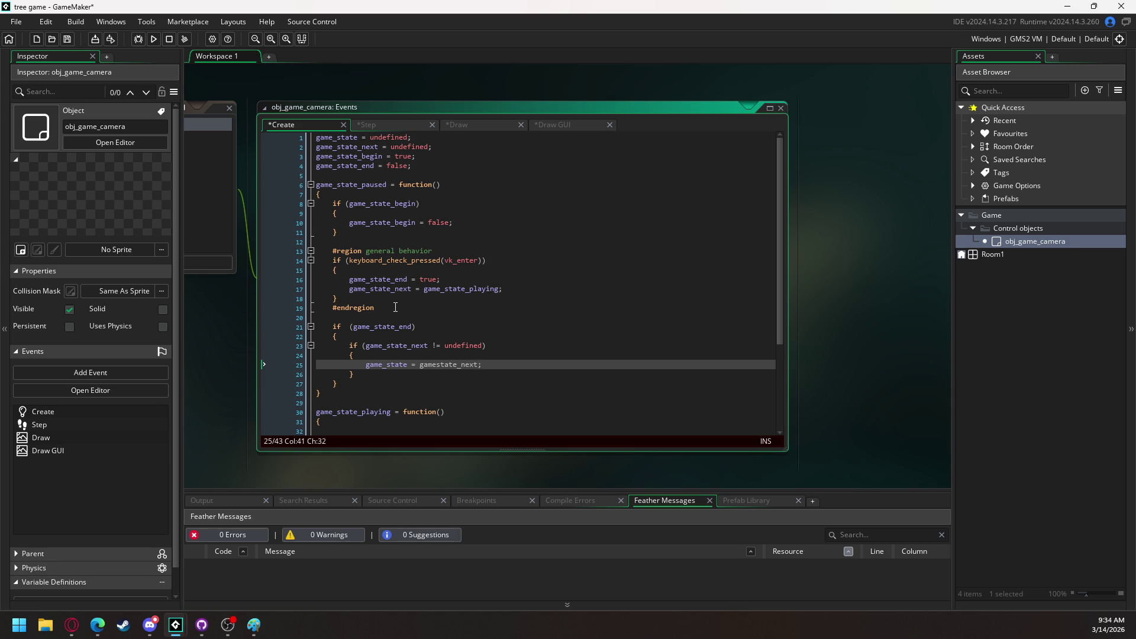
key("Left")
key("Left")
key("Left")
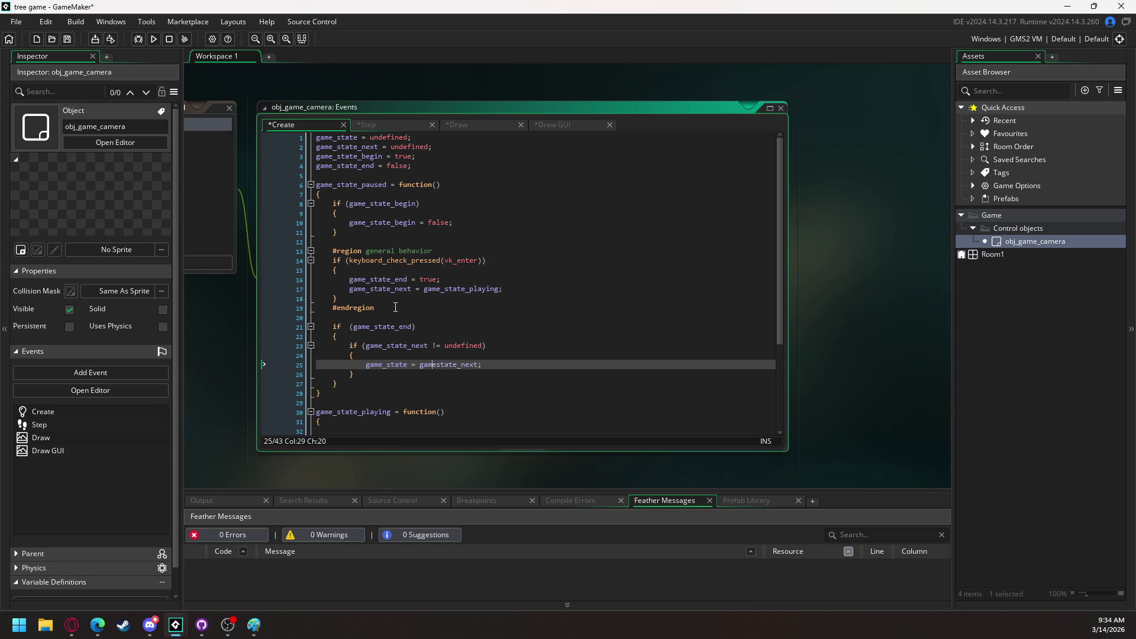
type("_")
key("End")
key("Return")
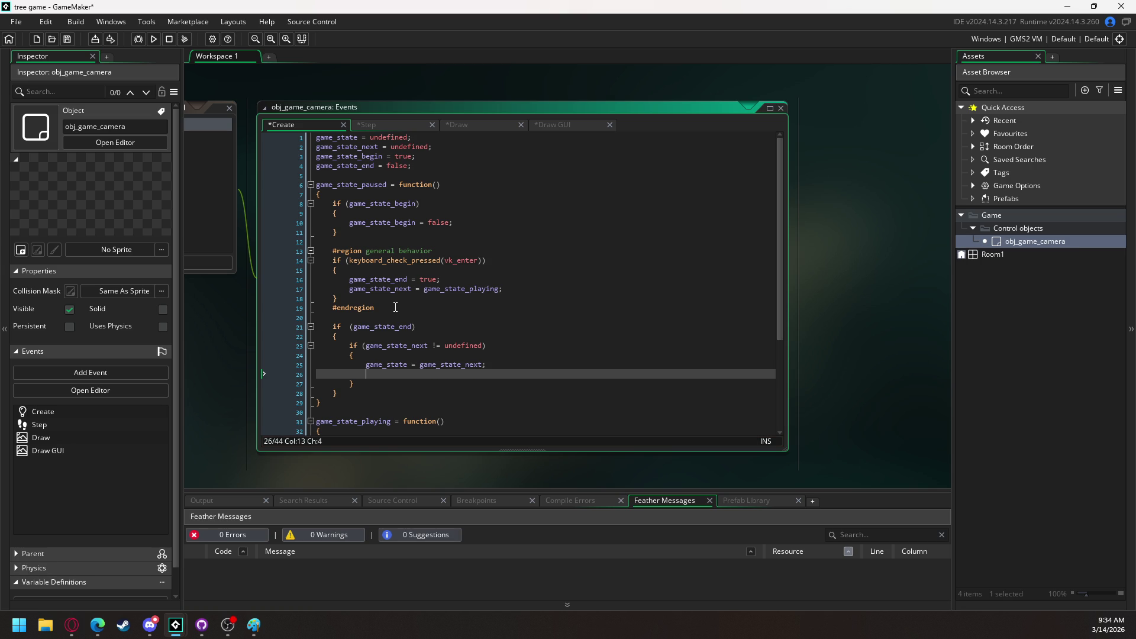
type("game_steat")
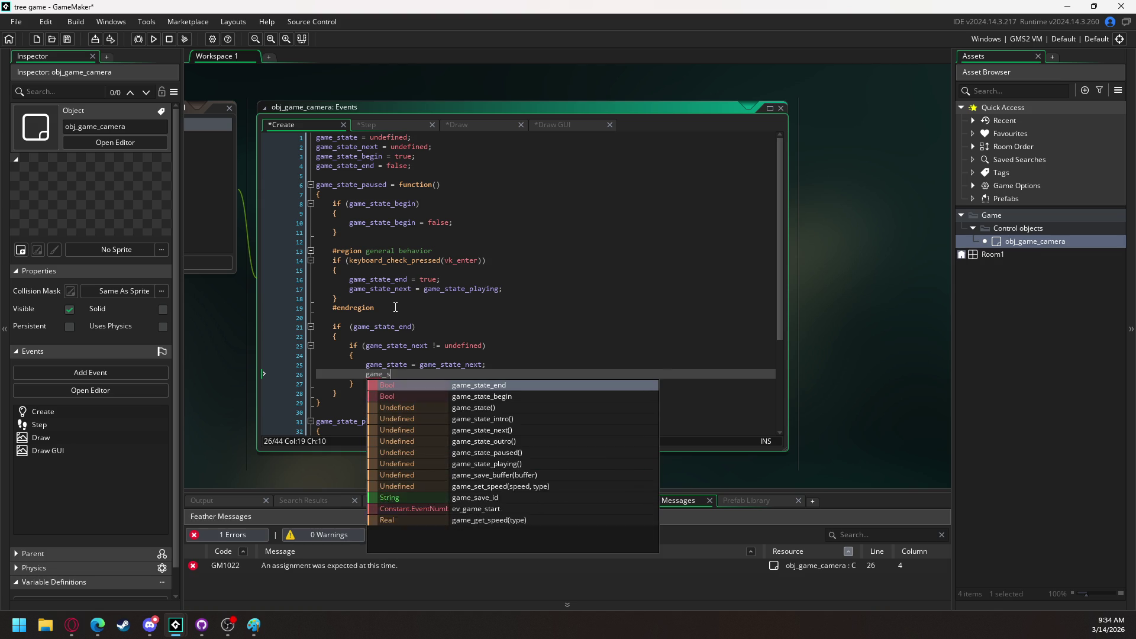
key("BackSpace")
key("BackSpace")
key("BackSpace")
type("at")
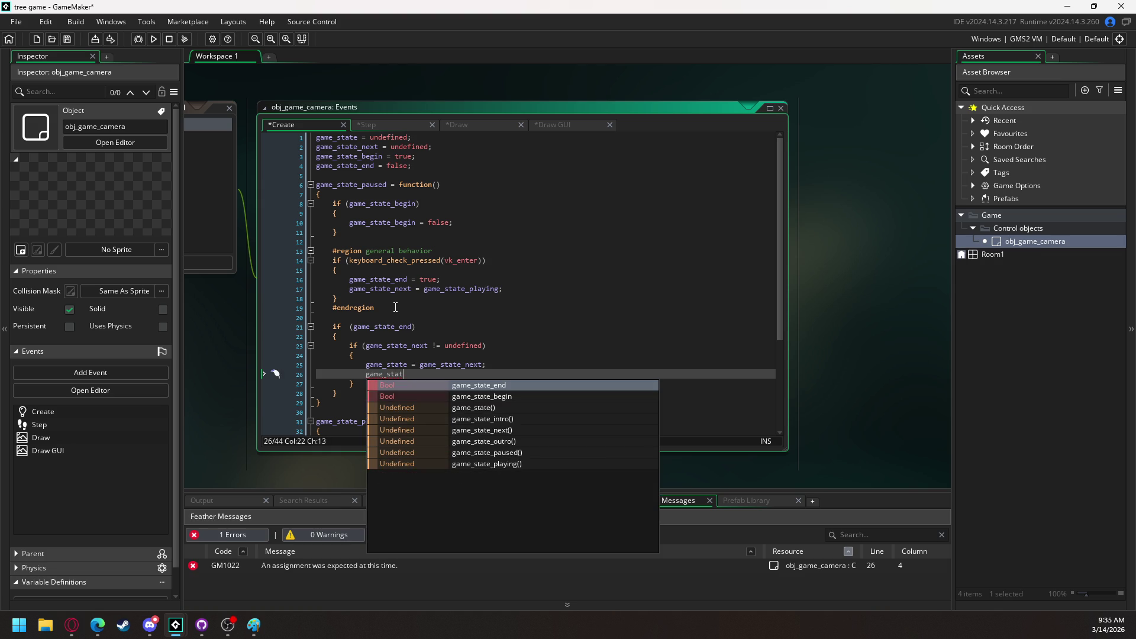
key("Return")
type("= false;")
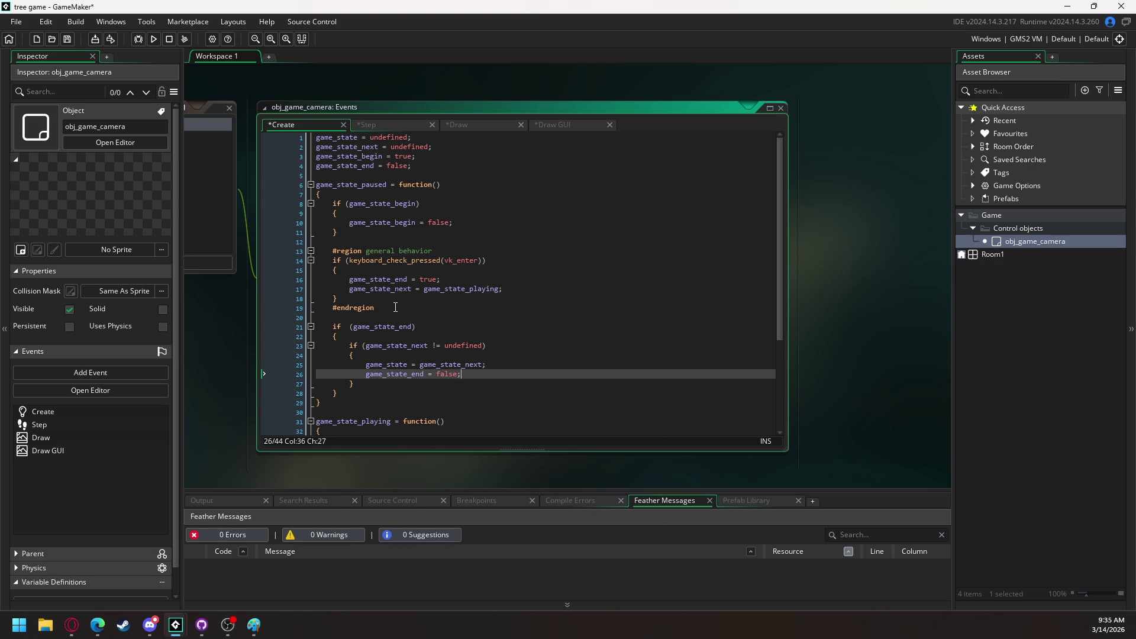
key("Return")
type("game")
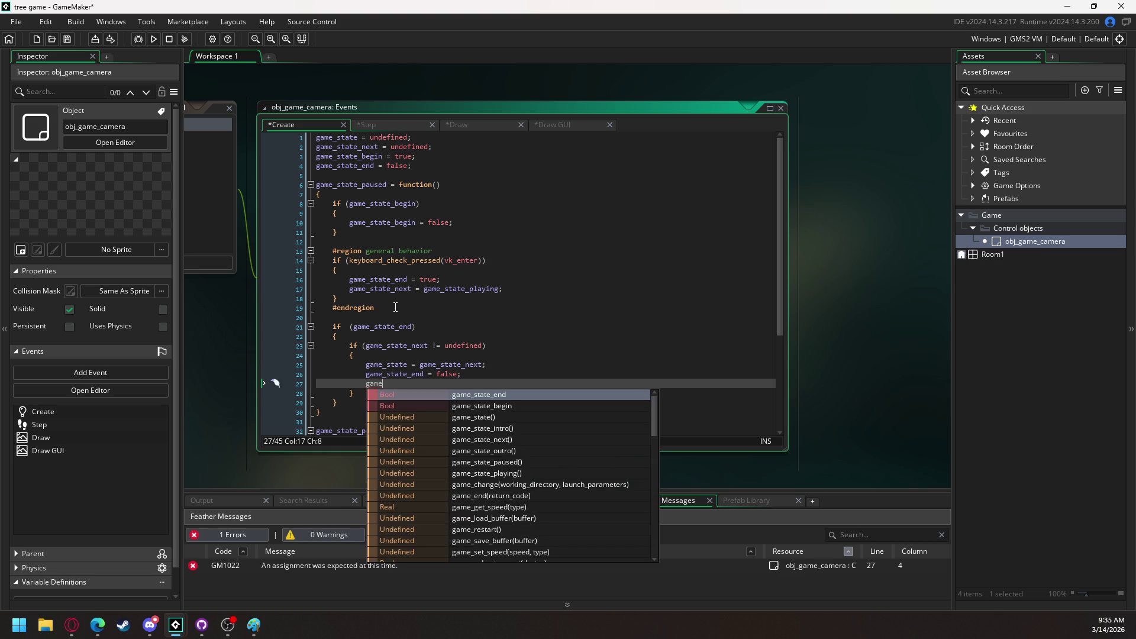
type("_state")
key("Down")
key("Return")
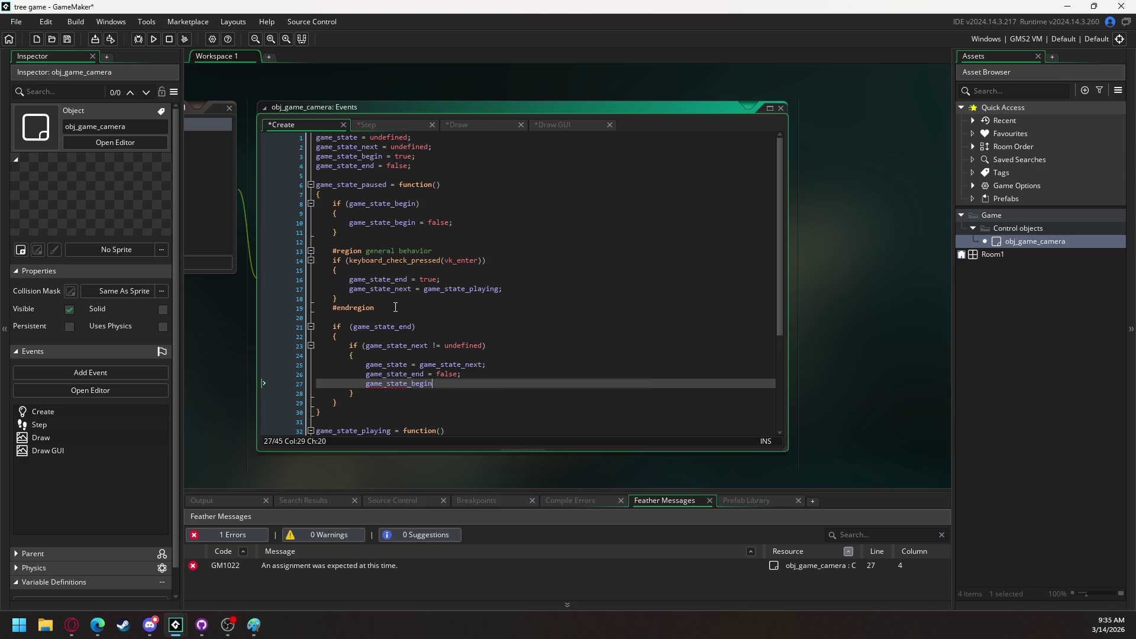
type(" = true;")
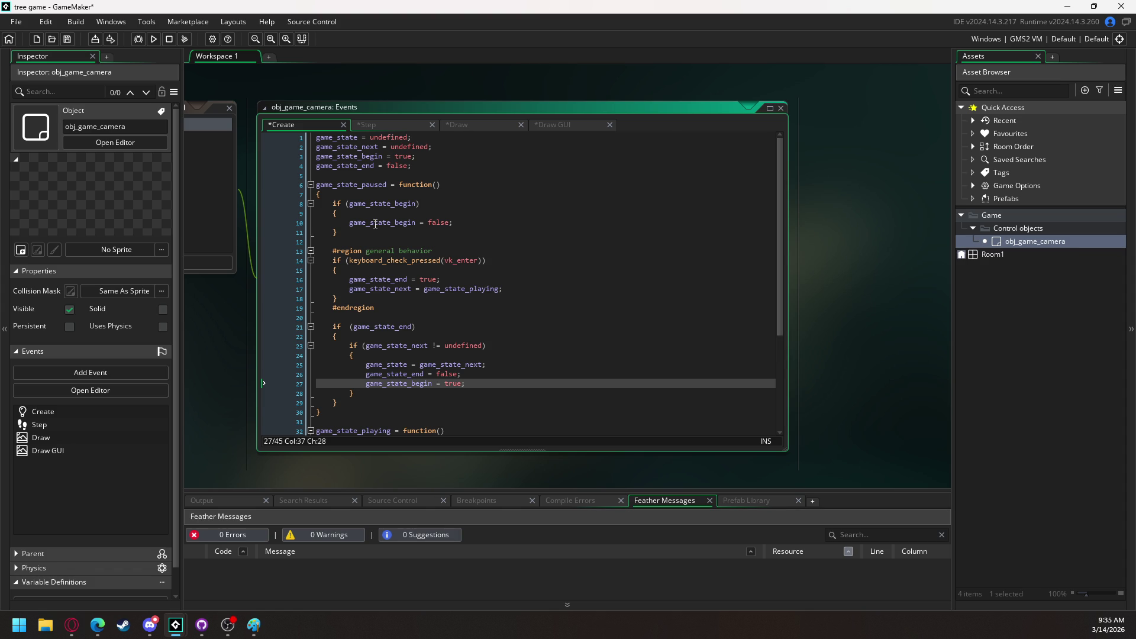
scroll(392, 311, "down", 2)
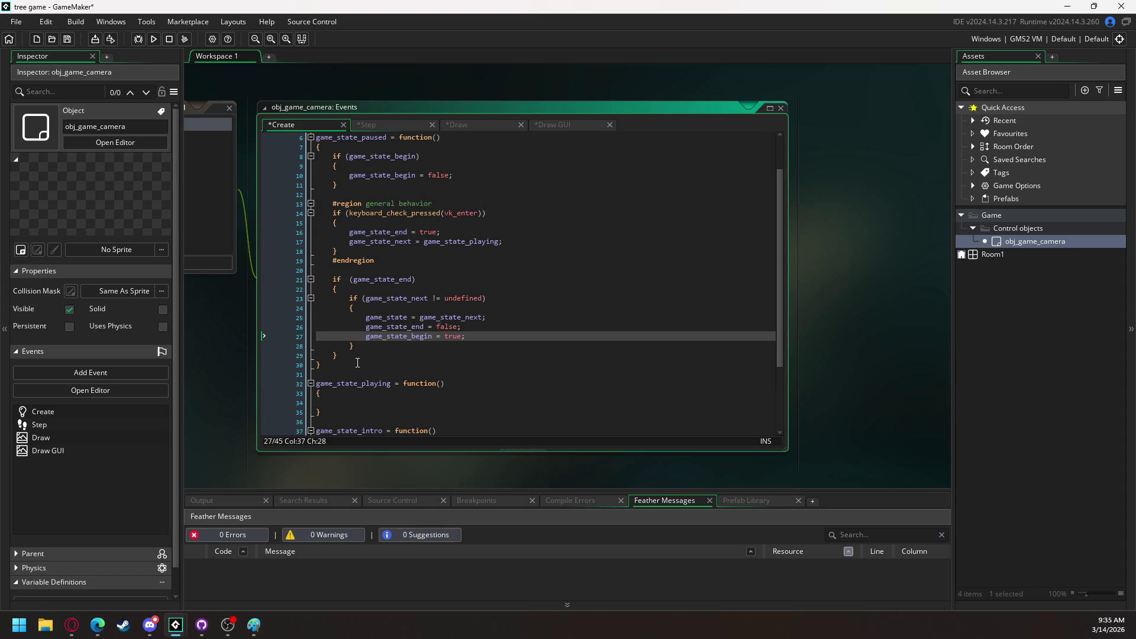
Copy the paused state's body (lines 8–29) into game_state_playing
mouse_move(357, 365)
left_mouse_down()
mouse_move(331, 318)
mouse_move(303, 135)
left_mouse_up()
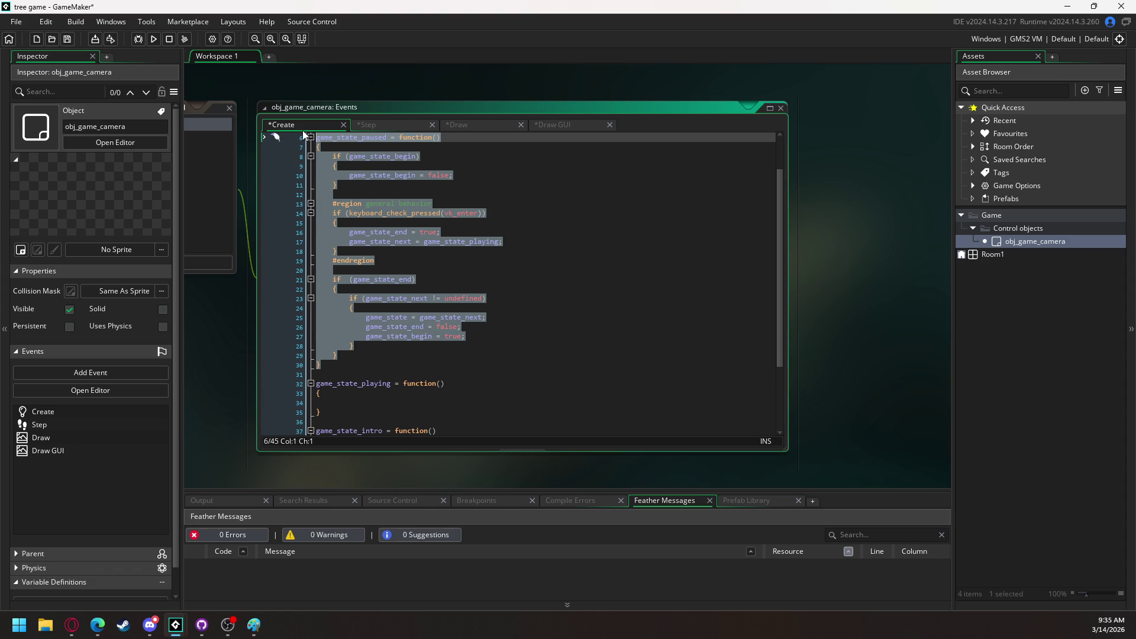
left_click(439, 232)
left_click_drag(344, 356, 336, 155)
key("ctrl+c")
left_click(368, 403)
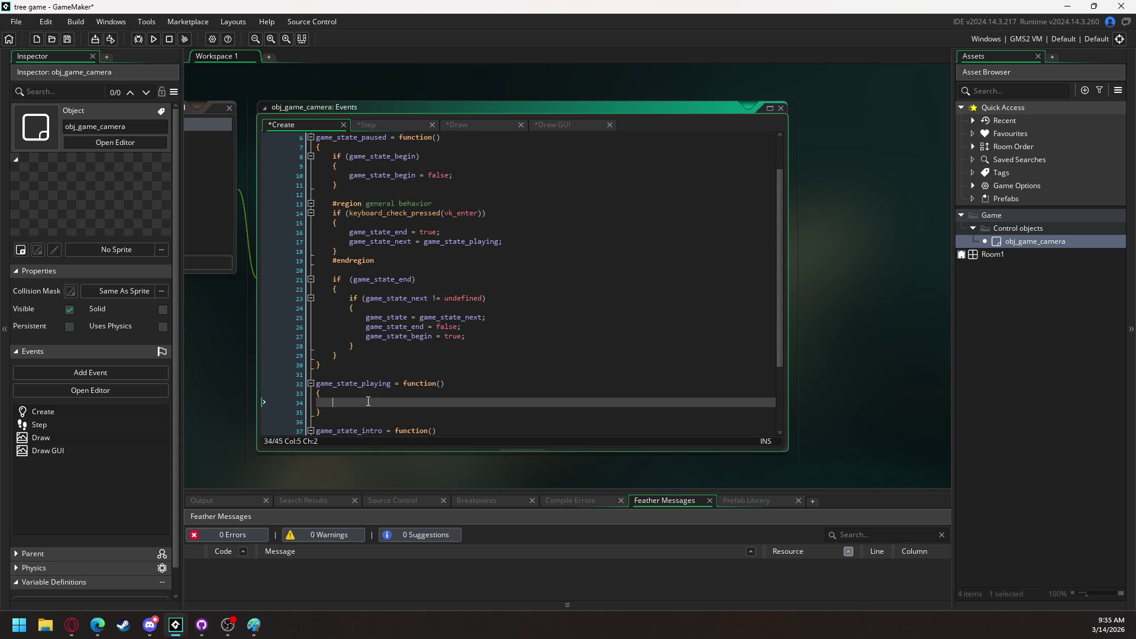
key("ctrl+v")
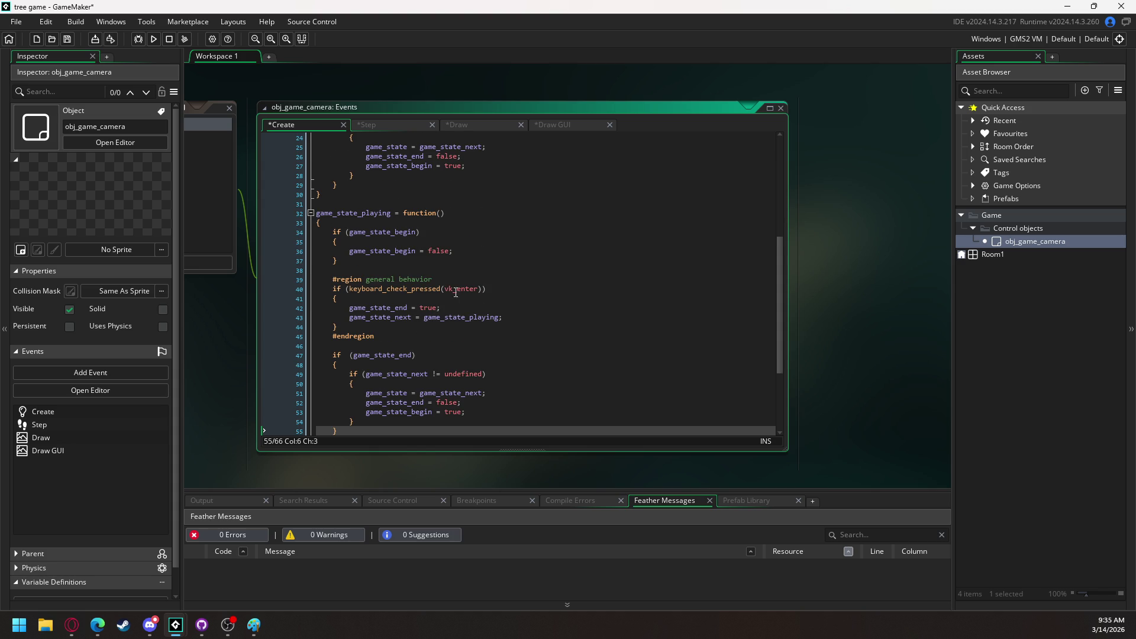
Change the pasted Enter check's next state from game_state_playing to game_state_paused
left_click(499, 317)
key("BackSpace")
key("BackSpace")
key("BackSpace")
key("Return")
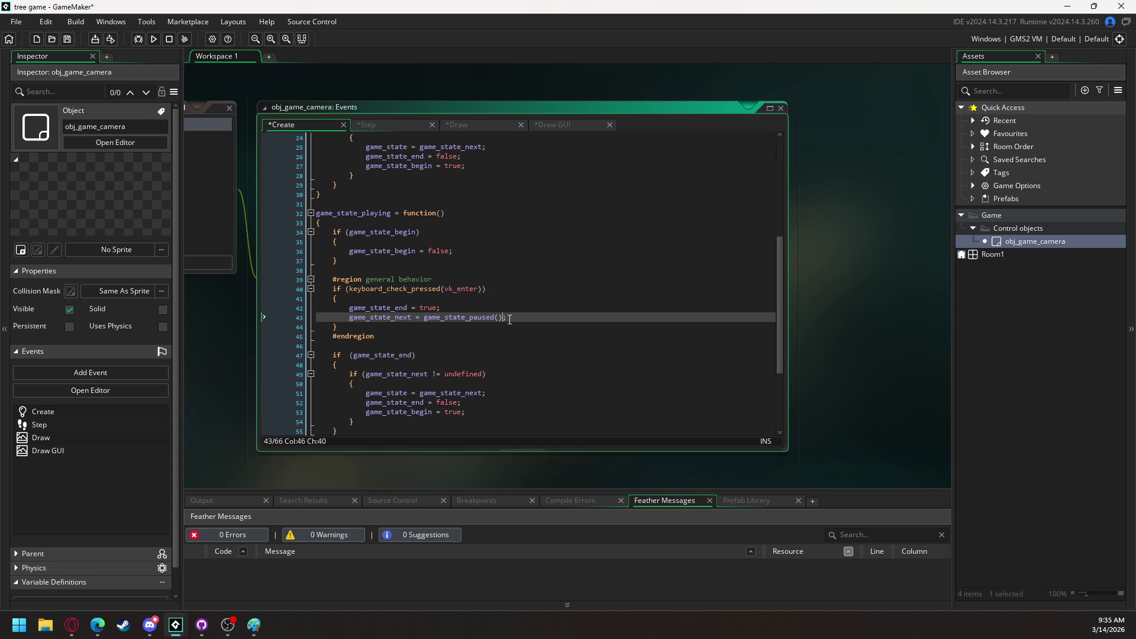
key("BackSpace")
key("BackSpace")
scroll(500, 300, "up", 7)
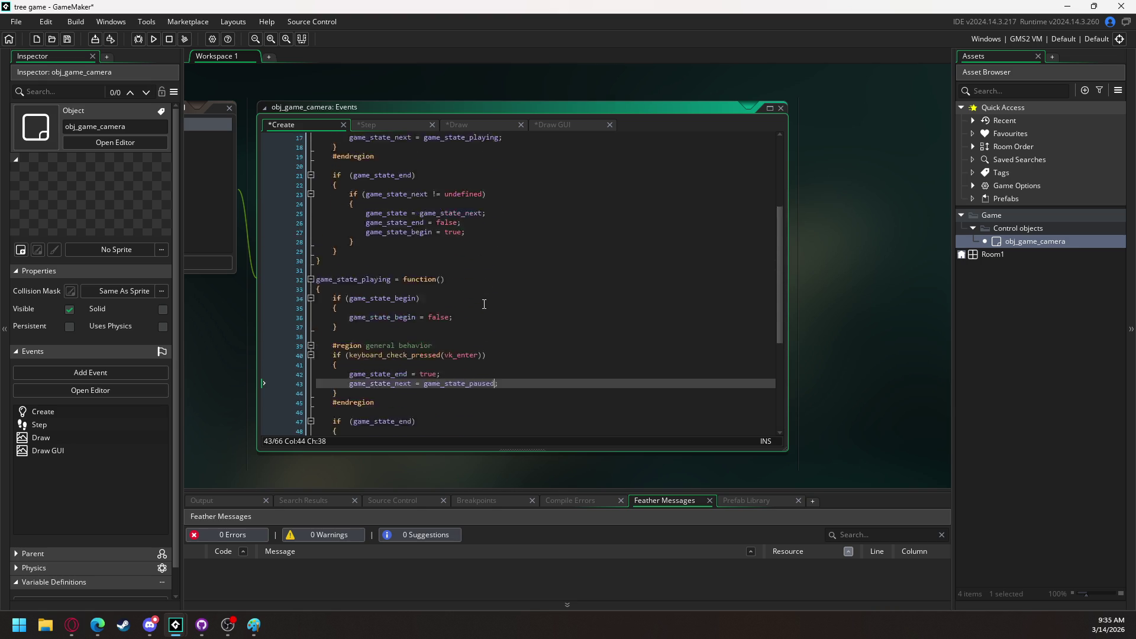
scroll(484, 304, "down", 5)
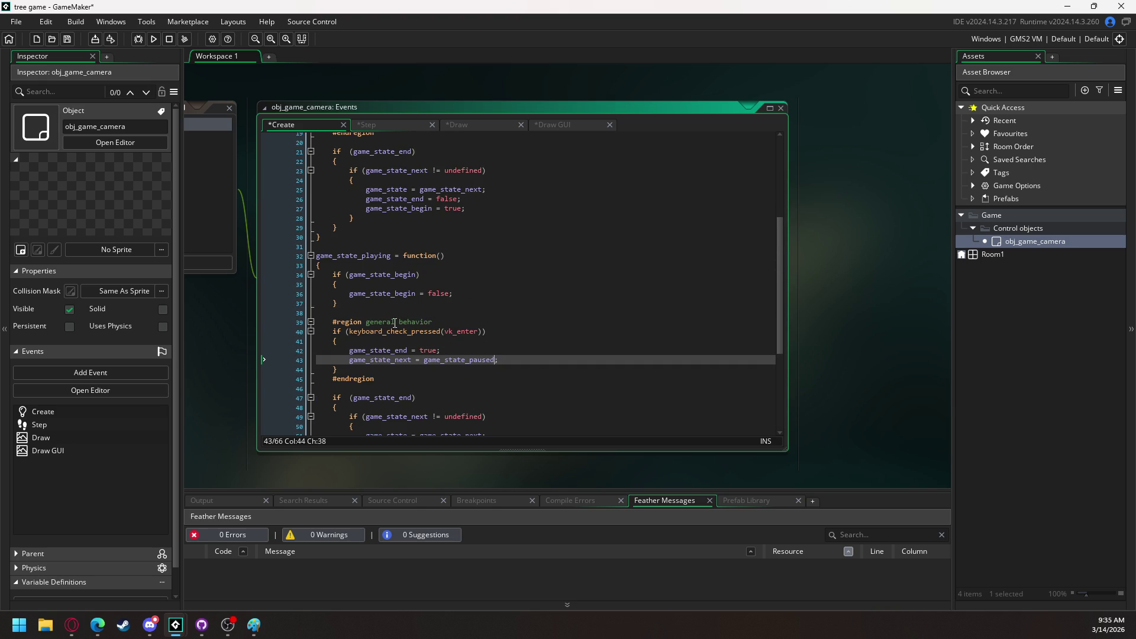
left_click(449, 319)
Call game(); under the general behavior region of game_state_playing
key("Return")
key("Return")
key("Up")
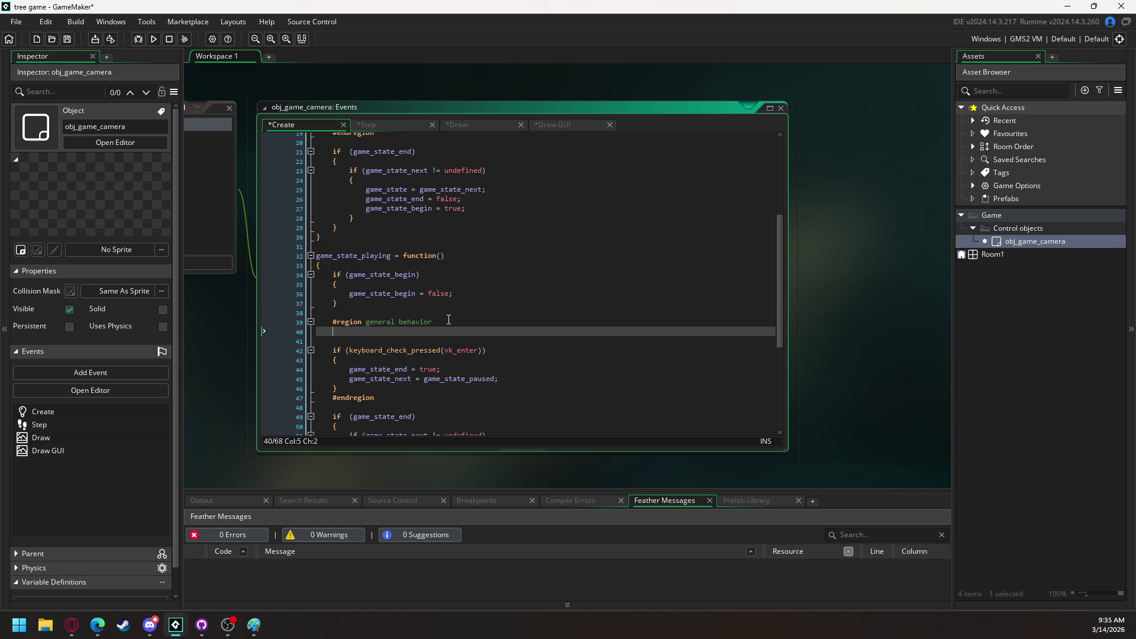
type("game();")
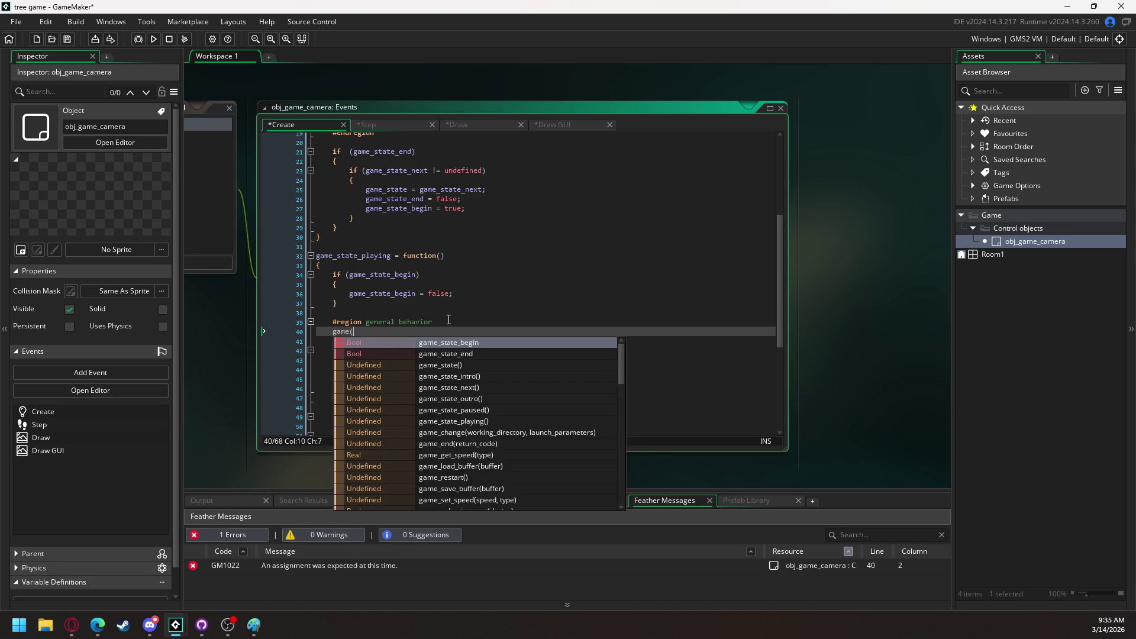
Begin a new game function definition after the last function in the code
scroll(448, 320, "down", 6)
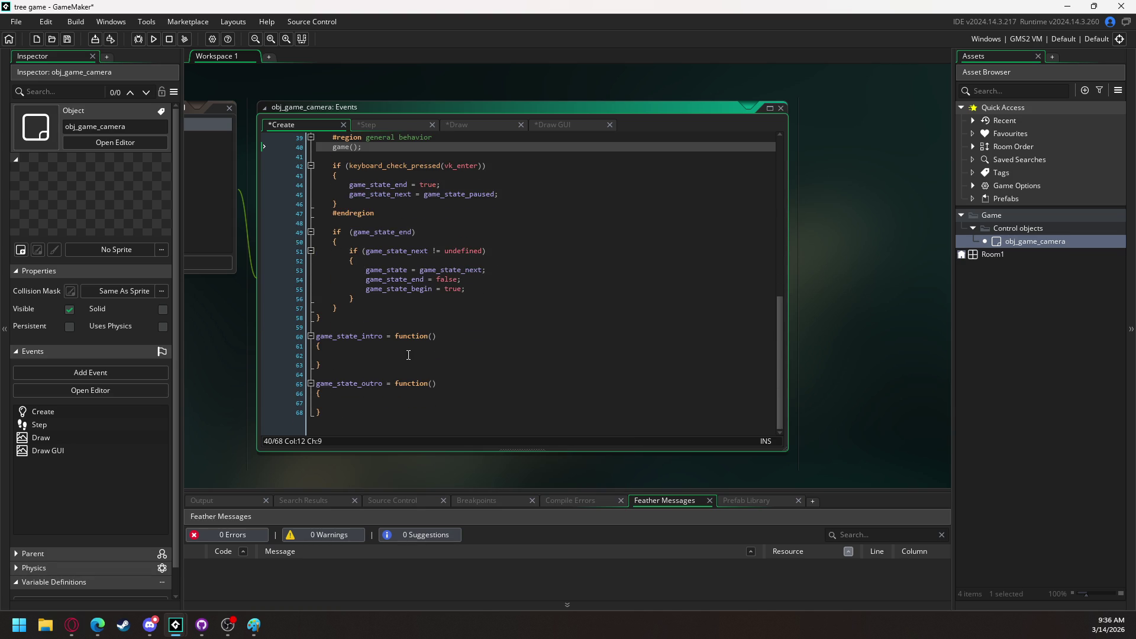
left_click(364, 418)
key("Return")
key("Return")
type("game()")
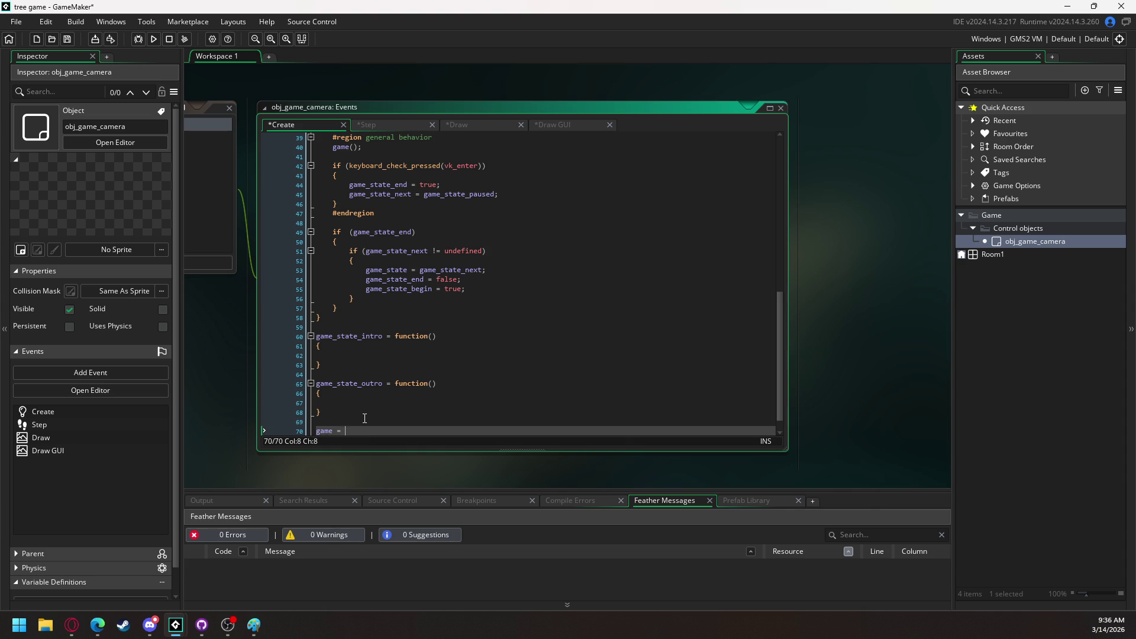
type("function")
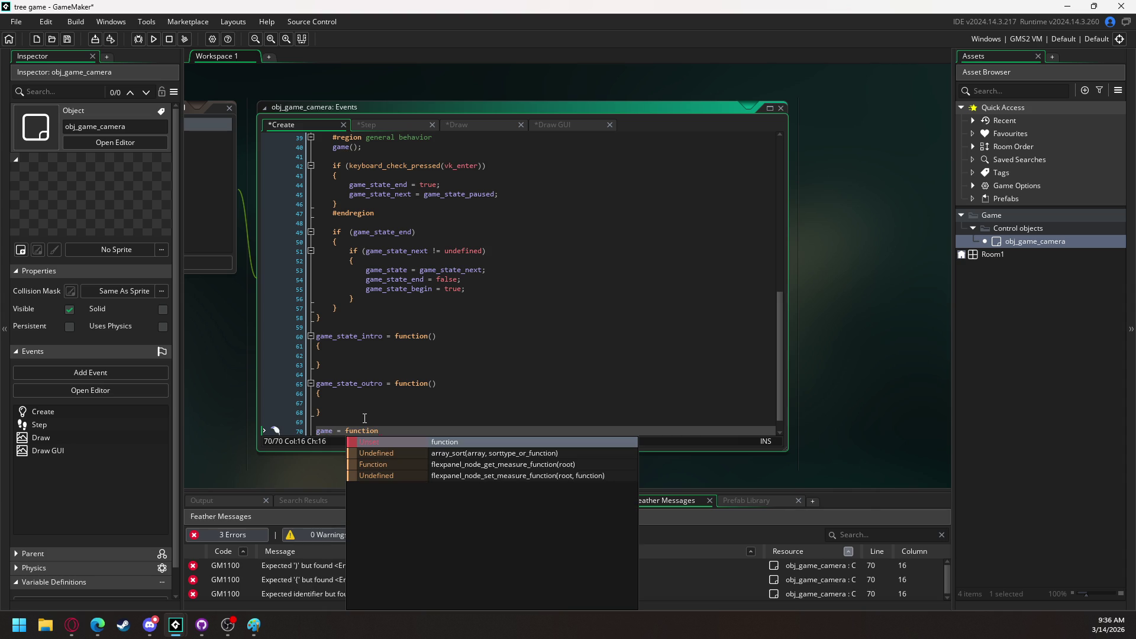
type("()")
Give the game function a body holding the comment //all your non paused gameplay here
key("Return")
type("{")
key("Return")
type("}")
key("Up")
key("Return")
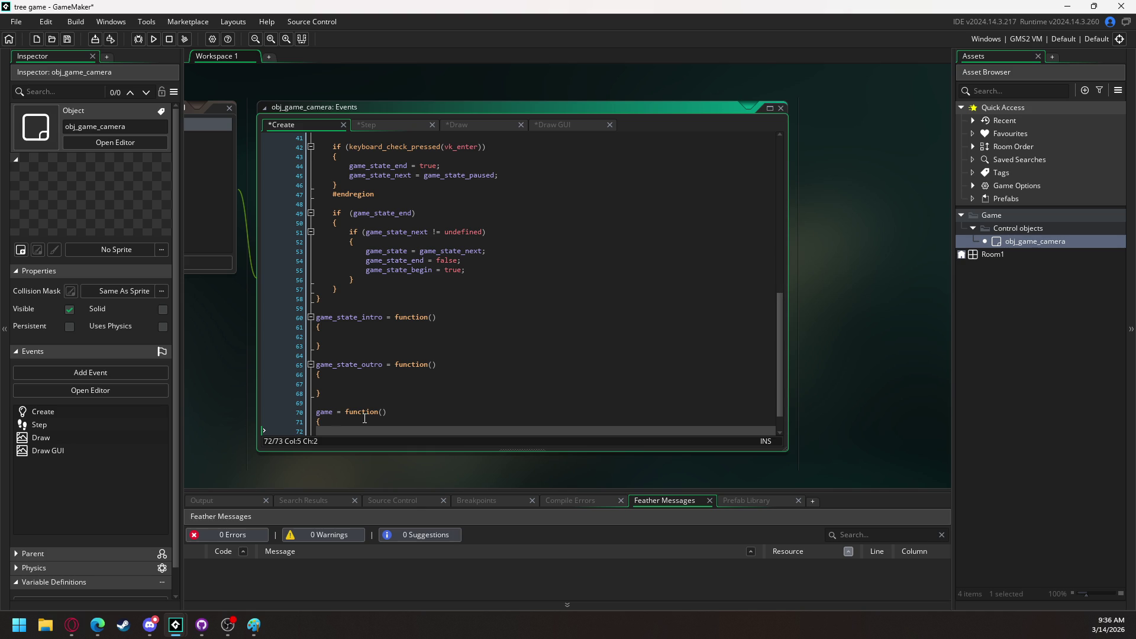
scroll(365, 395, "down", 1)
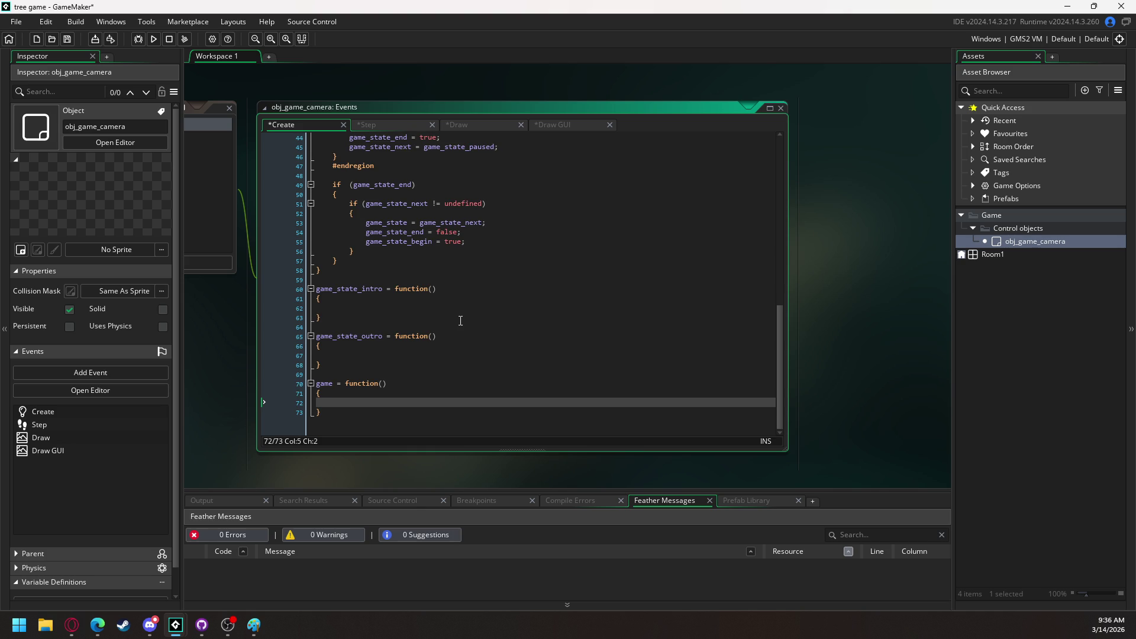
type("//all your non pause")
type("d gameplay ")
type("here")
Add #region game state machine as the first line of the Create code
scroll(379, 237, "up", 14)
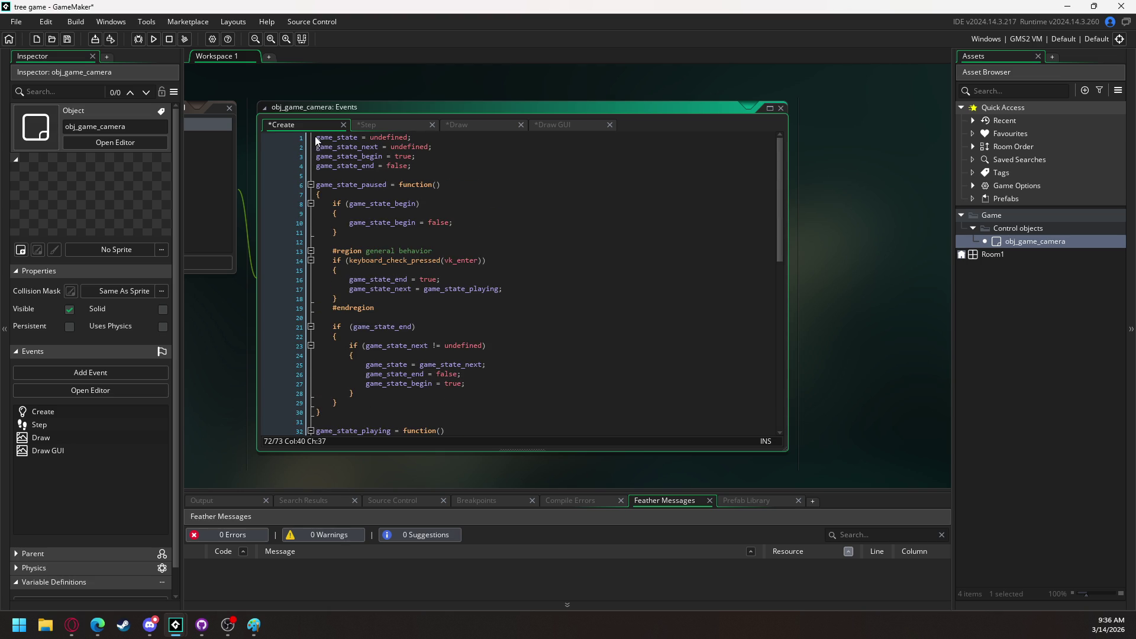
left_click(315, 136)
key("Return")
key("Up")
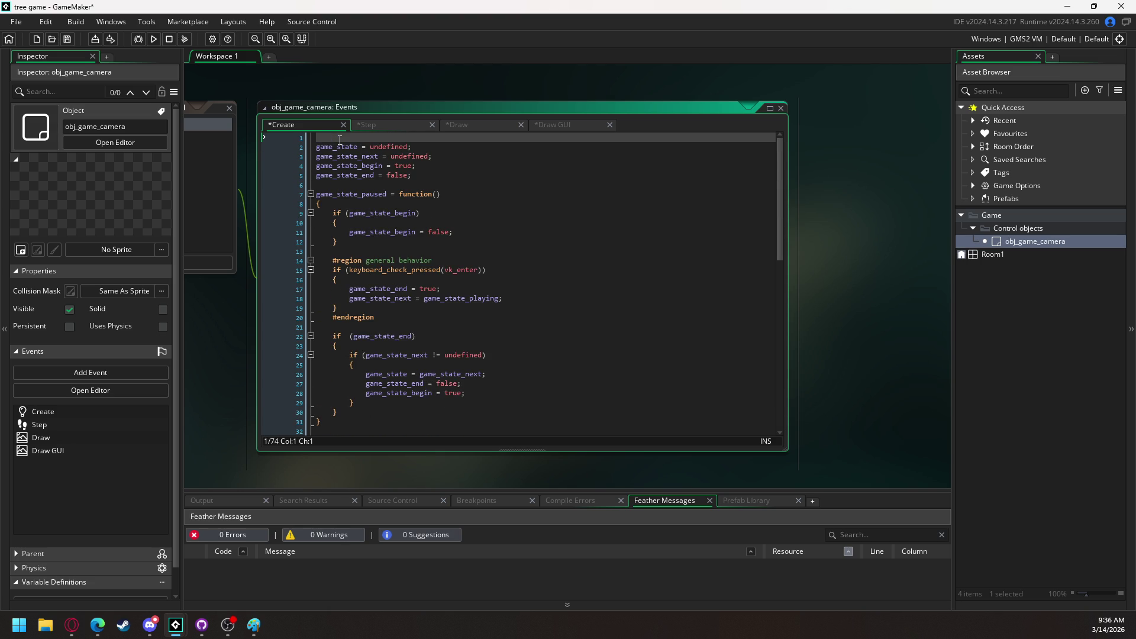
type("#region game")
type(" state machi")
type("ne")
Close the region with #endregion after the last function
scroll(365, 402, "down", 12)
scroll(365, 402, "down", 3)
left_click(351, 414)
key("Return")
key("Return")
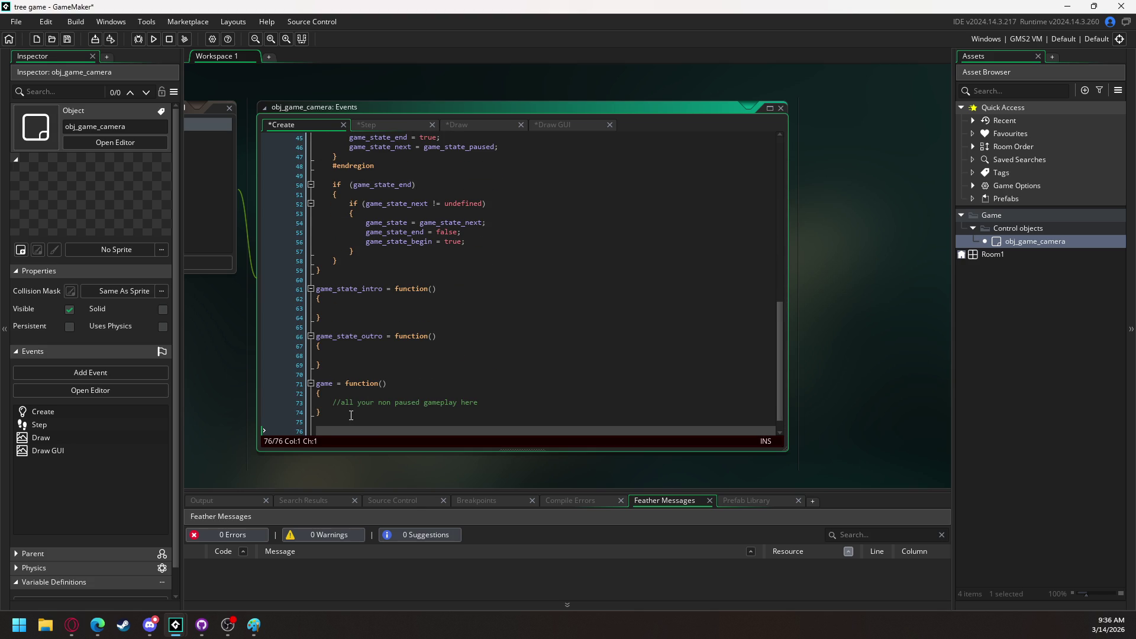
type("#endregion")
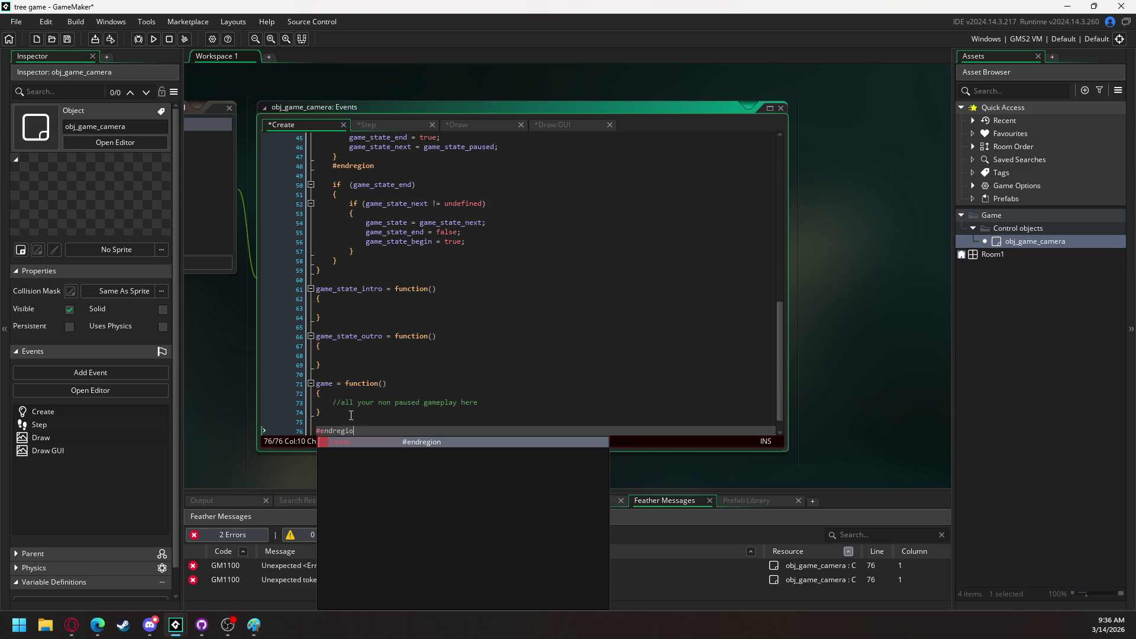
scroll(351, 415, "up", 8)
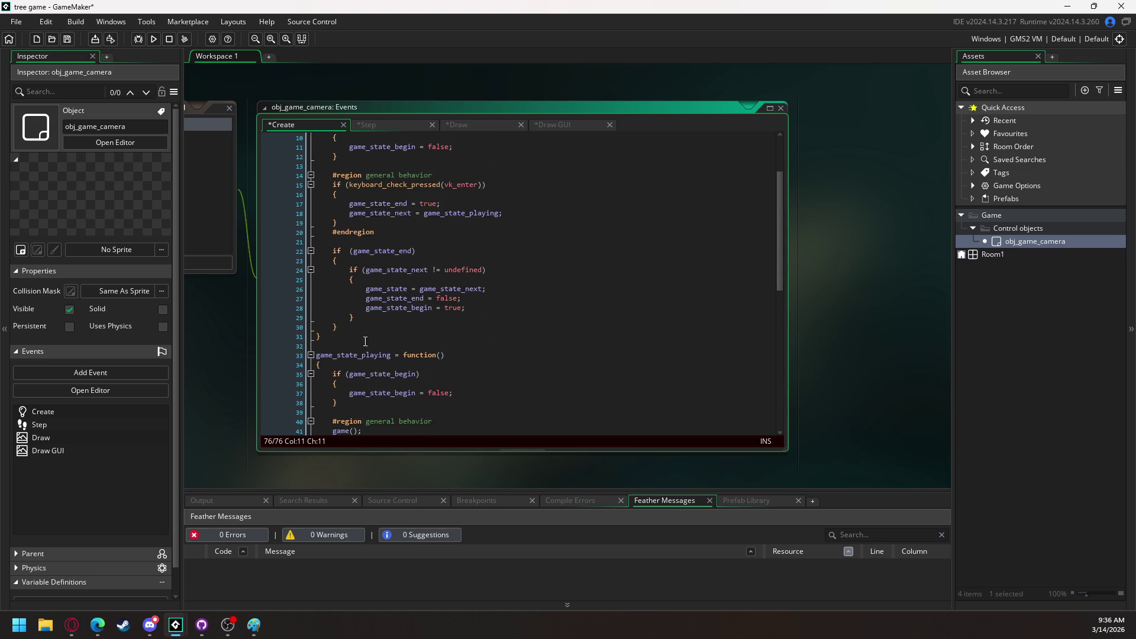
scroll(383, 303, "down", 8)
Start a main = function() definition on a new line above #endregion
left_click(341, 401)
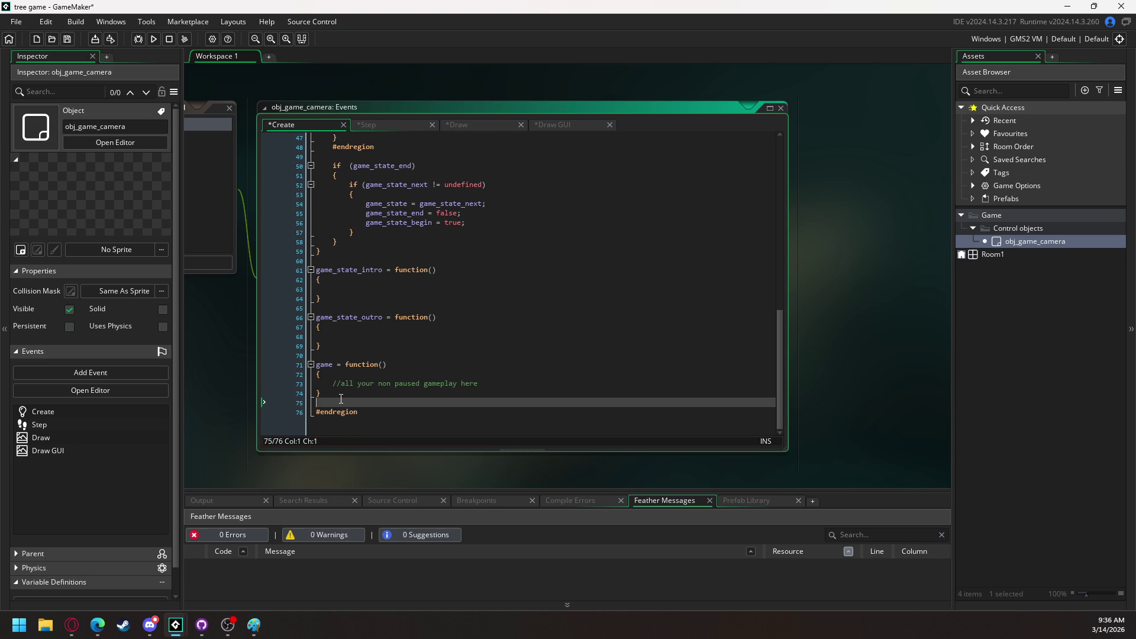
key("Return")
key("Return")
key("Up")
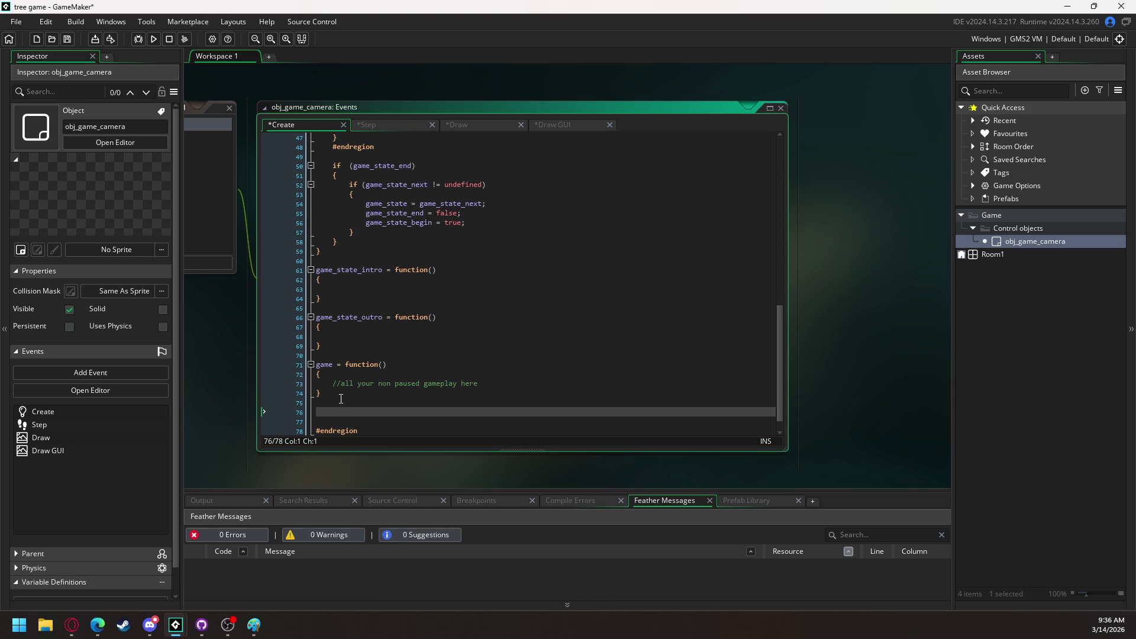
type("main")
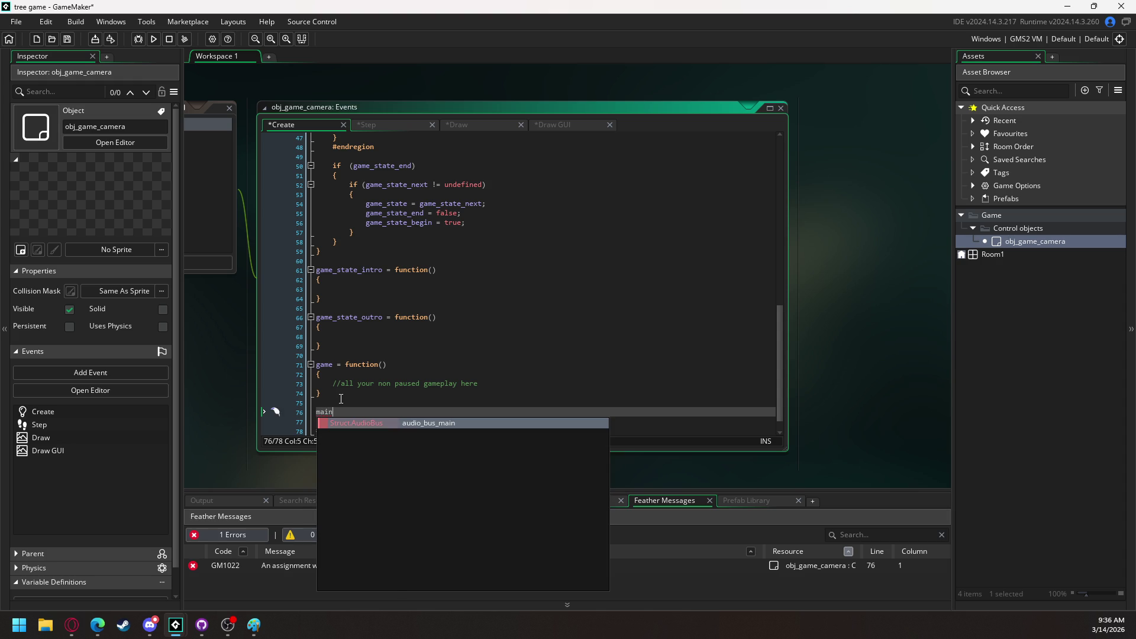
type(" = function")
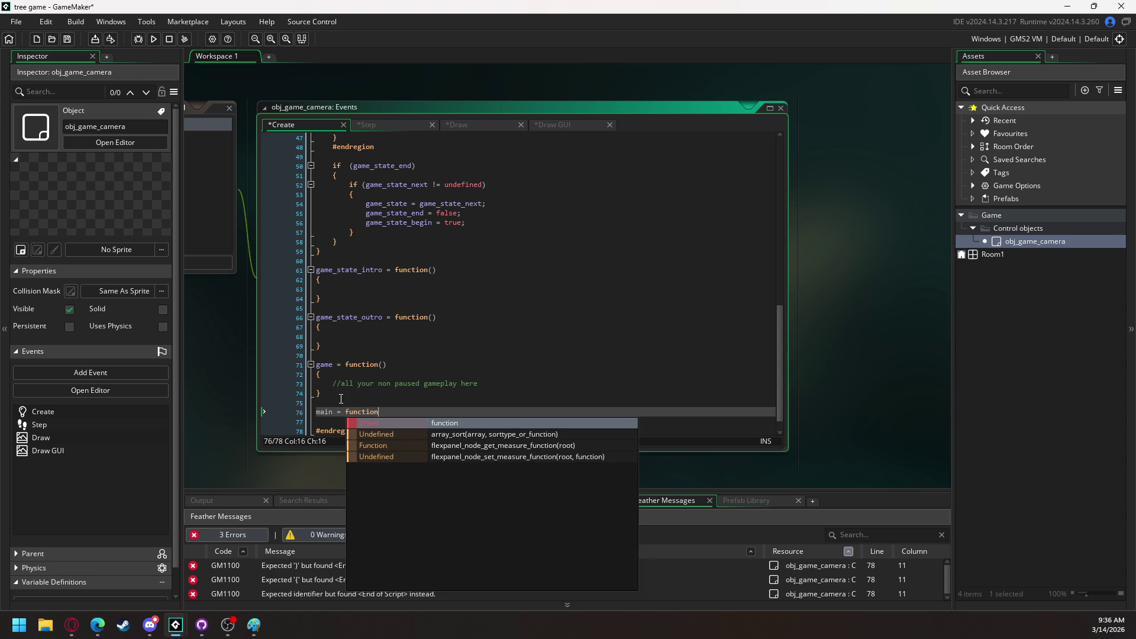
type("()")
Finish the main function so its body calls game_state(), then show the empty Step event
key("Return")
type("{")
key("Return")
key("Return")
key("Return")
type("}")
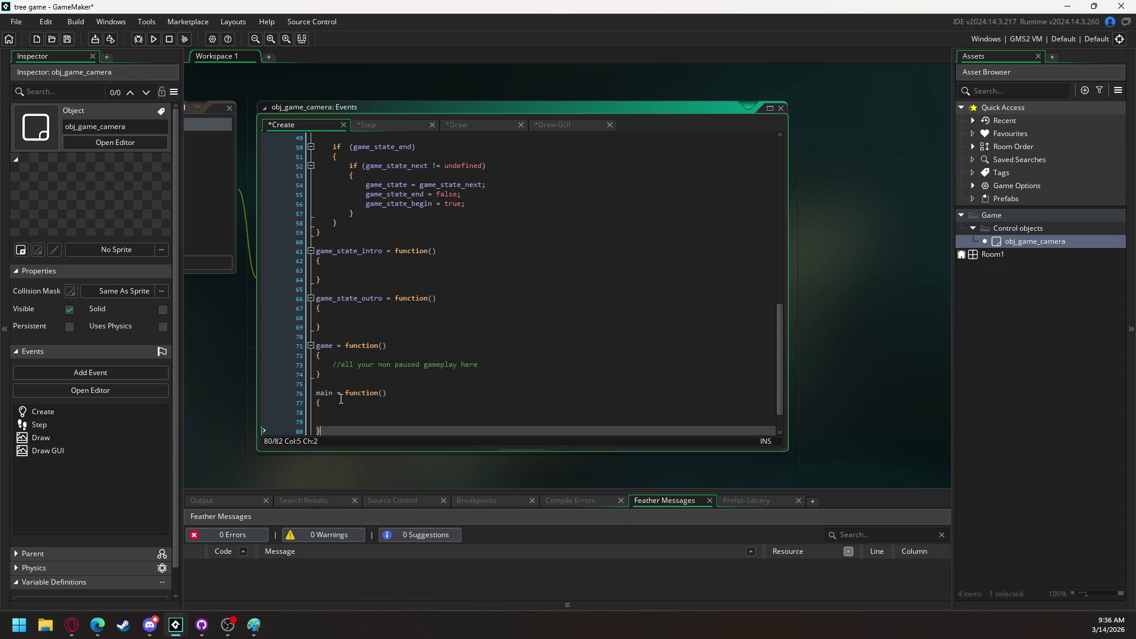
key("Up")
key("Up")
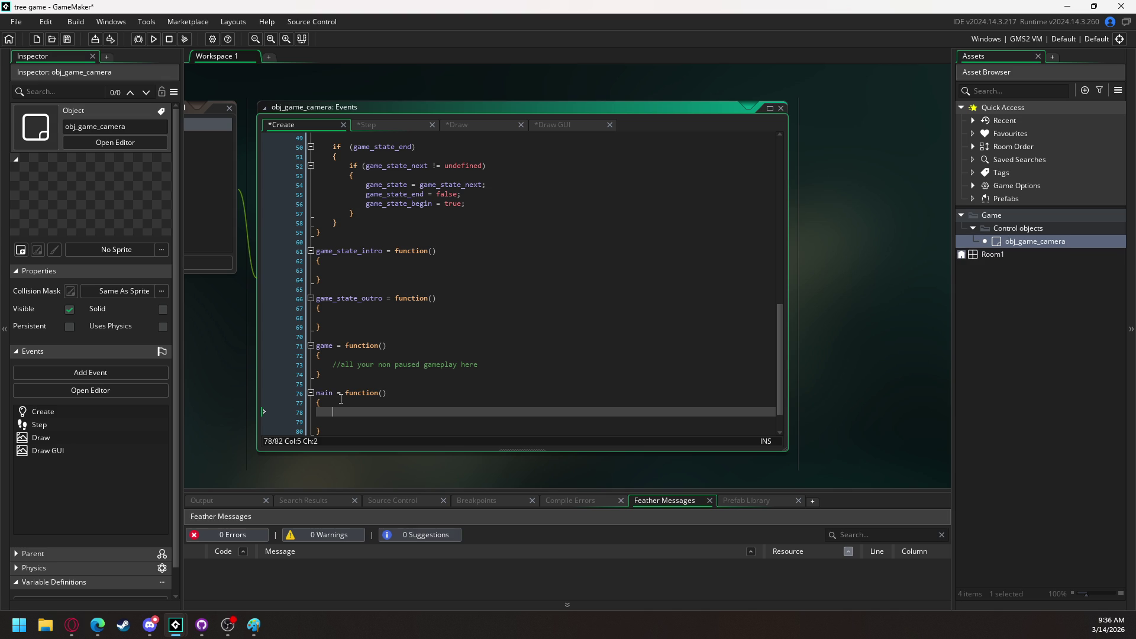
type("game")
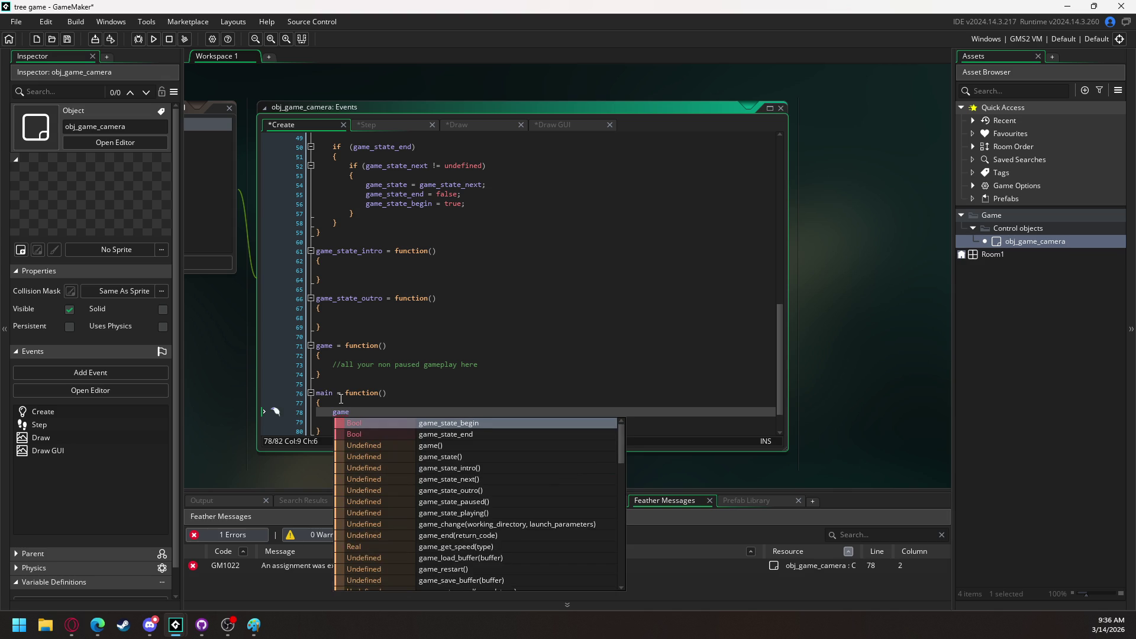
type("_state()")
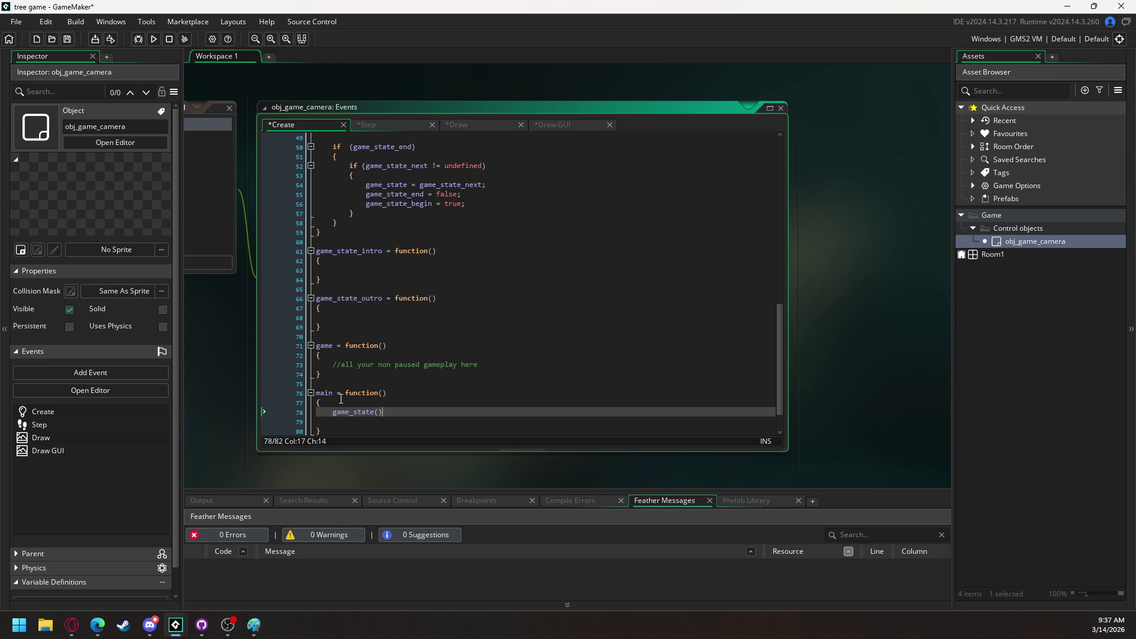
key("Down")
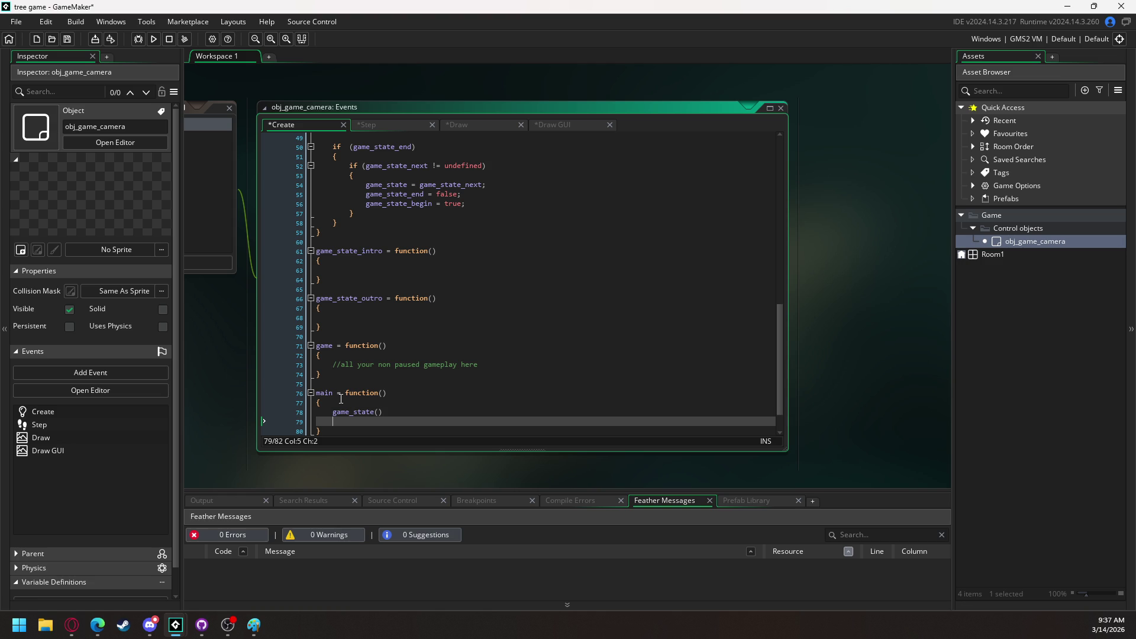
key("BackSpace")
key("BackSpace")
type(";")
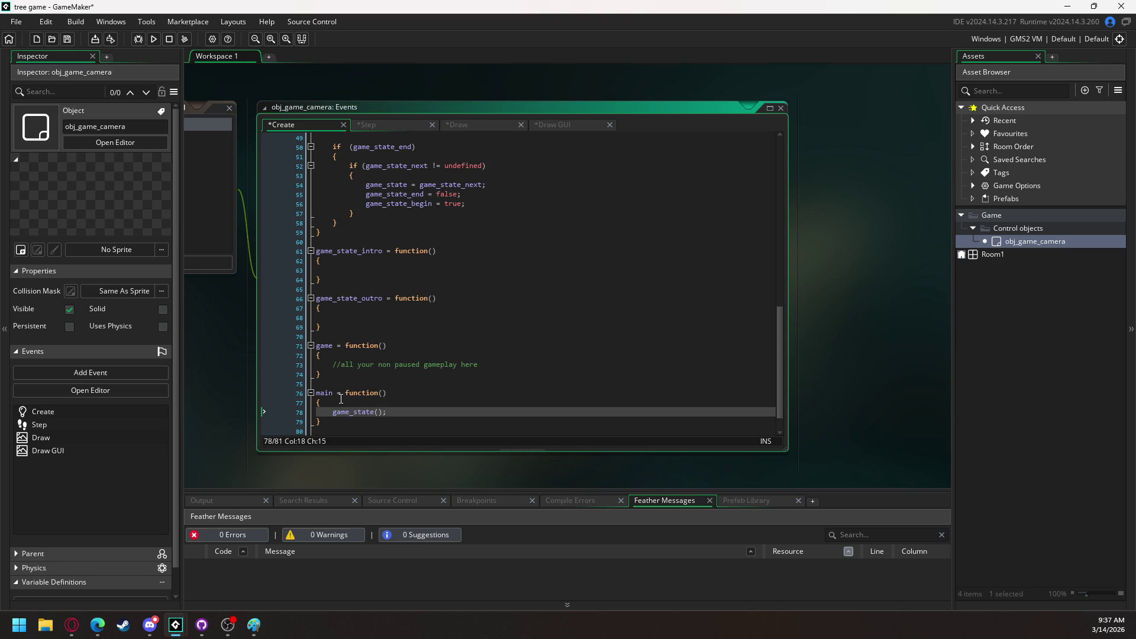
left_click(372, 126)
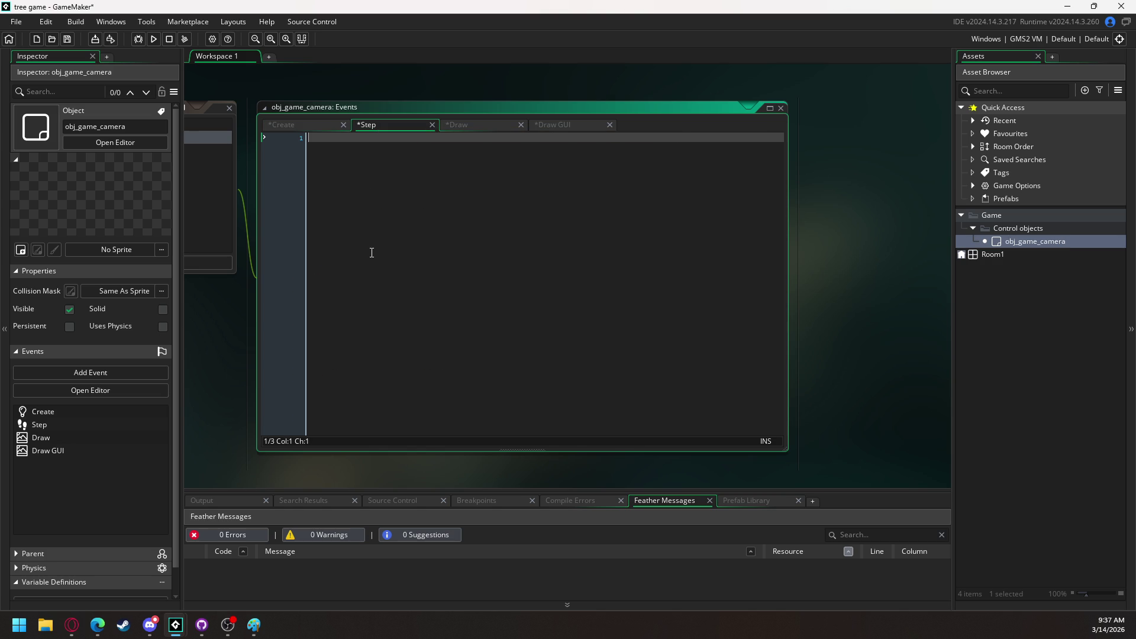
Call main(); in the Step event and move the main function up below the state variables
type("main();")
left_click(275, 125)
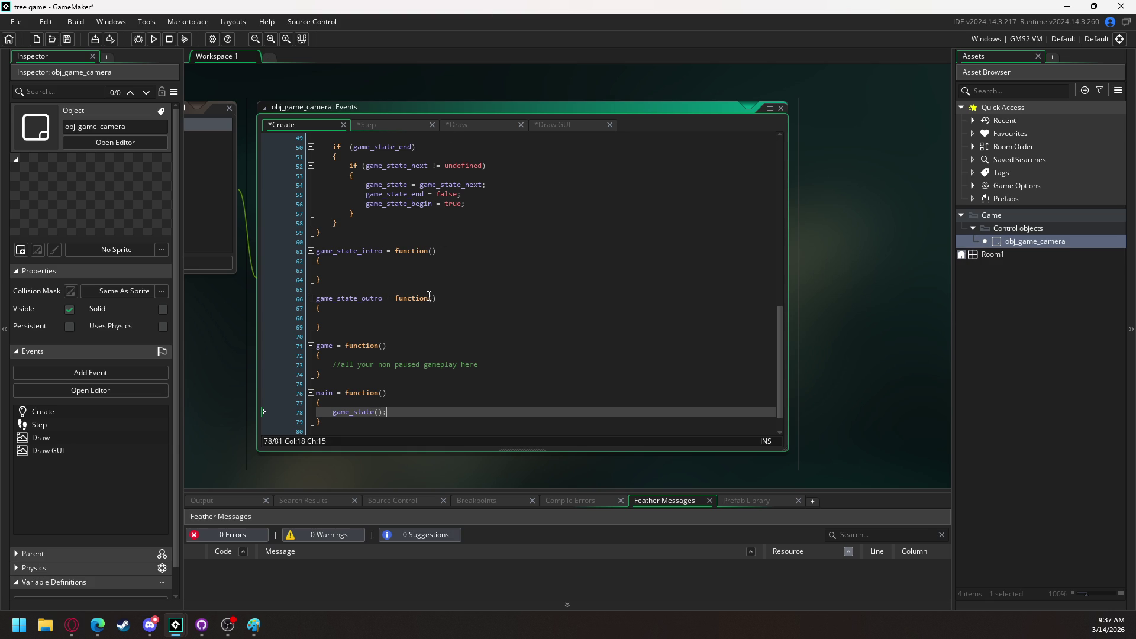
left_click(317, 404)
left_click(314, 394)
left_click(312, 393)
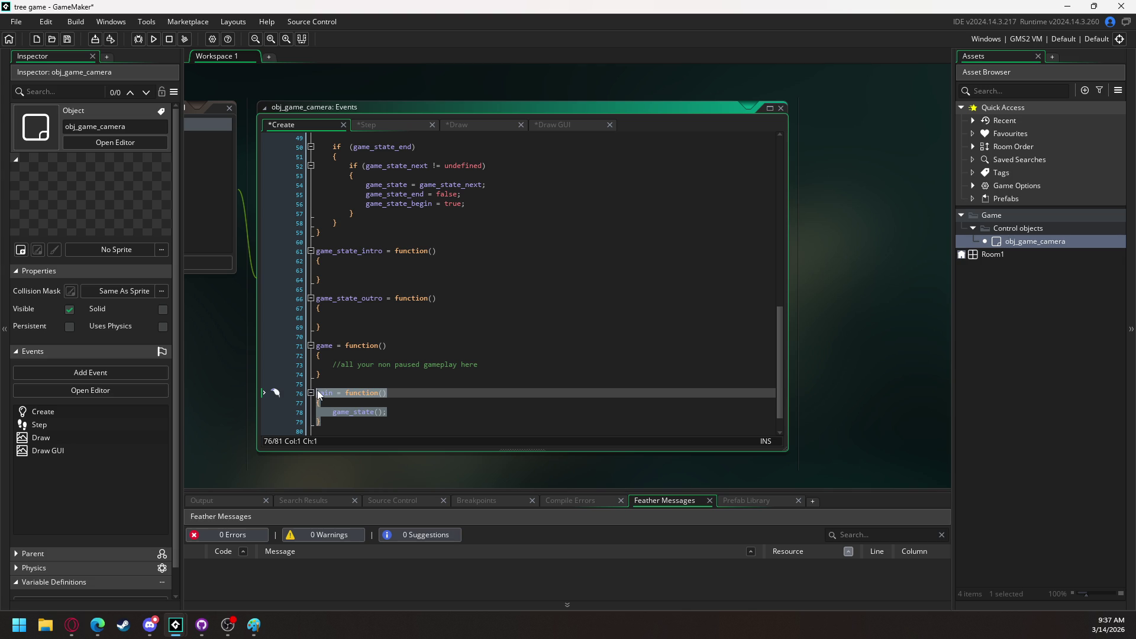
scroll(361, 273, "up", 9)
scroll(361, 273, "up", 7)
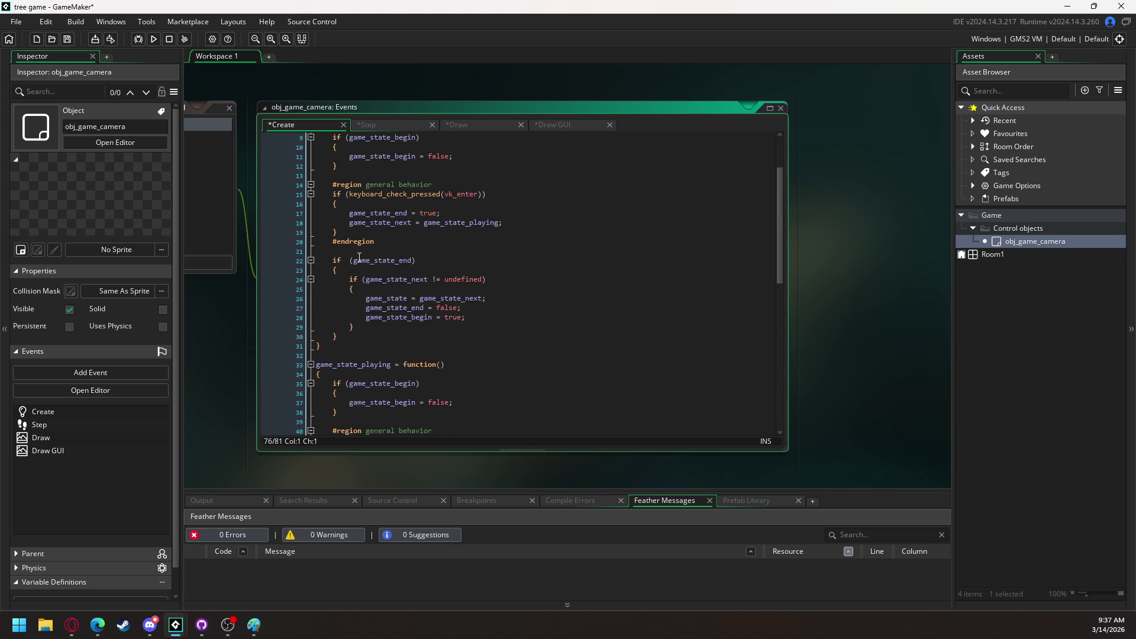
left_click(370, 184)
key("ctrl+v")
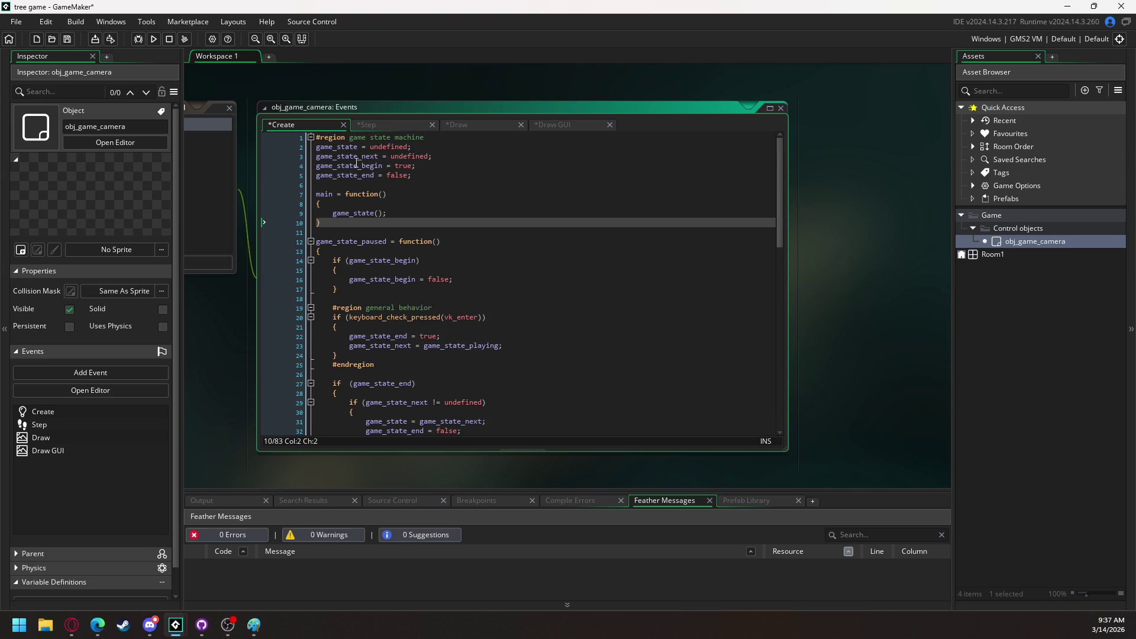
Indent the game state machine region's code one level and remove leftover empty lines
mouse_move(318, 148)
left_mouse_down()
mouse_move(355, 438)
mouse_move(367, 438)
mouse_move(374, 342)
mouse_move(382, 435)
mouse_move(382, 365)
mouse_move(380, 400)
left_mouse_up()
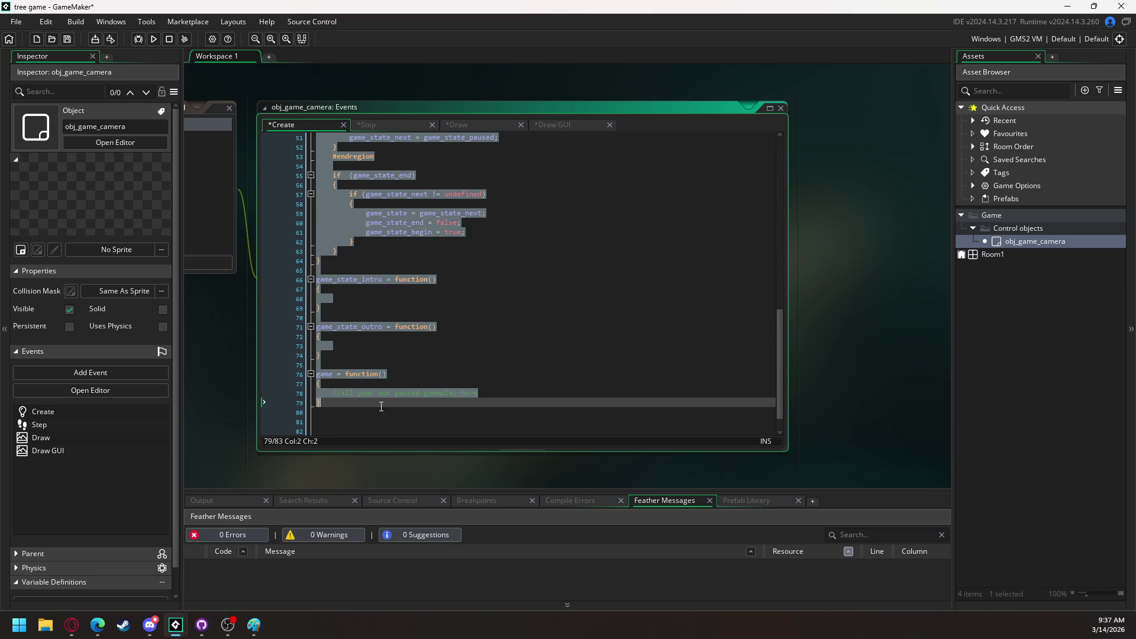
scroll(373, 371, "down", 1)
key("Tab")
left_click(357, 402)
key("BackSpace")
key("BackSpace")
key("BackSpace")
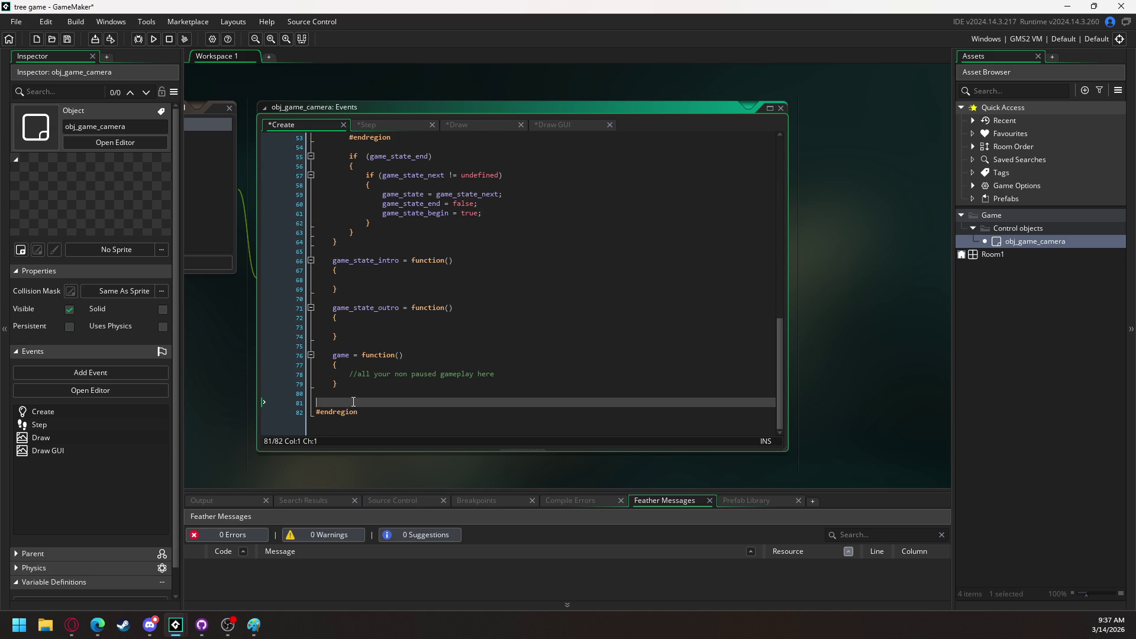
left_click_drag(779, 370, 776, 126)
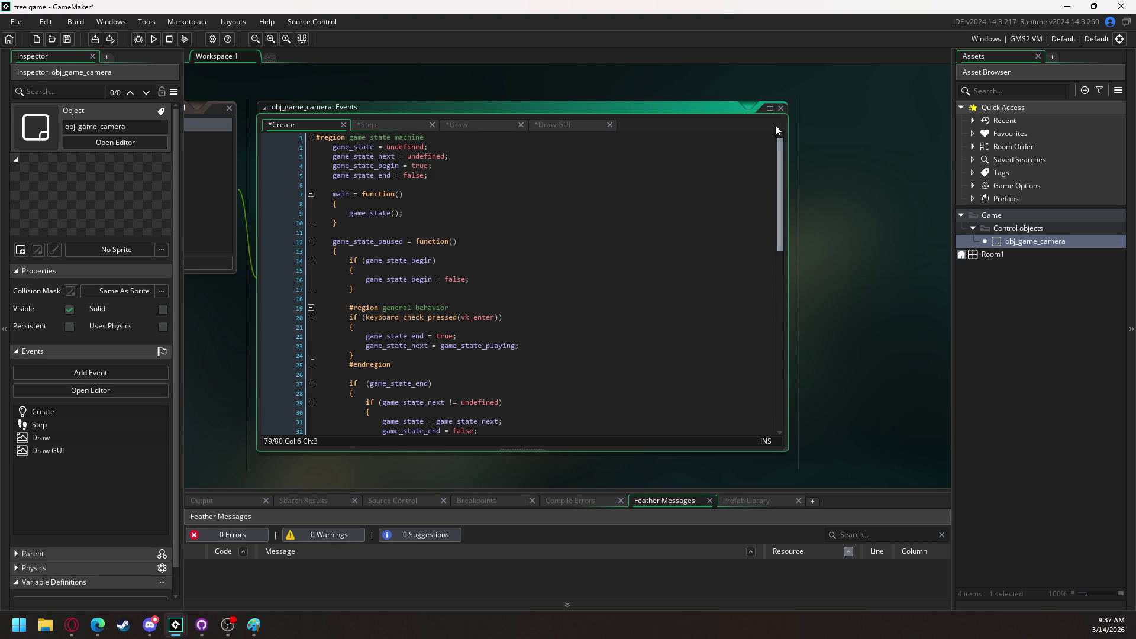
left_click(311, 138)
left_click(430, 159)
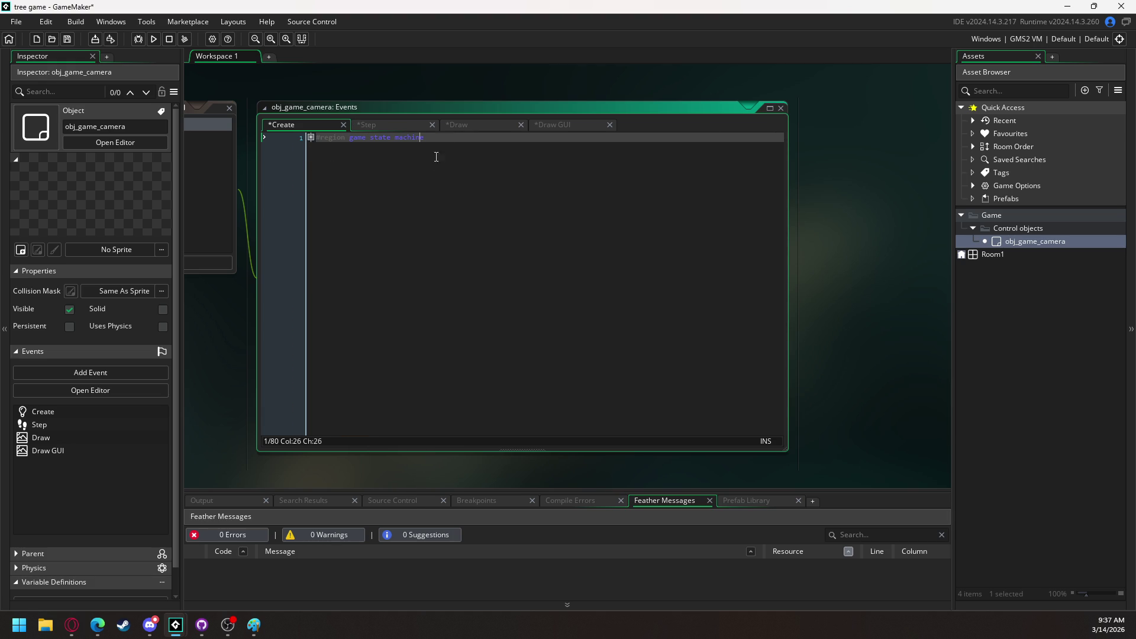
Add an empty #region 3D camera block closed by #endregion below the folded region
key("Return")
key("Return")
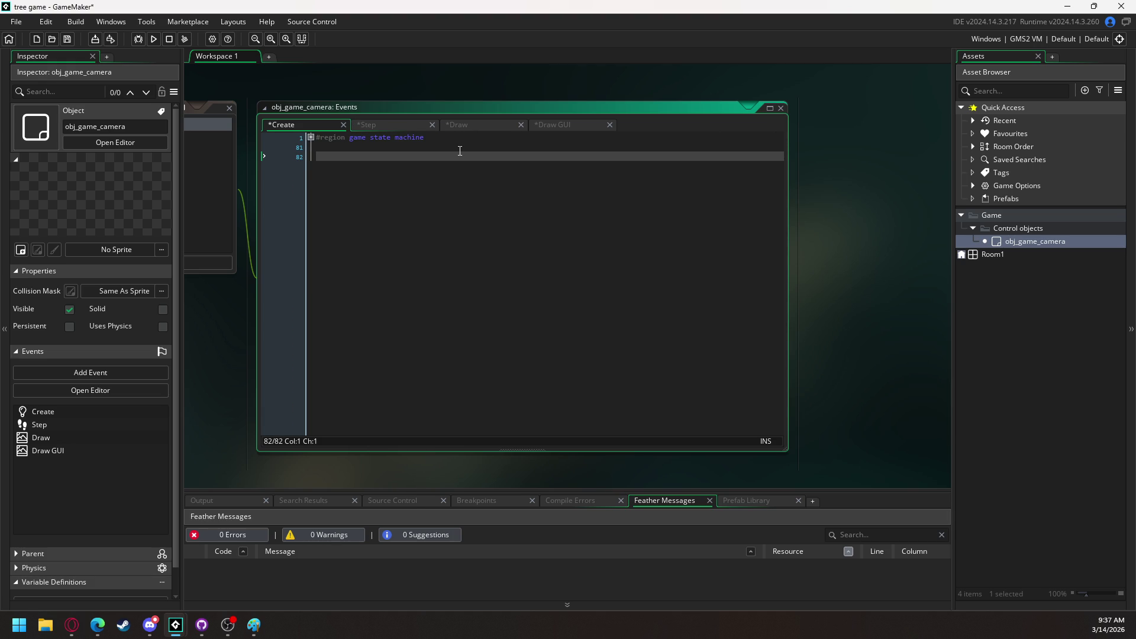
type("#")
type("region ")
type("3D camera")
key("Return")
key("Return")
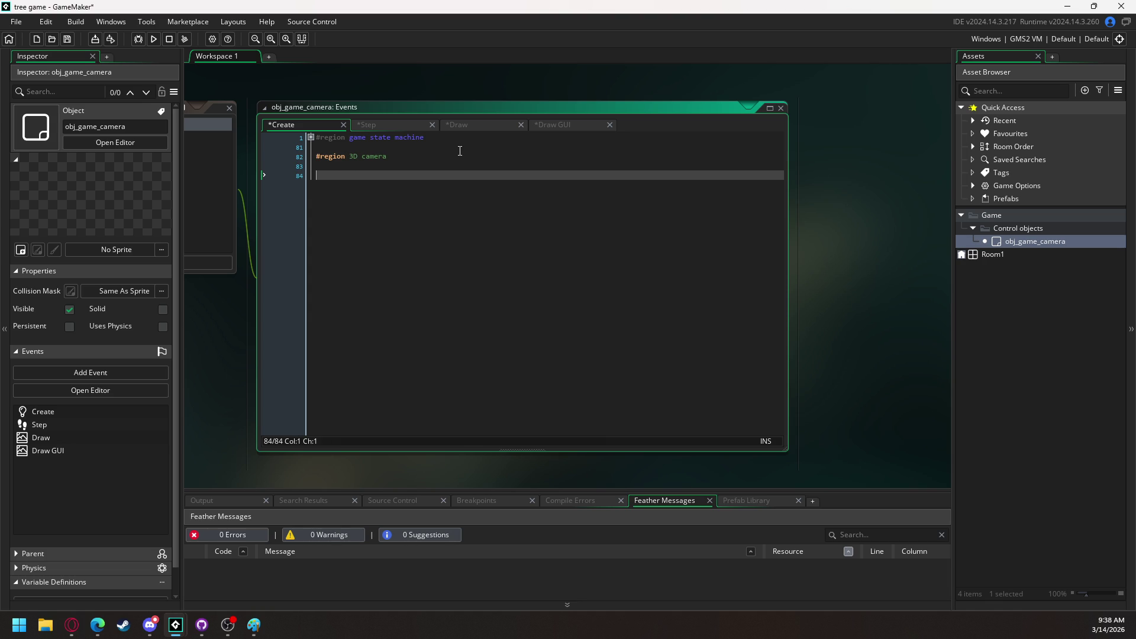
type("#endregion")
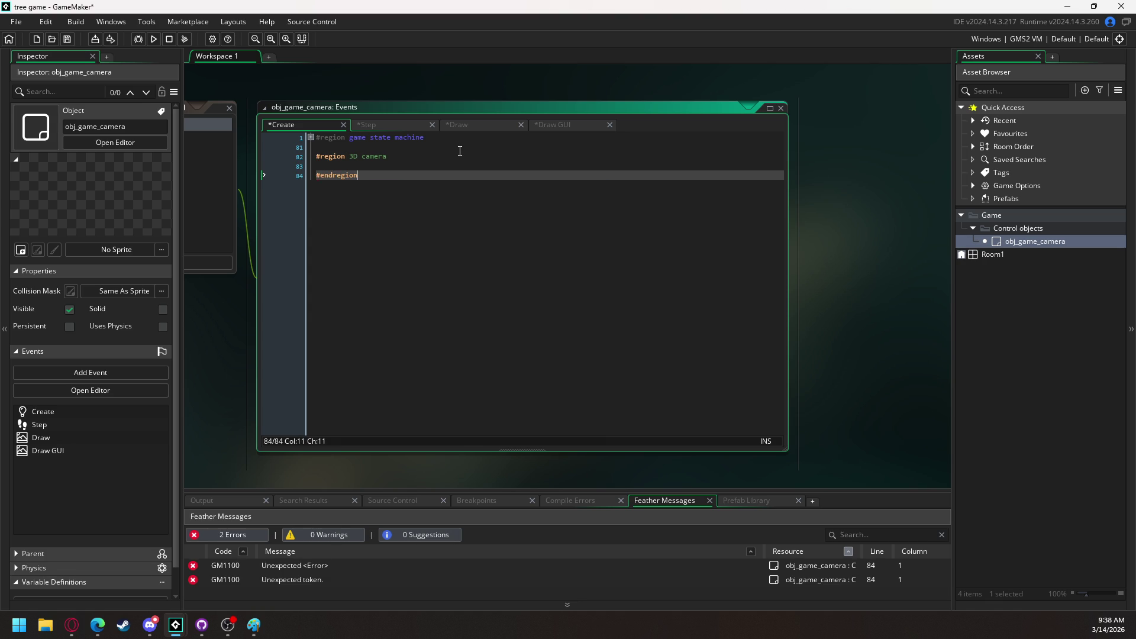
key("Up")
key("Return")
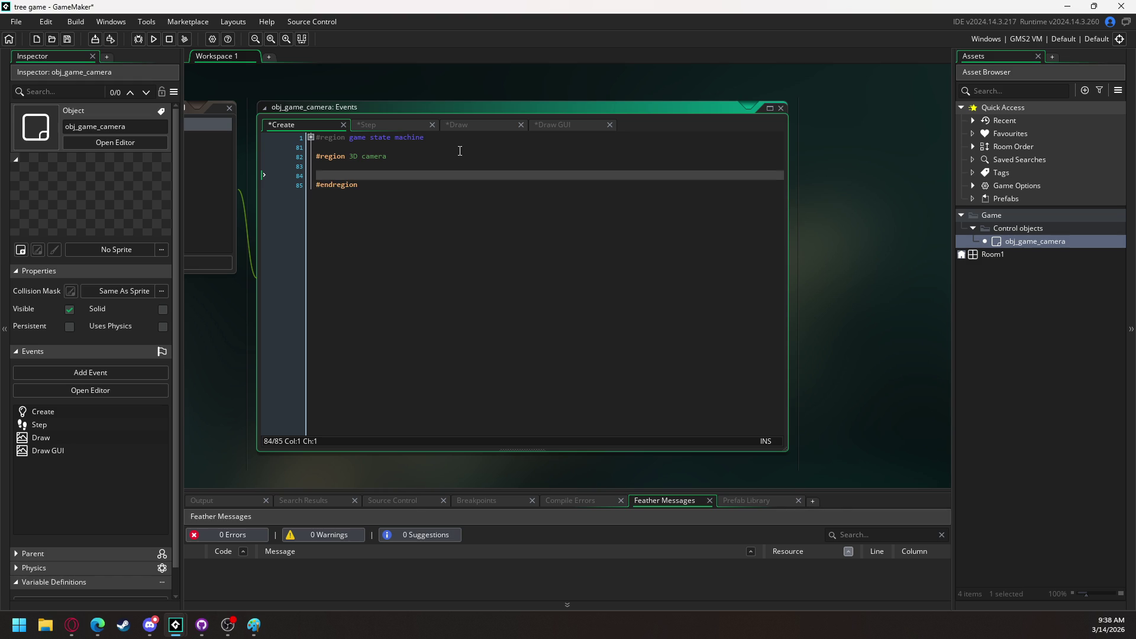
key("Return")
key("Up")
key("Up")
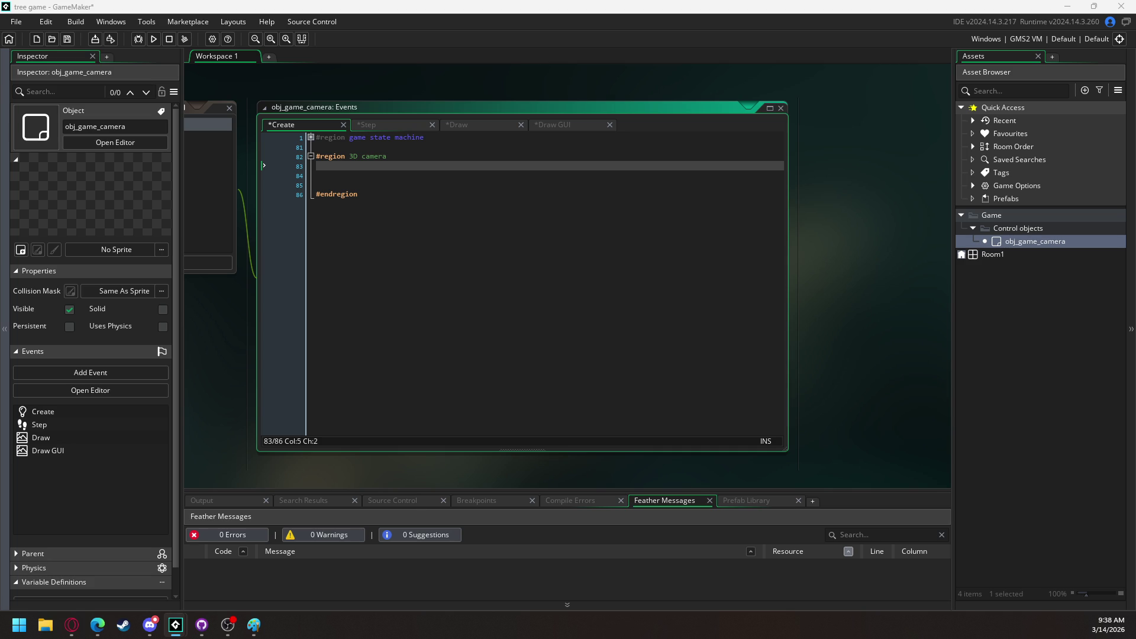
Add window_set_fullscreen(true); and window_enable_borderless_fullscreen(true); in the 3D camera region
left_click(352, 163)
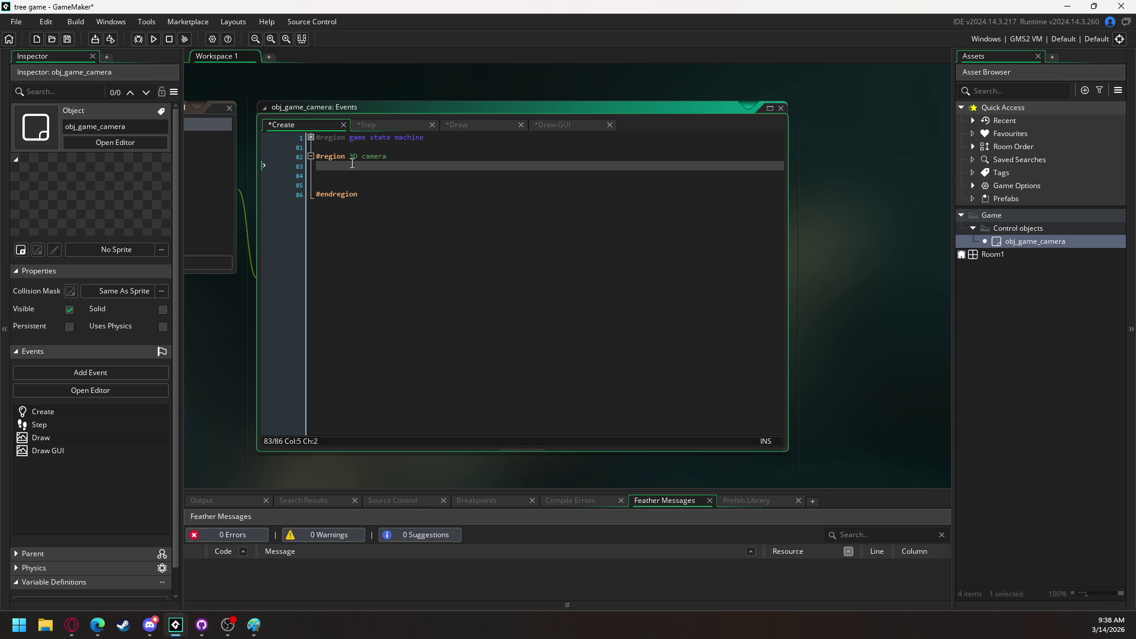
type("se")
key("BackSpace")
key("BackSpace")
type("window")
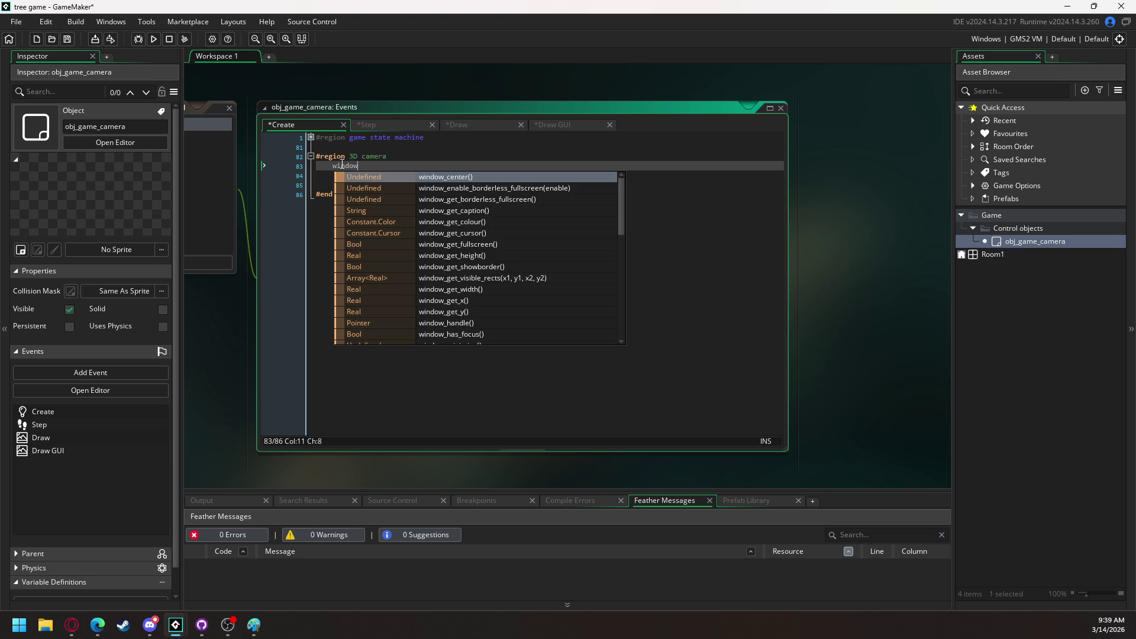
type("_s")
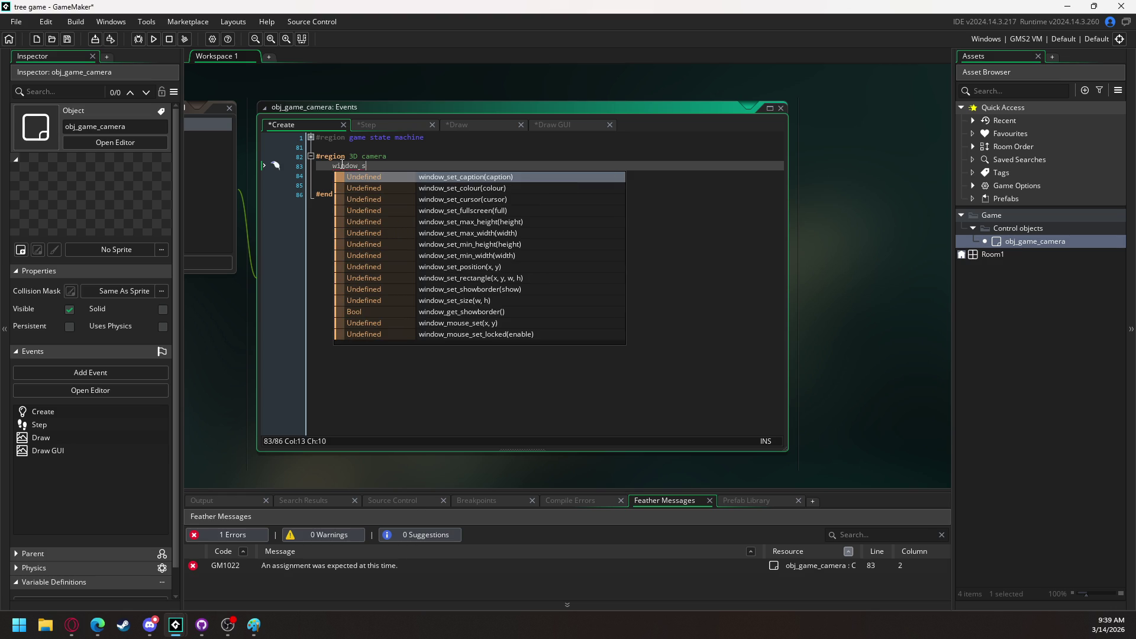
key("Down")
key("Down")
key("Down")
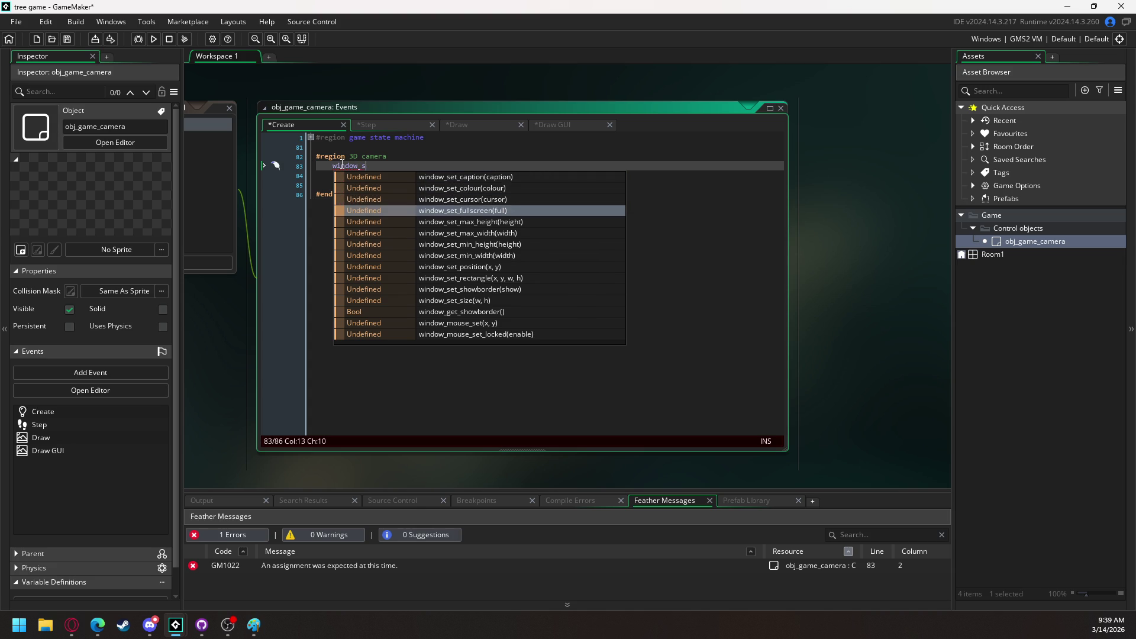
key("Return")
type("true")
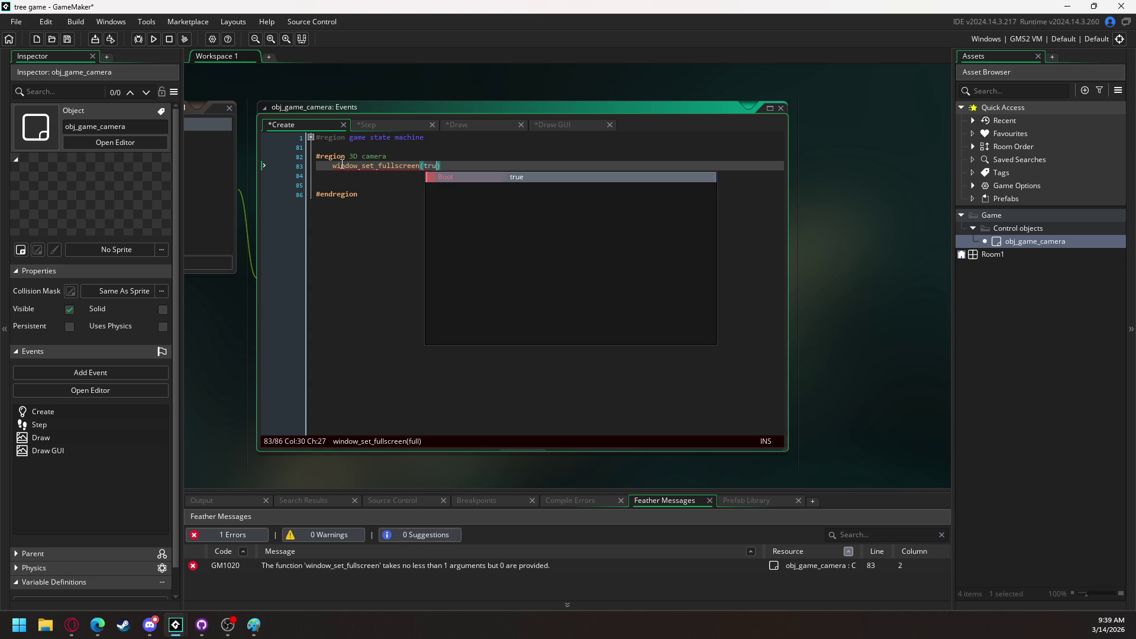
key("Right")
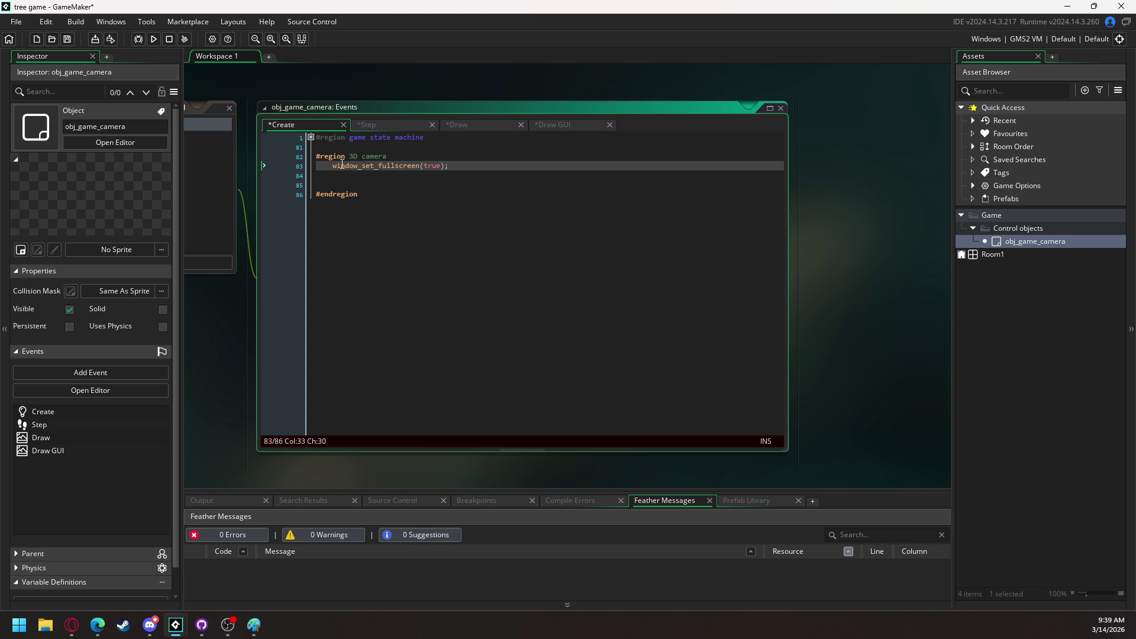
key("Return")
type("windo")
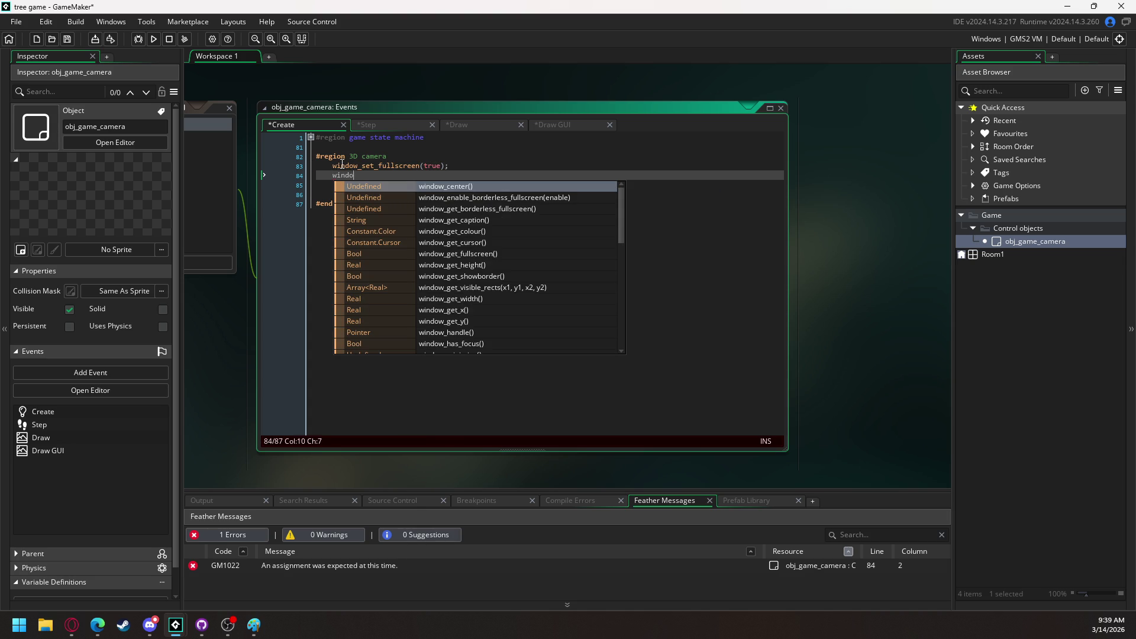
type("w_enab")
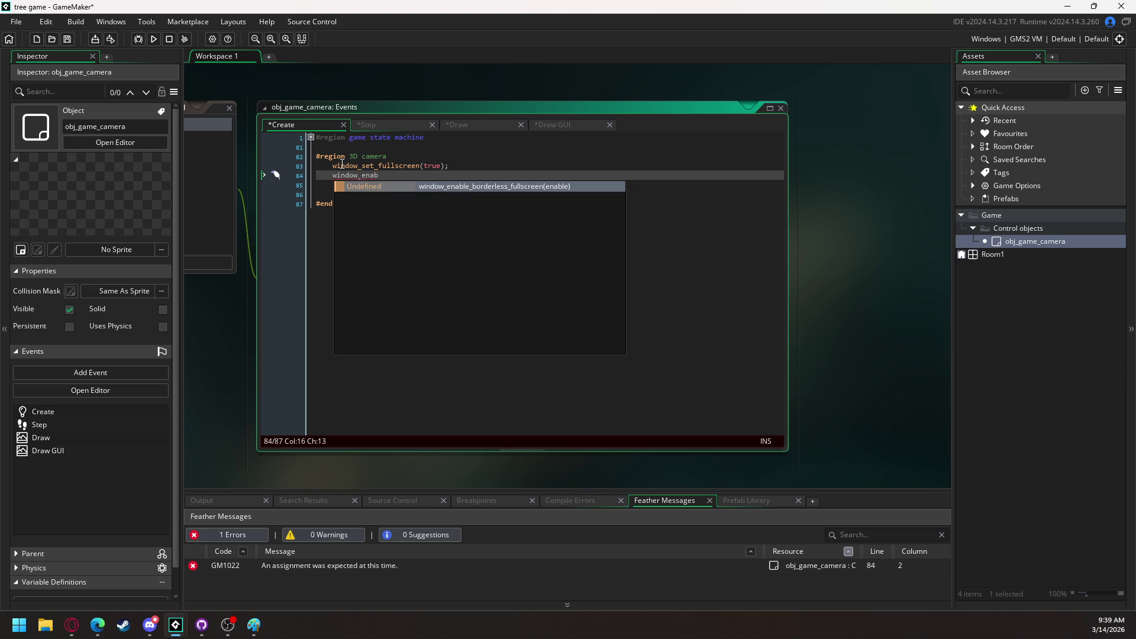
key("Return")
type("true);")
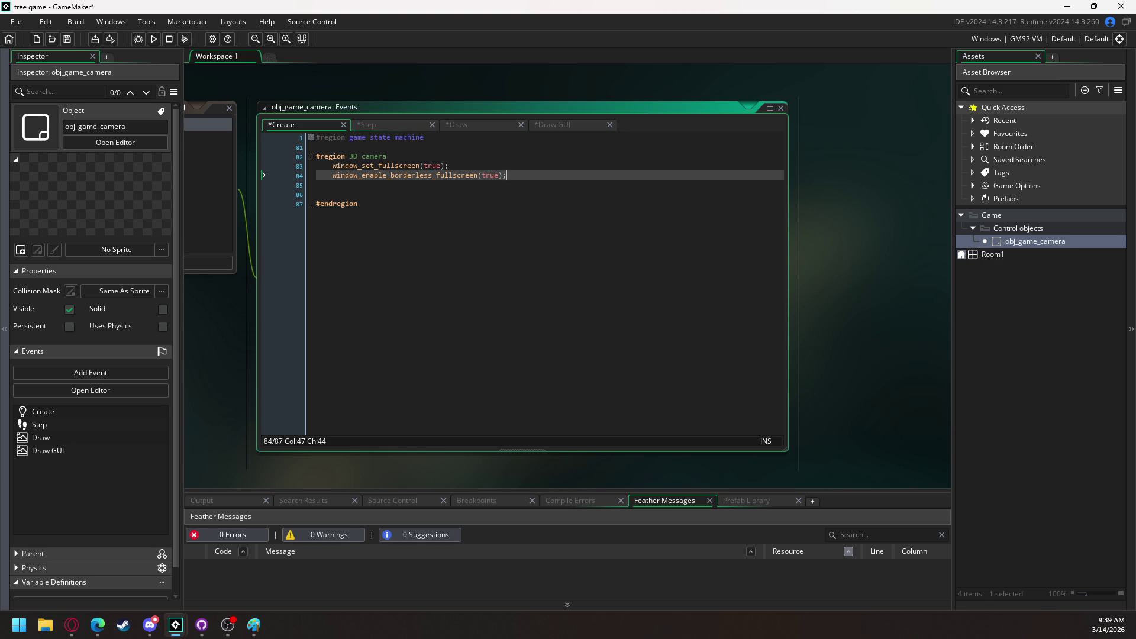
Add a nested surfaces region containing the comment //custom surfaces here
left_click(468, 196)
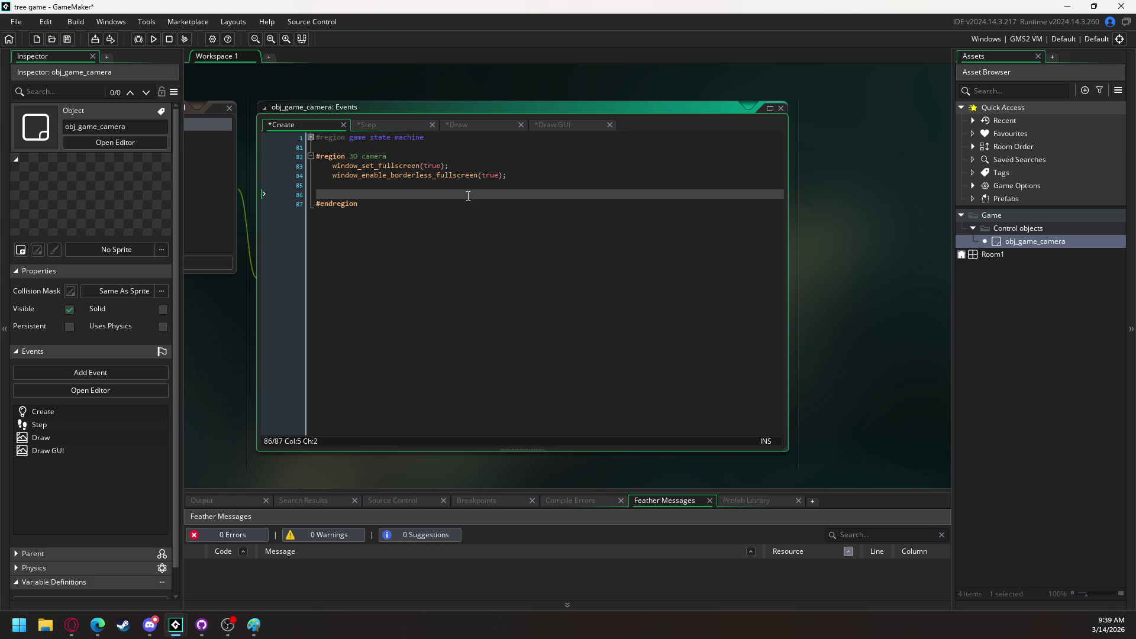
type("@")
key("BackSpace")
type("#reg")
key("Return")
type("surfac")
type("es")
key("Return")
key("Return")
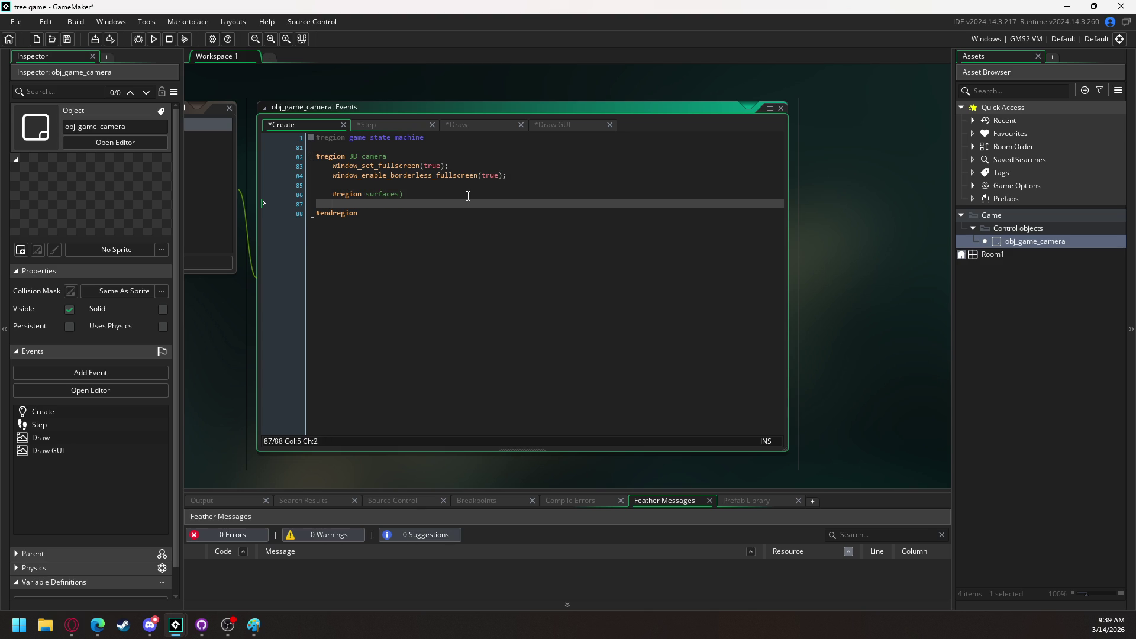
type("#")
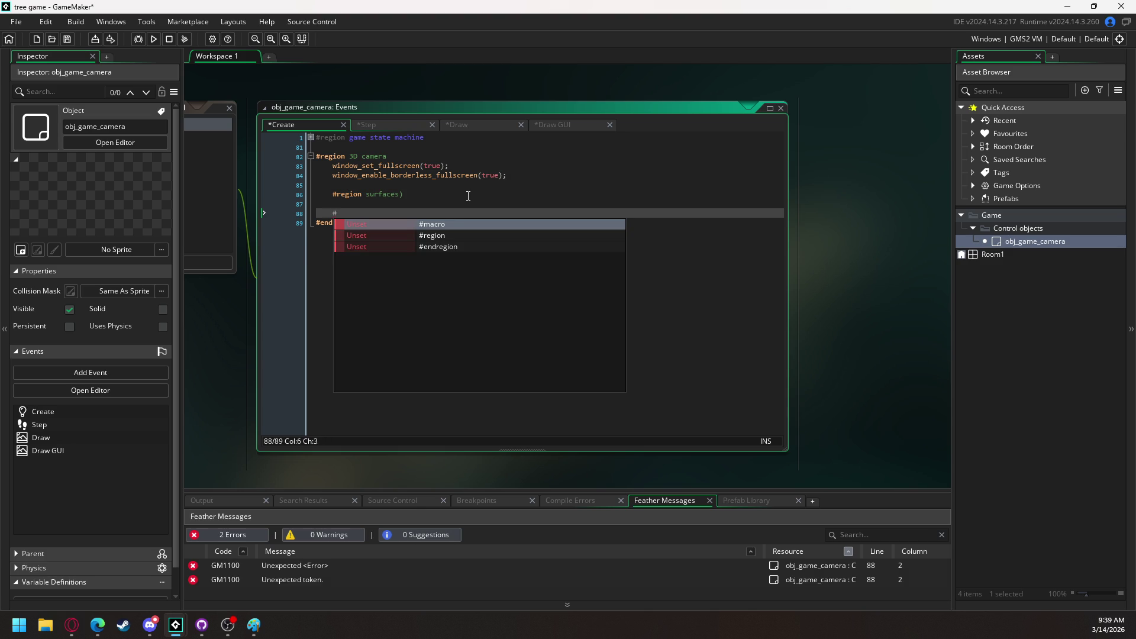
type("endreg")
key("Return")
key("Up")
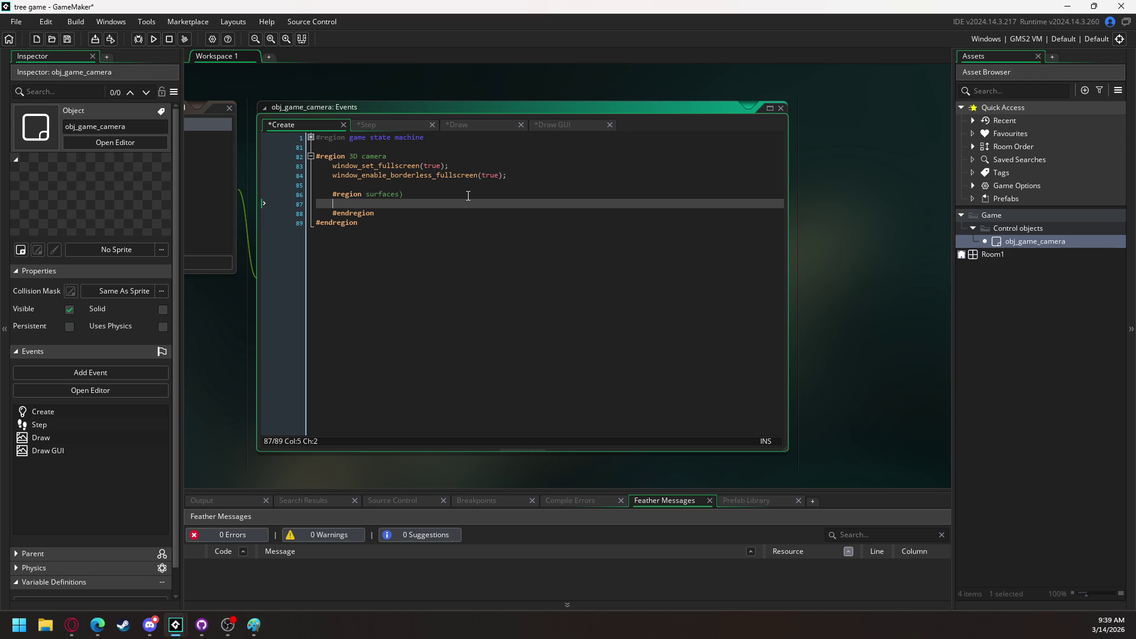
type("//custom su")
type("rfaces here")
Delete the stray ')' after the #region surfaces heading and add a blank line below the region
left_click(411, 194)
key("BackSpace")
key("Down")
key("Down")
key("Return")
key("Return")
Add a nested #region 3d closed by #endregion, leaving an empty line inside
type("#")
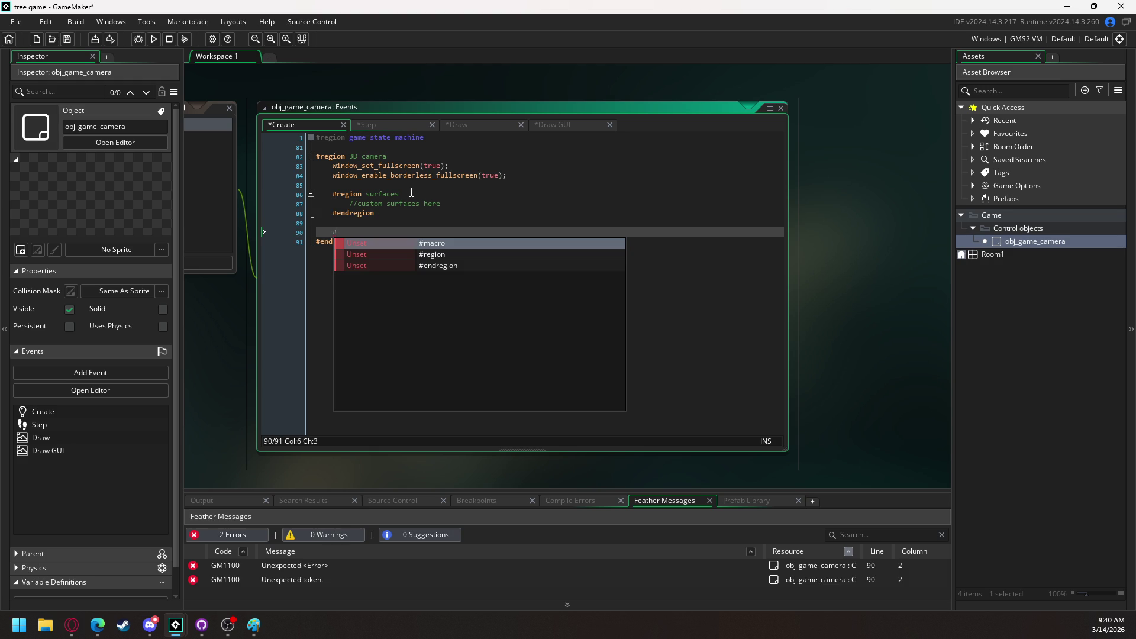
type("ergion")
key("BackSpace")
key("BackSpace")
key("BackSpace")
type("re")
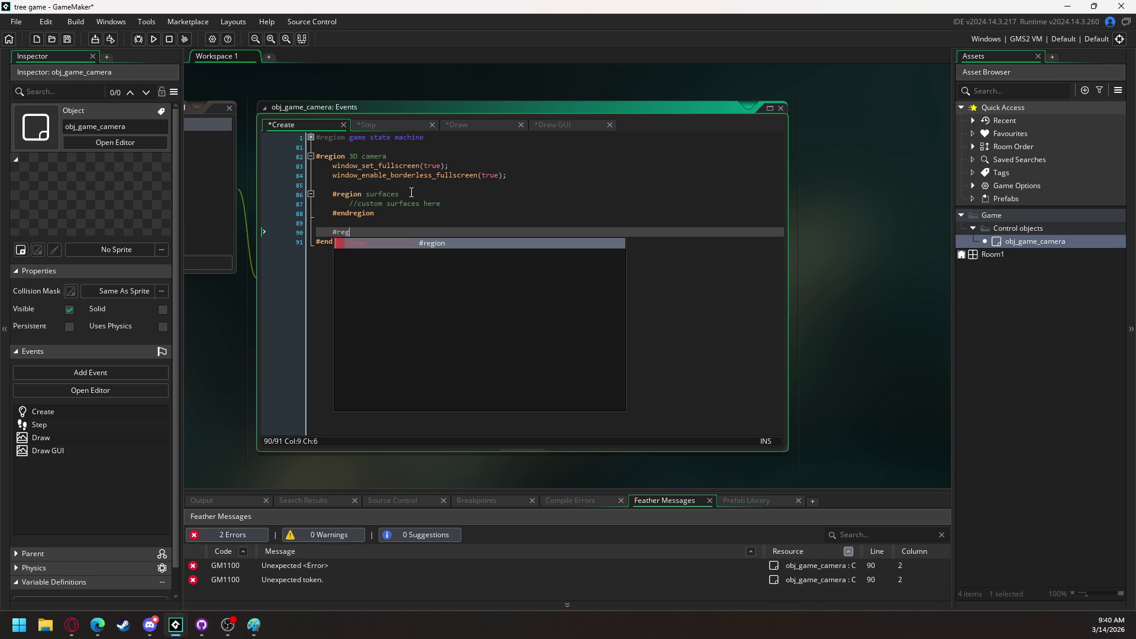
type("g")
key("Return")
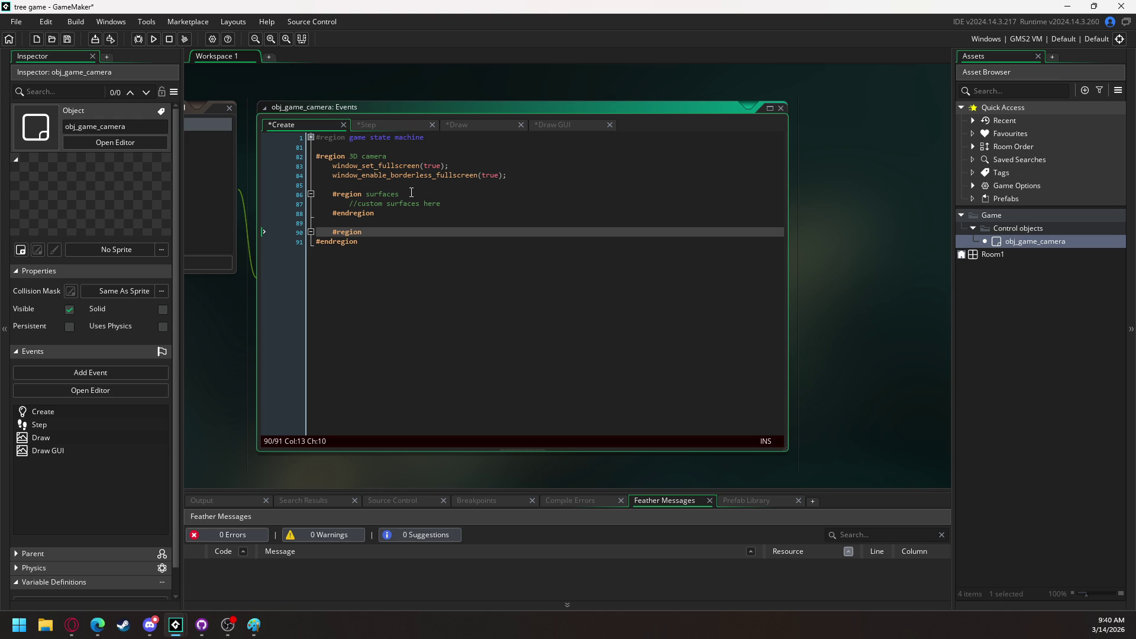
type("3d")
key("Return")
key("Return")
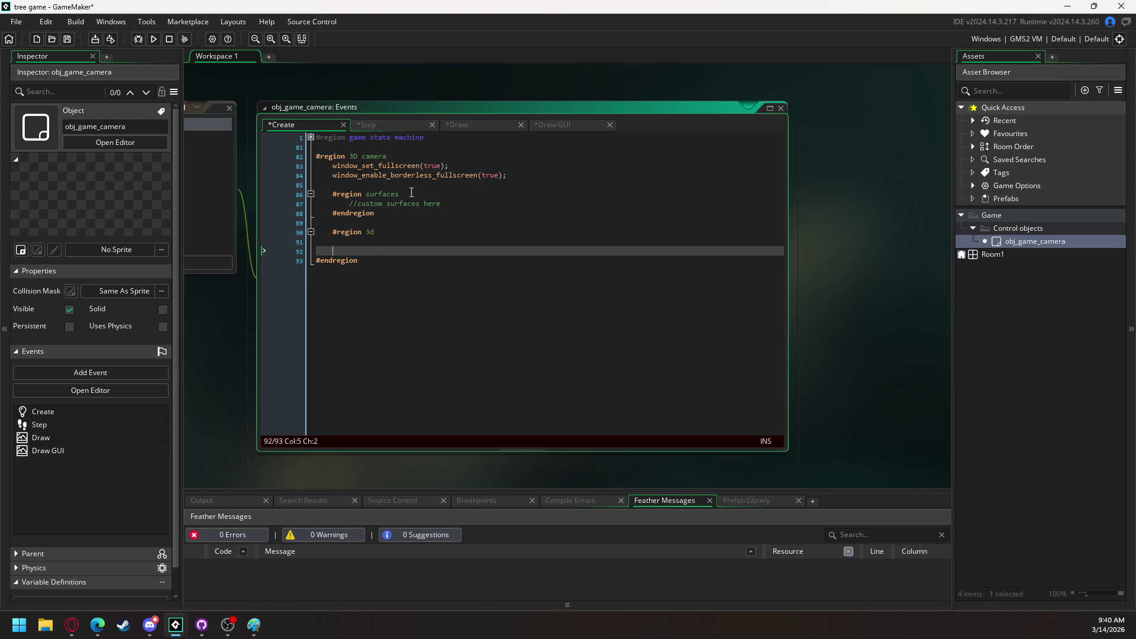
type("#endregion")
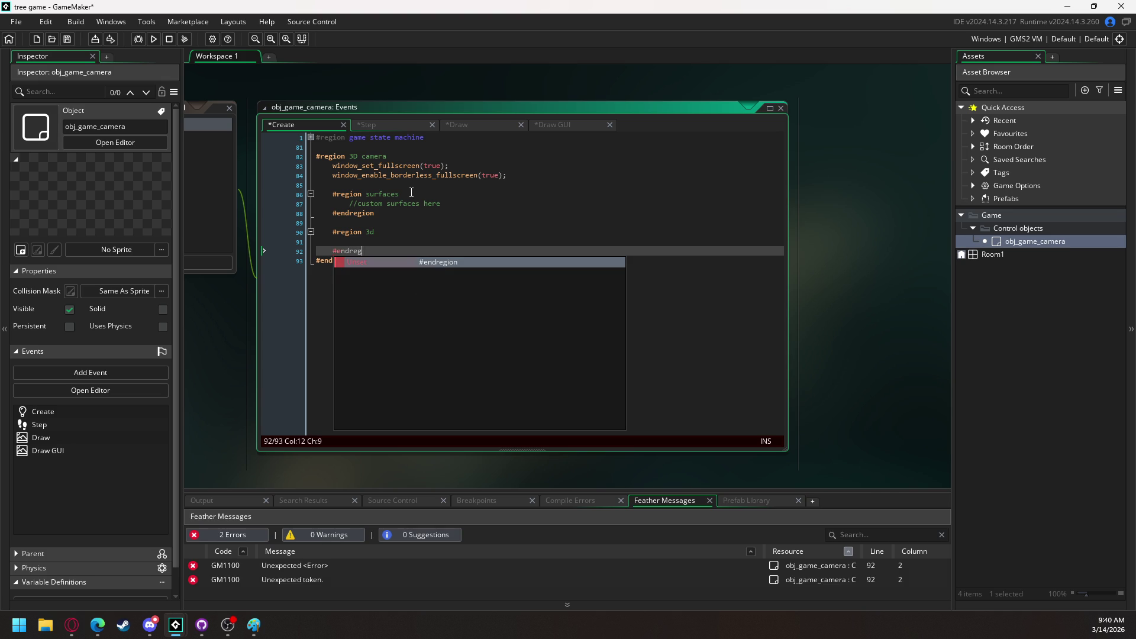
key("Up")
key("Up")
key("Down")
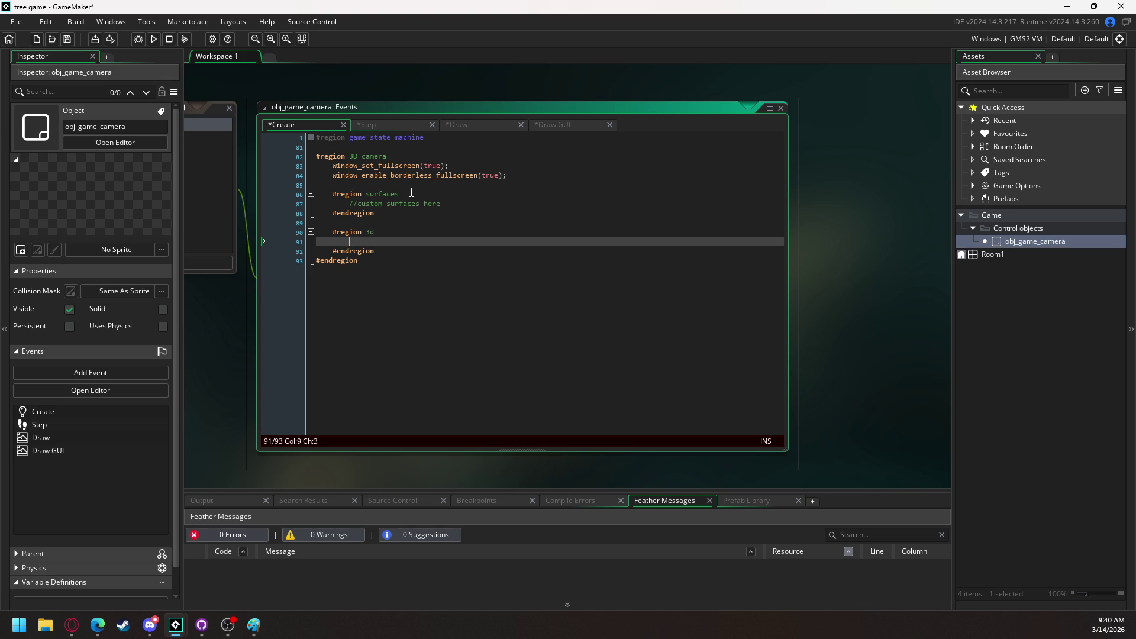
Inside the 3d region, call gpu_set_ztestenable(true); and gpu_set_zwriteenable(true); via autocomplete
type("gpu_")
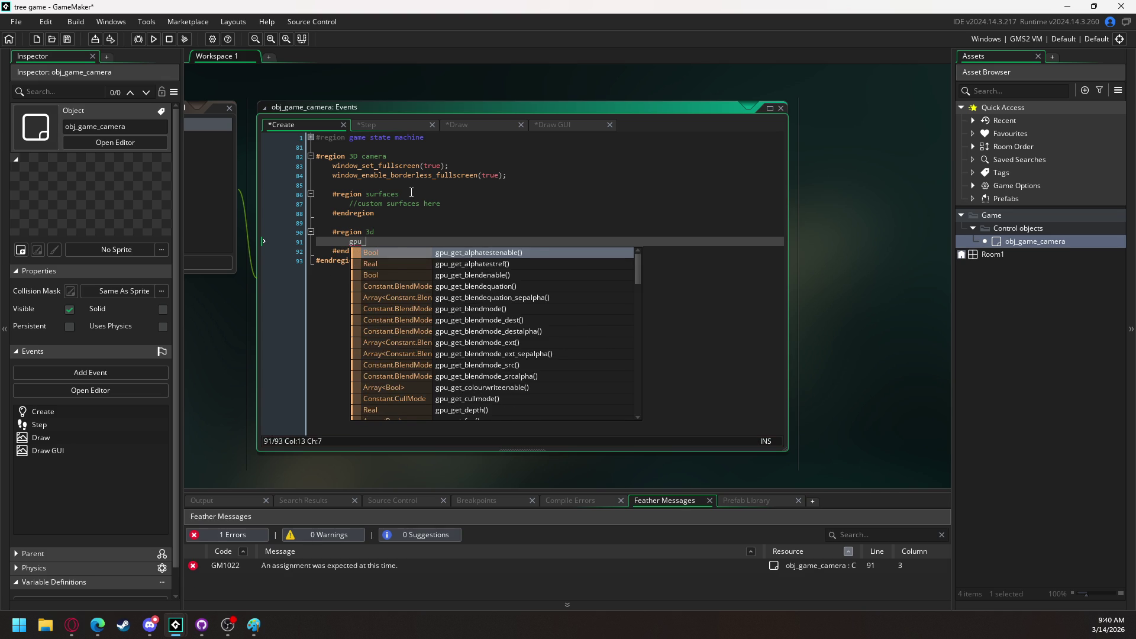
type("set")
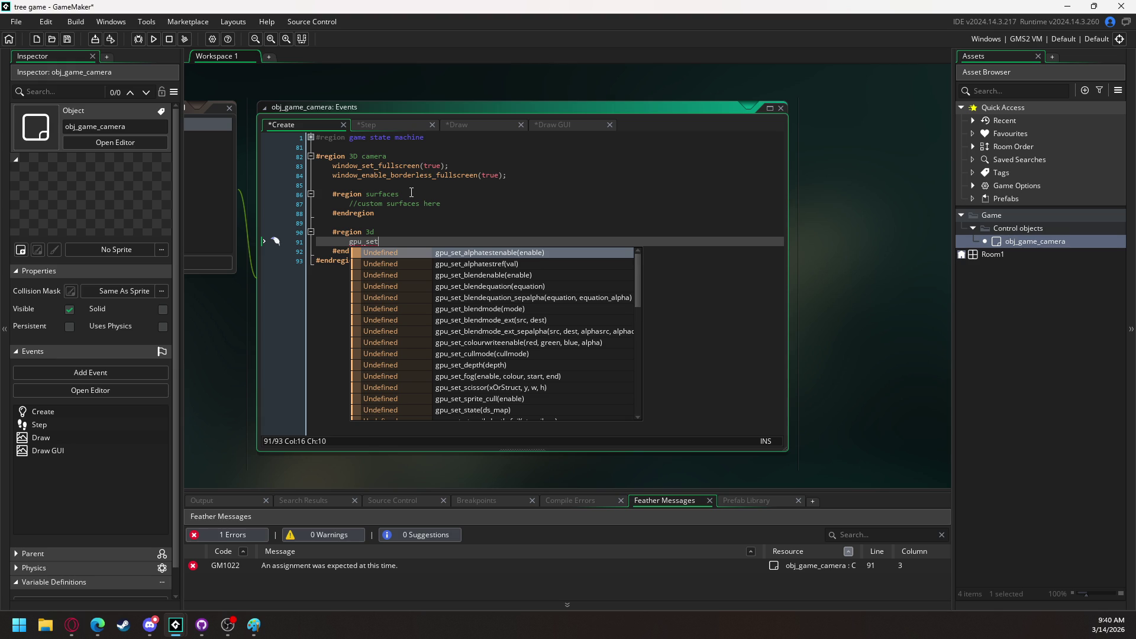
type("_z")
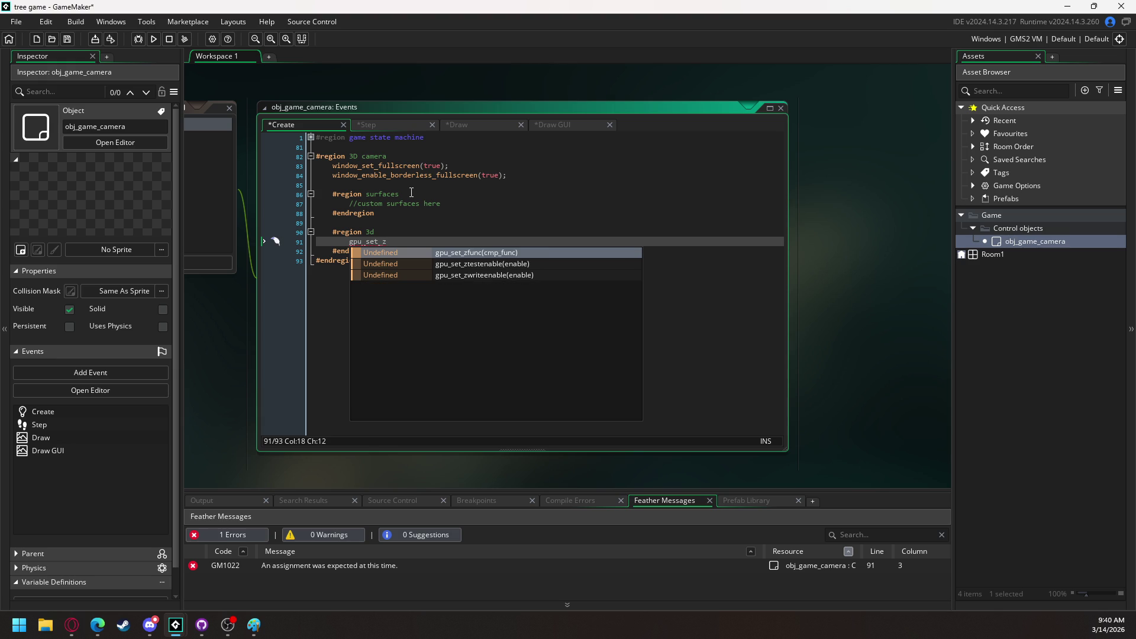
key("Down")
key("Return")
type("true)")
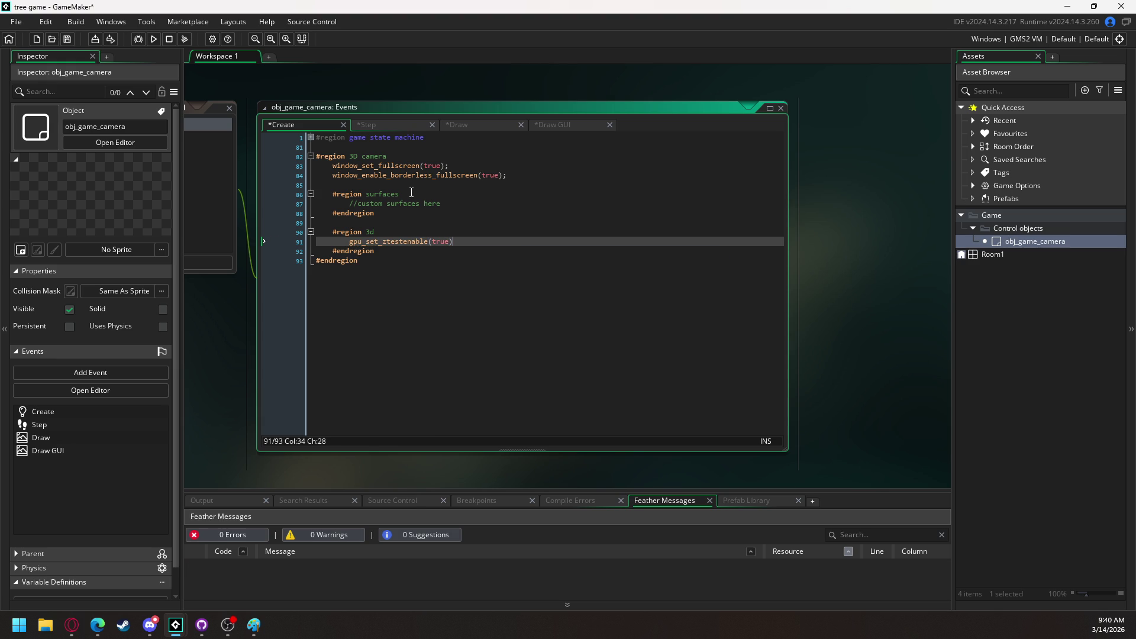
type(";")
key("Return")
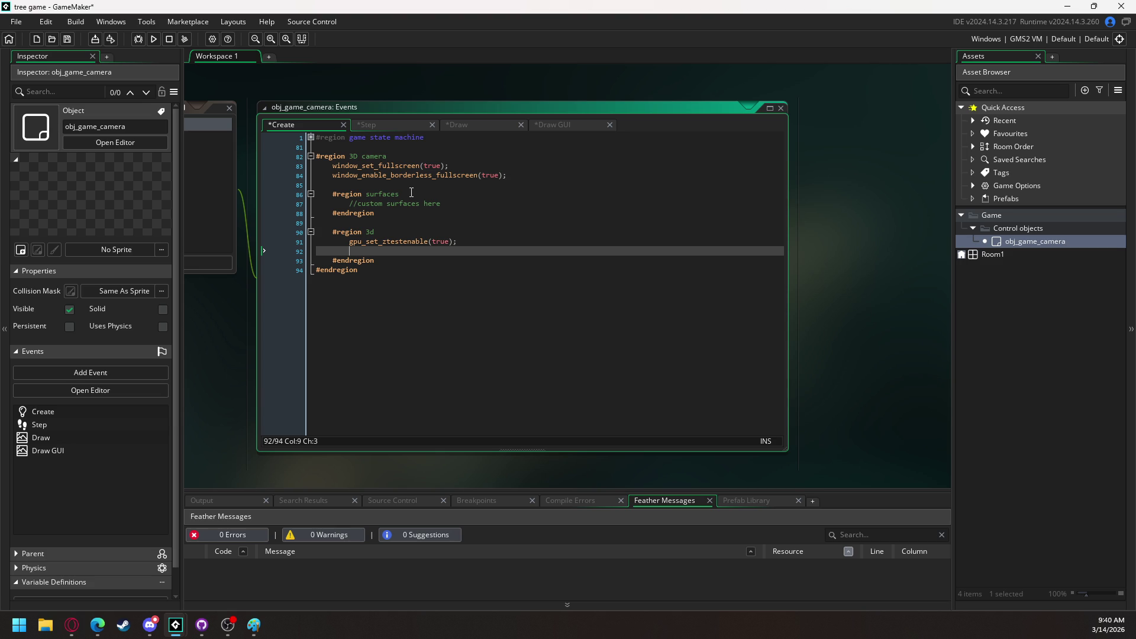
type("gp")
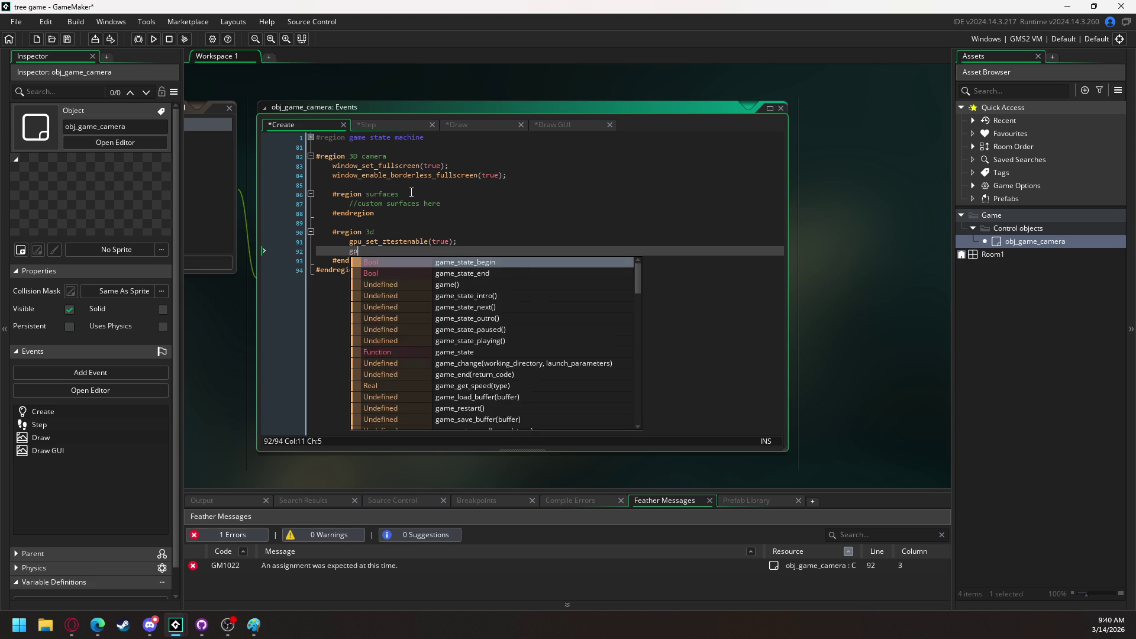
type("u_set_z")
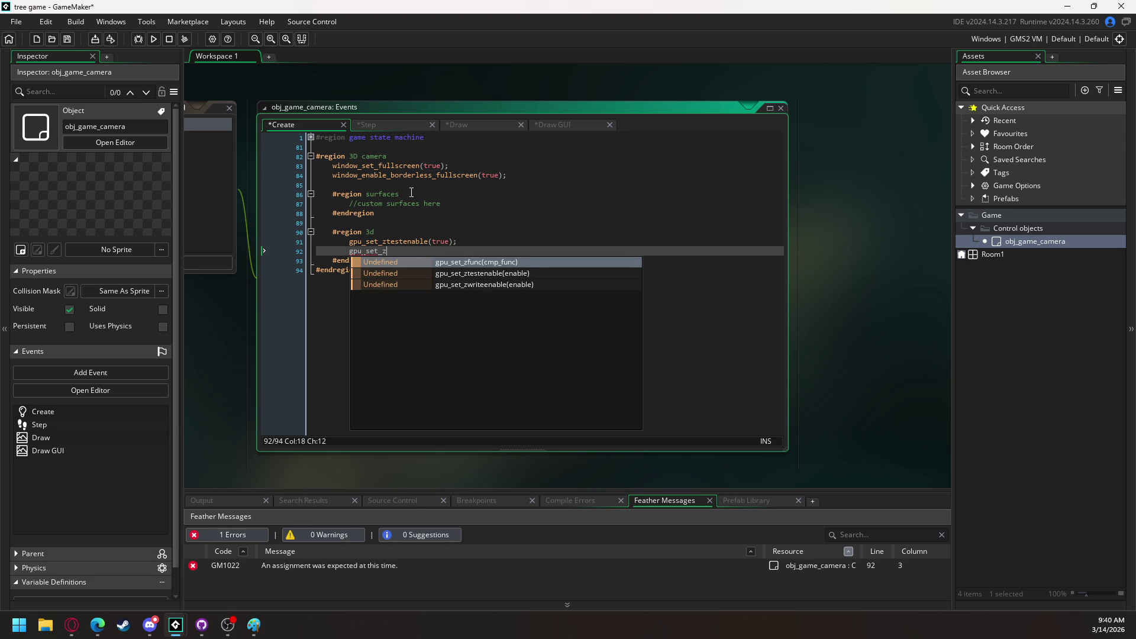
key("Down")
key("Down")
key("Return")
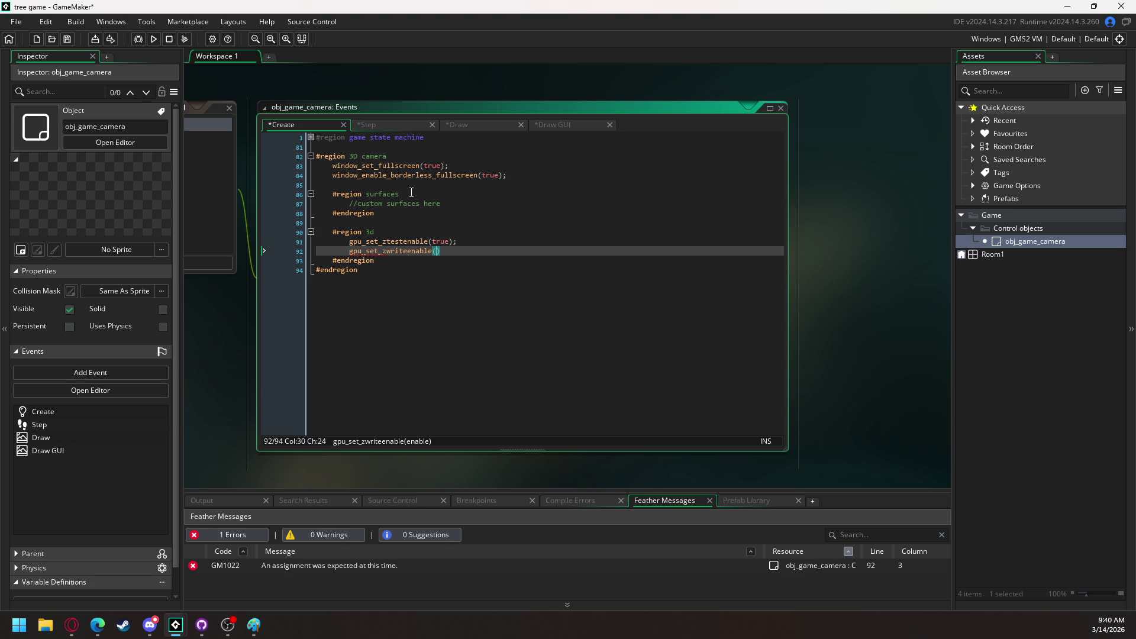
type("true);")
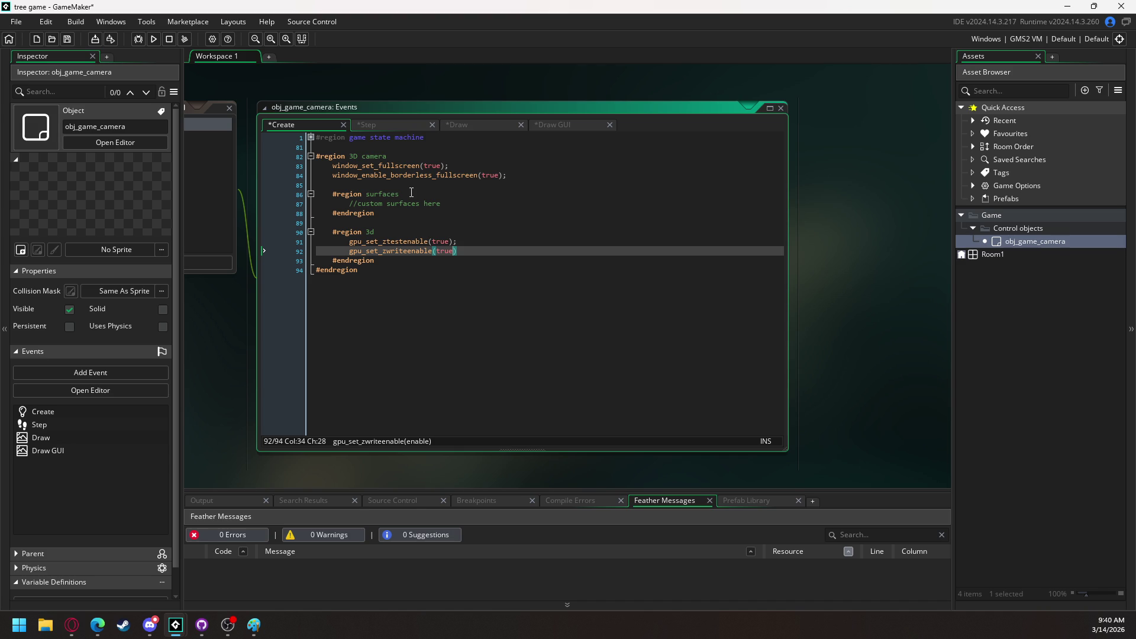
key("Return")
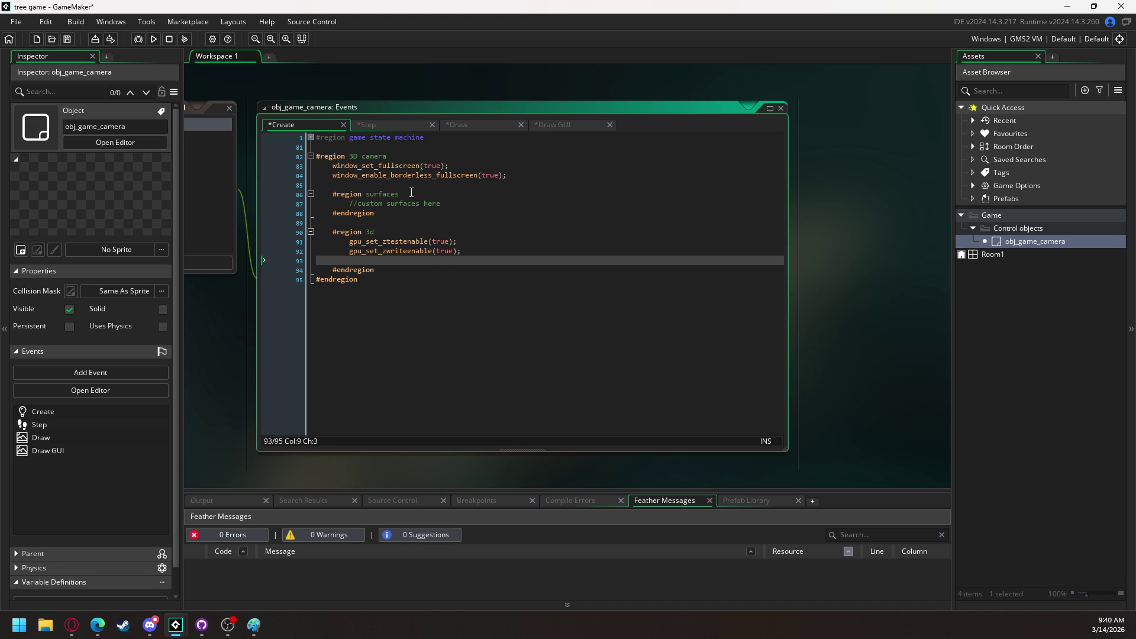
Add the alpha-test call and correct it from get to gpu_set_alphatestenable(true);
type("gpu")
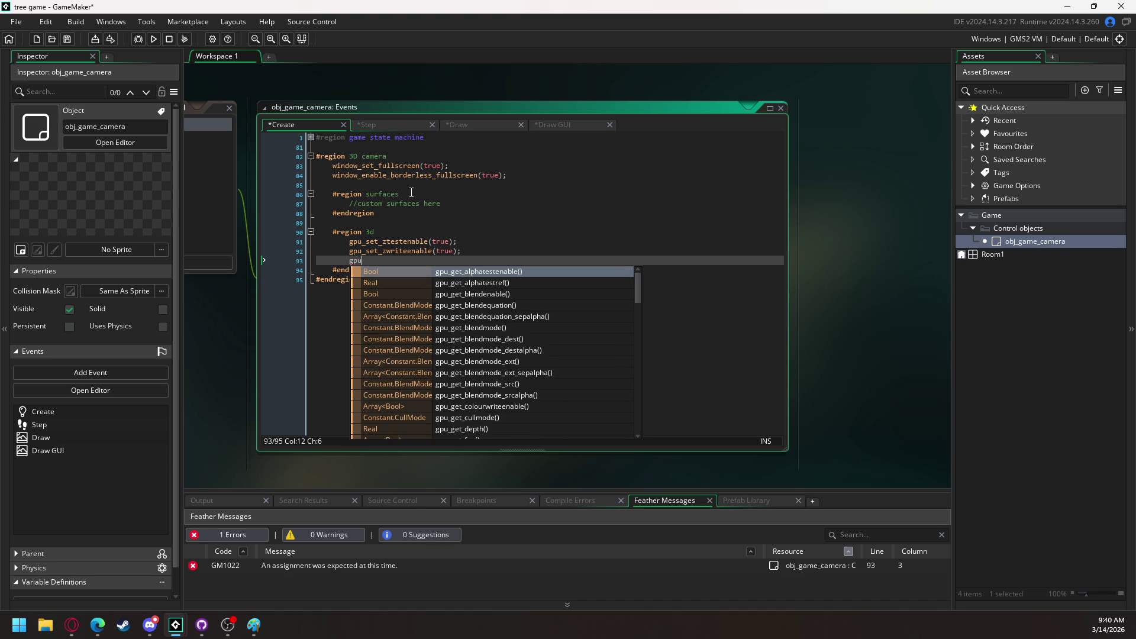
key("Return")
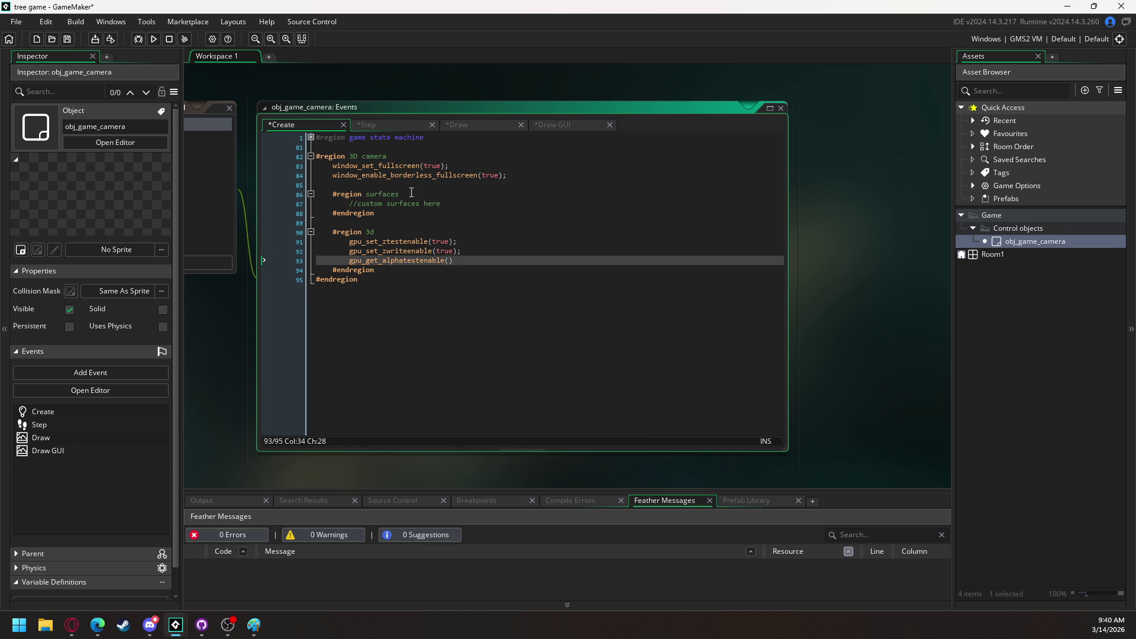
type("true);")
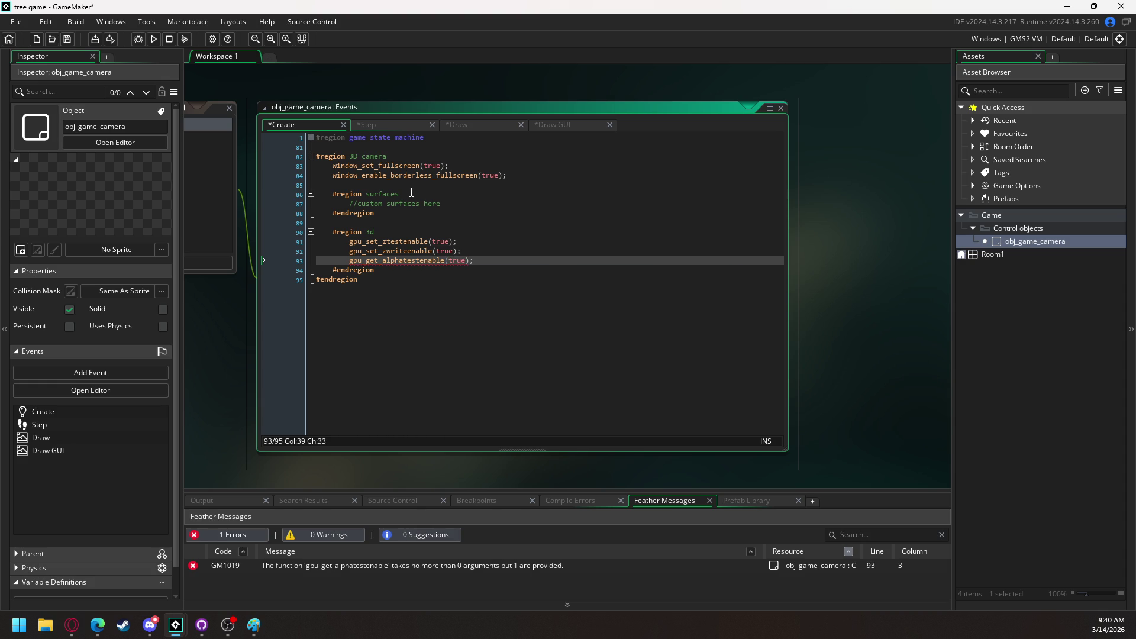
key("Left")
key("Left")
key("Left")
key("Left")
key("Left")
key("Left")
key("BackSpace")
type("s")
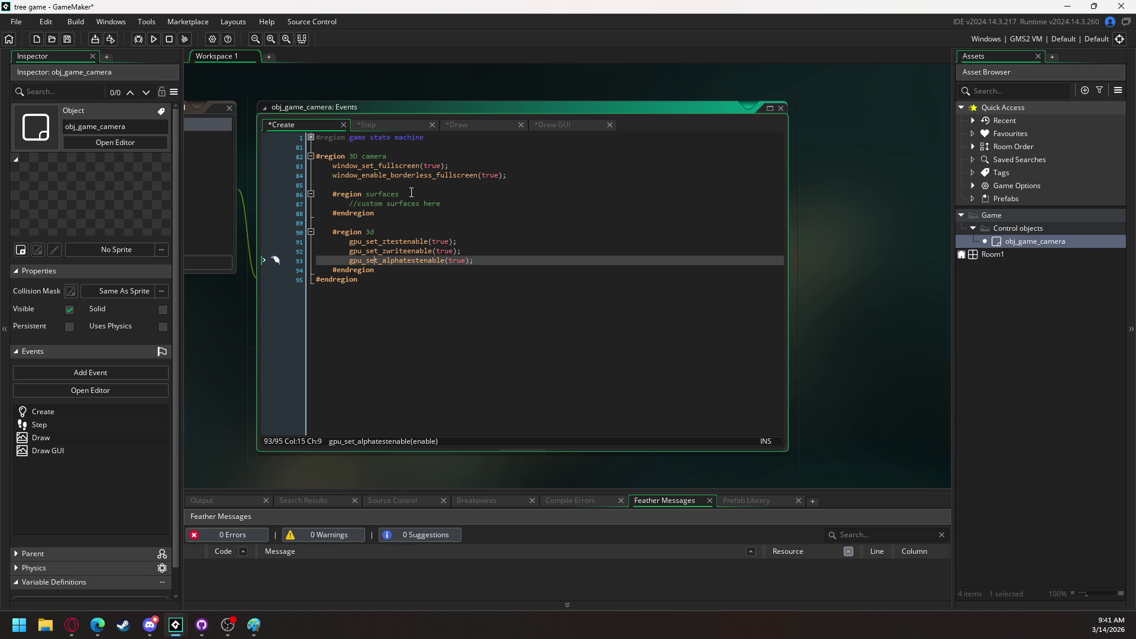
Add gpu_set_alphatestref(10) on a new line below the alpha-test call
key("End")
key("Return")
type("gpu")
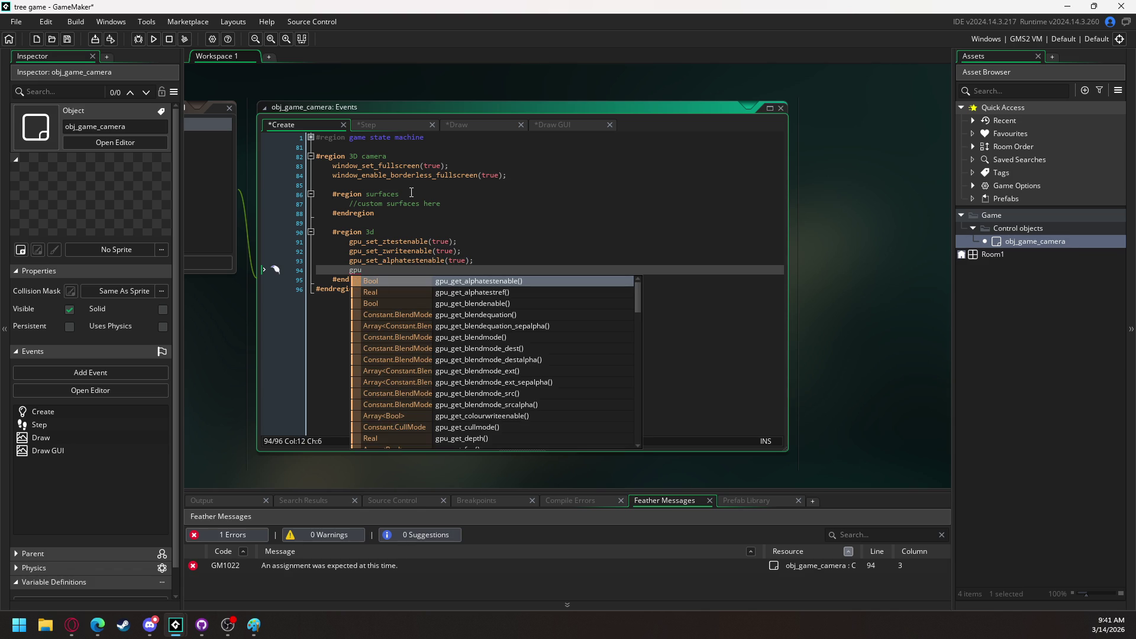
type("_set_al")
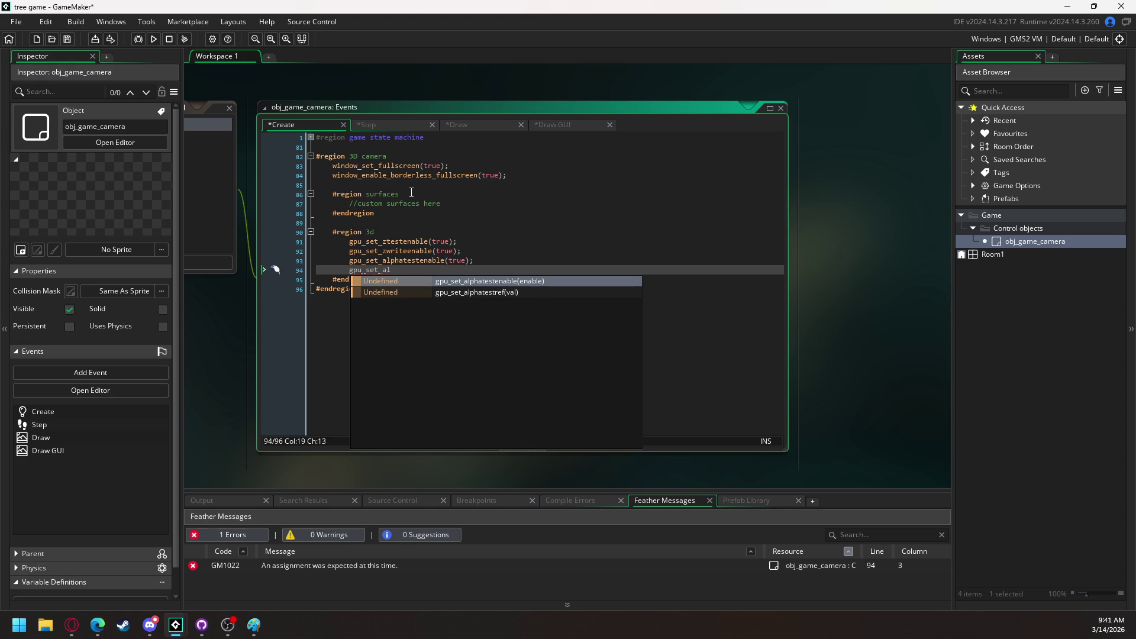
key("Down")
key("Return")
type("10")
key("Right")
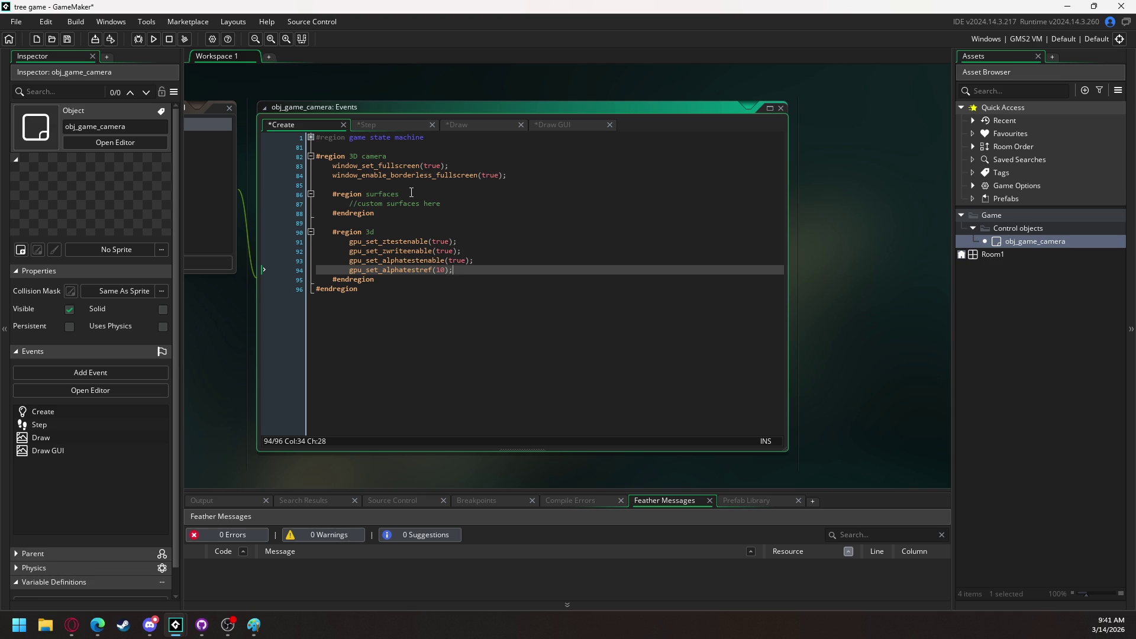
left_click(228, 625)
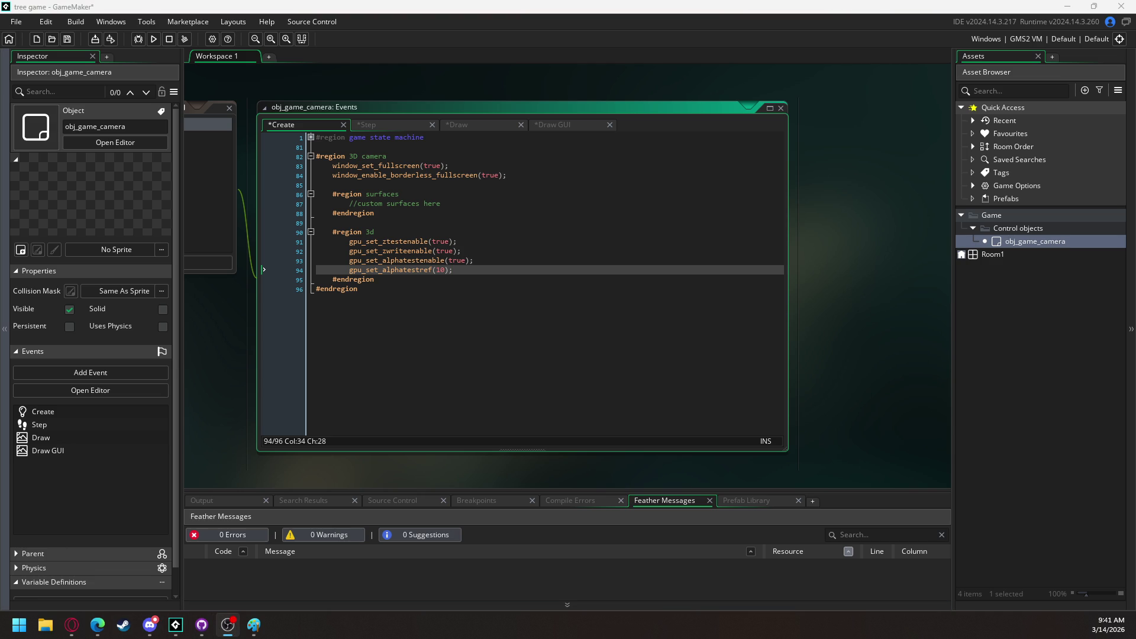
left_click(18, 287)
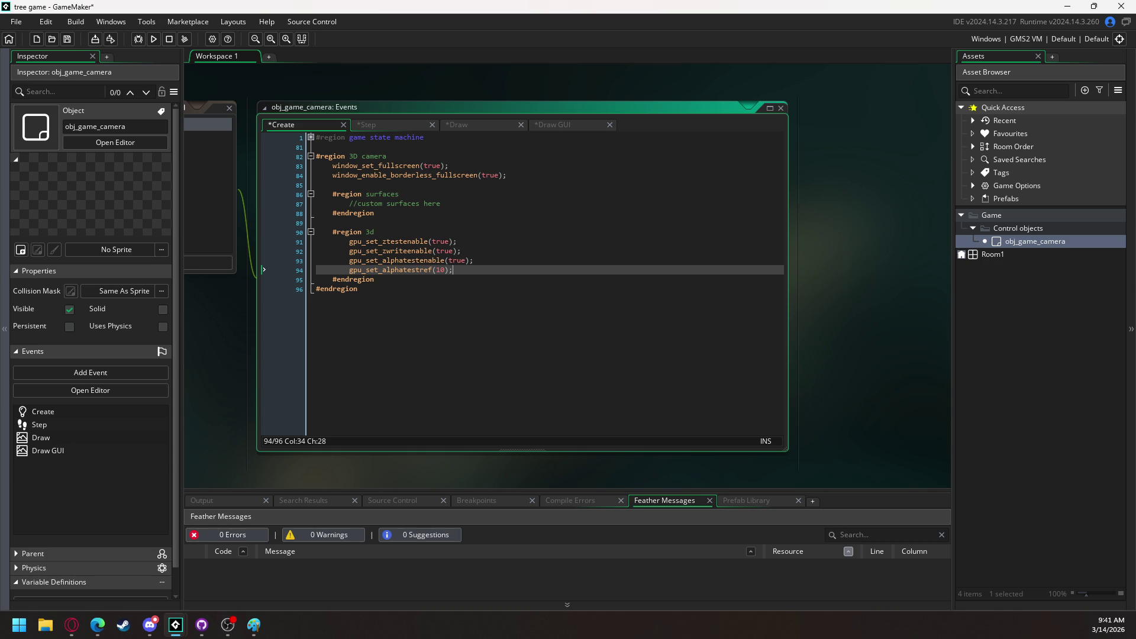
type("//vertex format vertex_format_begin(); vertex_format_add")
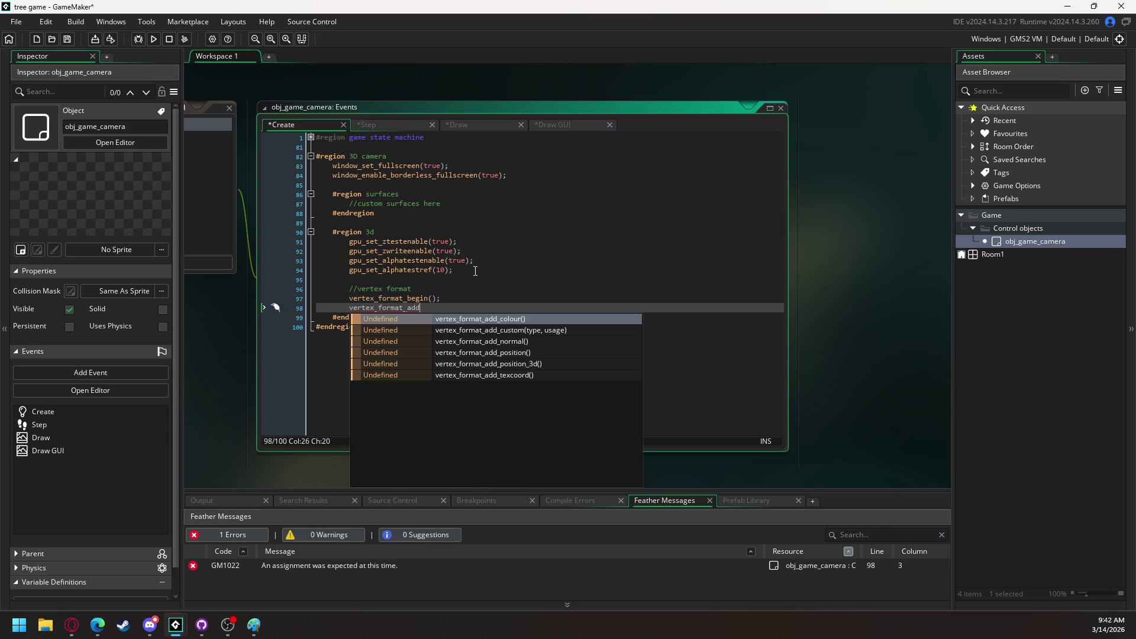
Add vertex_format_add_position_3d() and vertex_format_add_normal(); to the vertex format
key("Down")
key("Down")
key("Down")
key("Return")
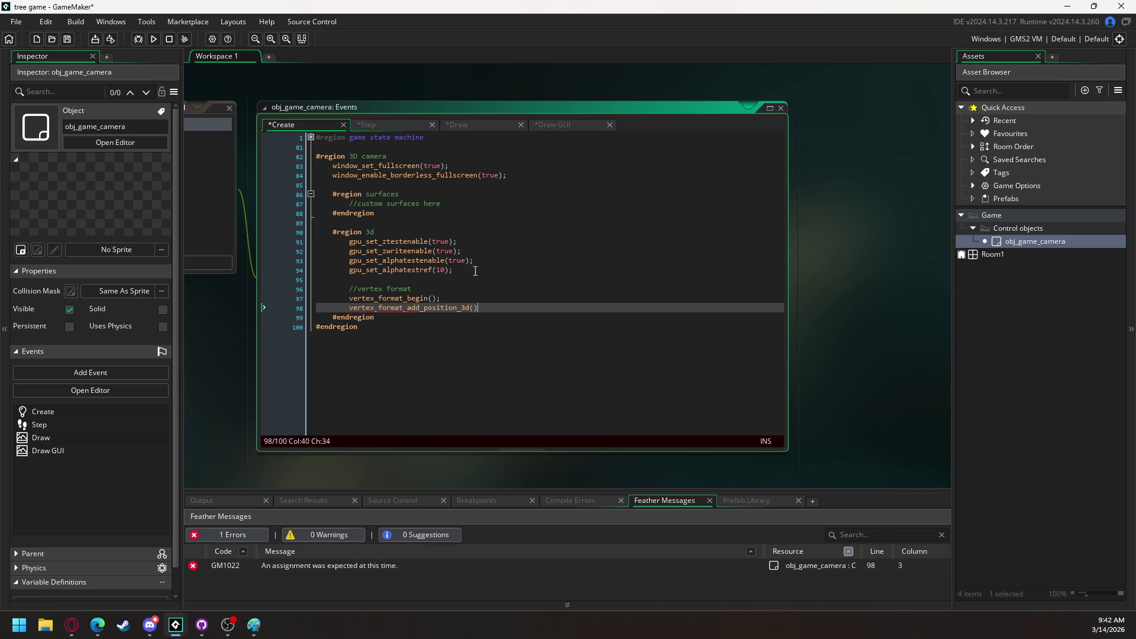
type(";")
key("Return")
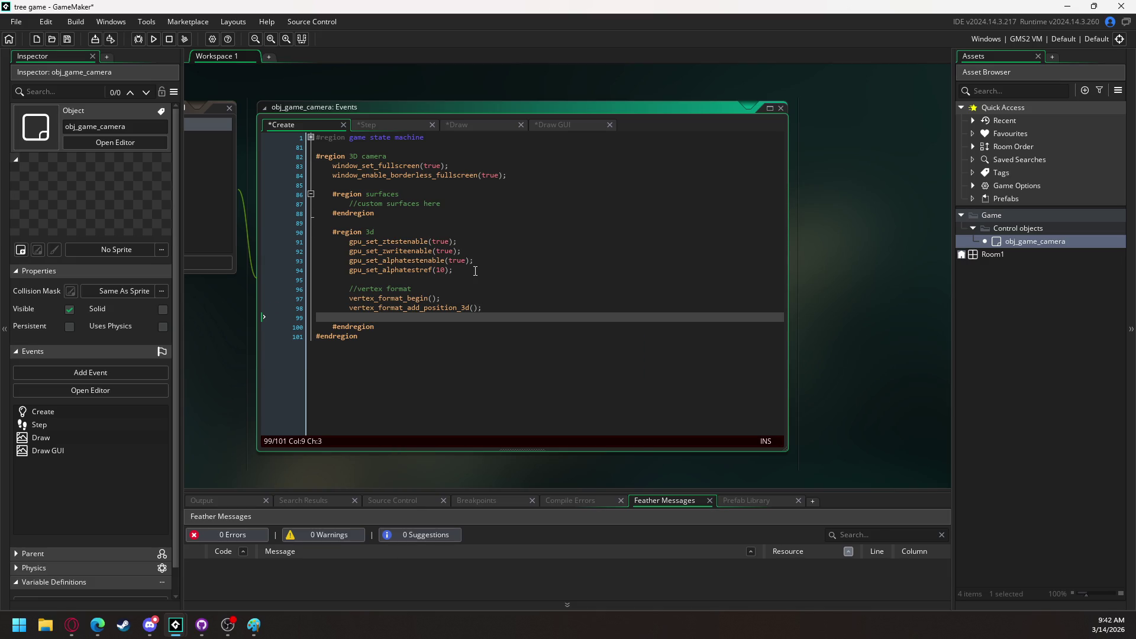
type("vertex_format")
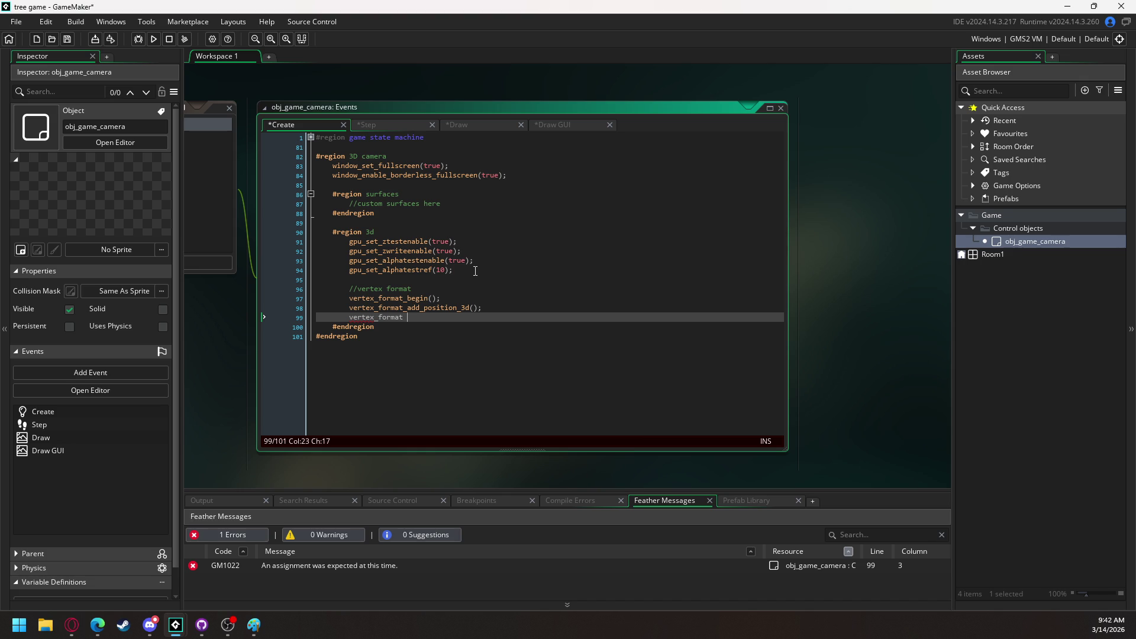
key("BackSpace")
type("_add_")
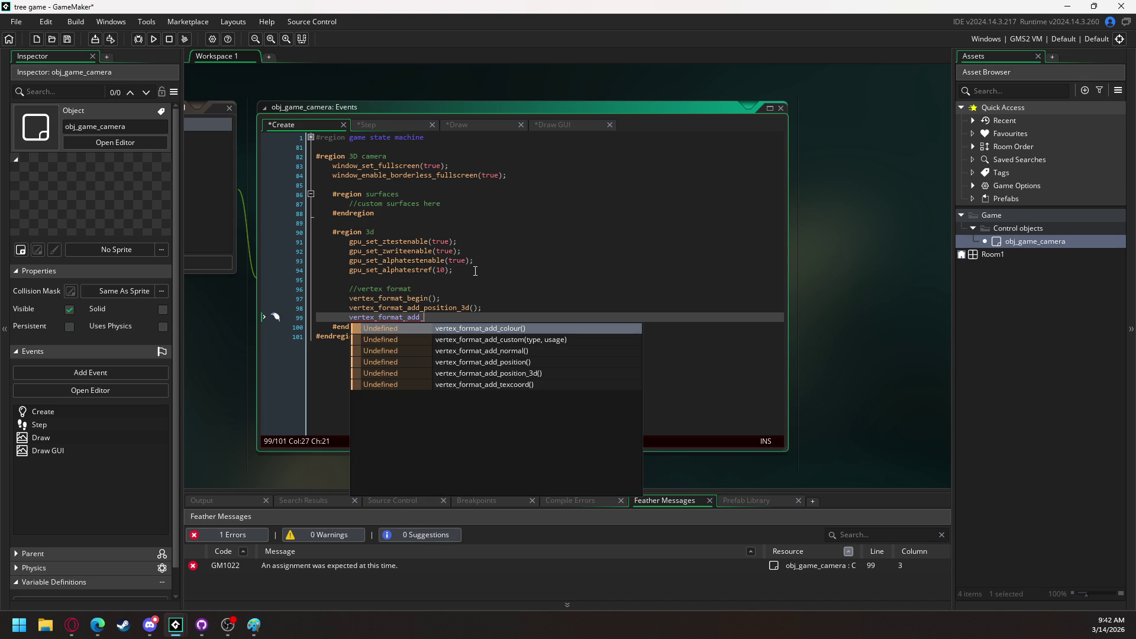
key("Down")
key("Down")
key("Return")
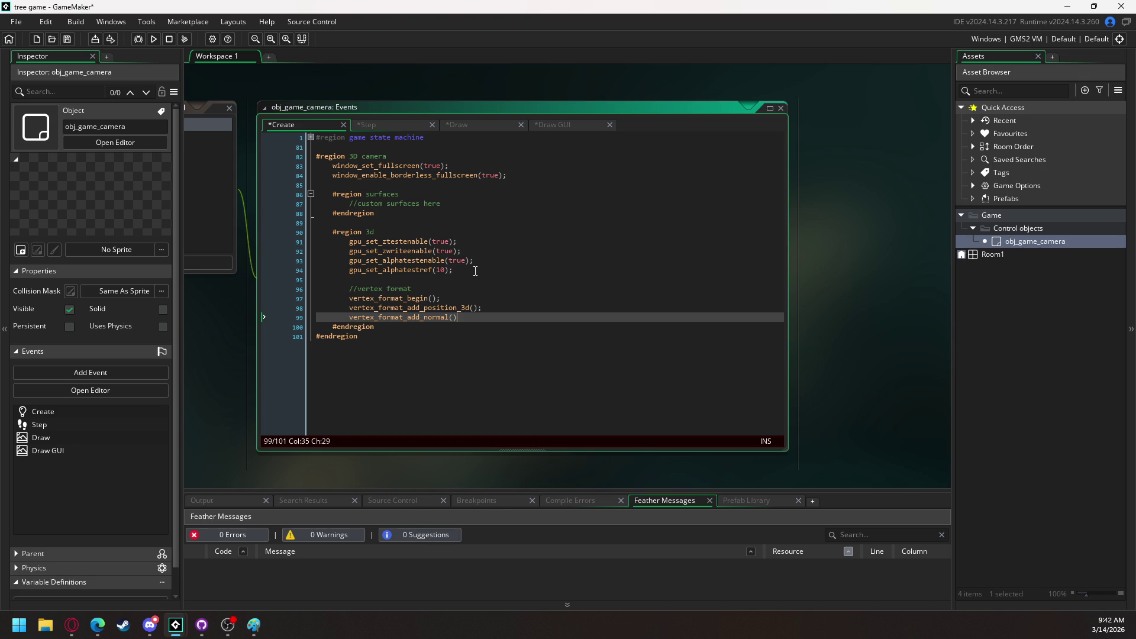
type(";")
key("Return")
Add two vertex_format_add_texcoord() entries, then store vertex_format = vertex_format_end();
type("vertex_forma")
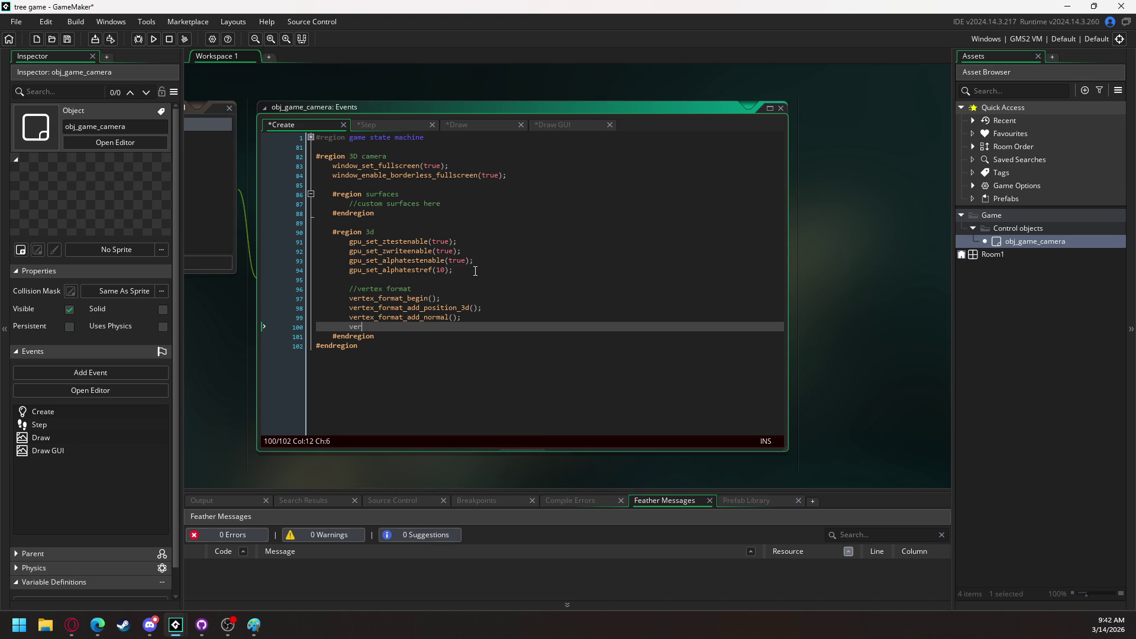
type("t_add")
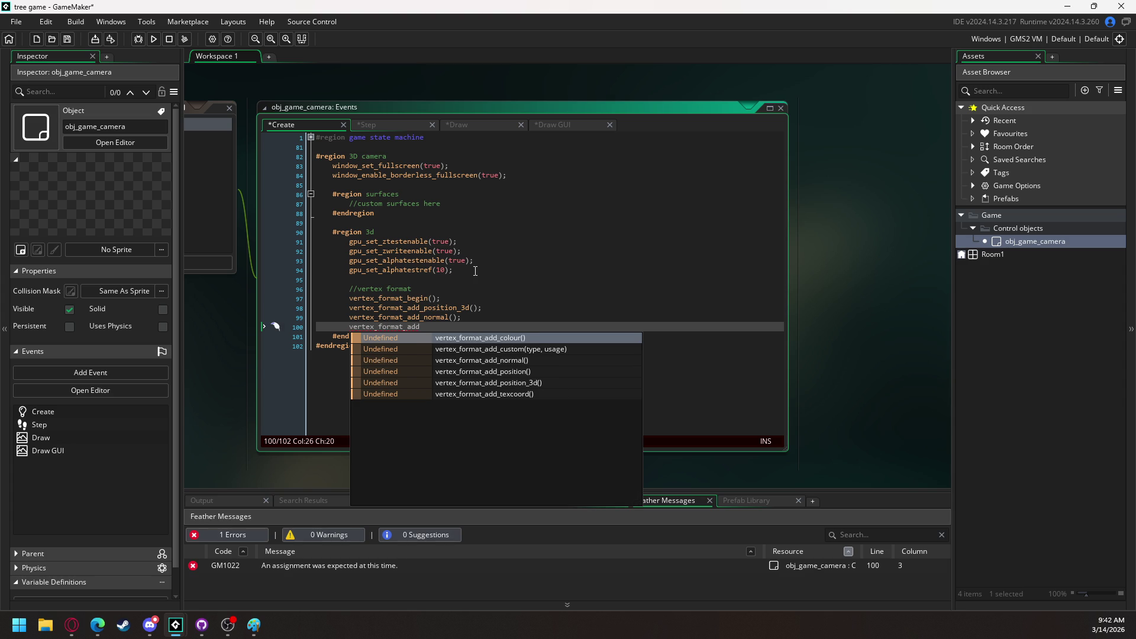
key("Down")
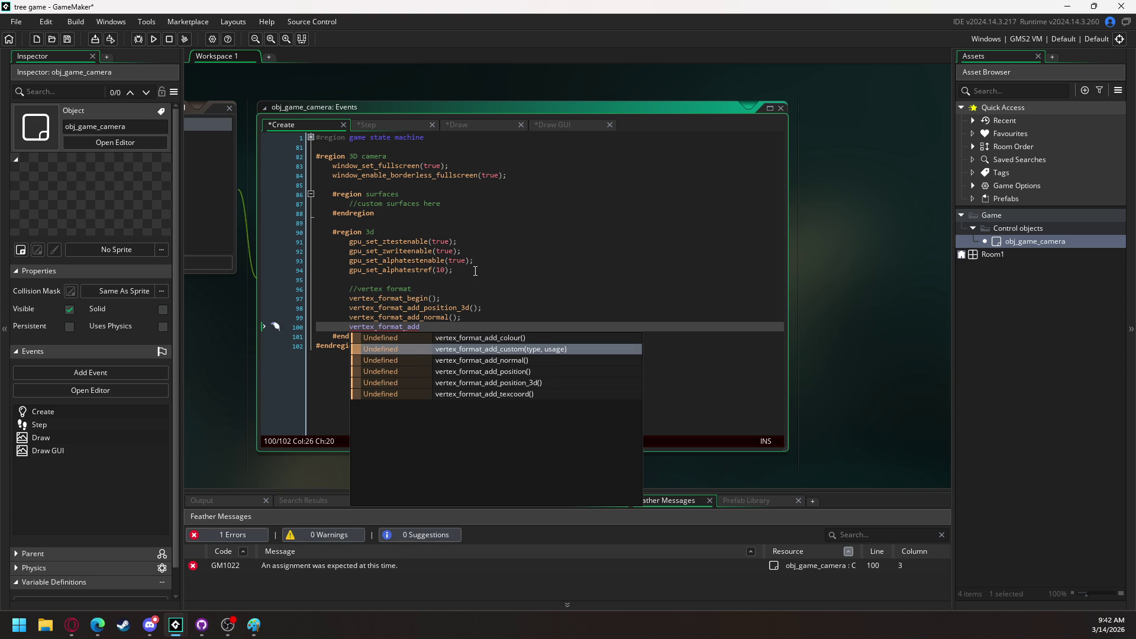
key("Down")
key("Down")
key("Down")
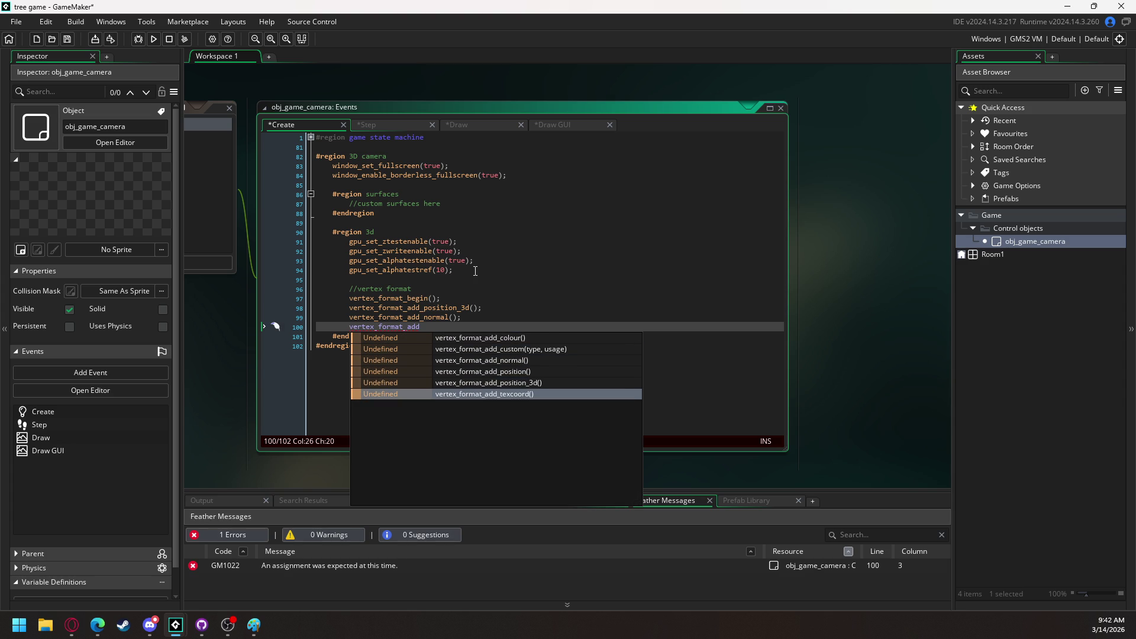
key("Return")
type(";")
key("Return")
type("vertex_format_add")
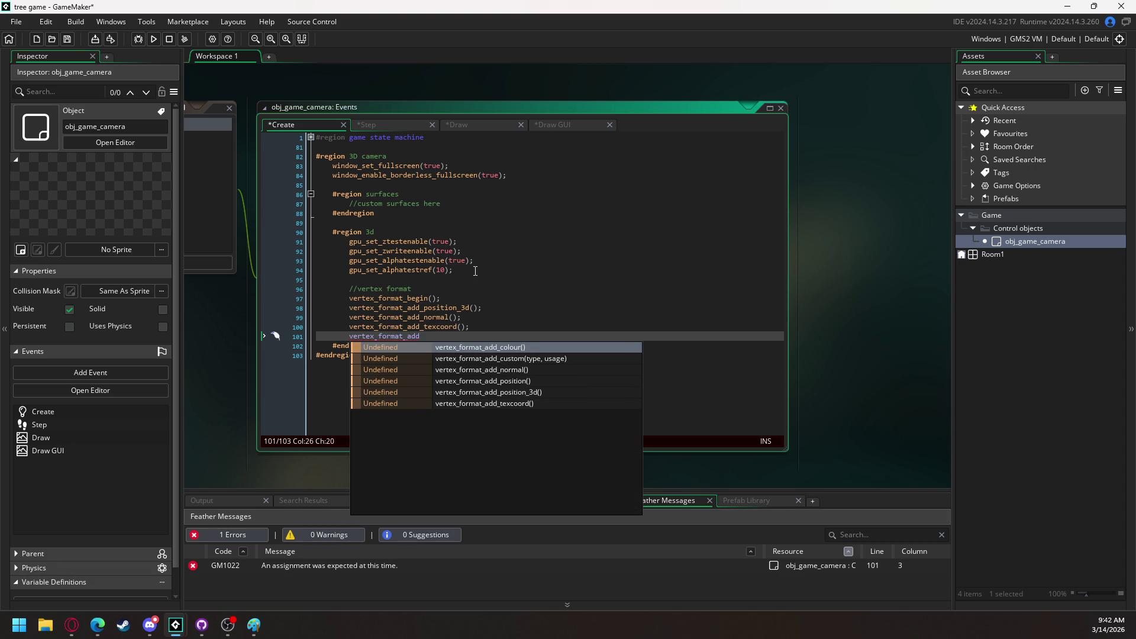
key("Down")
key("Down")
key("Down")
key("Return")
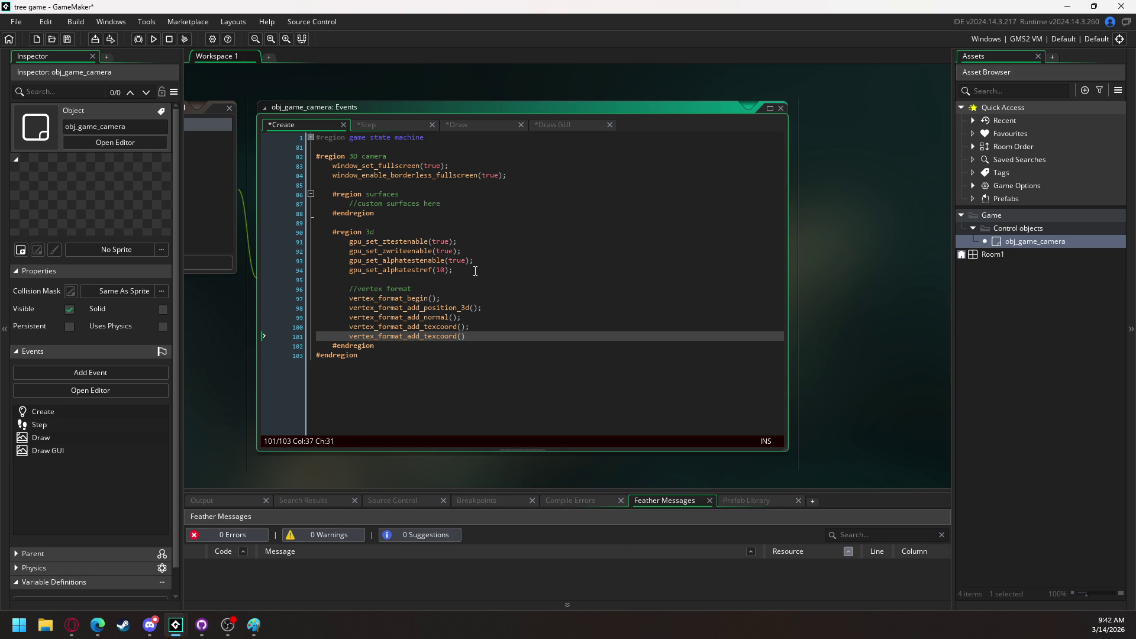
type(";")
key("Return")
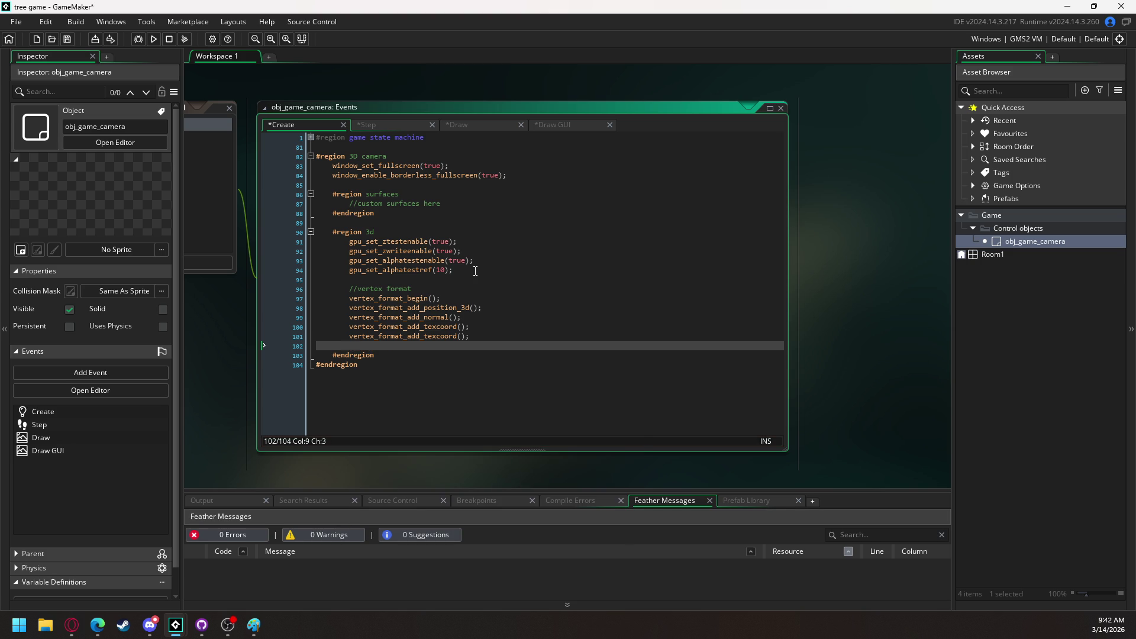
type("vertex_format")
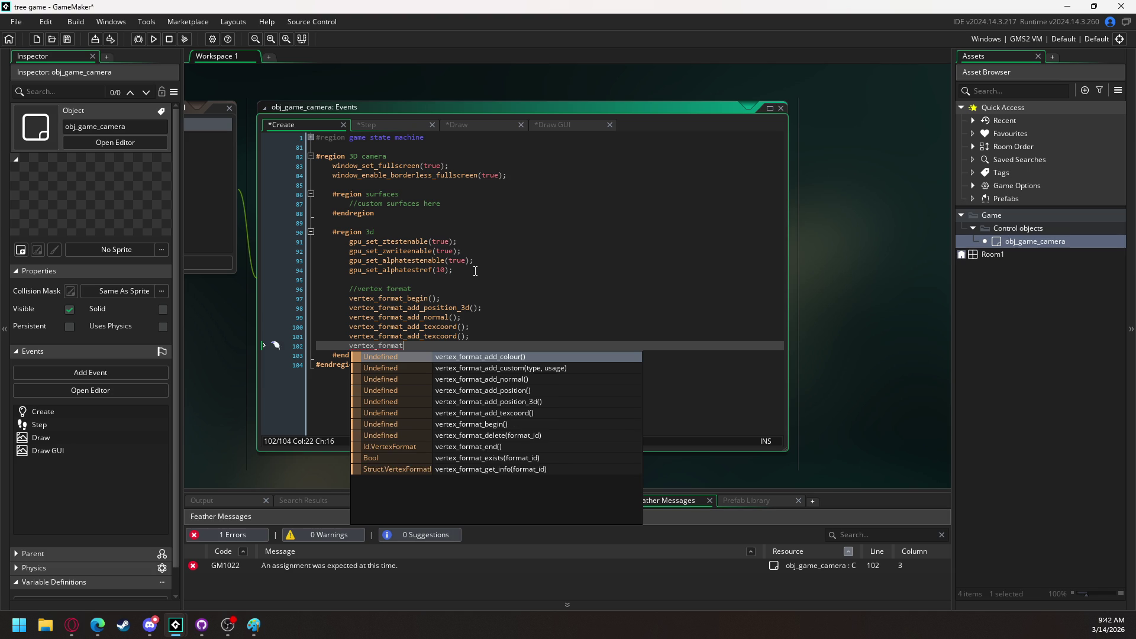
type(" = ")
type("vertex_")
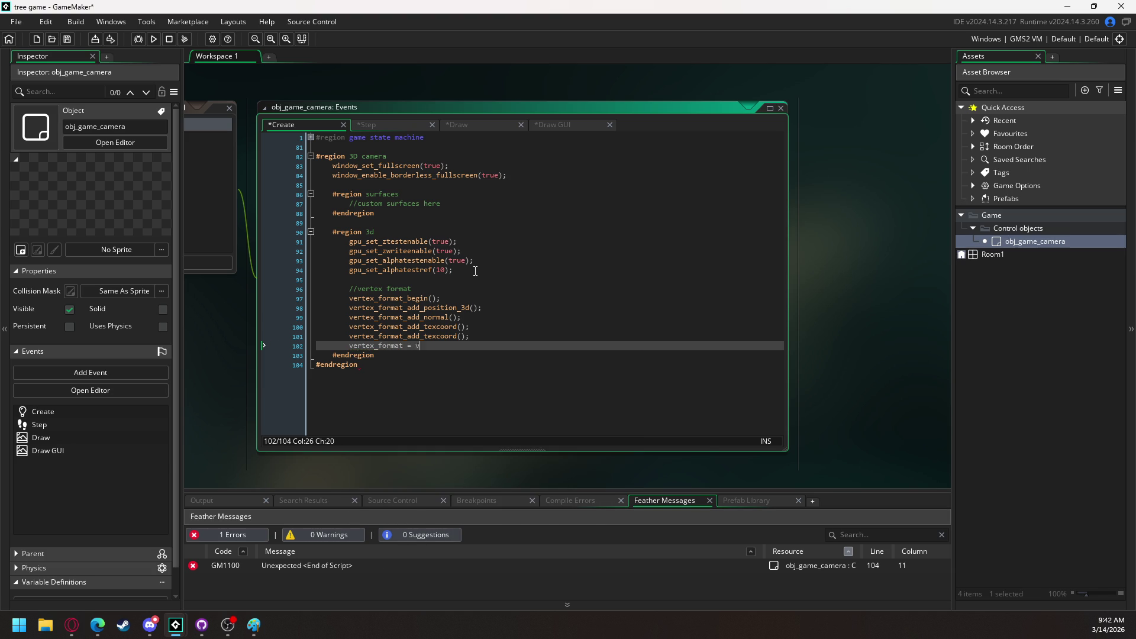
type("f")
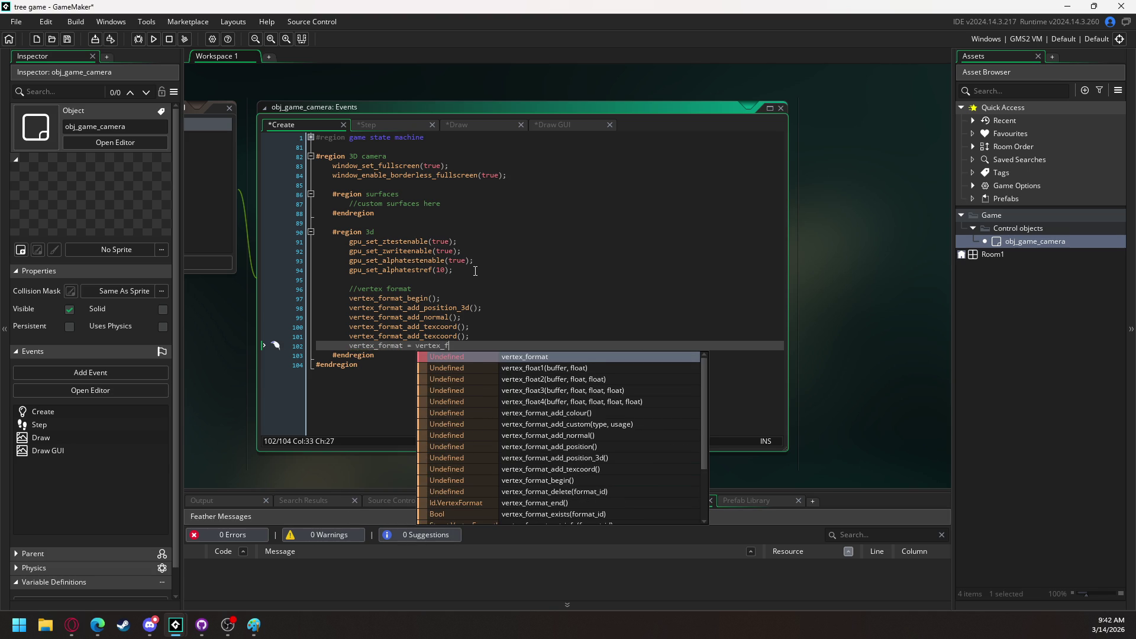
type("ormat_e")
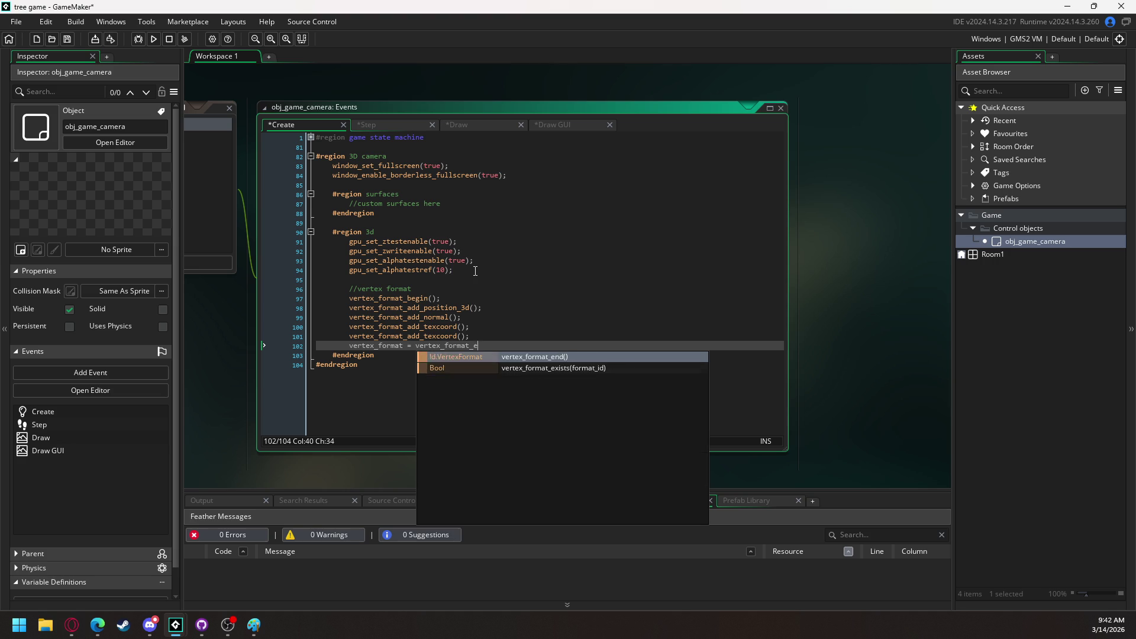
type("nd();")
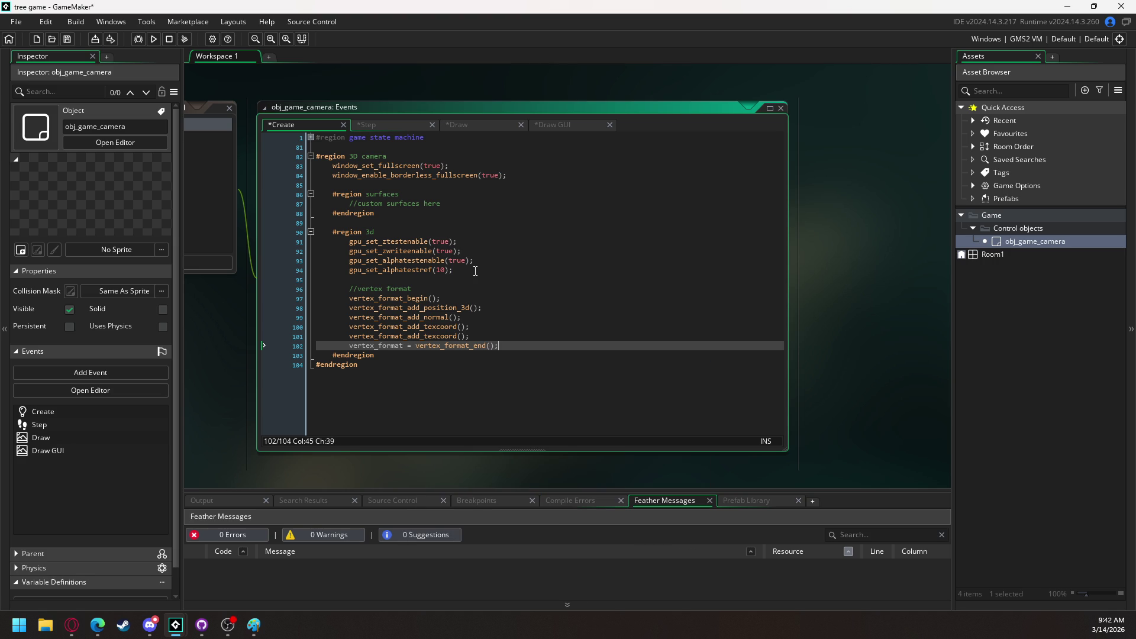
Type identity_matrix = matrix_build_identity(); after the vertex format end
key("Return")
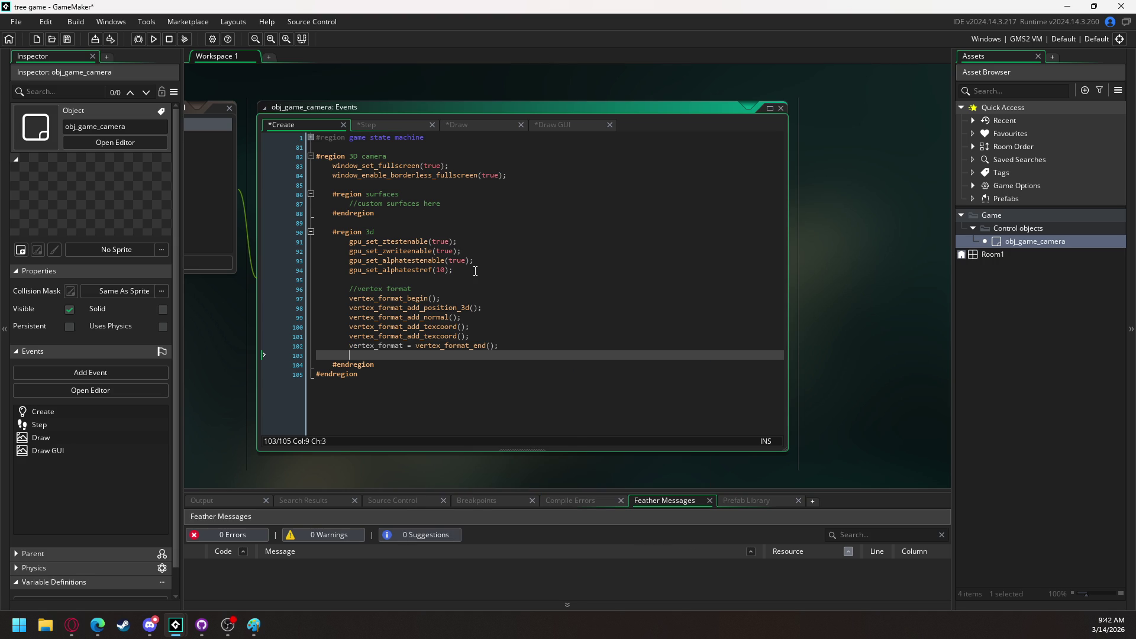
type("ident")
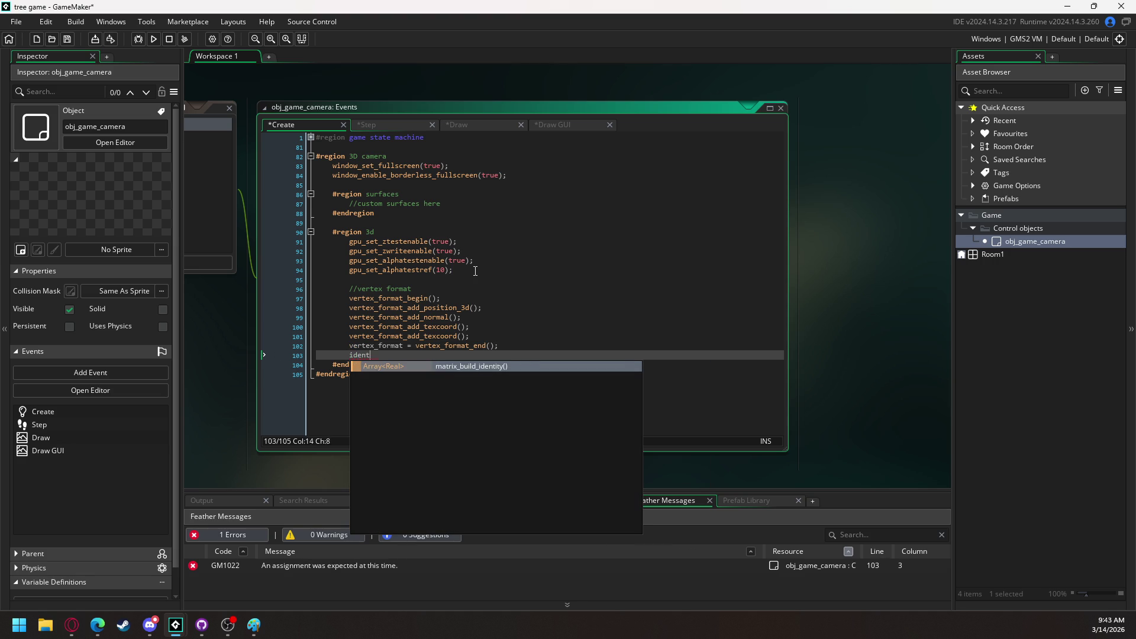
type("ity_matrix")
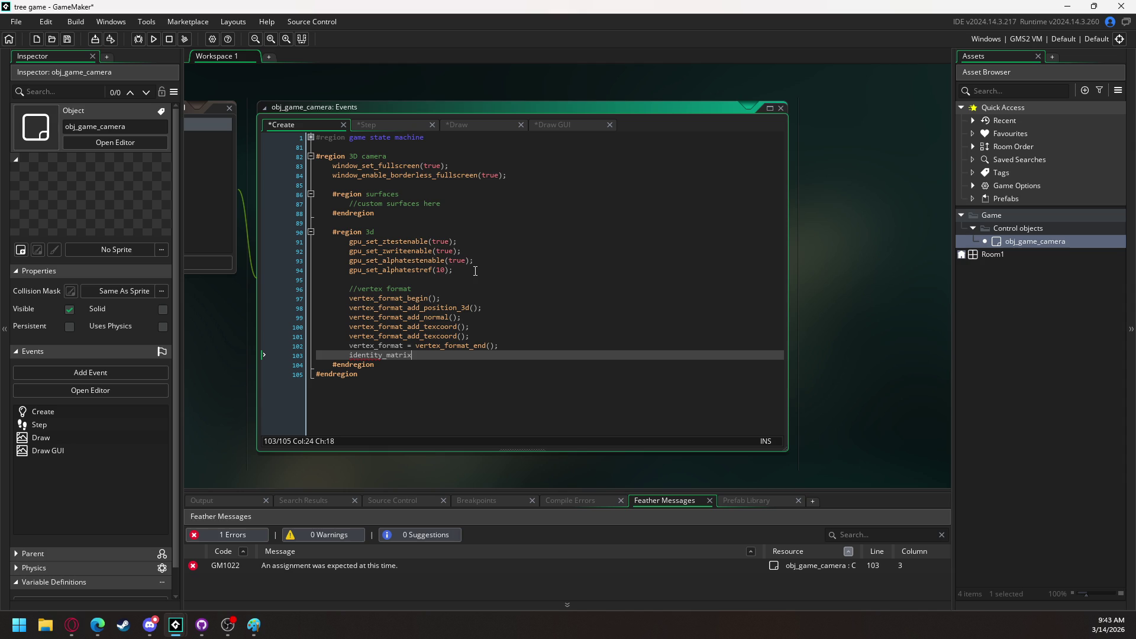
type(" = matrix")
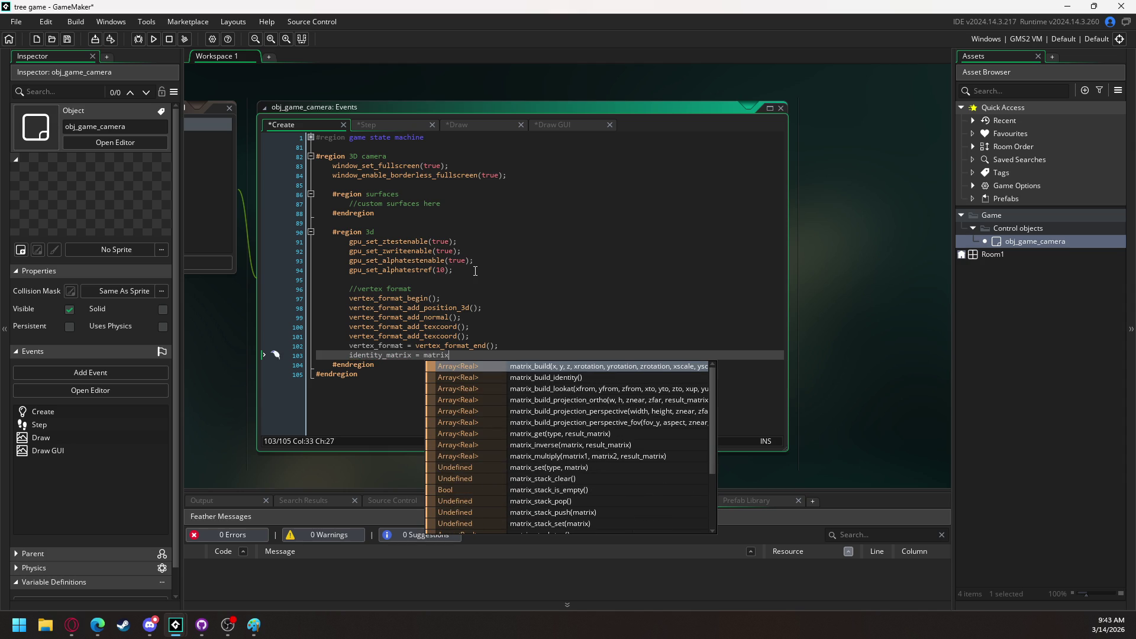
key("Down")
key("Return")
type(";")
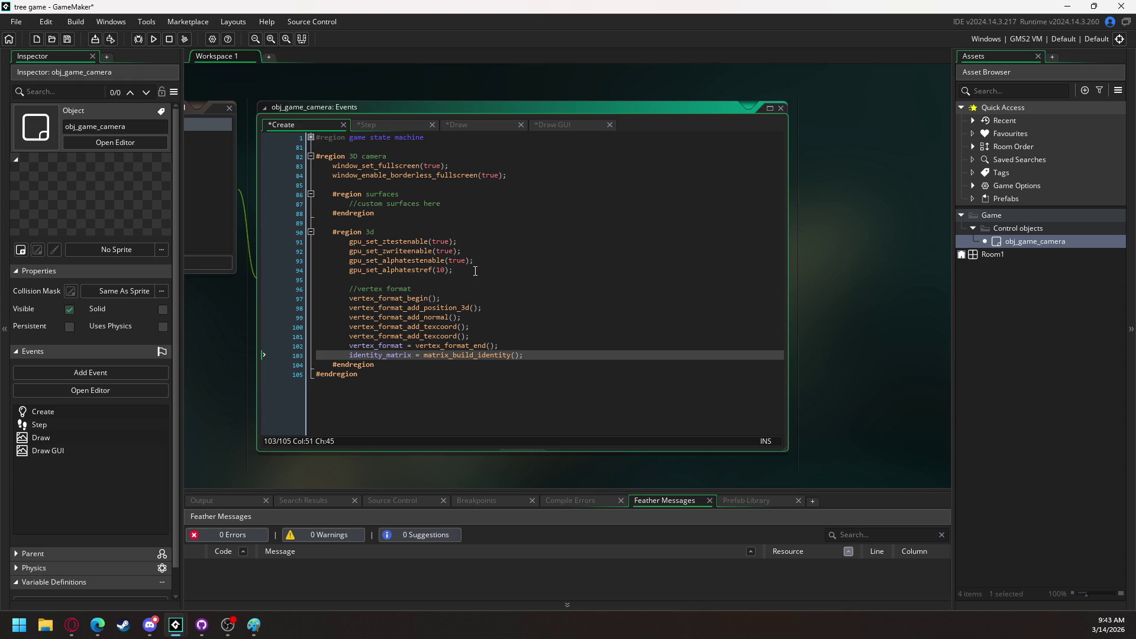
Move the identity_matrix line up to sit below line 94
left_click_drag(542, 355, 347, 356)
key("ctrl+c")
key("BackSpace")
left_click(482, 271)
key("Return")
key("ctrl+v")
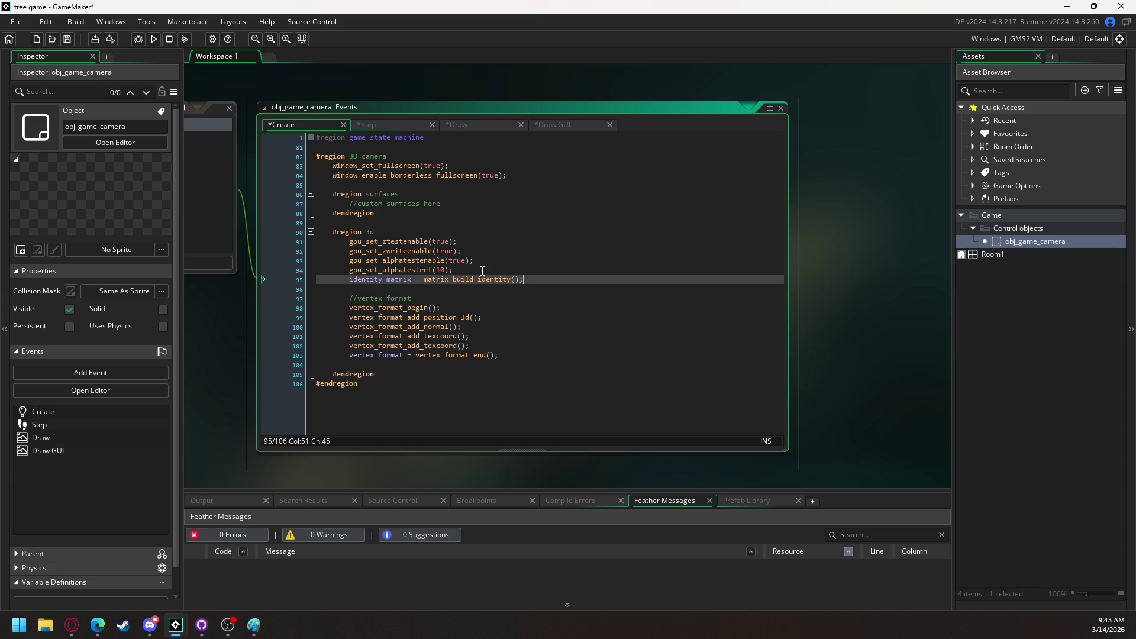
left_click(420, 366)
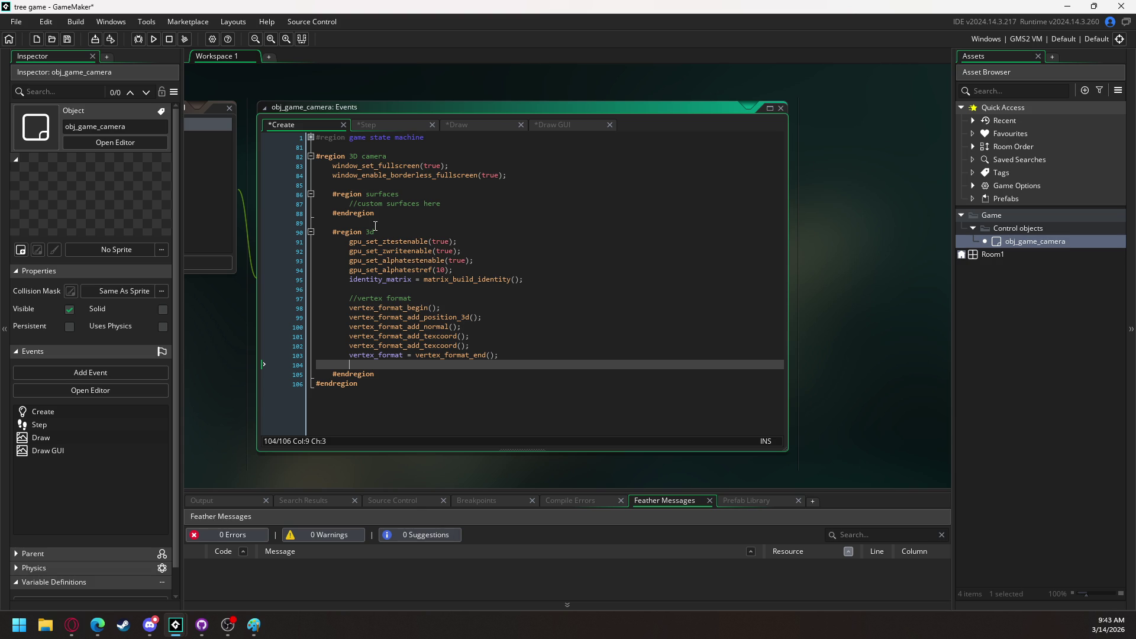
Add an indented //setup comment under #region 3d and a blank line after the vertex format
left_click(391, 237)
left_click(391, 234)
key("Return")
type("//setup")
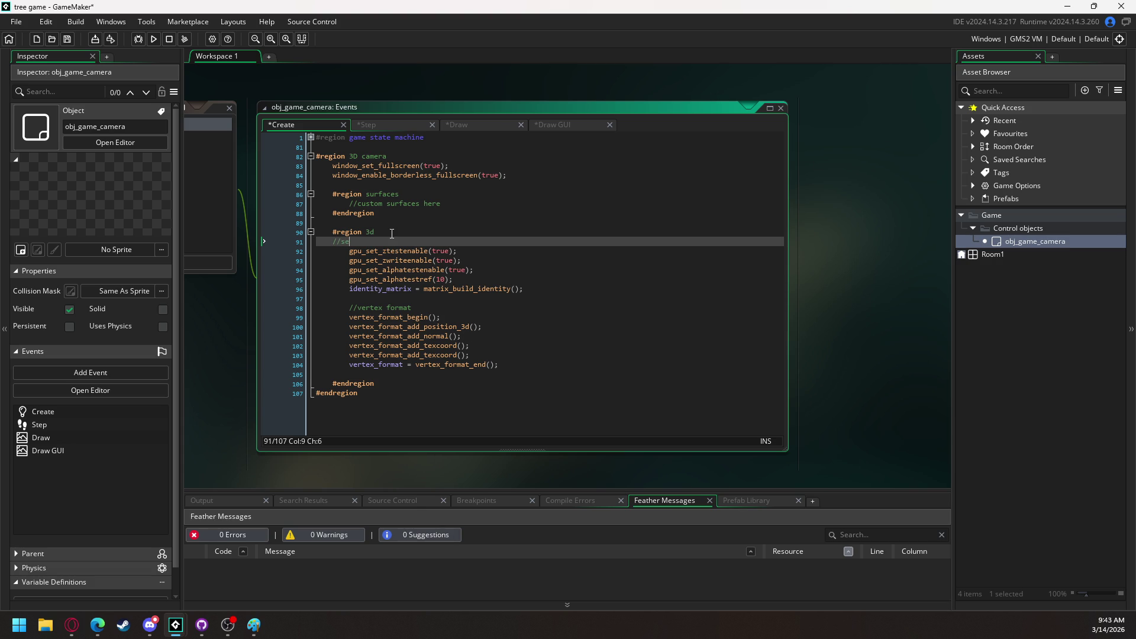
key("Home")
key("Tab")
left_click(395, 376)
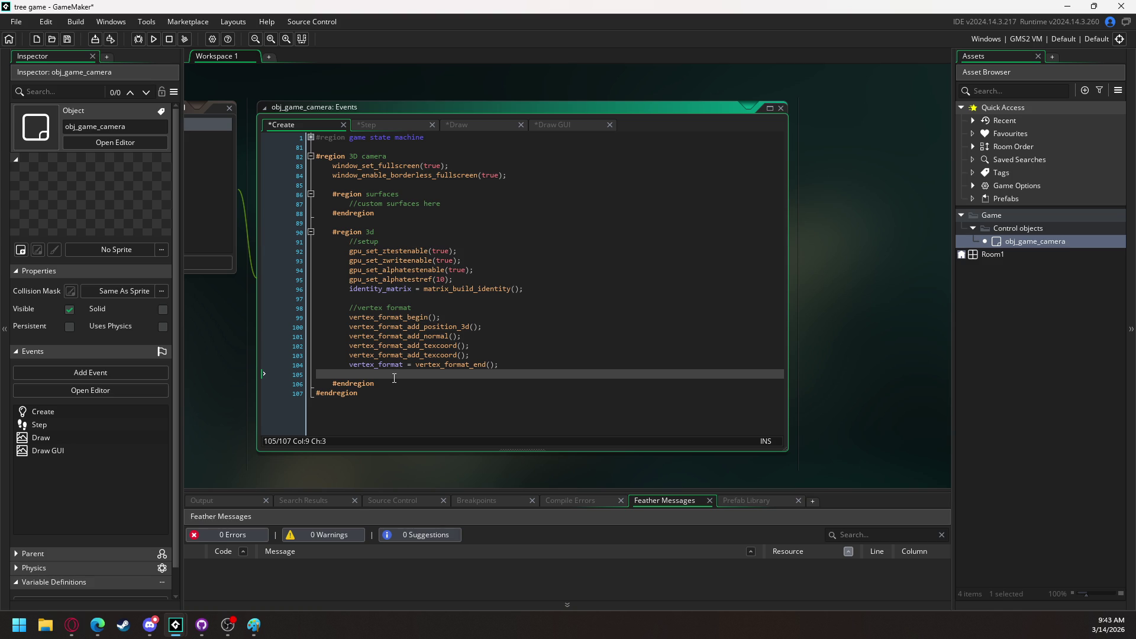
key("Return")
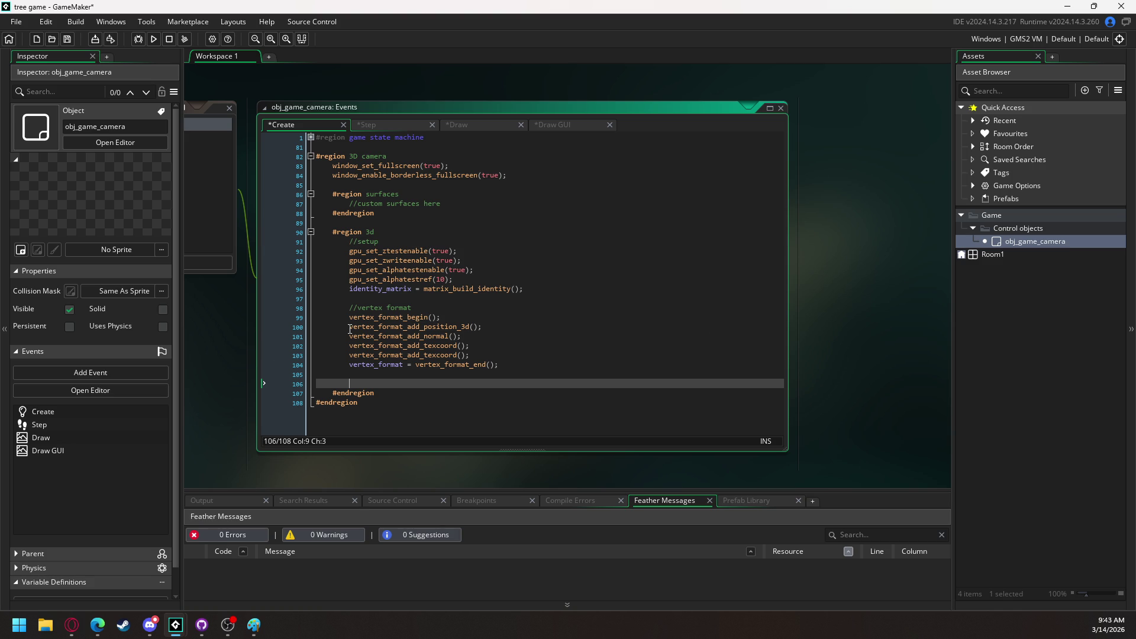
Add a //camera comment and a camera = struct with braces on separate lines
type("//camera")
key("Return")
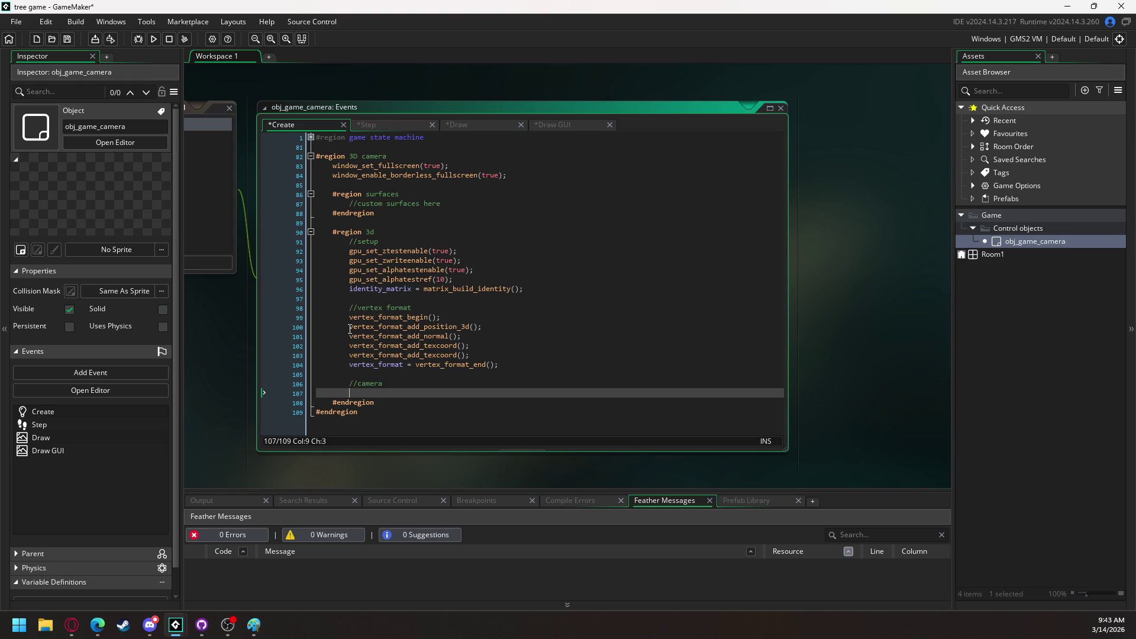
type("camera =")
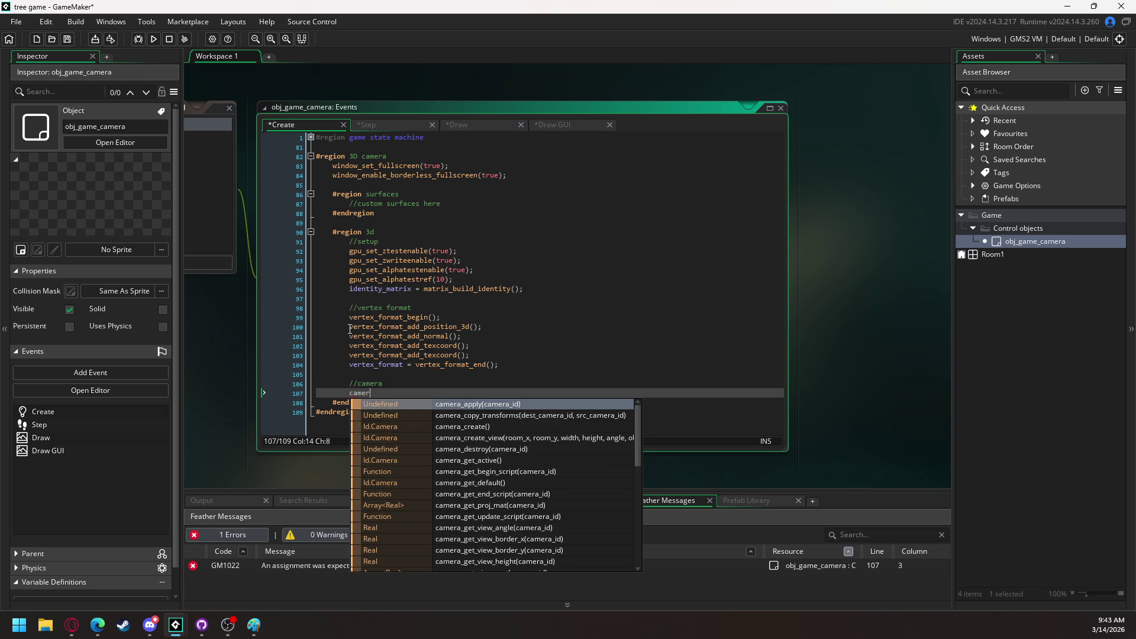
key("Return")
type("{")
key("Return")
key("Return")
type("}")
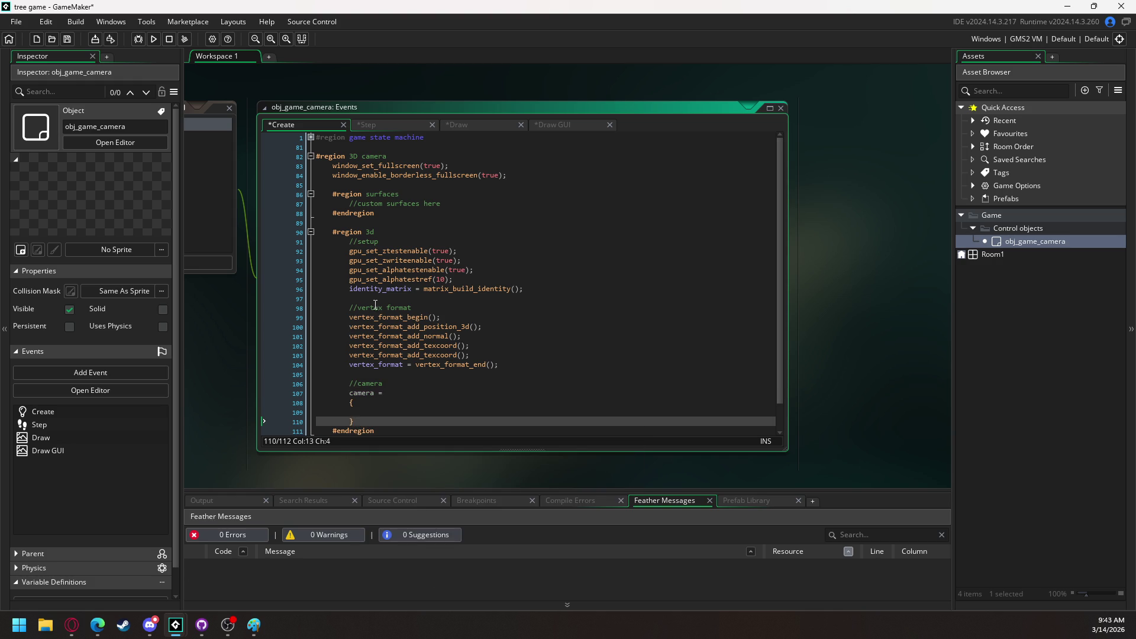
scroll(382, 381, "down", 1)
left_click(382, 381)
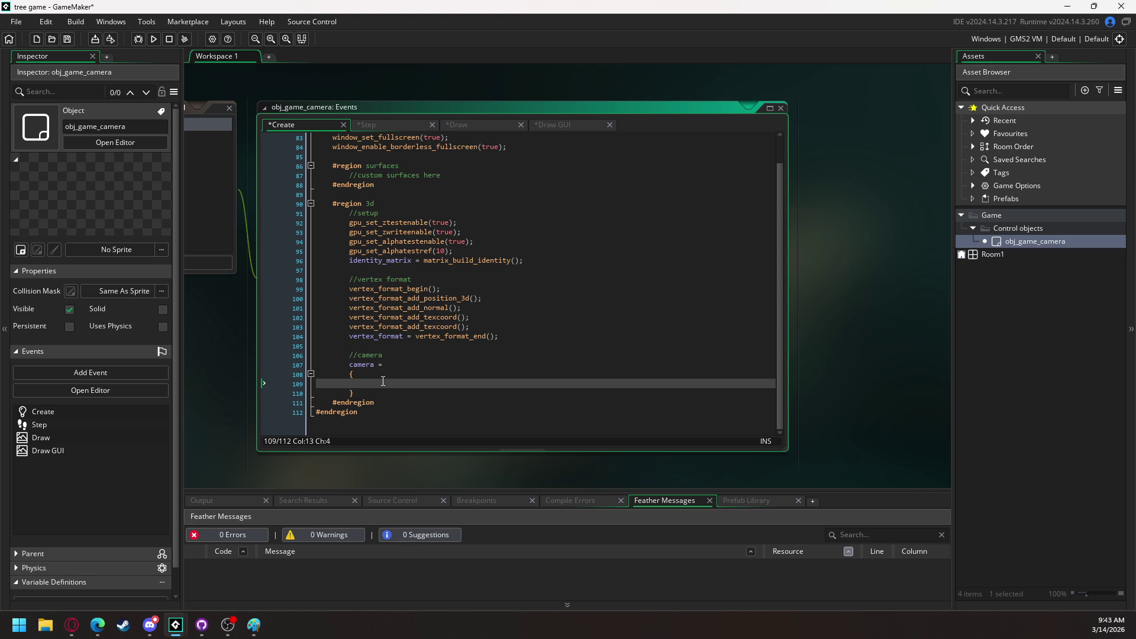
Fill the camera struct with id: 0 and anchor: obj_player, then begin an anchor_offset field
type("id:")
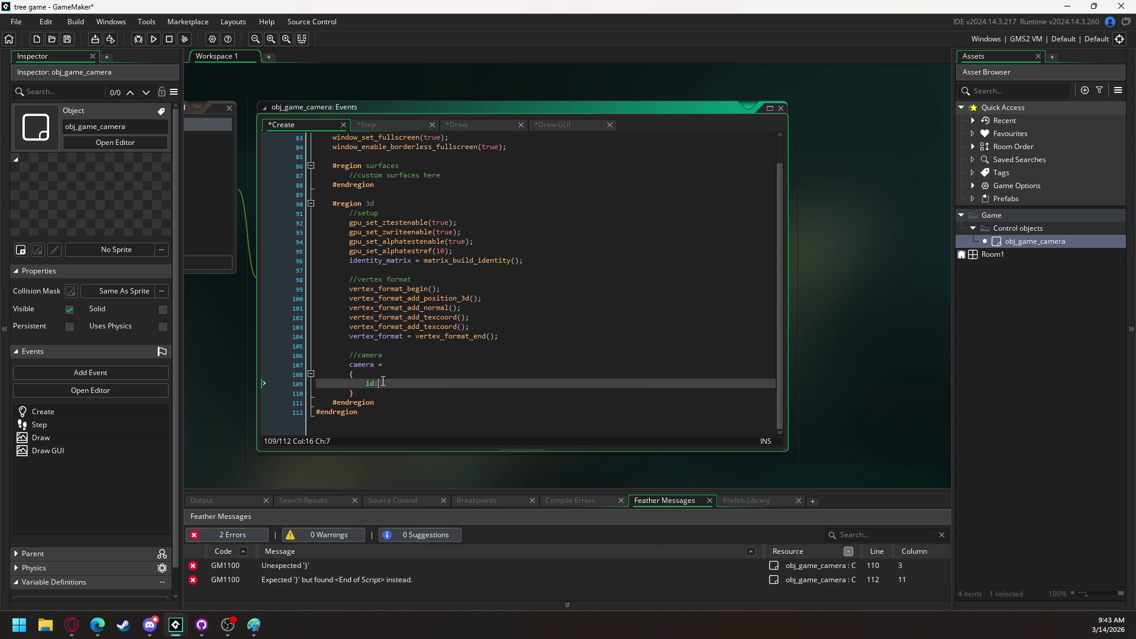
type(" 0")
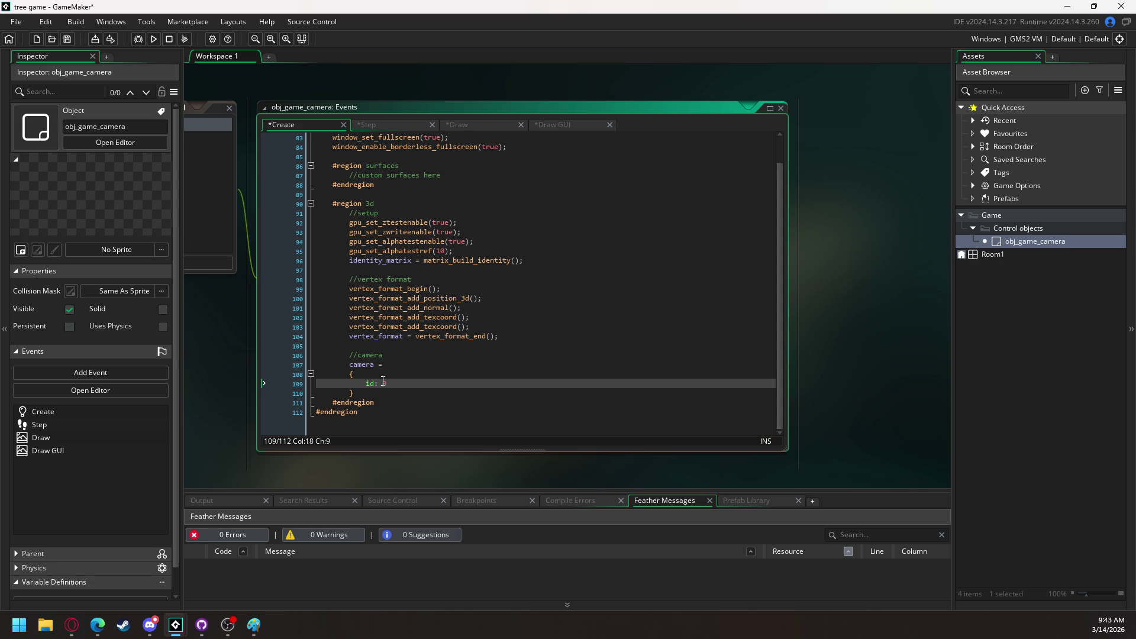
type(",")
key("Return")
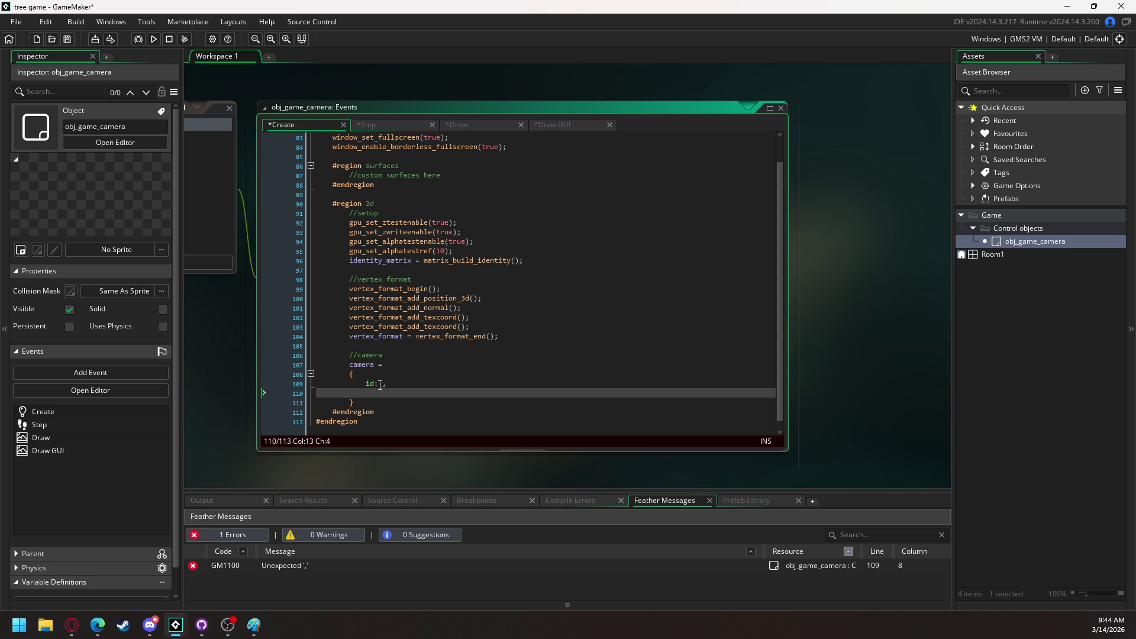
left_click(383, 375)
left_click(380, 384)
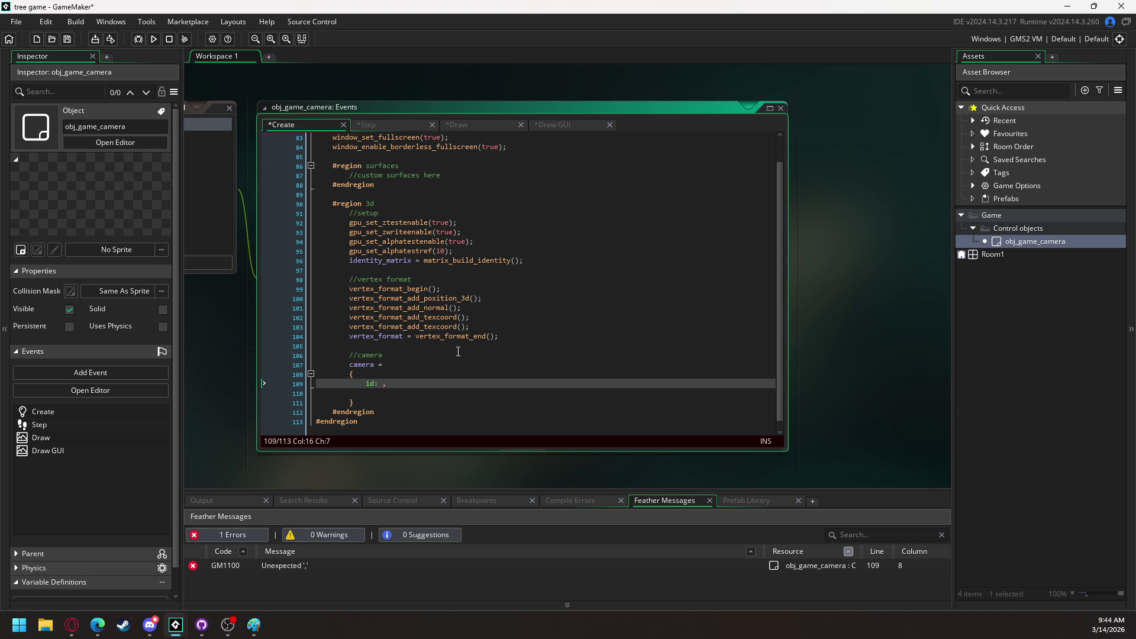
type("0")
key("Down")
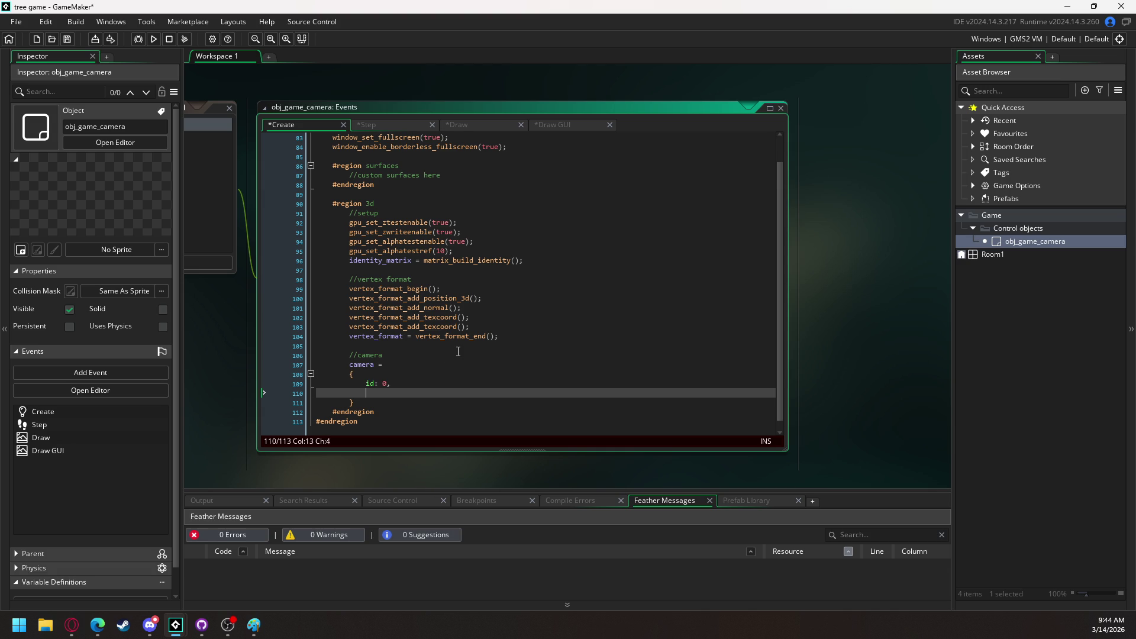
type("ancho")
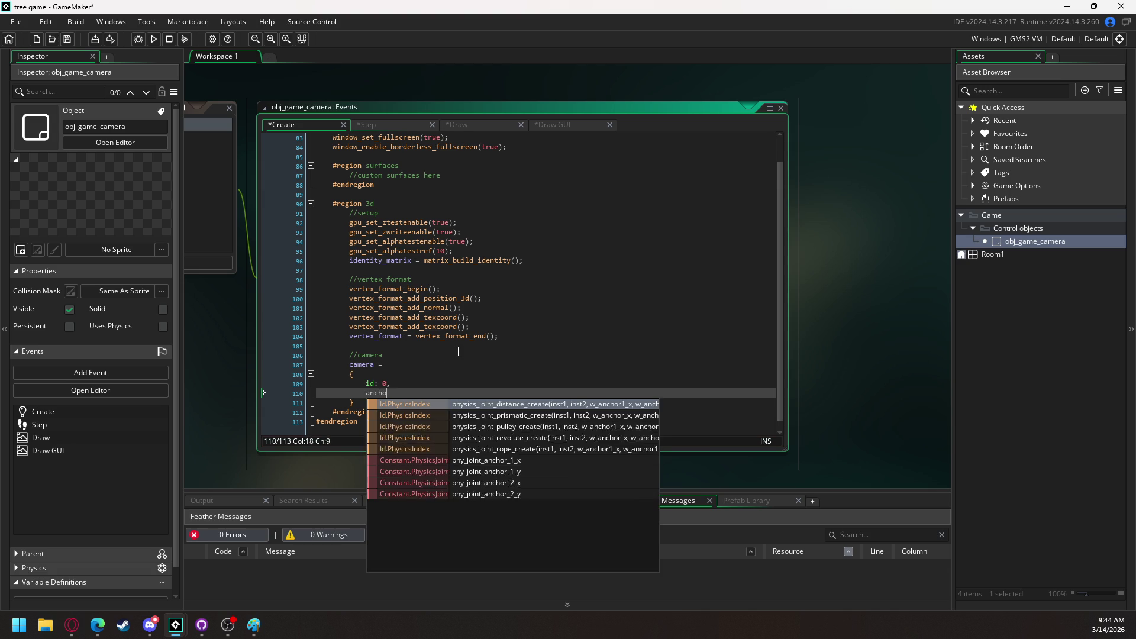
type("r: ")
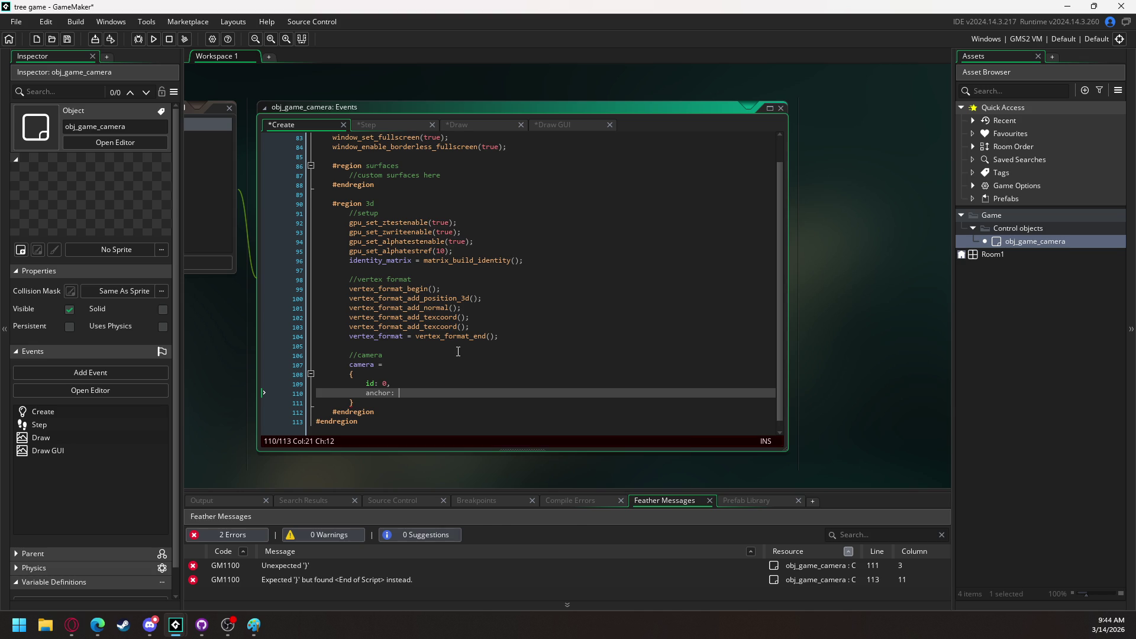
type("obj_")
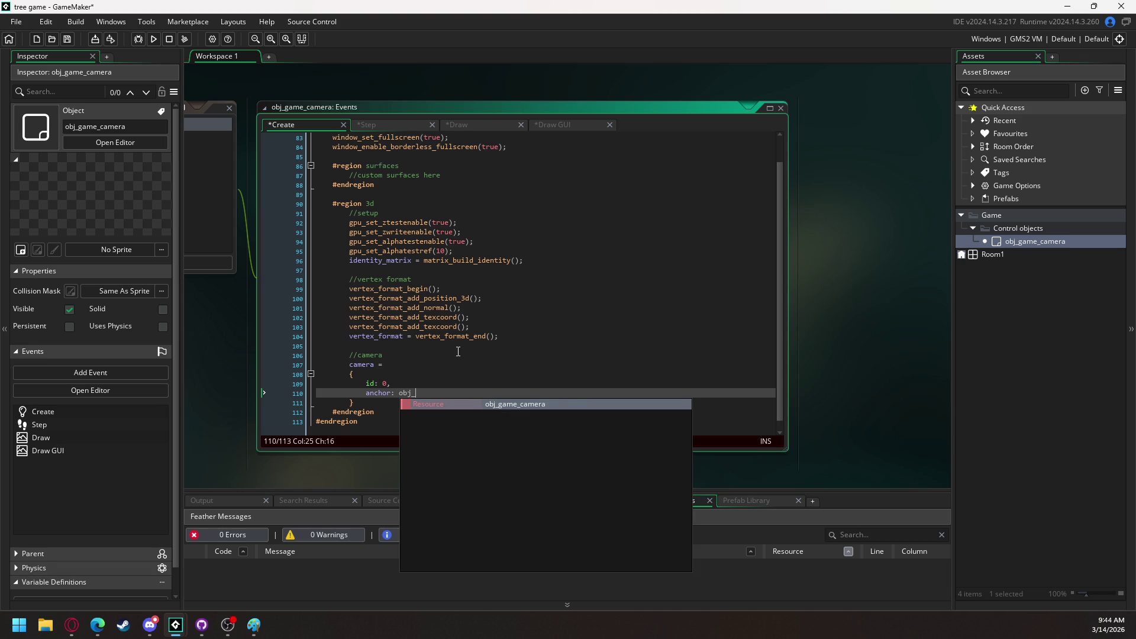
type("player")
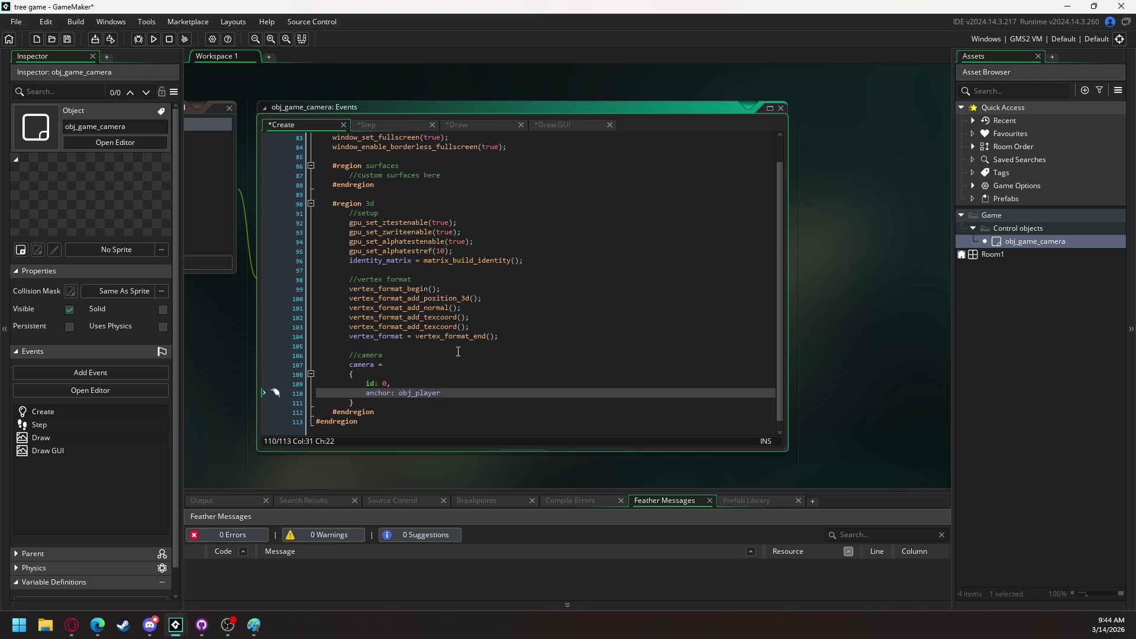
type(",")
key("Return")
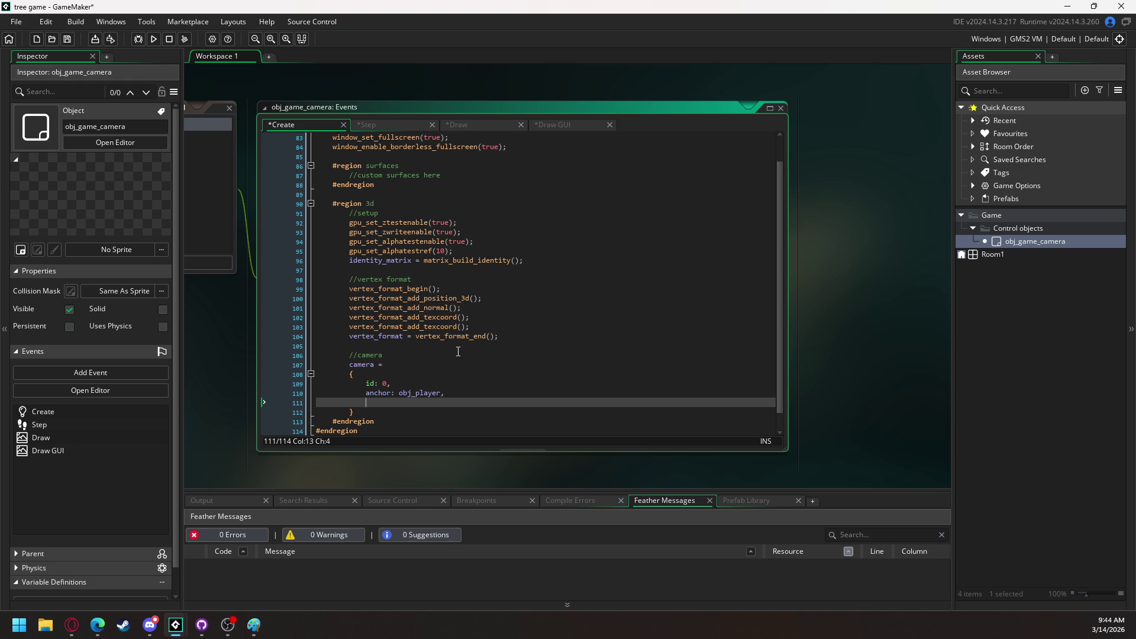
type("anchor_")
type("offset")
type(": new vector ")
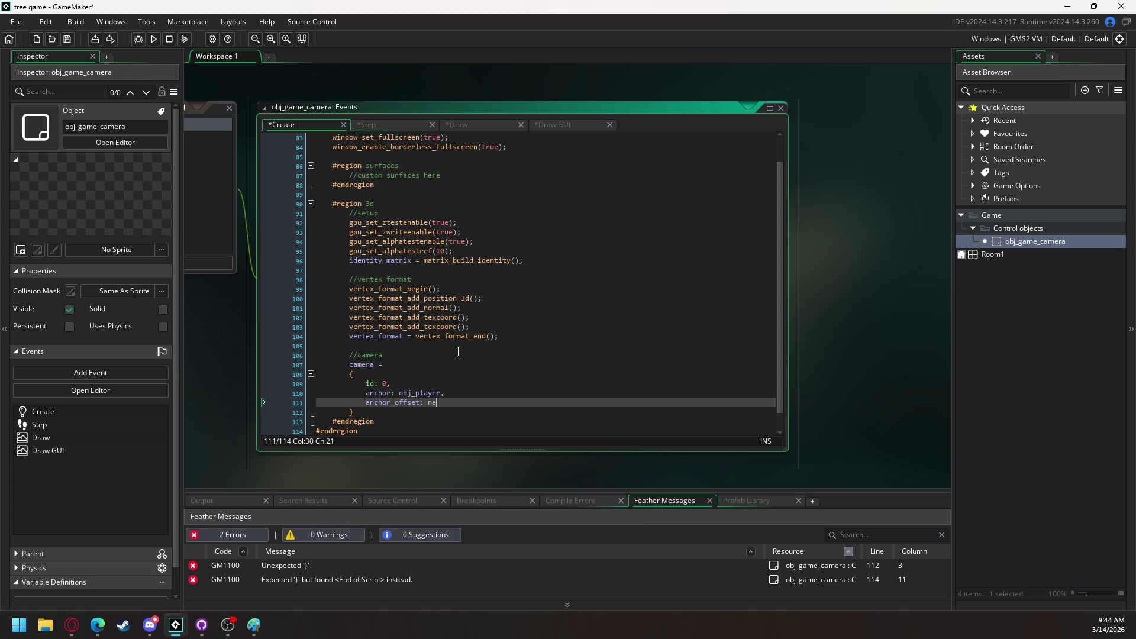
type("3")
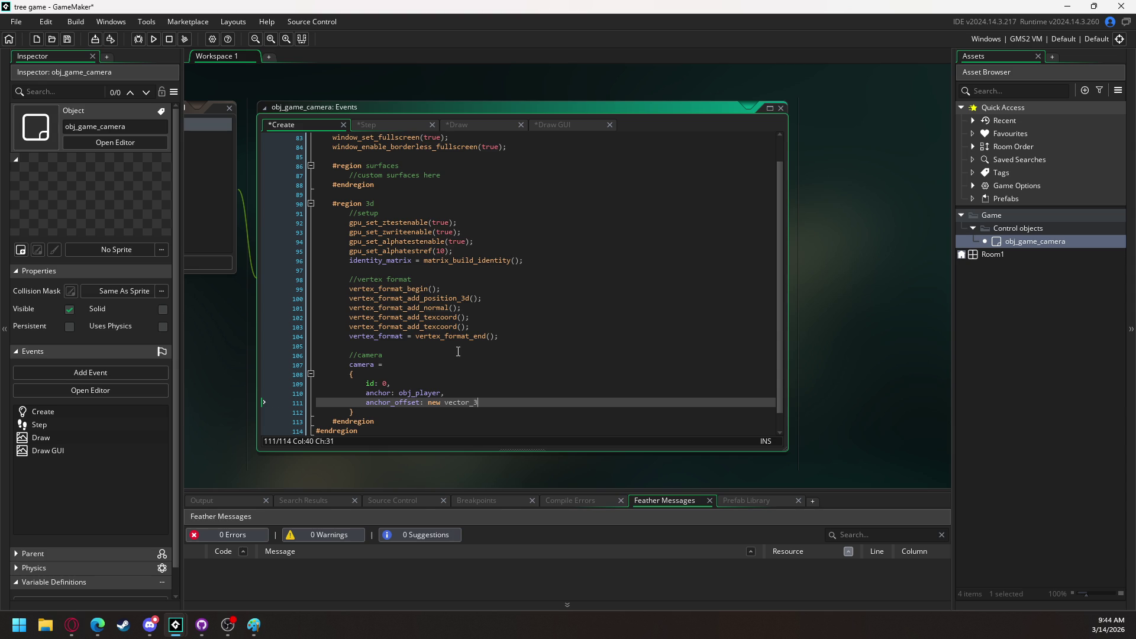
type("(0, 0, 0)")
type(",")
Add position_target: new vector_3(0, 0, 0), fixing the 'enw' typo
key("Return")
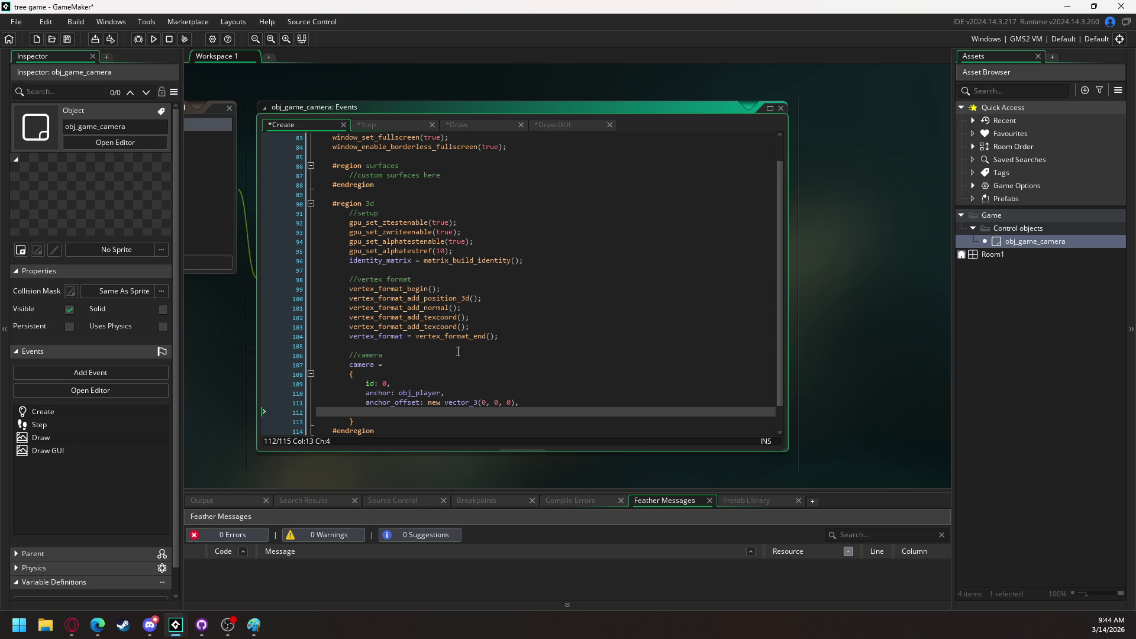
type("position_target")
type(": enw v")
type("ector_")
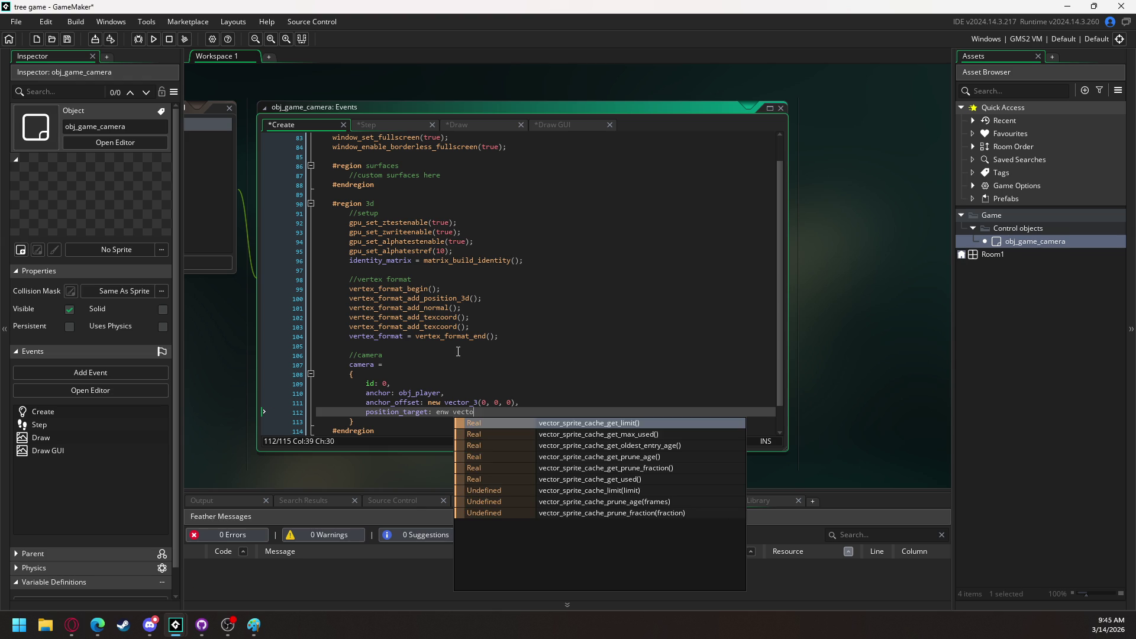
type("0, 0, 0),")
key("Return")
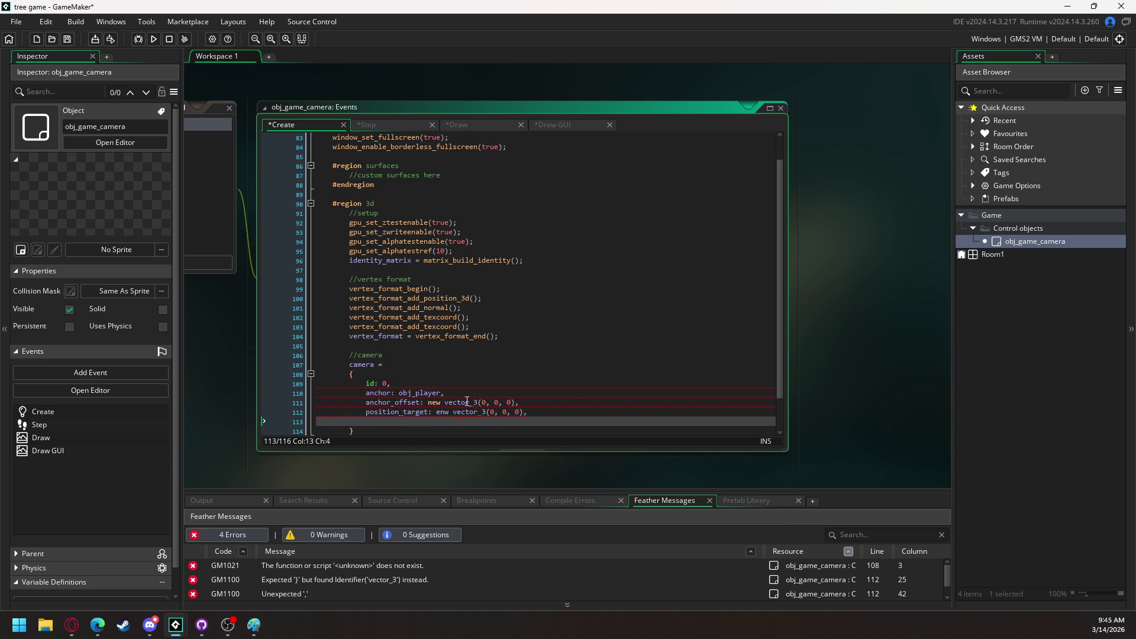
left_click(440, 412)
key("BackSpace")
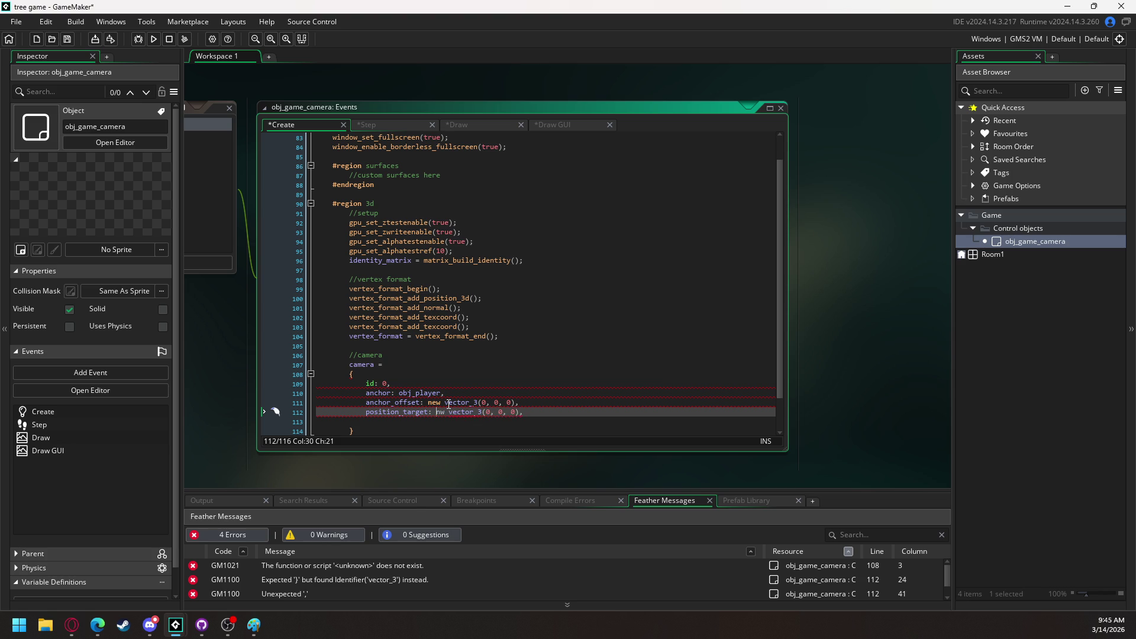
key("Right")
type("e")
left_click(378, 424)
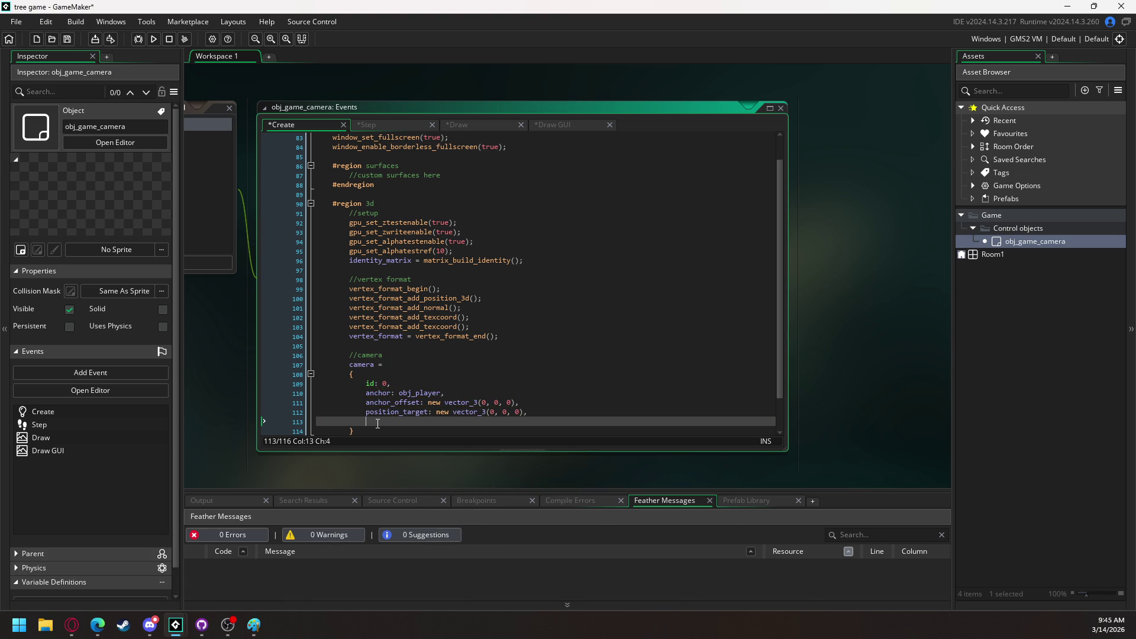
Add position_current using the copied new vector_3(0, 0, 0) value
type("position")
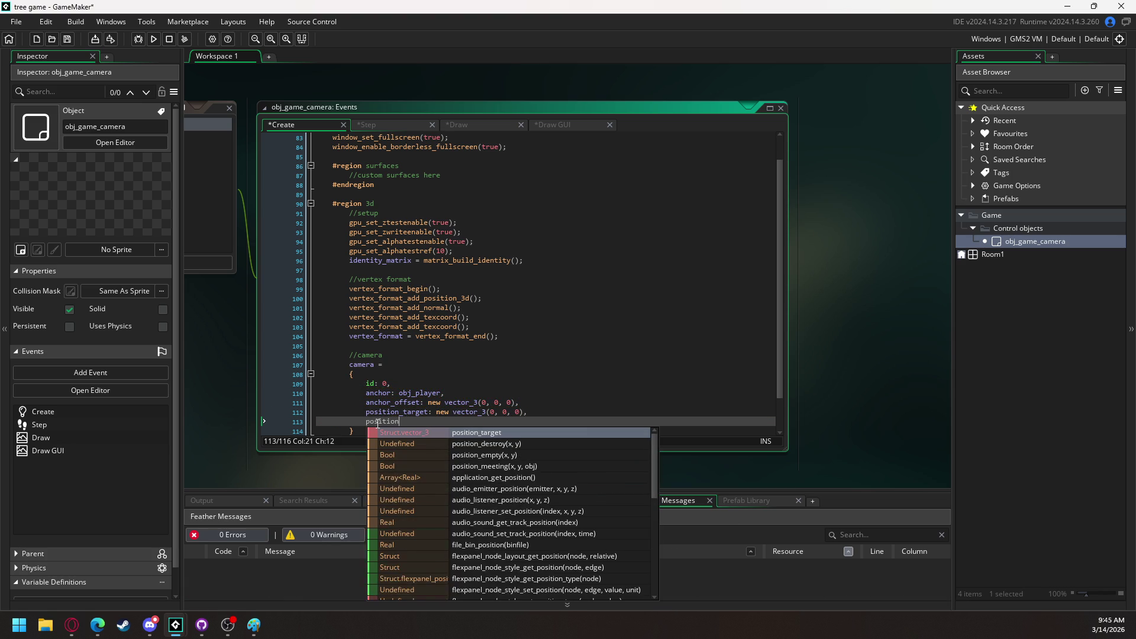
type("_current:")
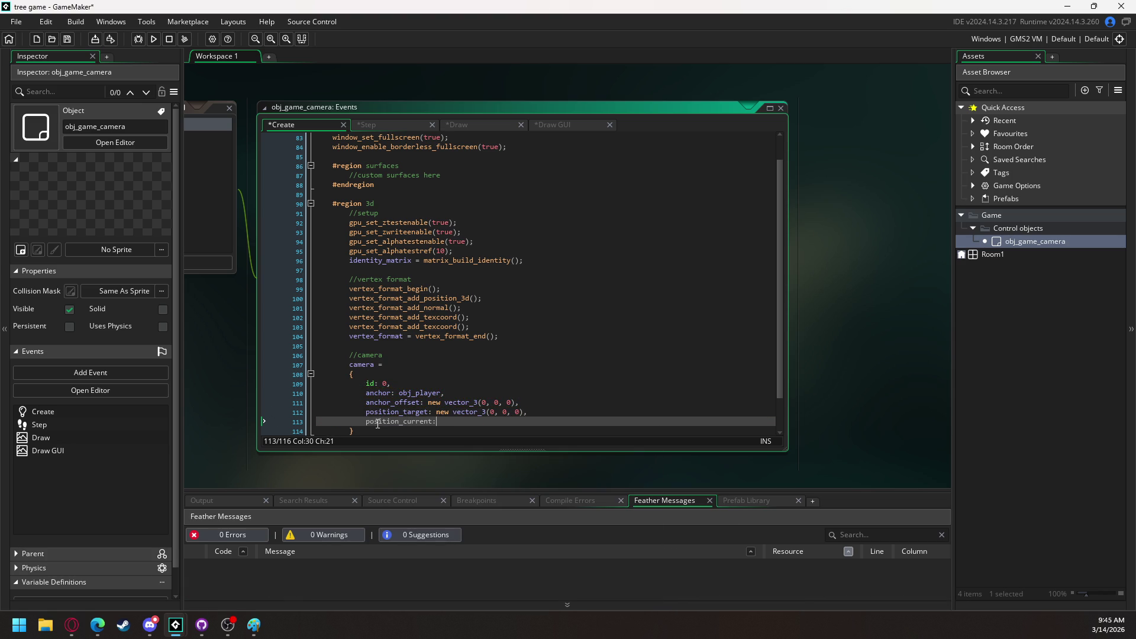
left_click_drag(530, 412, 436, 413)
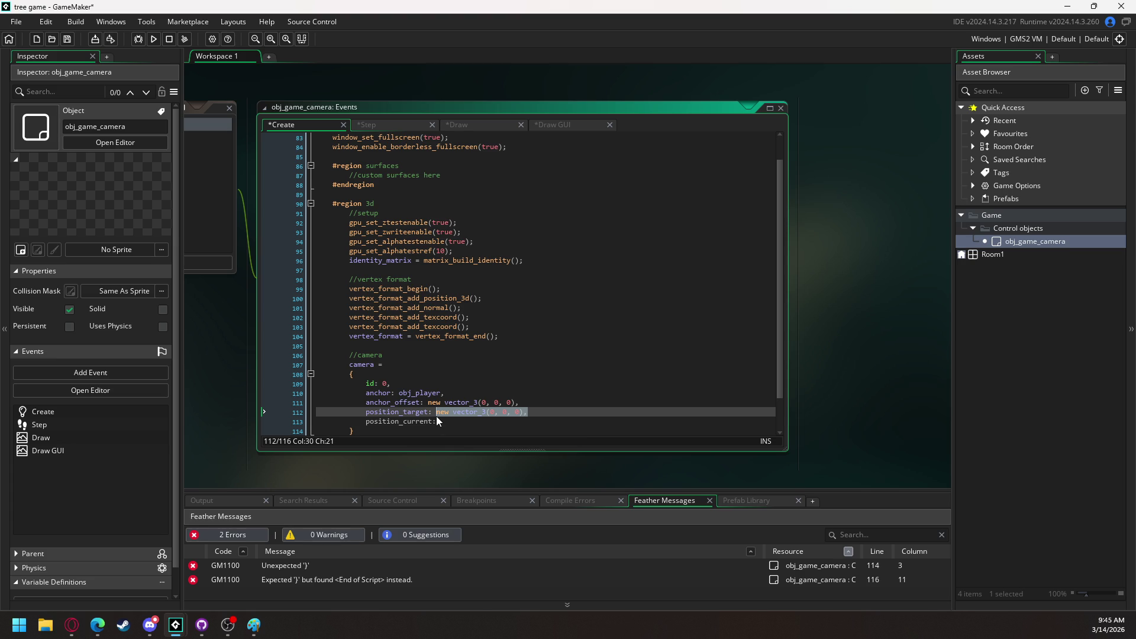
key("ctrl+c")
left_click(437, 421)
key("ctrl+v")
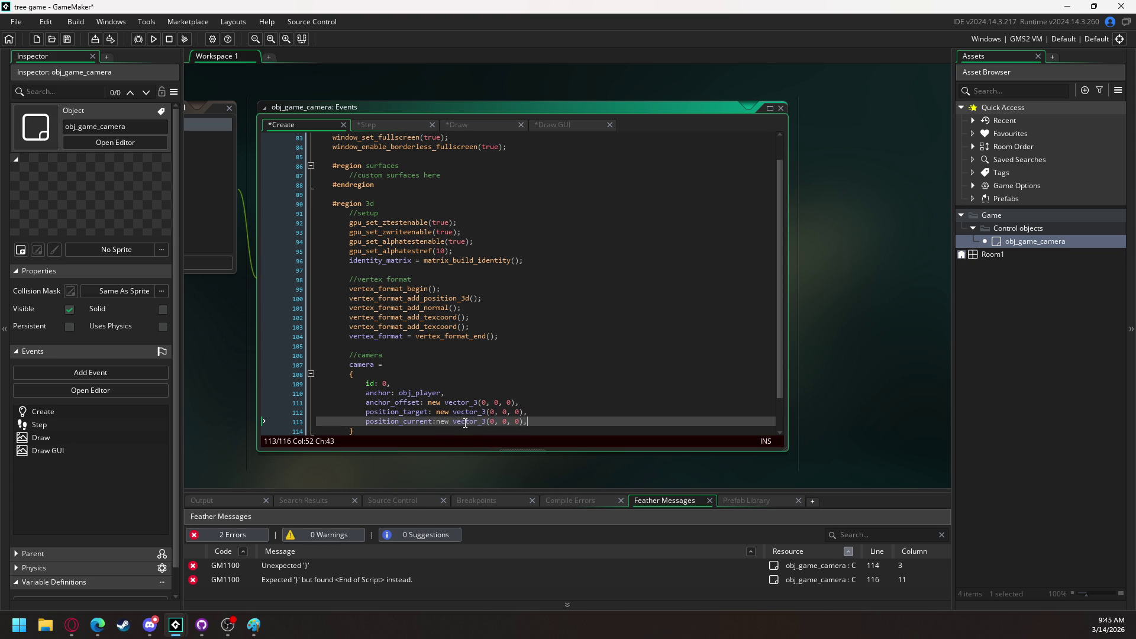
left_click(437, 422)
left_click(552, 421)
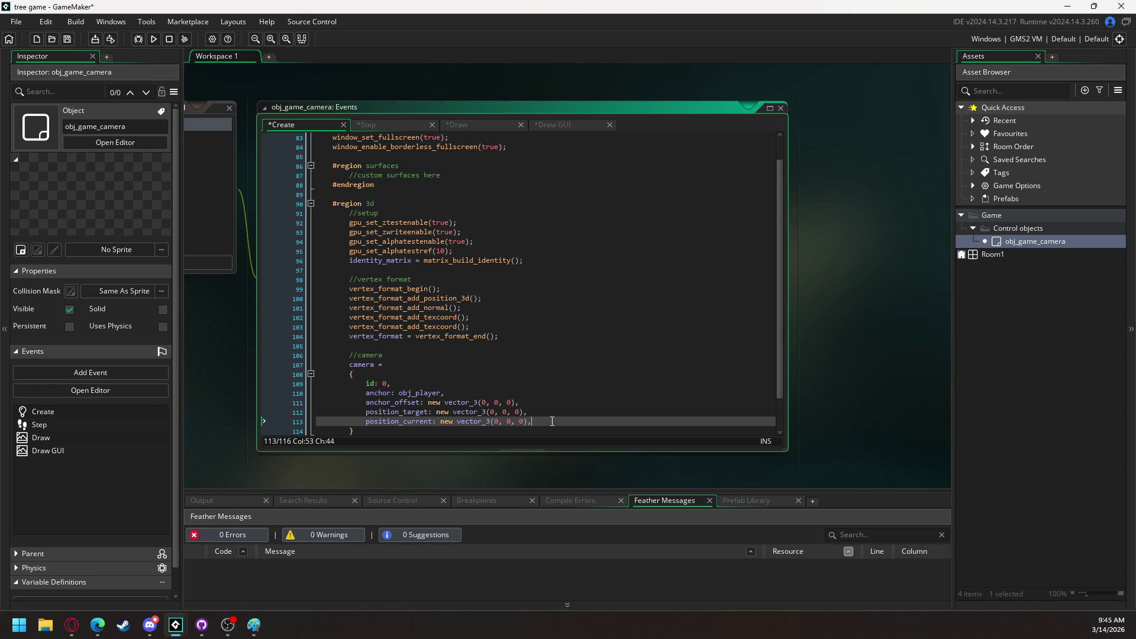
key("Return")
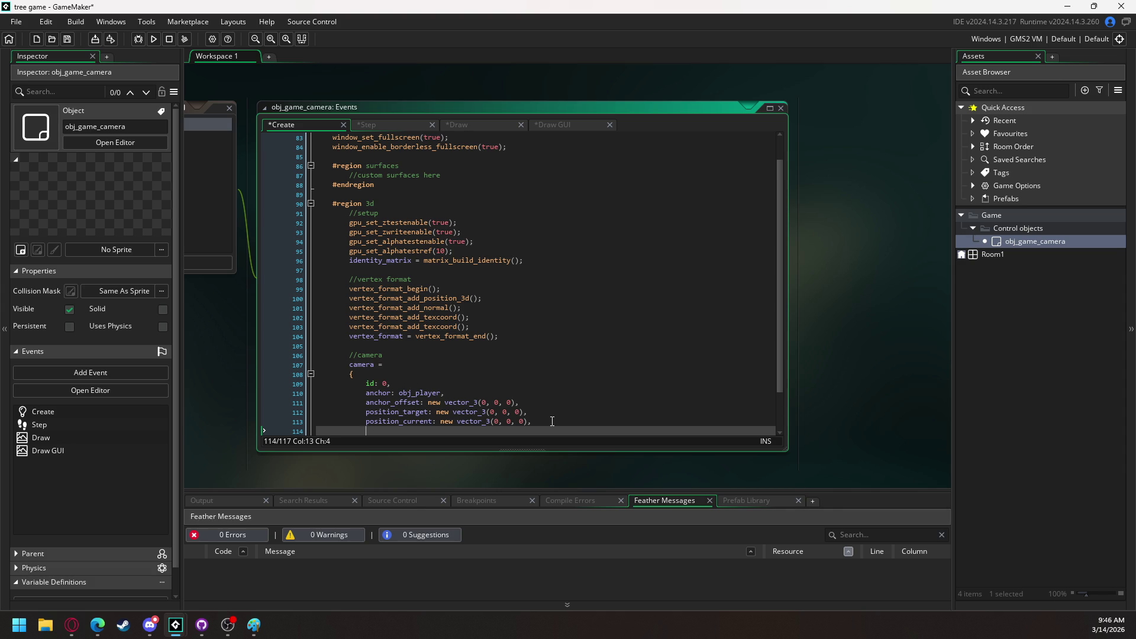
Complete the roll entry {value: 0, x_y: 0, z: 0} and add z = 0; below the alpha test line
type("roll:")
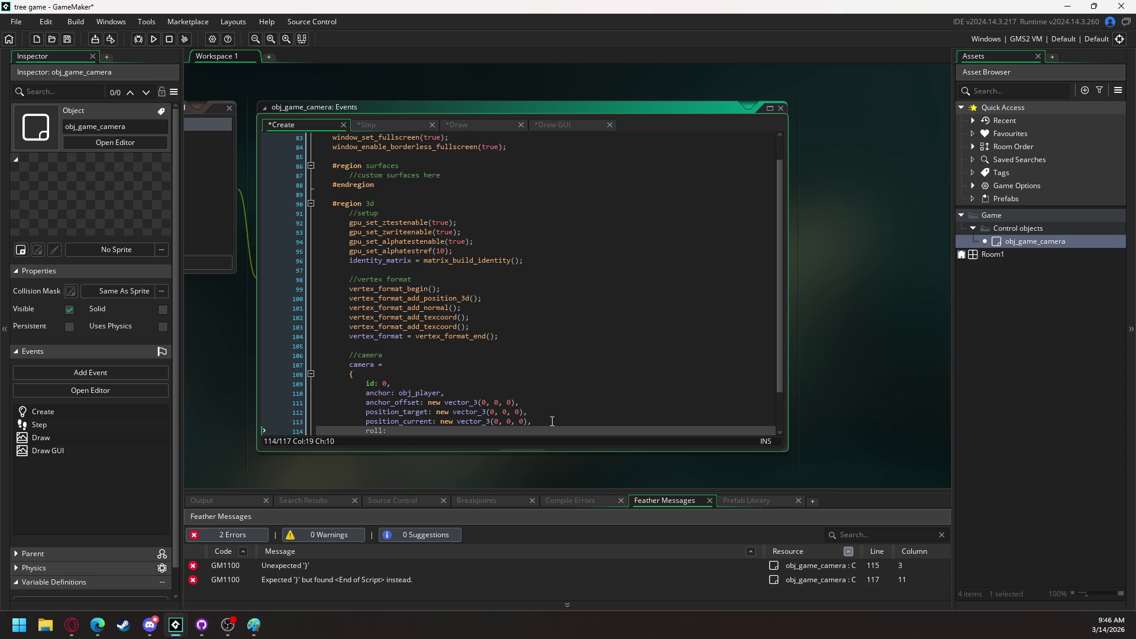
type(" {value")
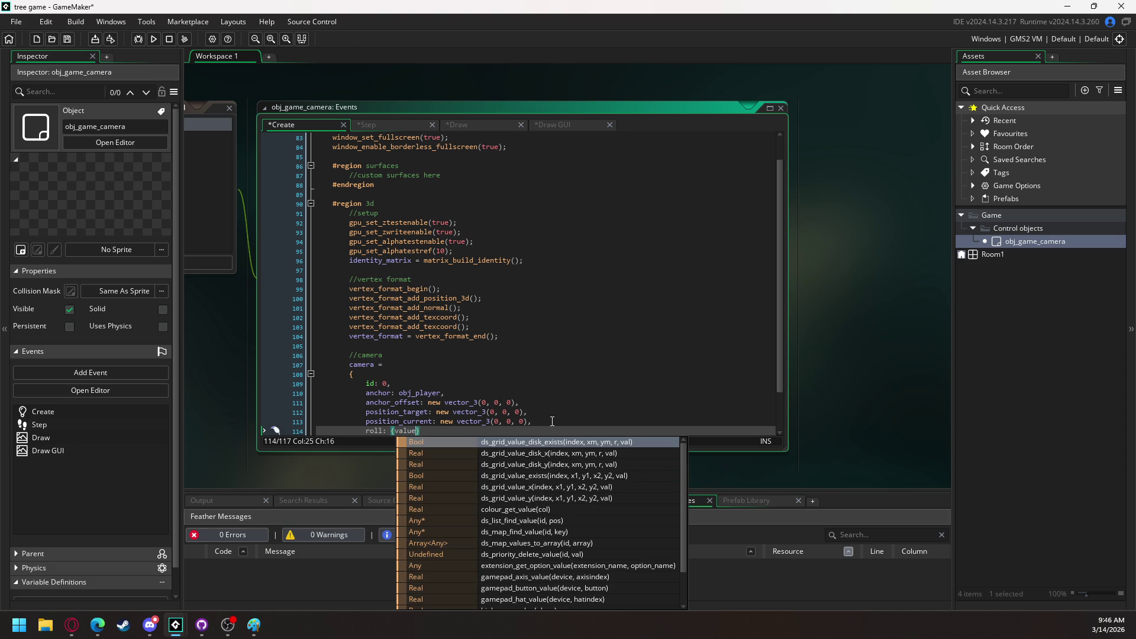
type(": 0, ")
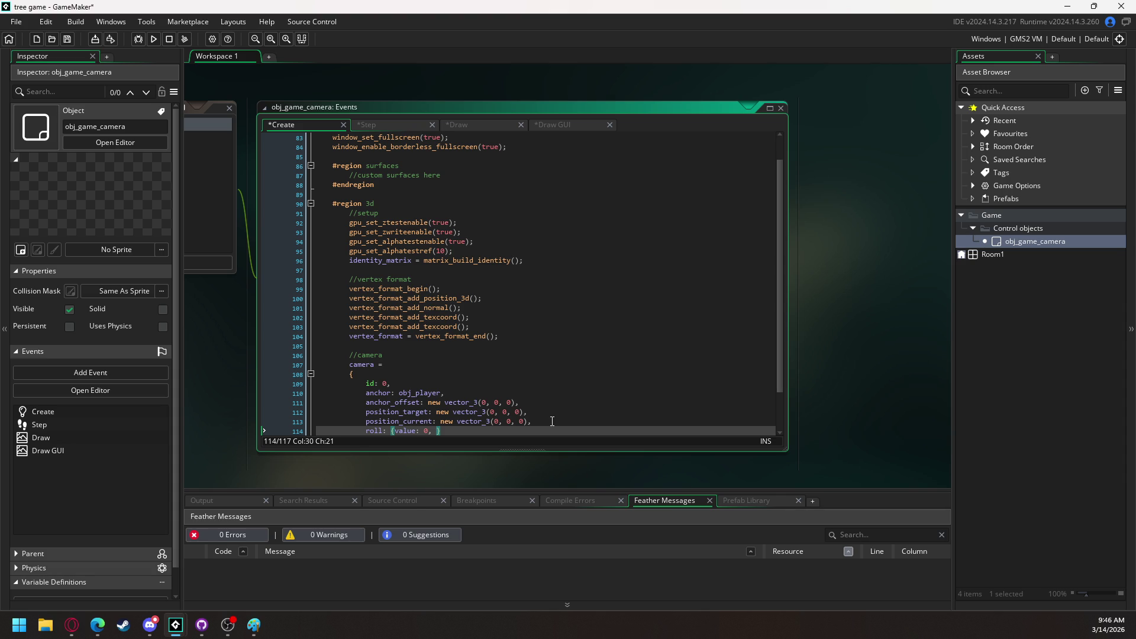
type("x_y")
type(": ")
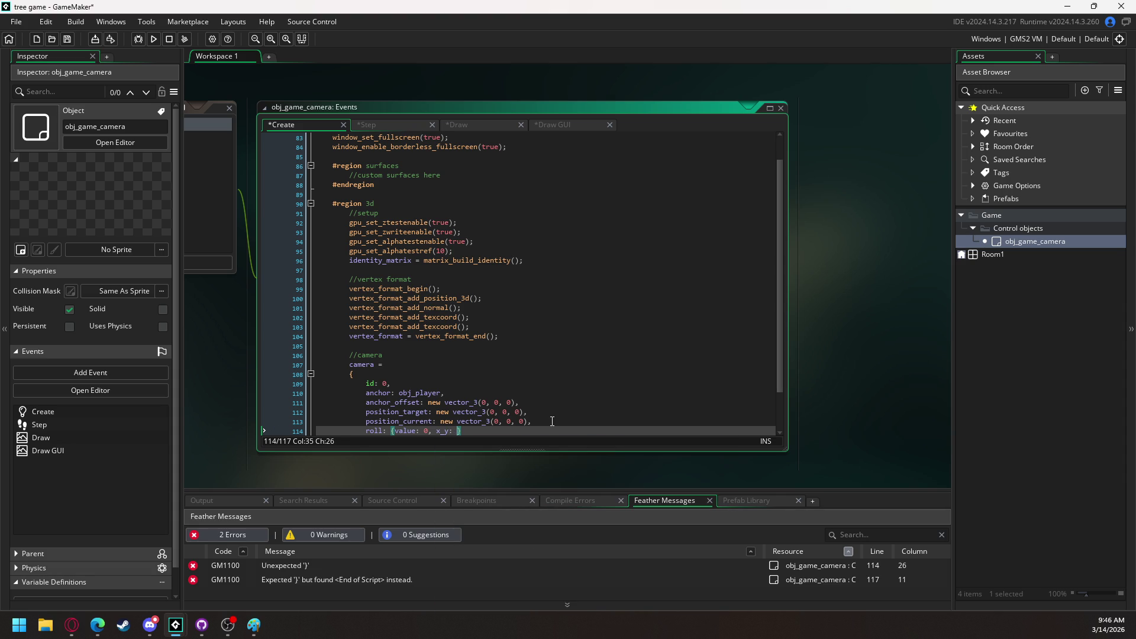
type("0, ")
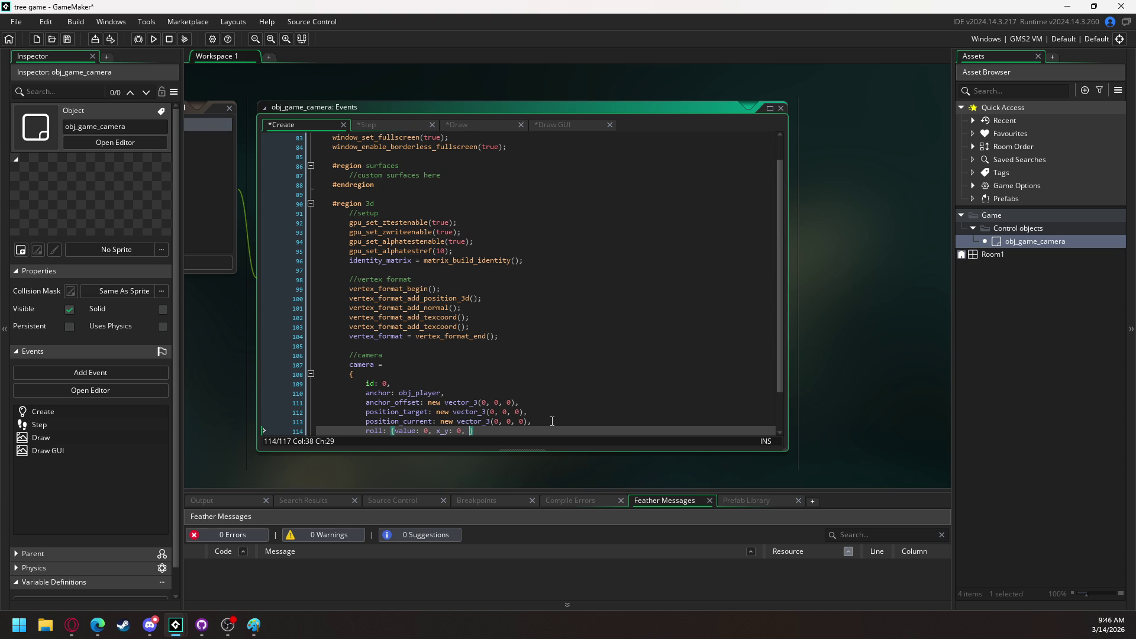
type("z: 0")
scroll(530, 284, "up", 2)
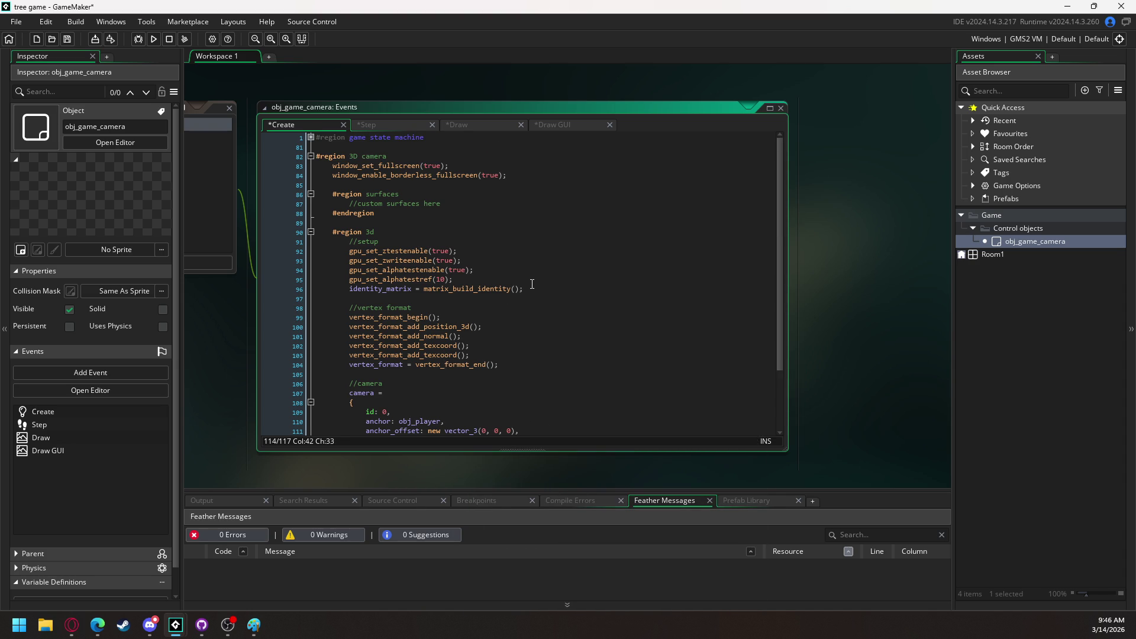
left_click(487, 281)
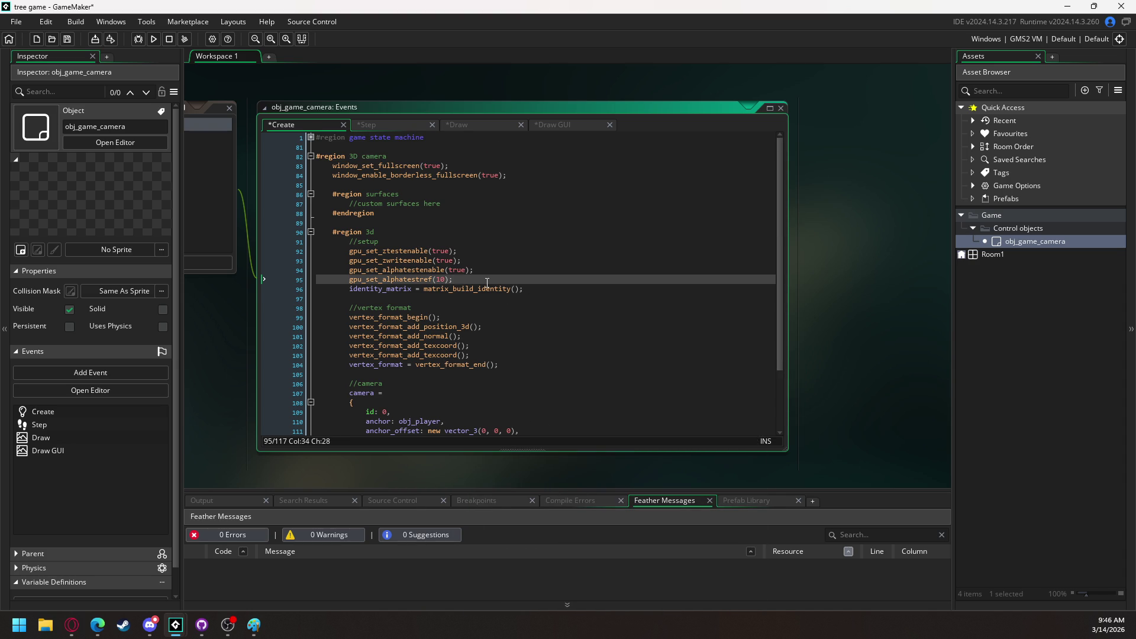
key("Return")
type("z = 0;")
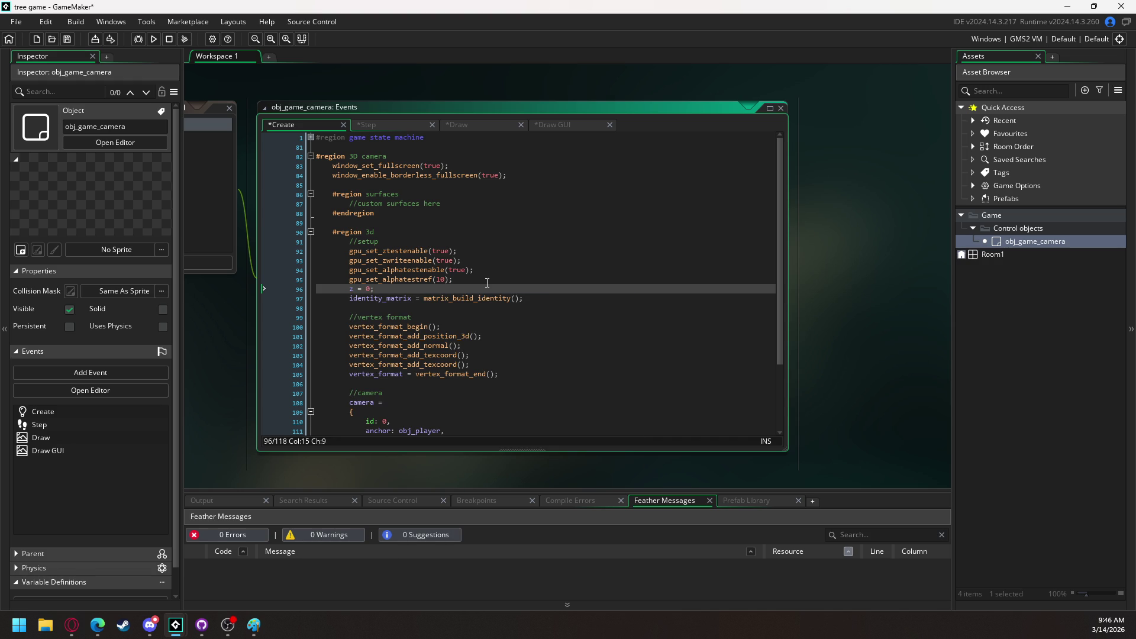
scroll(487, 280, "down", 3)
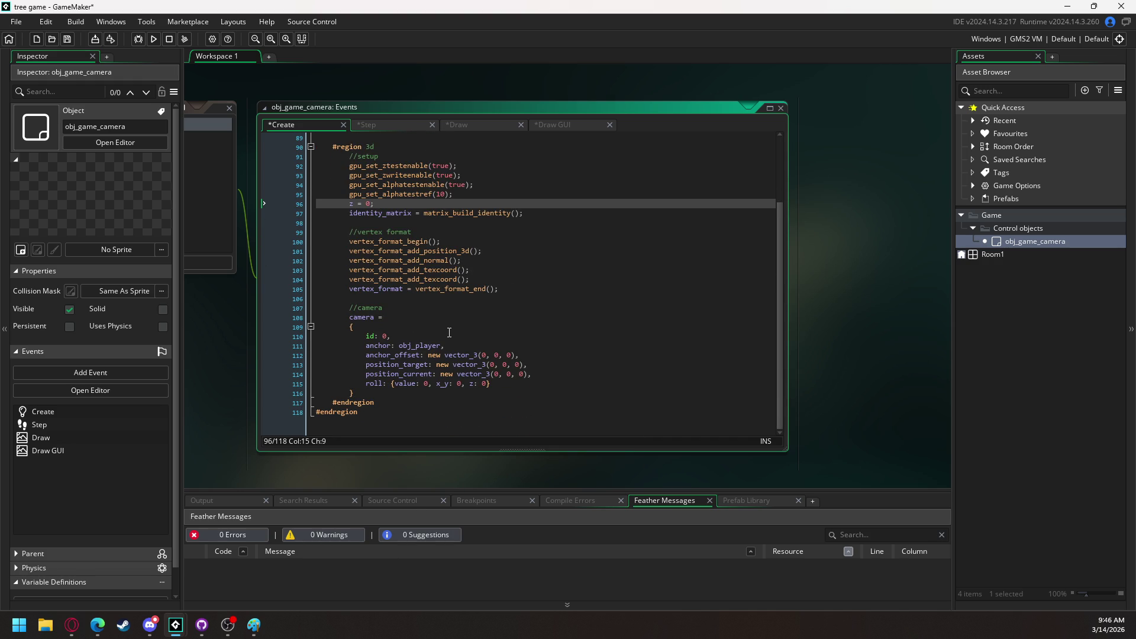
Add up_vector: new vector_3(0, 0, 1) after the roll entry
left_click(509, 384)
type(",")
key("Return")
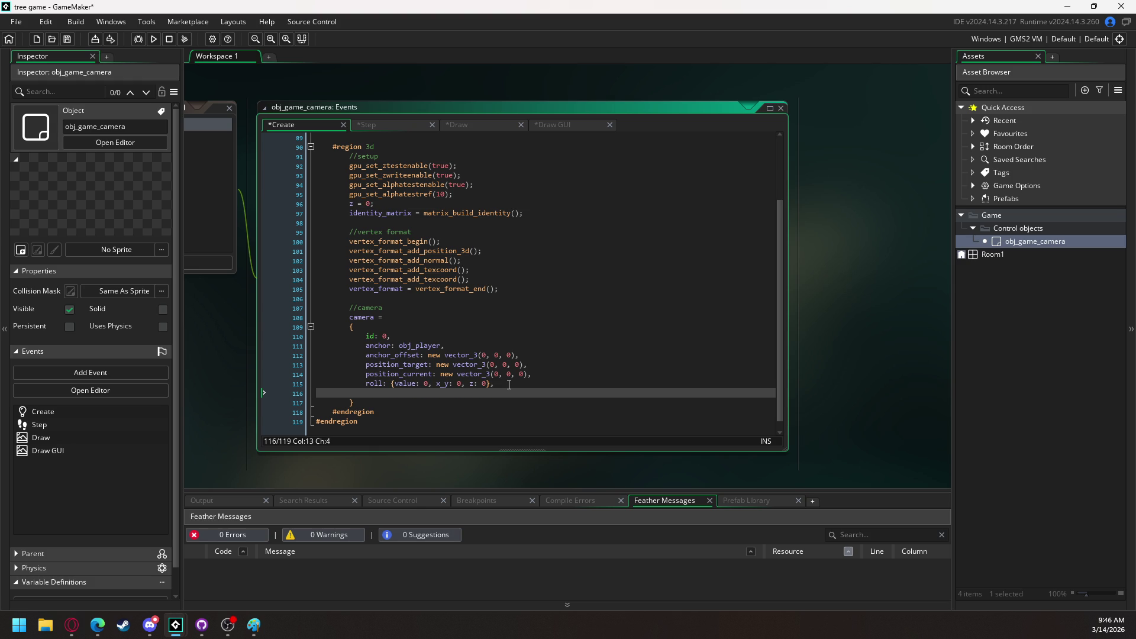
type("up_vector")
type(": new vector_3(0, 0, ")
type("1),")
key("Return")
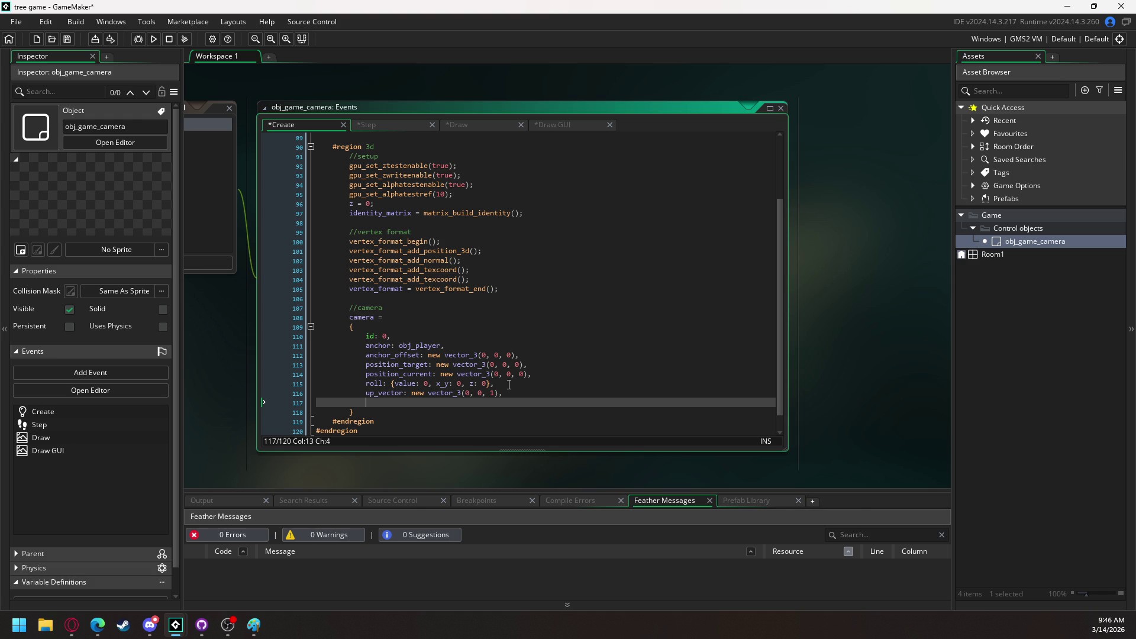
Insert position_offset: new vector_3(0, 0, 0), below position_current
left_click(541, 375)
key("Return")
type("pos")
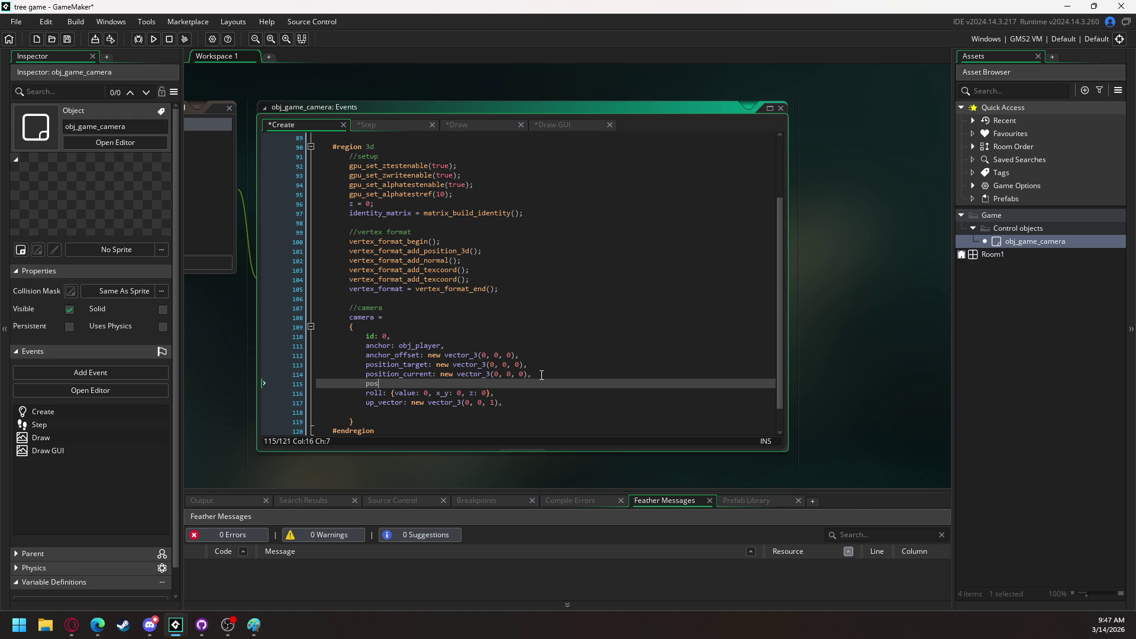
type("ition_offse")
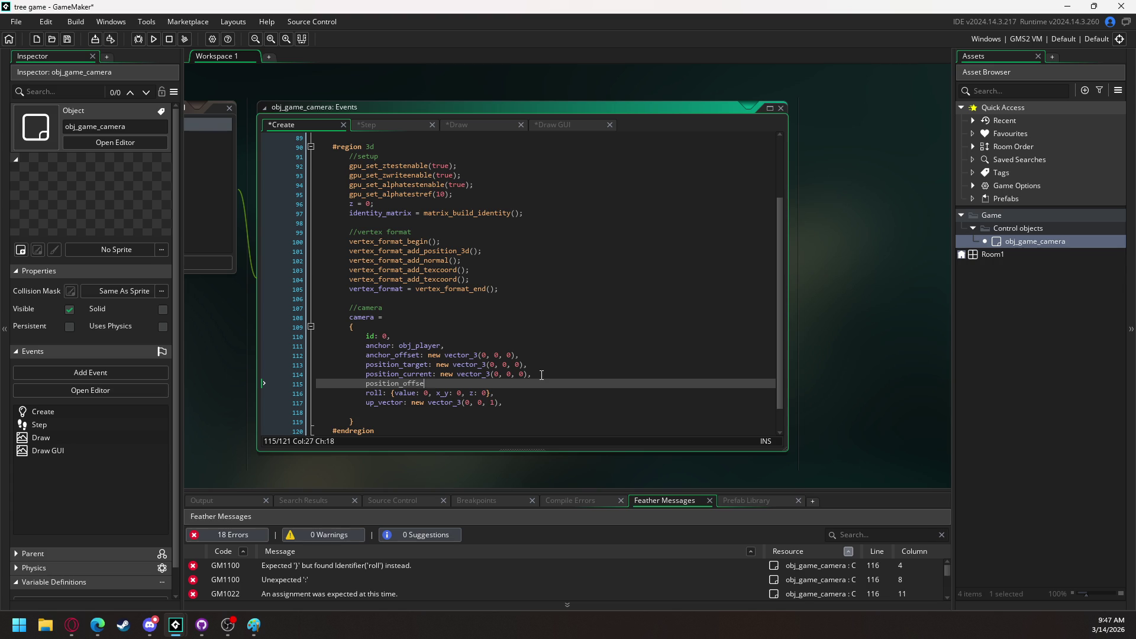
type("t: new vector_3(0, 0, 0),")
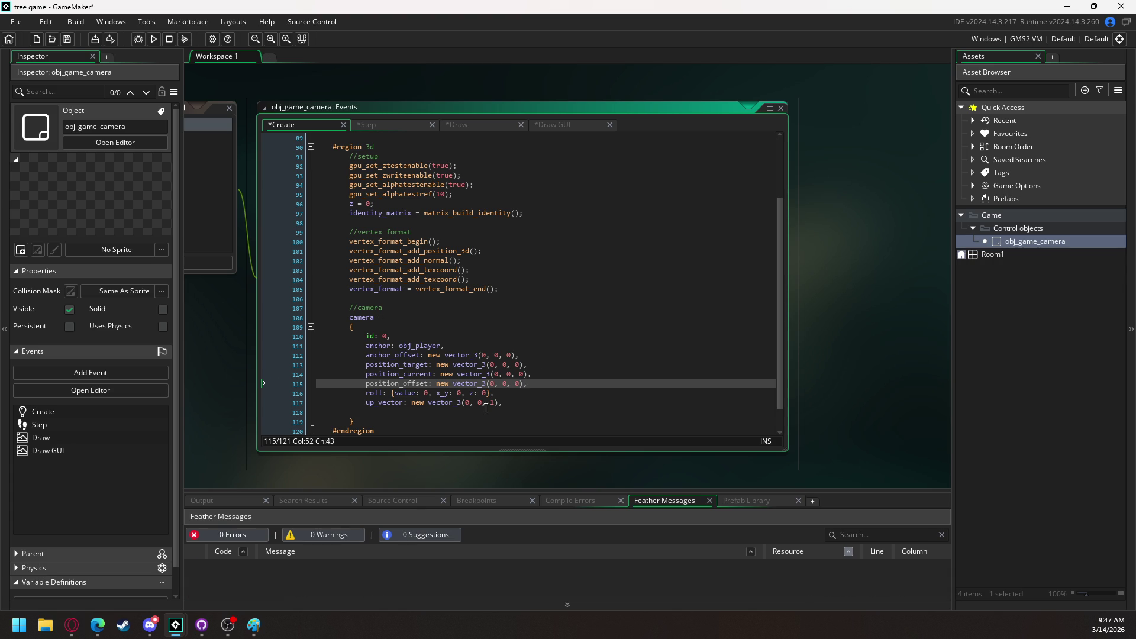
left_click(462, 416)
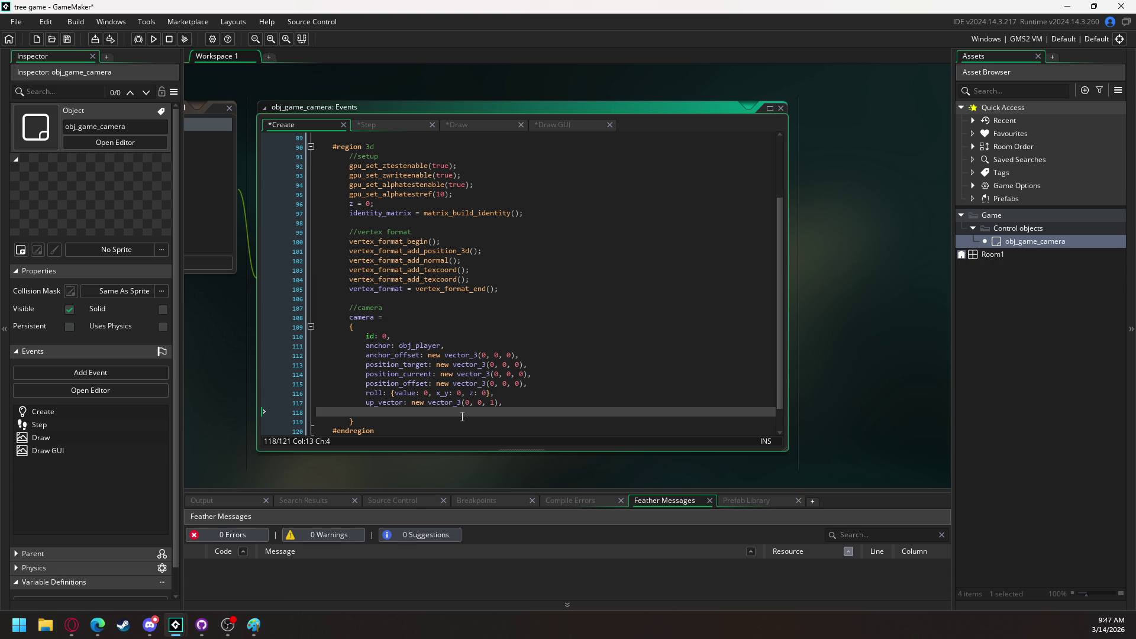
key("alt+Tab")
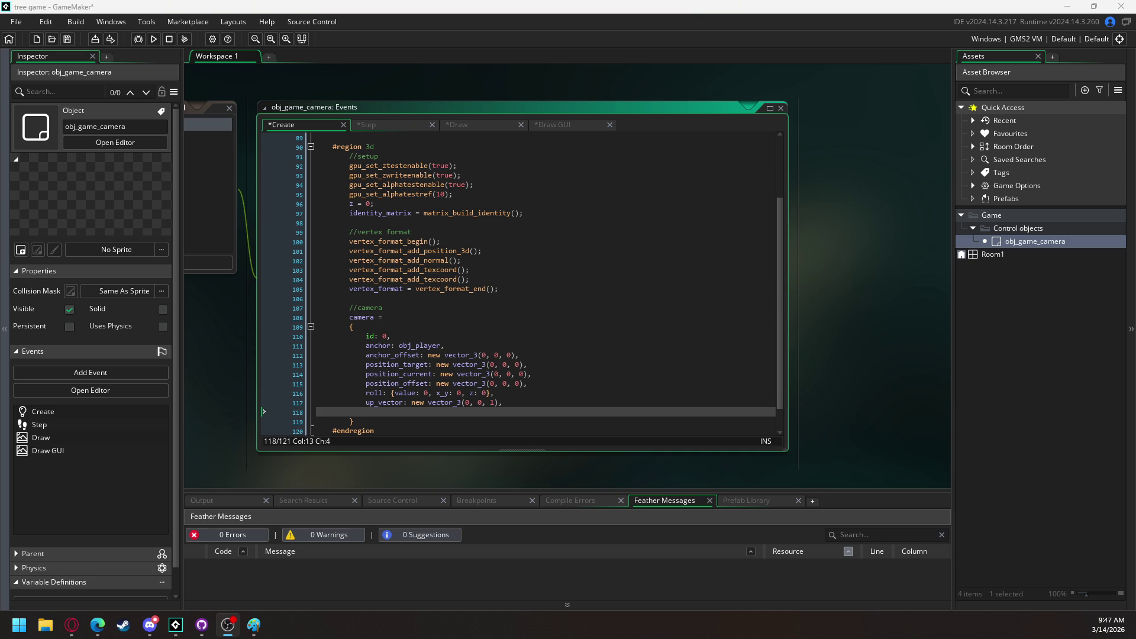
key("alt+Tab")
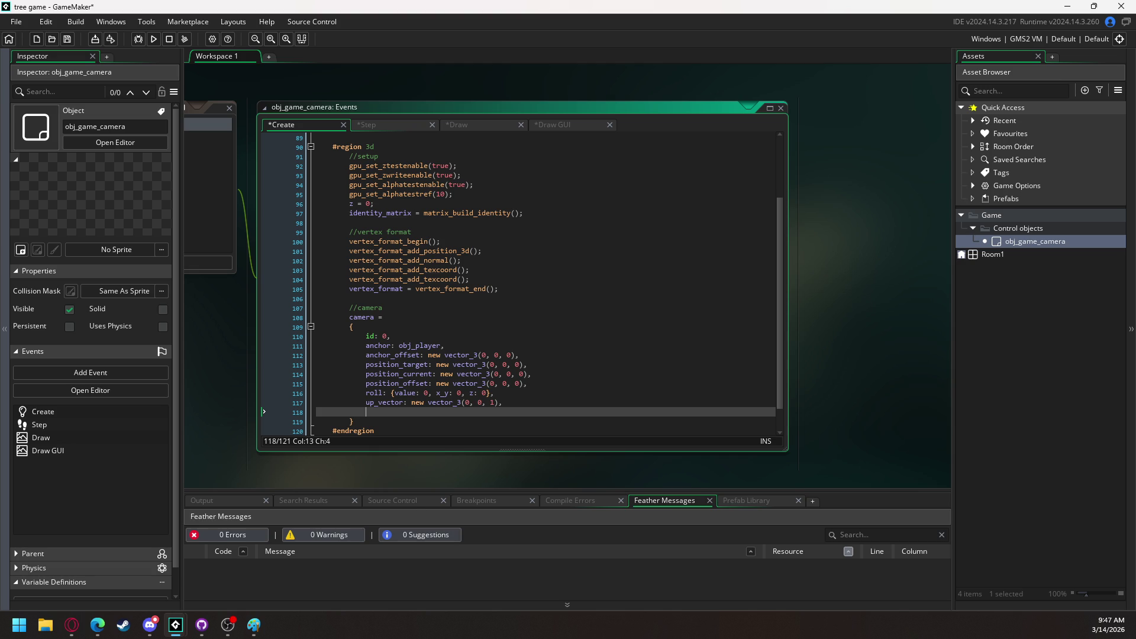
scroll(434, 397, "down", 1)
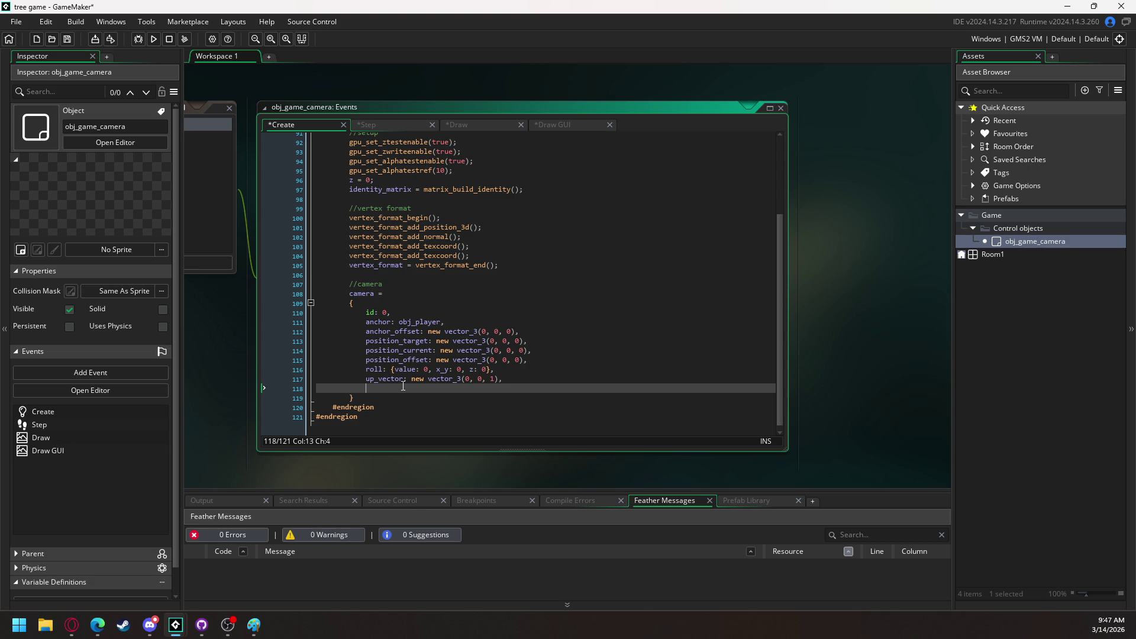
Add a distance struct with length 100, scroll_speed 1, length_min 50, length_max 200, fixed false
type("distance")
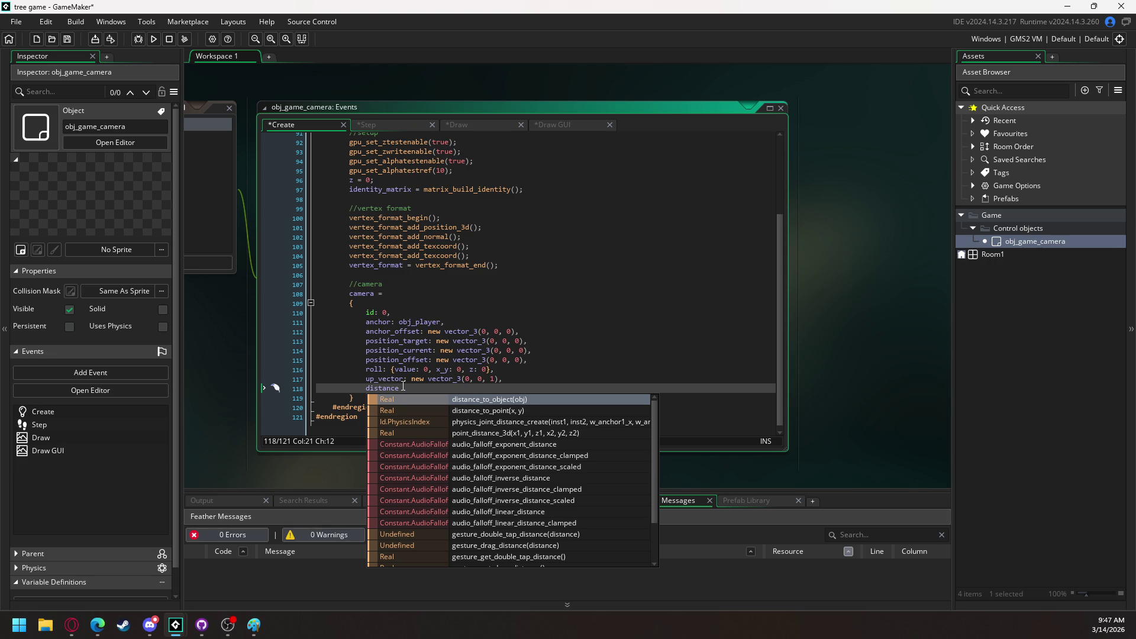
type(": ")
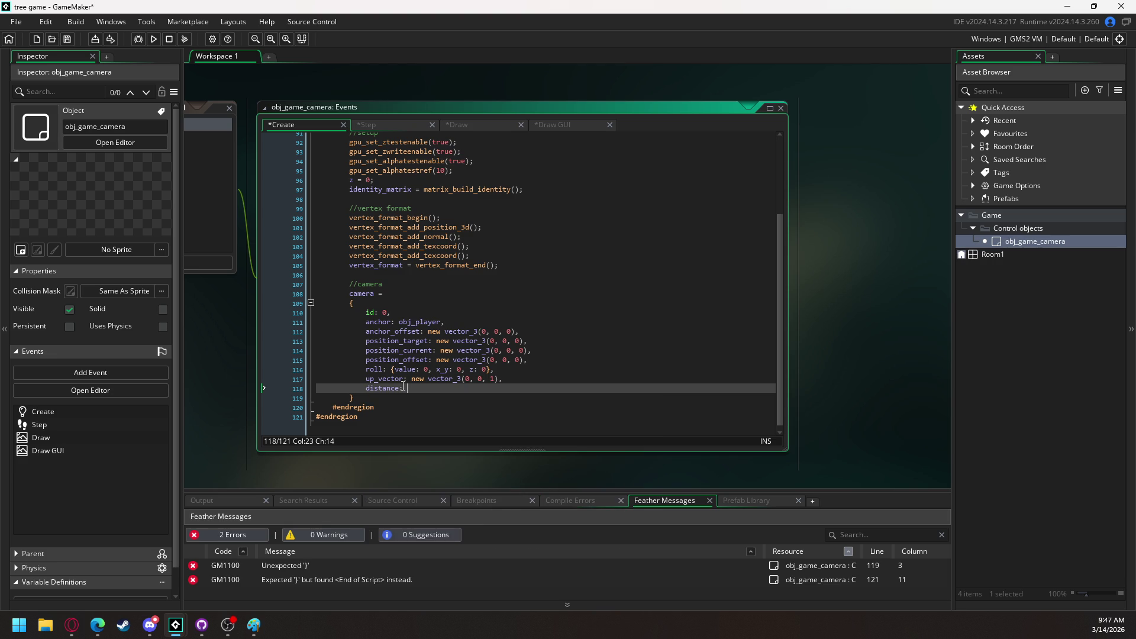
type("{}")
key("Left")
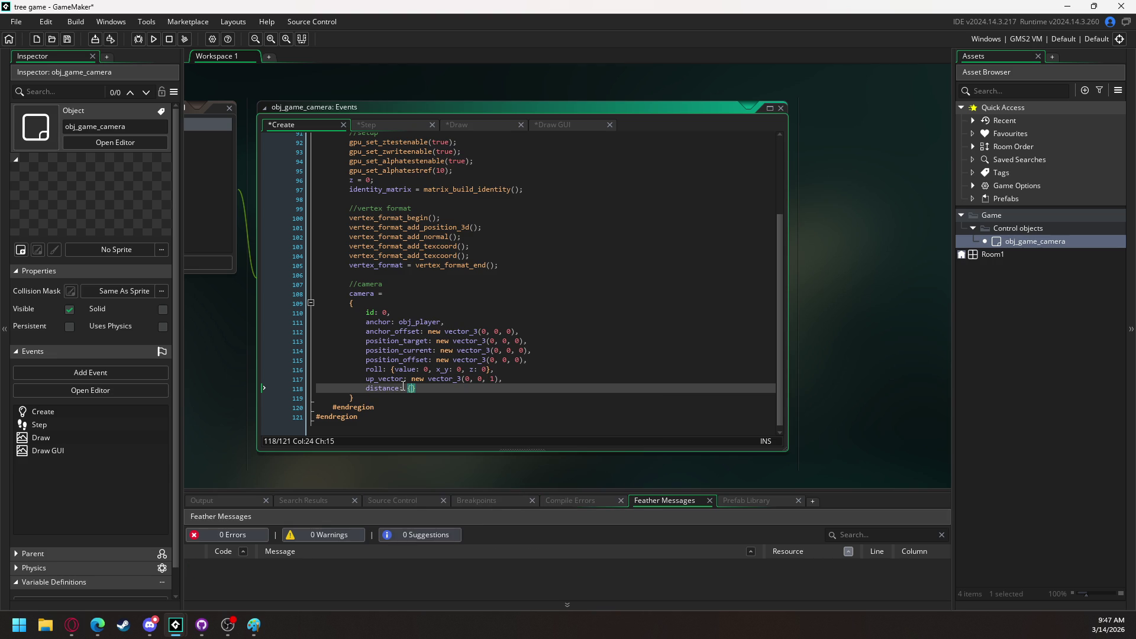
type("length")
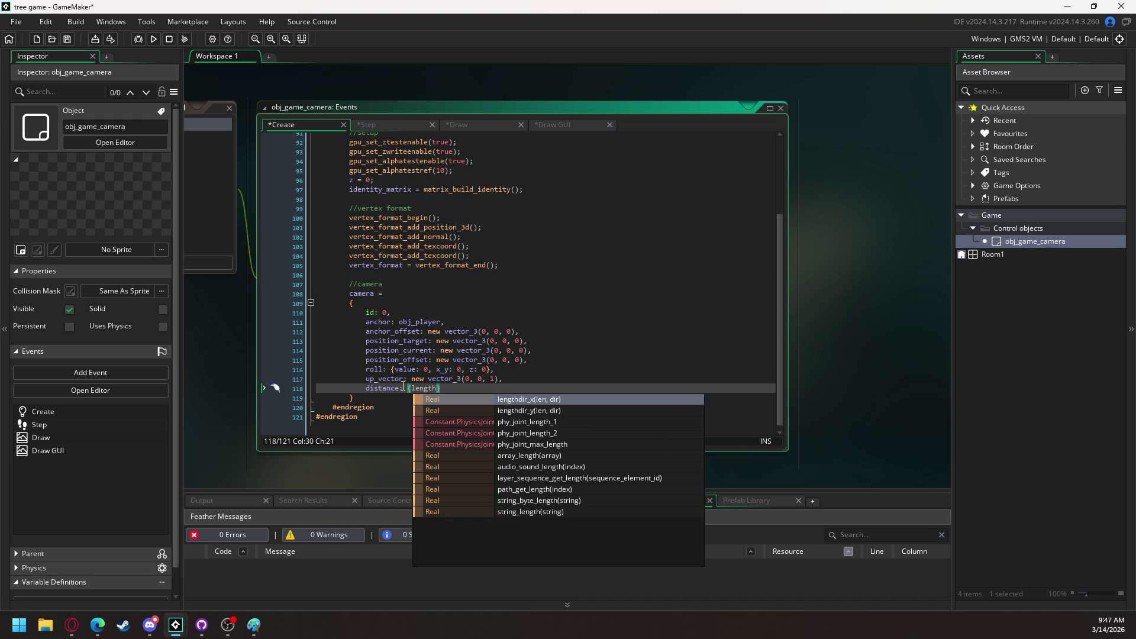
type(": ")
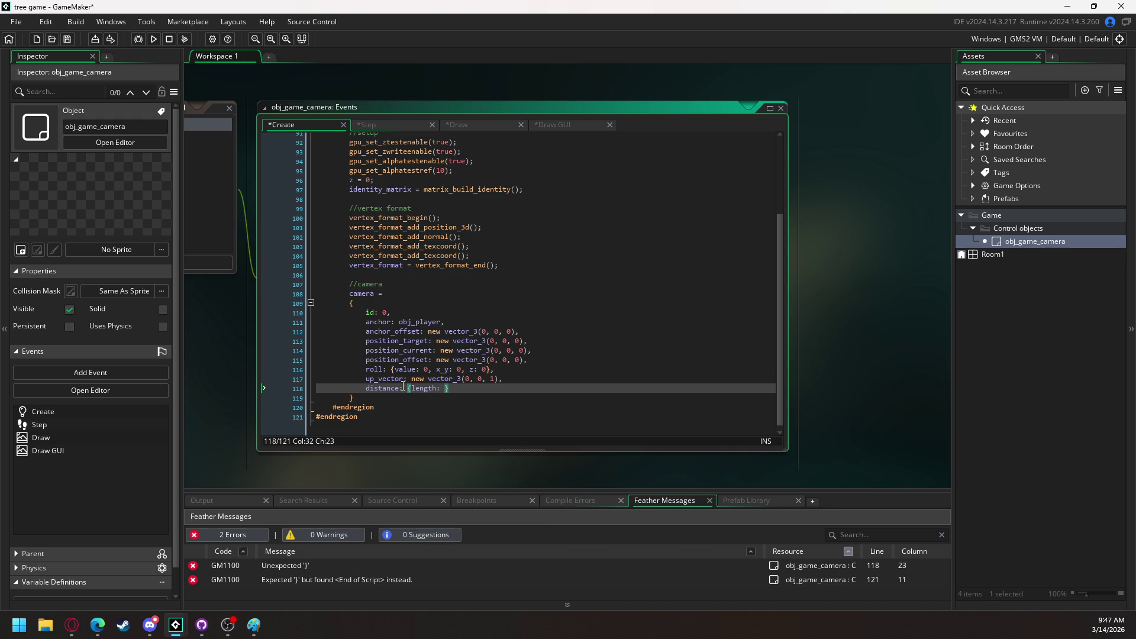
type("100")
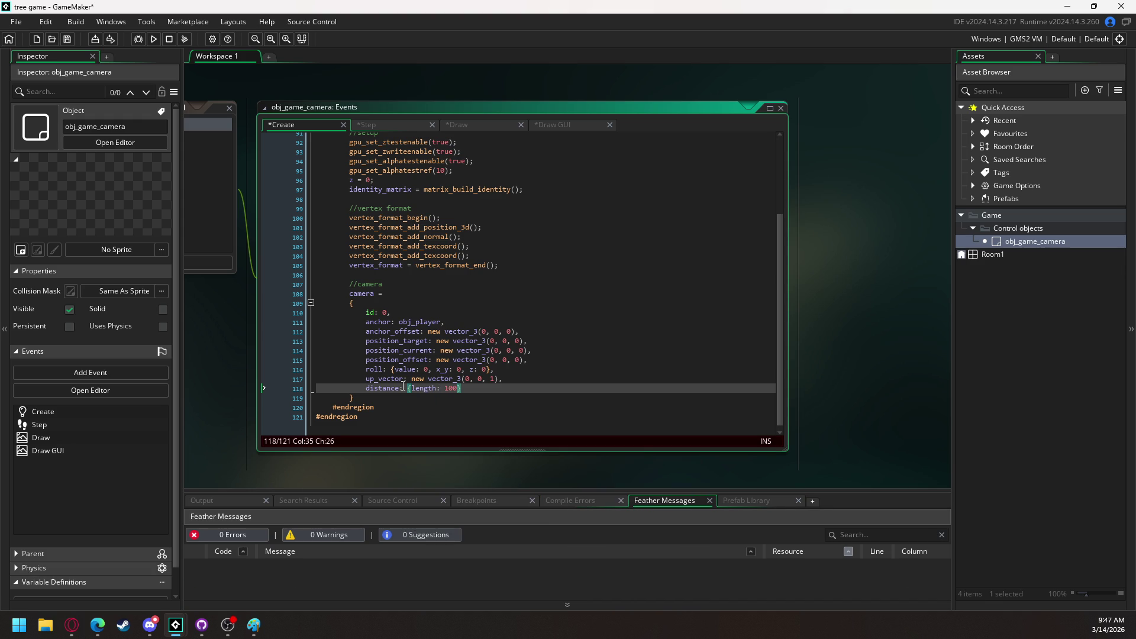
type(",")
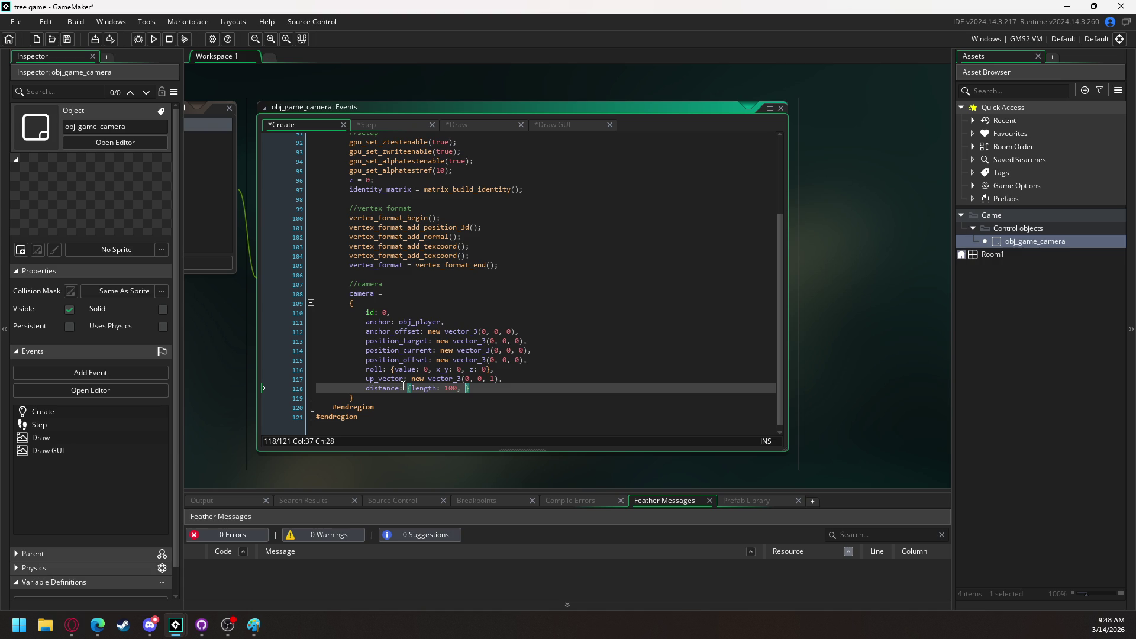
type("scroll")
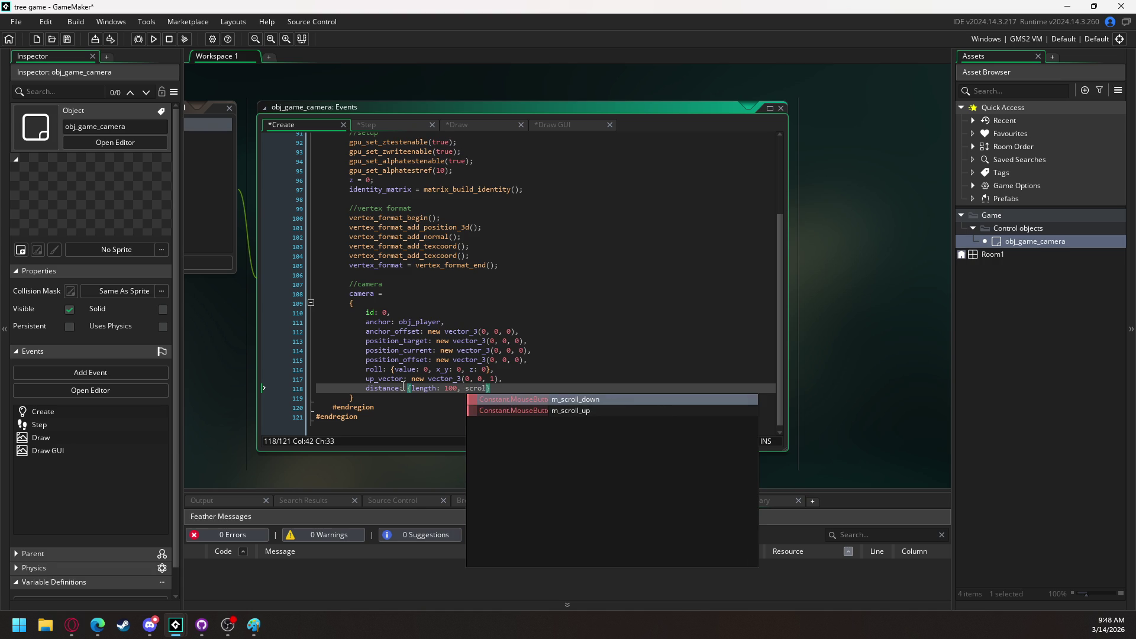
type("_speed")
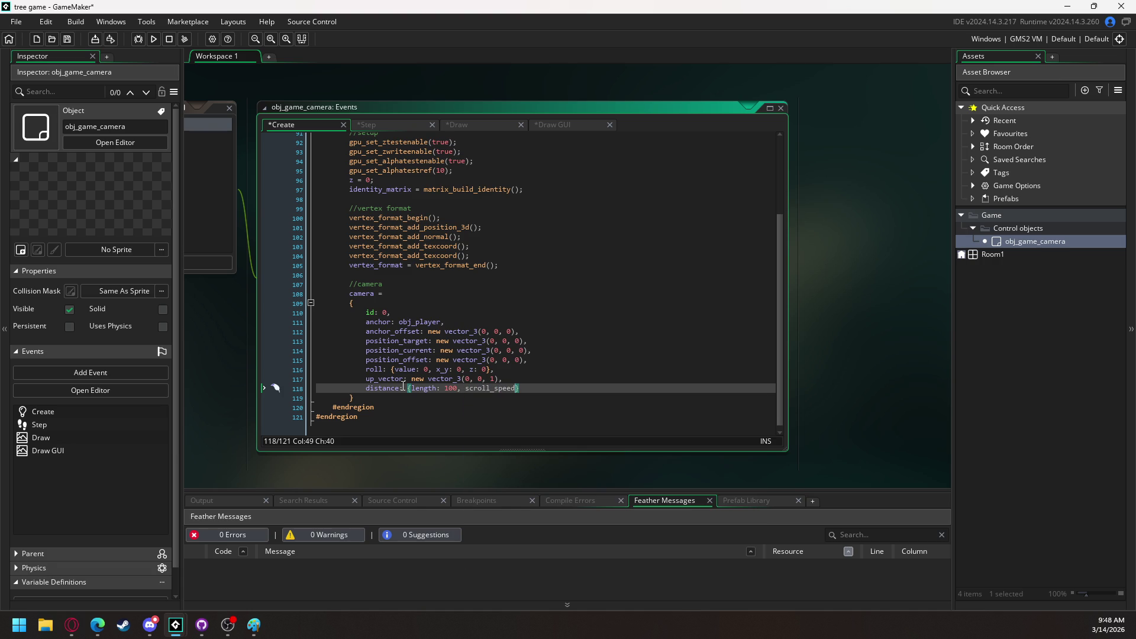
type(": ")
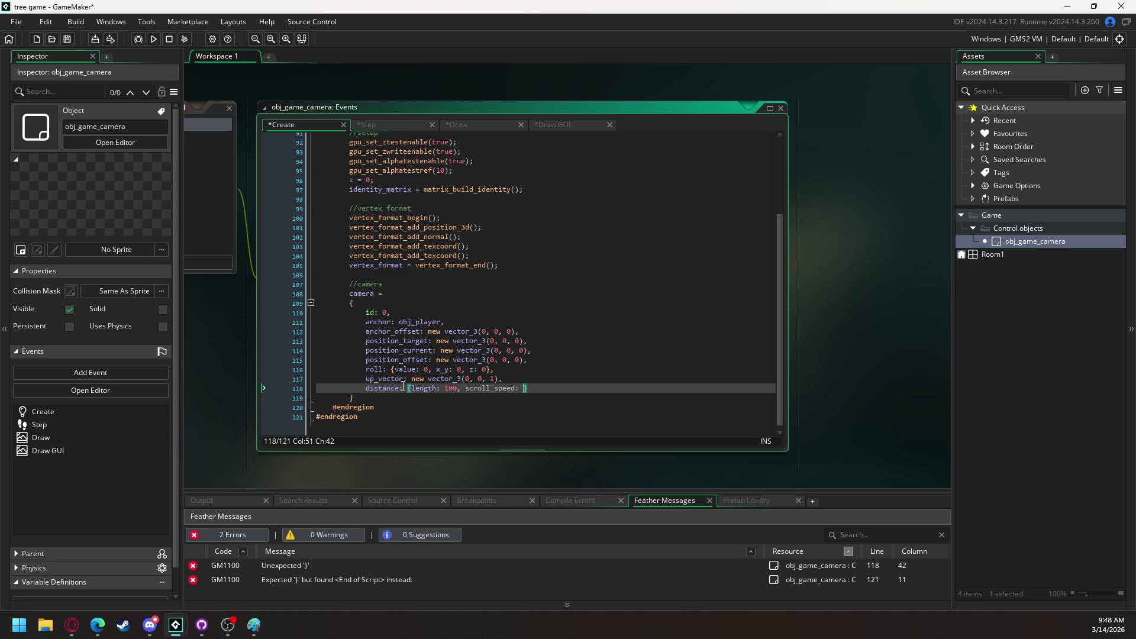
type("1,")
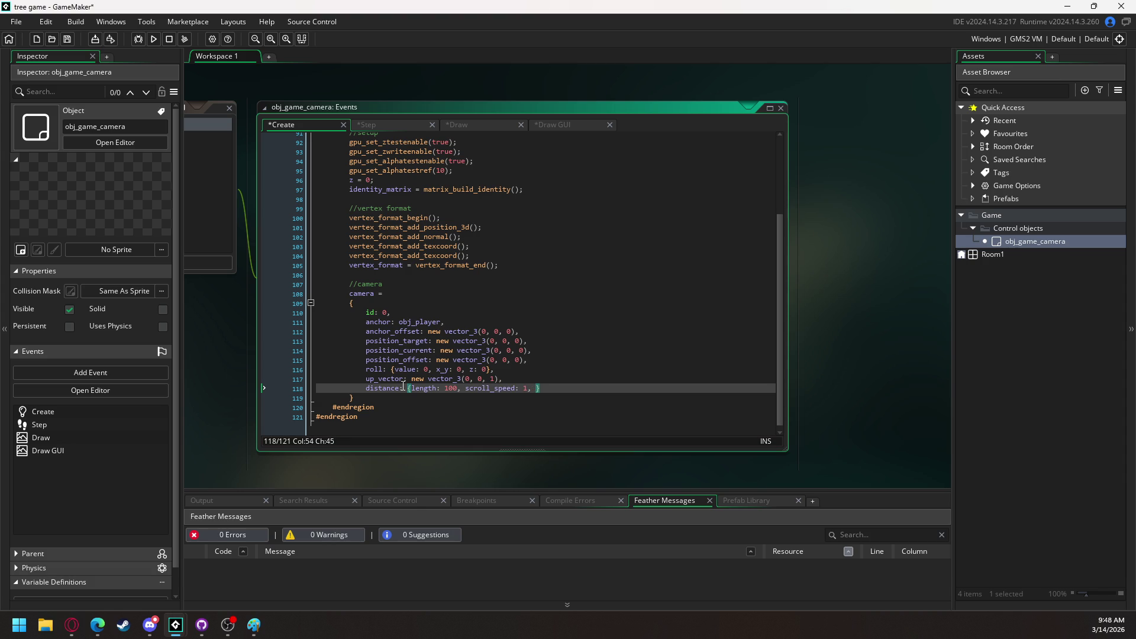
type("length_min:")
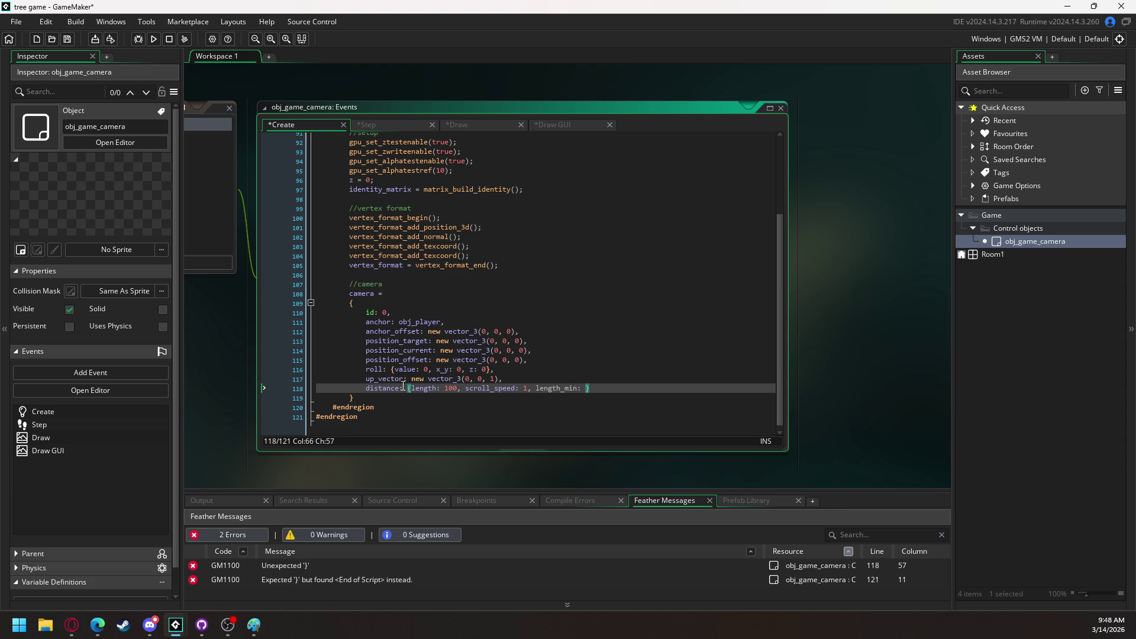
type("50")
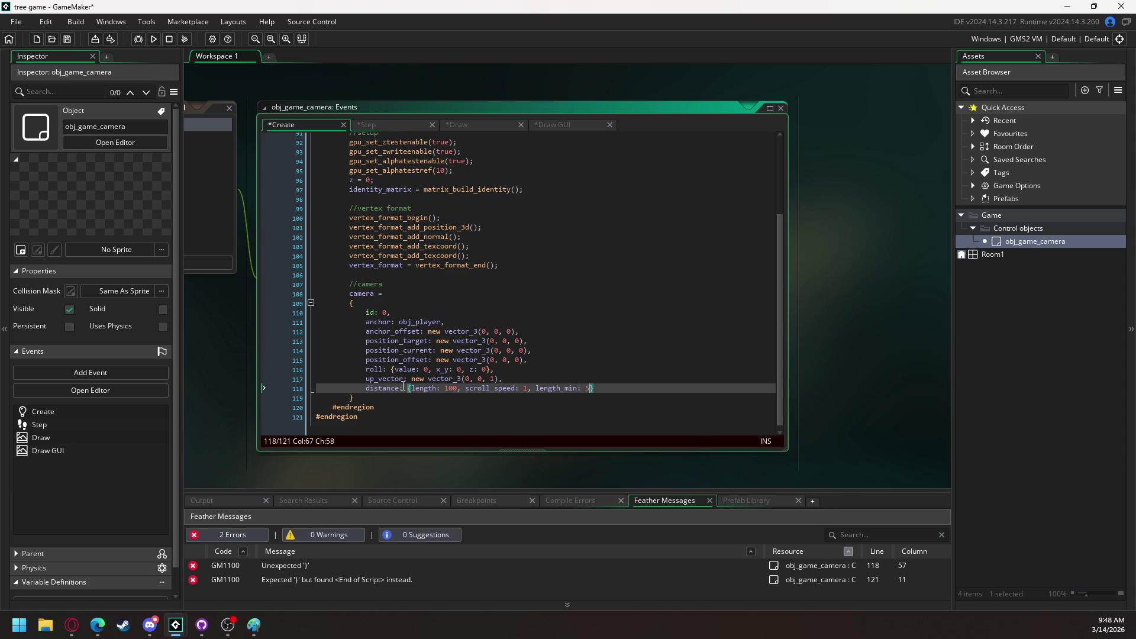
type(", length_max")
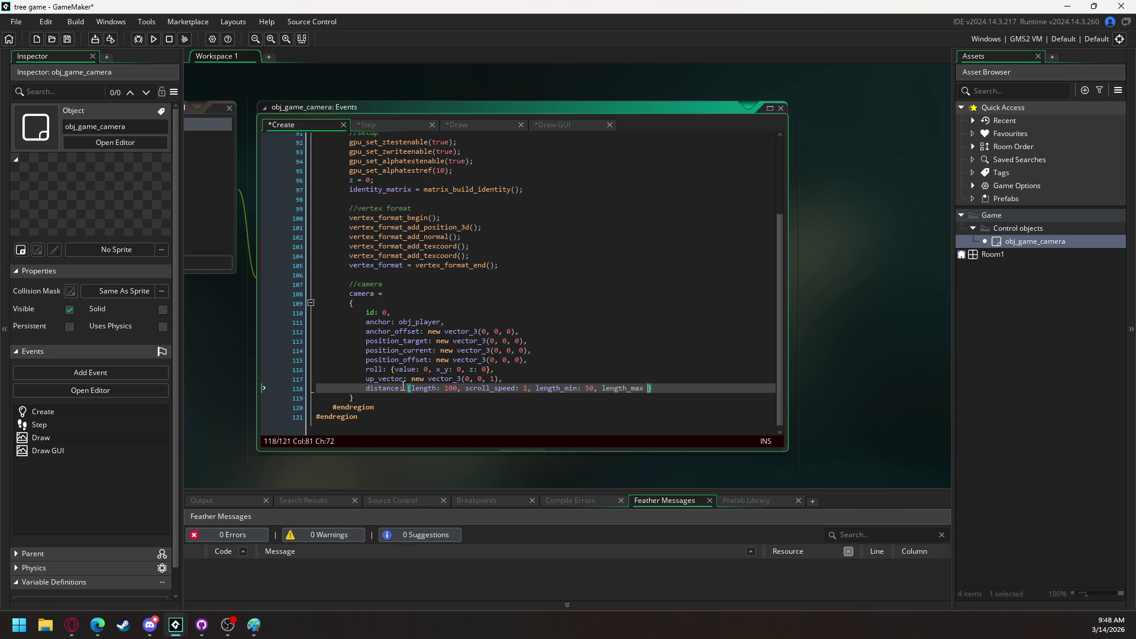
key("BackSpace")
type(": 200")
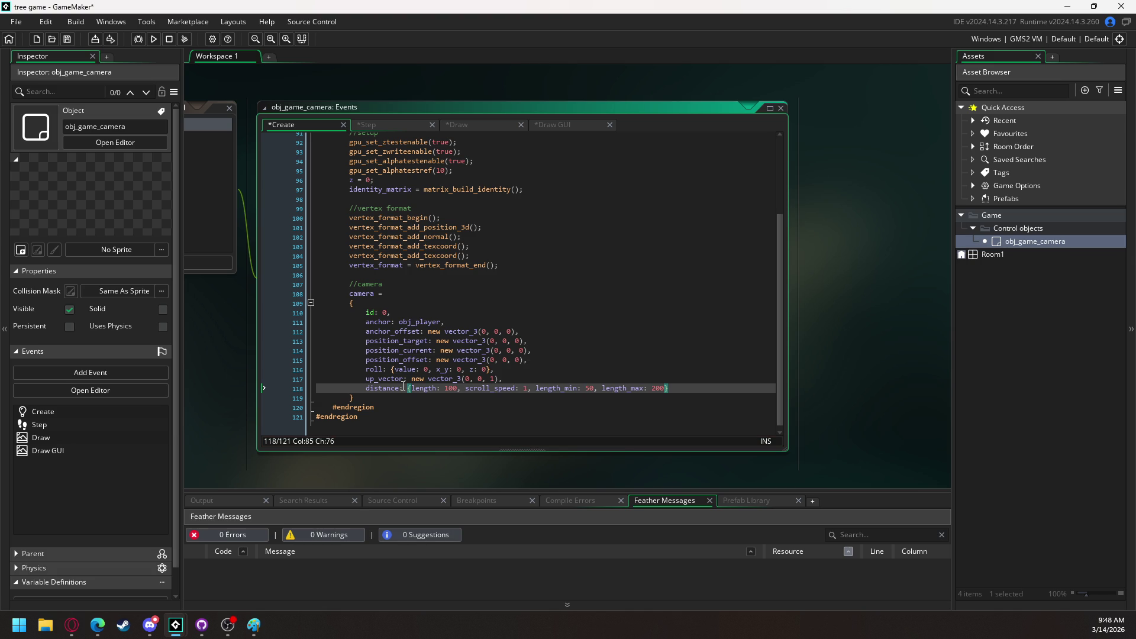
type(", ")
type("fixed: f")
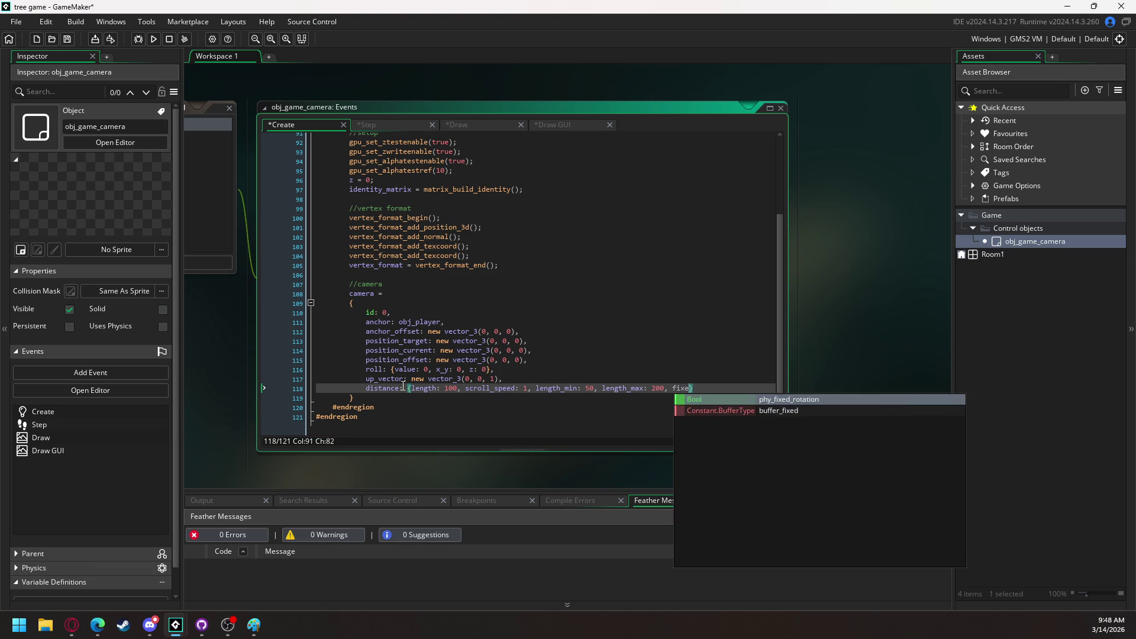
type("alse")
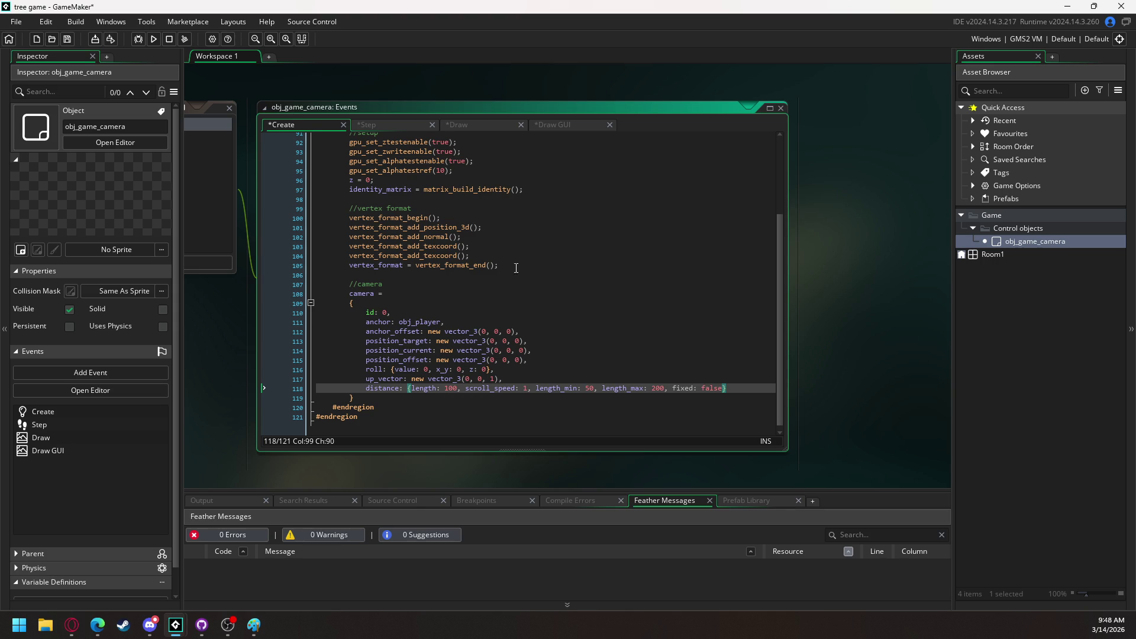
Add a temporary fov: {value: 0.5} entry and start a projection line below it
left_click(733, 388)
type(",")
key("Return")
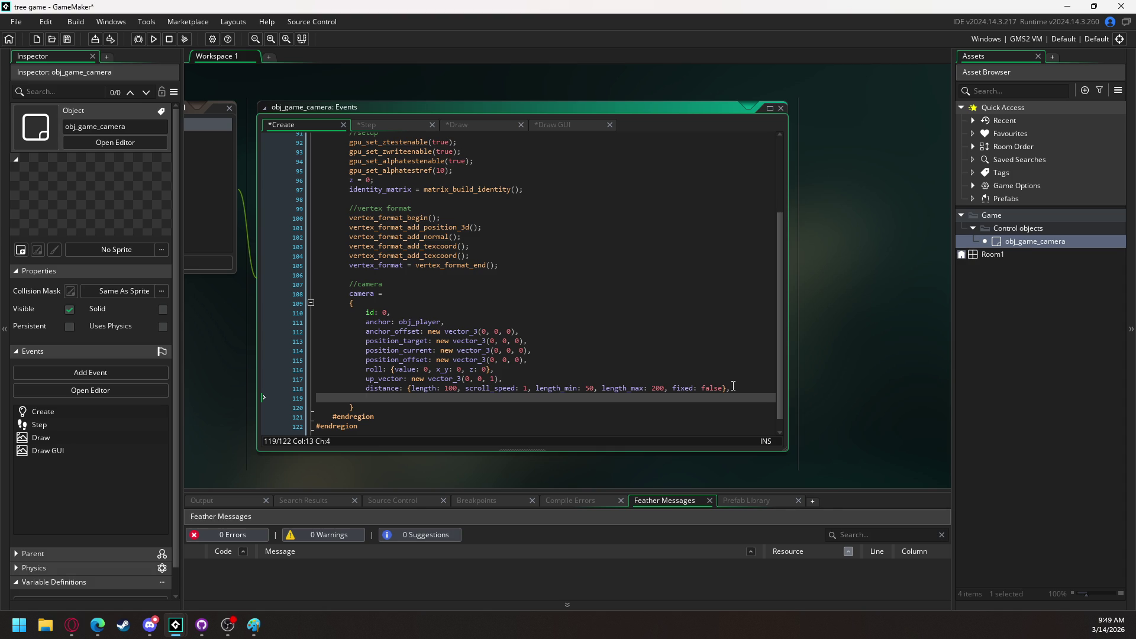
type("fov: ")
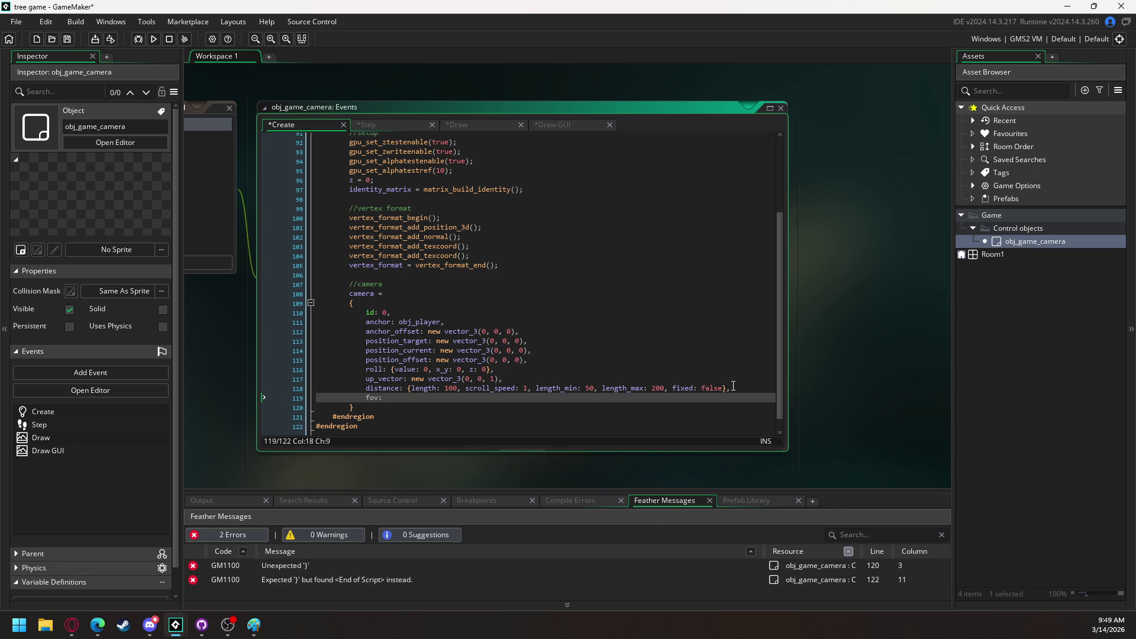
type("{")
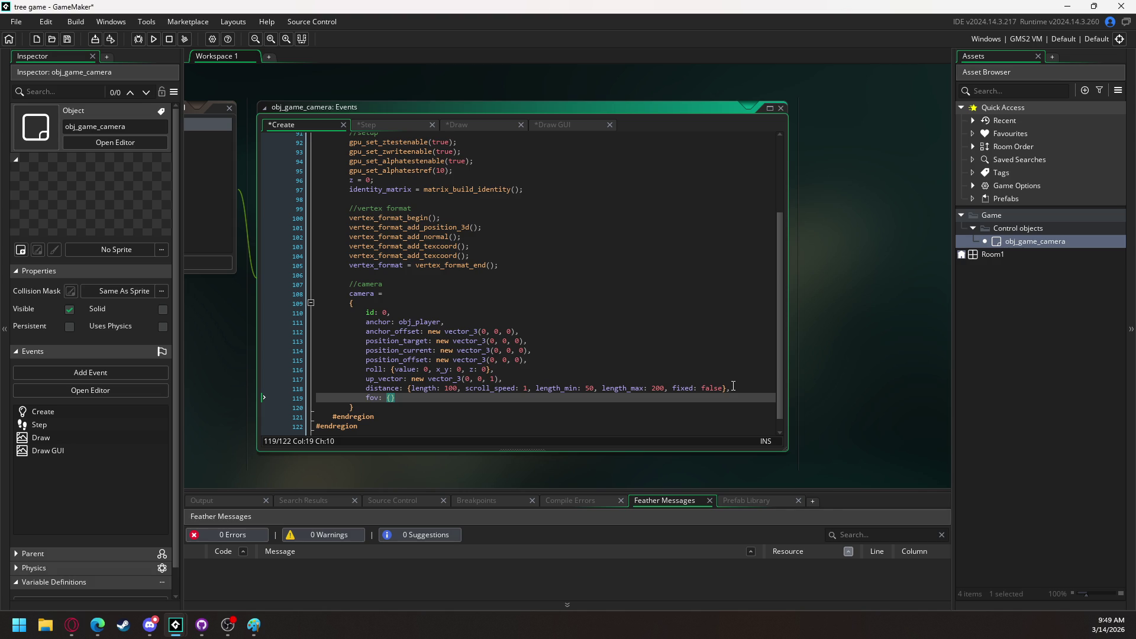
type("value:")
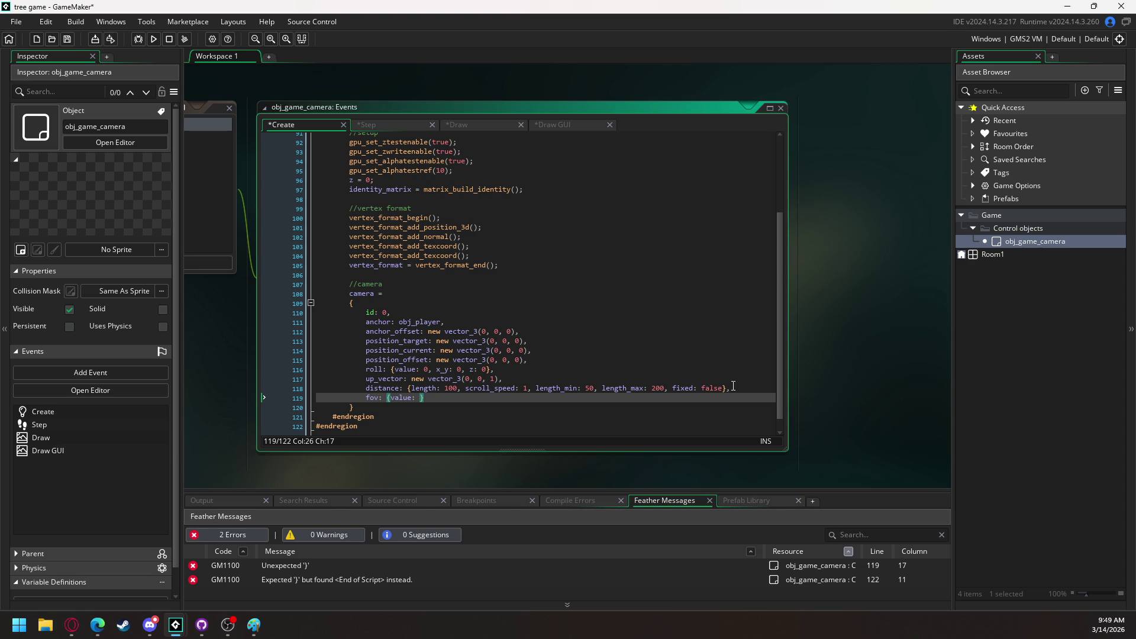
type(" 0.5")
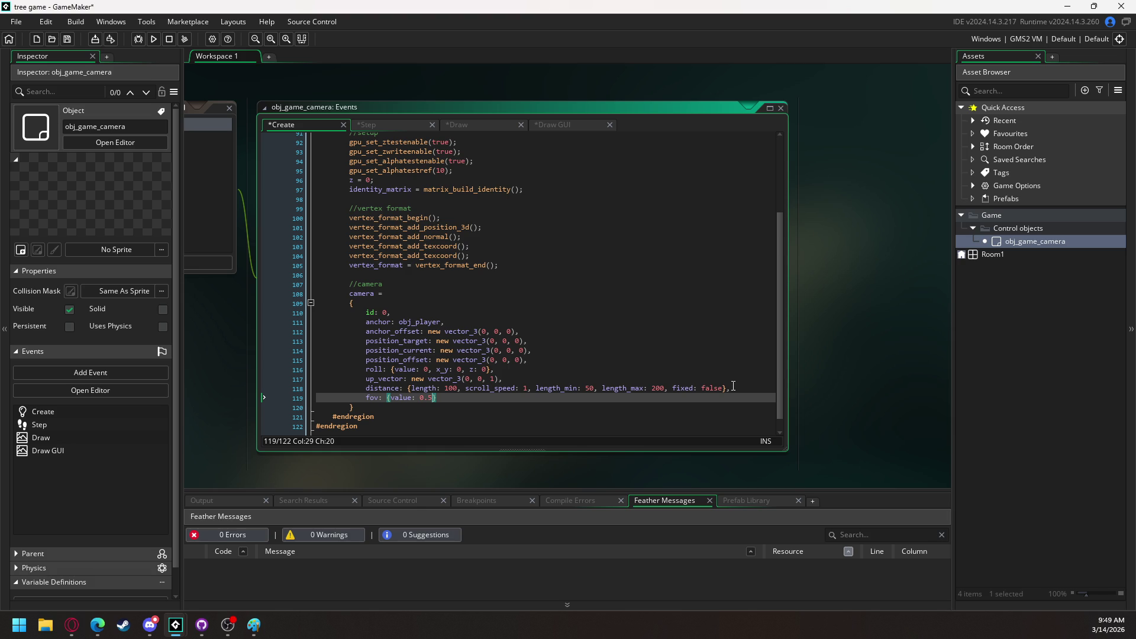
key("Right")
key("Return")
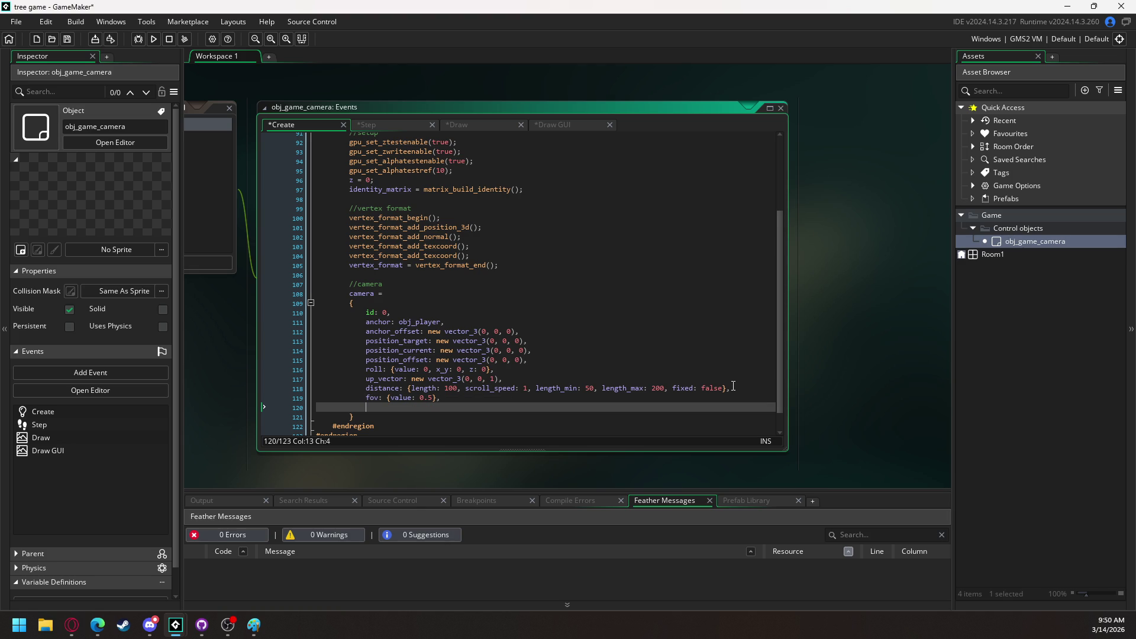
type("projection")
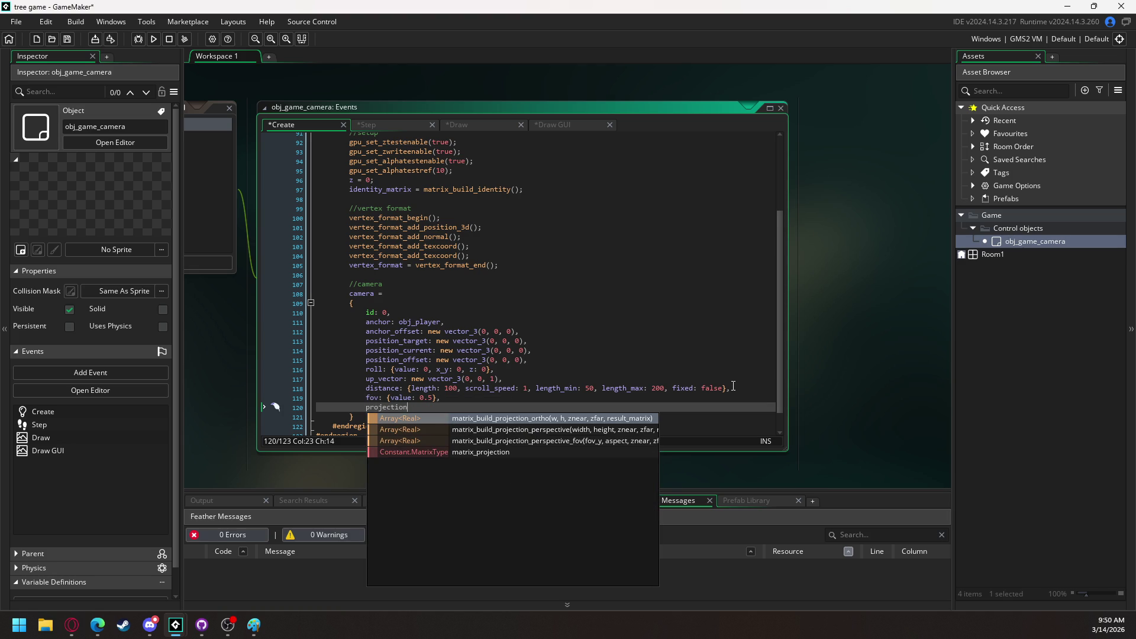
Delete the fov line and fill projection with w -1920, h 1080, fov 50, near 1, far 10000
scroll(733, 386, "up", 1)
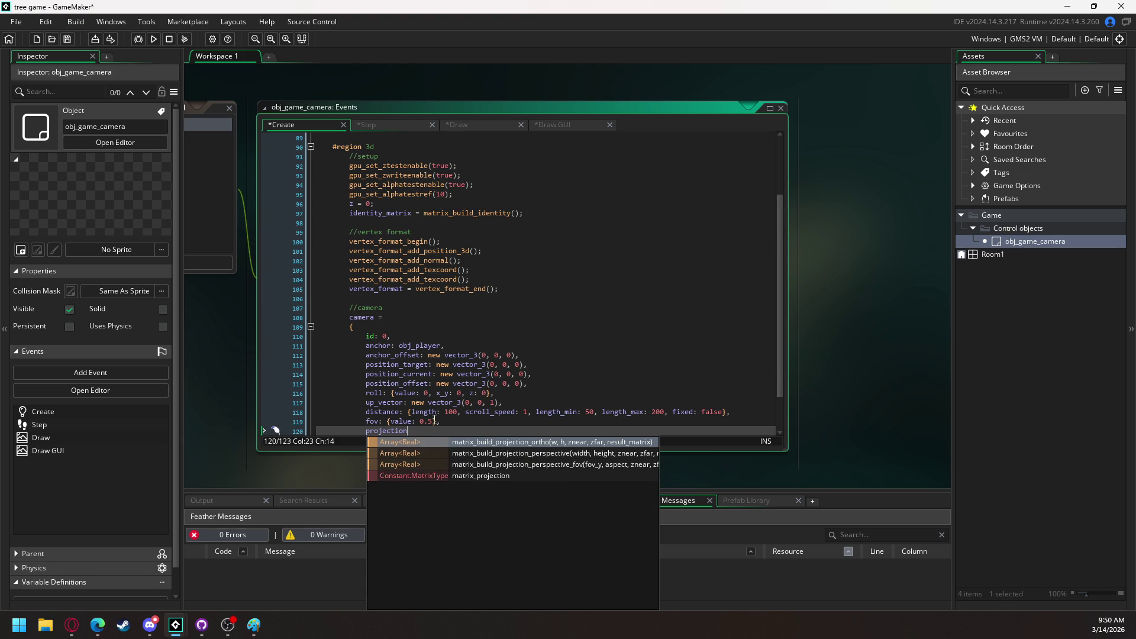
left_click(458, 424)
key("BackSpace")
key("BackSpace")
key("BackSpace")
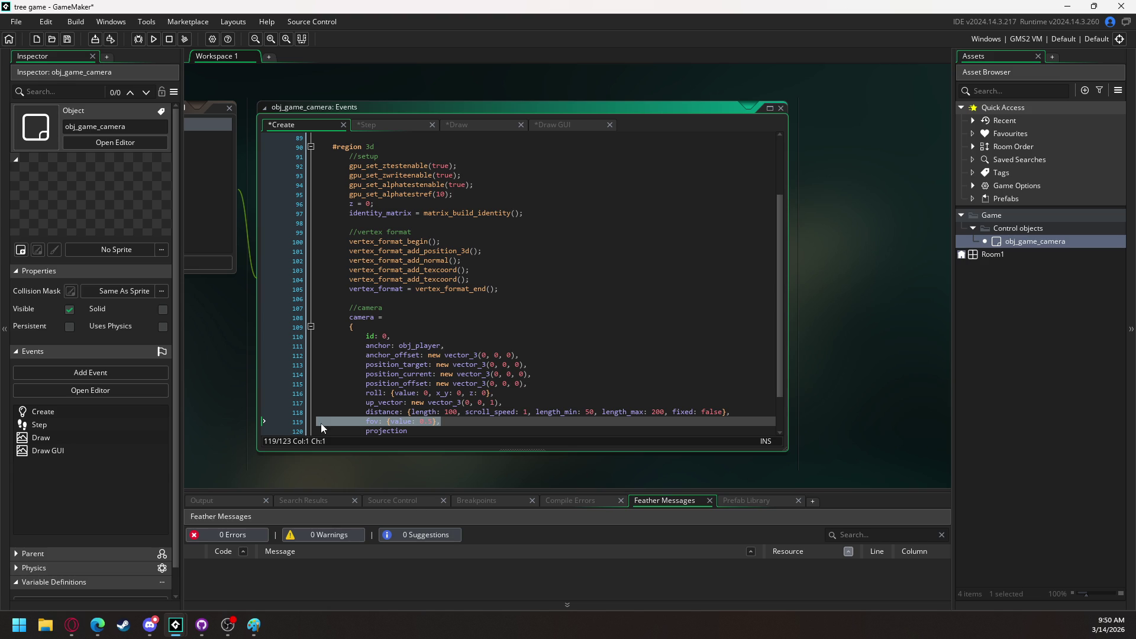
key("Down")
type(": {")
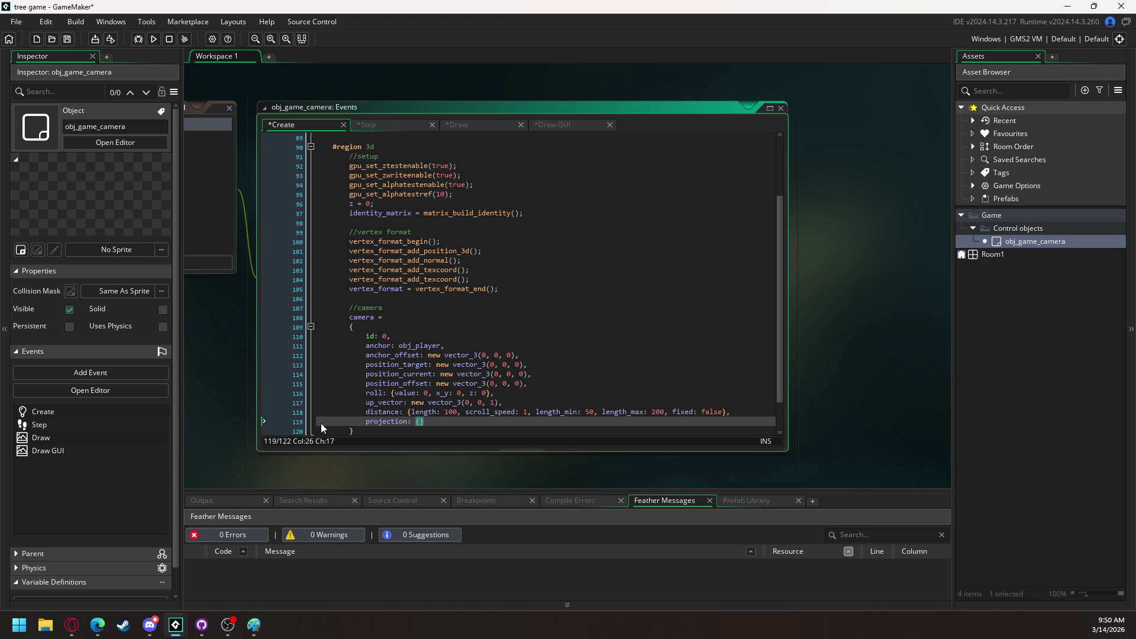
type("w: ")
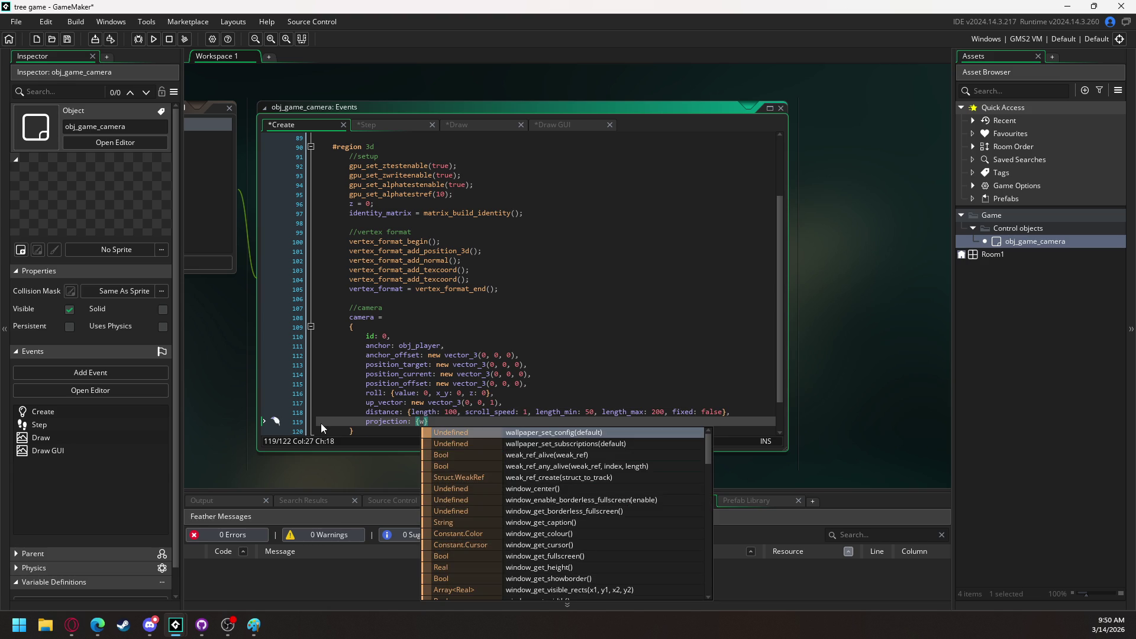
type("-1920")
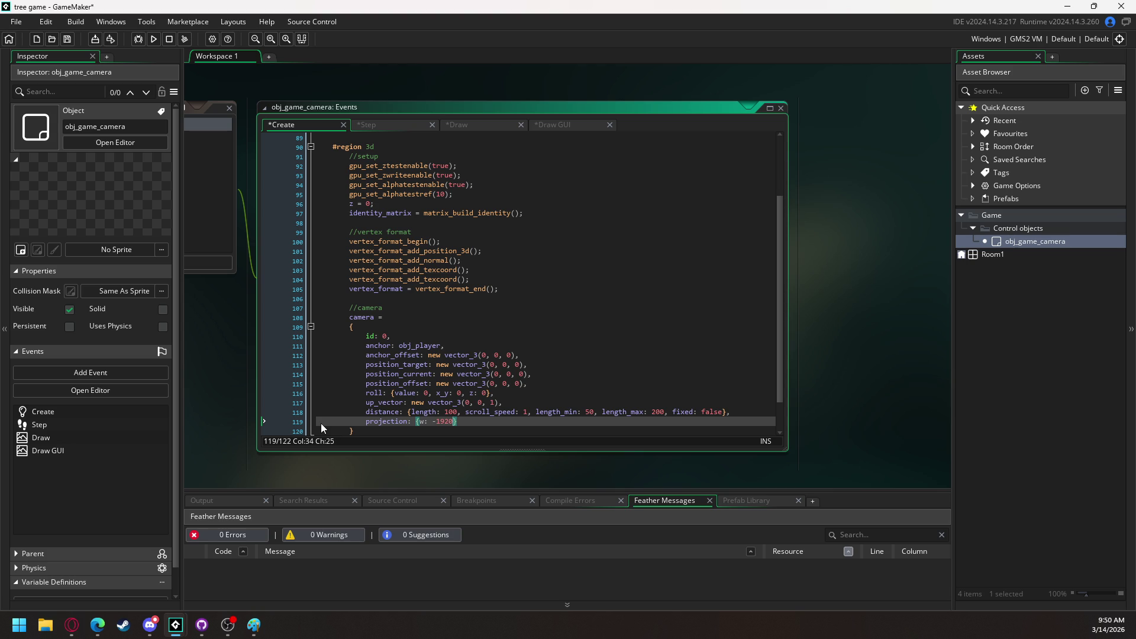
type(", h: 1080, ")
type("fov: ")
type("50")
type(", near: 1, far")
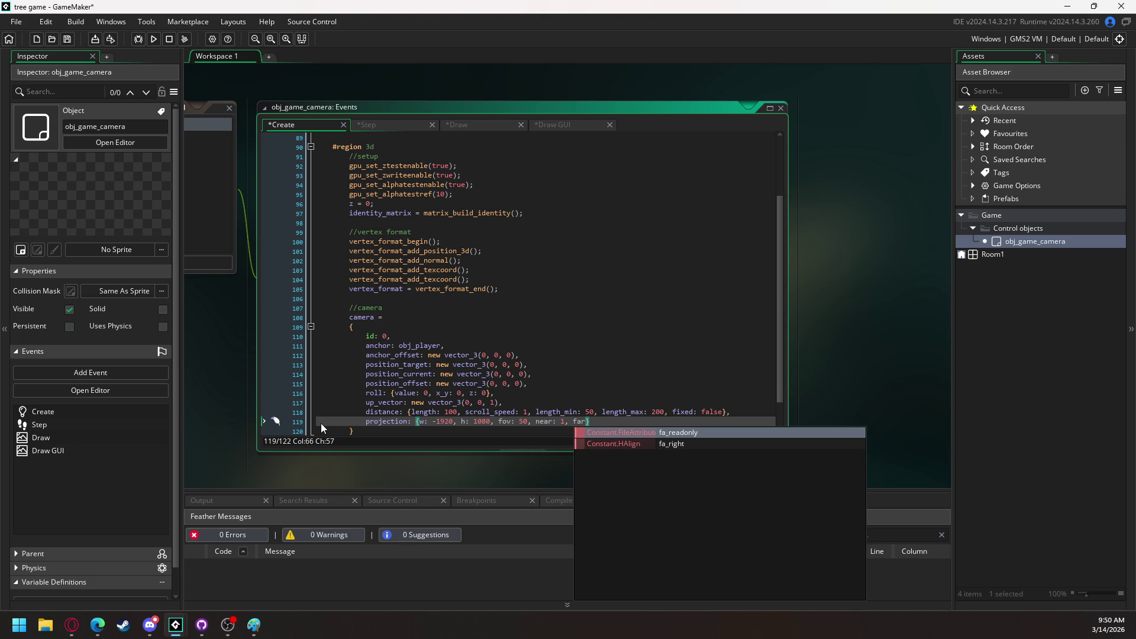
type(": 10000")
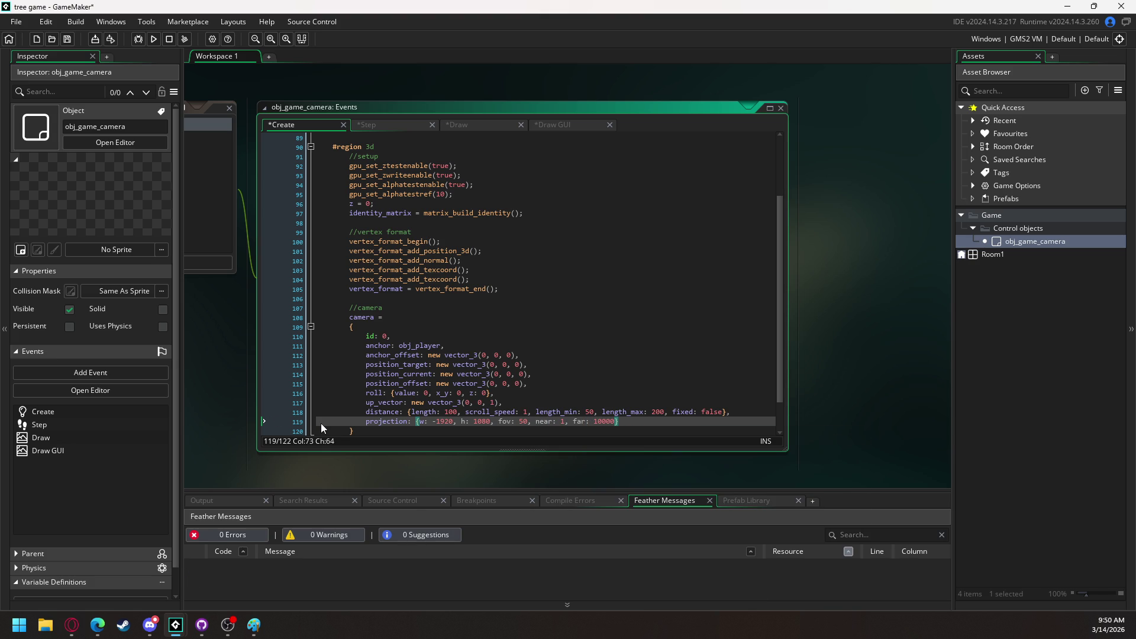
scroll(498, 305, "down", 2)
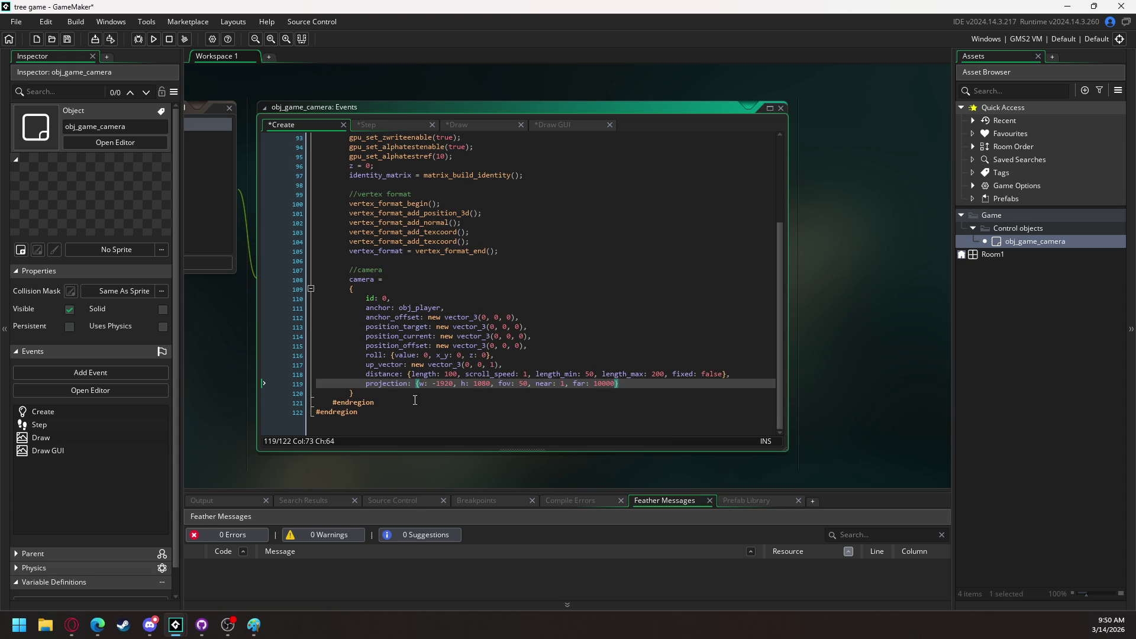
Add window_mouse_set_locked(true); on a new line after the camera struct's closing brace
left_click(392, 403)
left_click(392, 392)
key("Return")
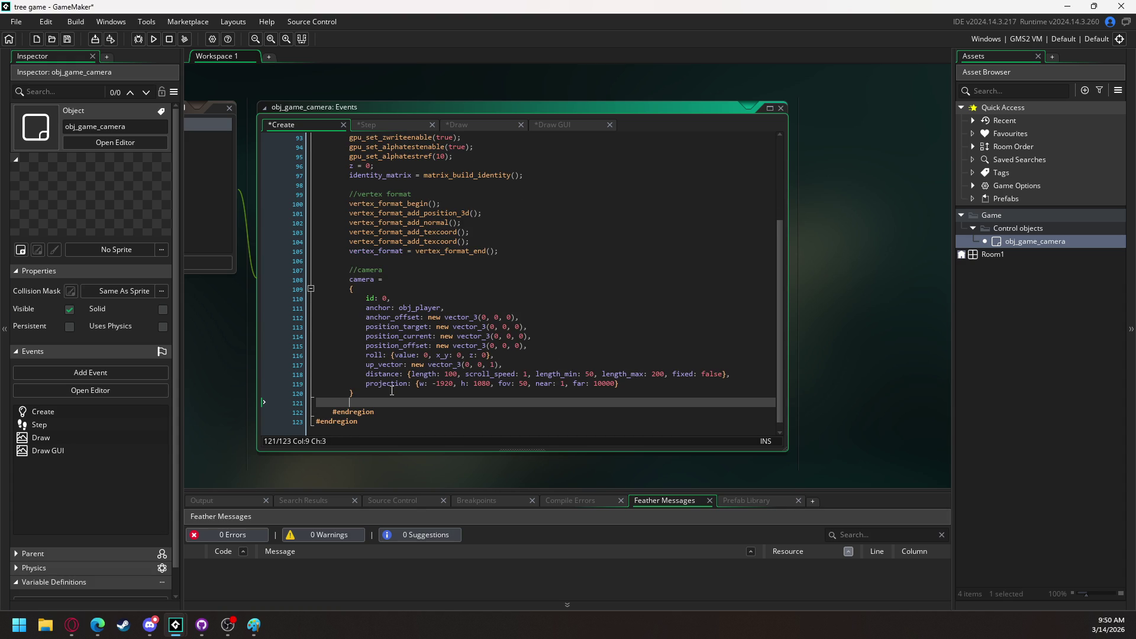
type("windo")
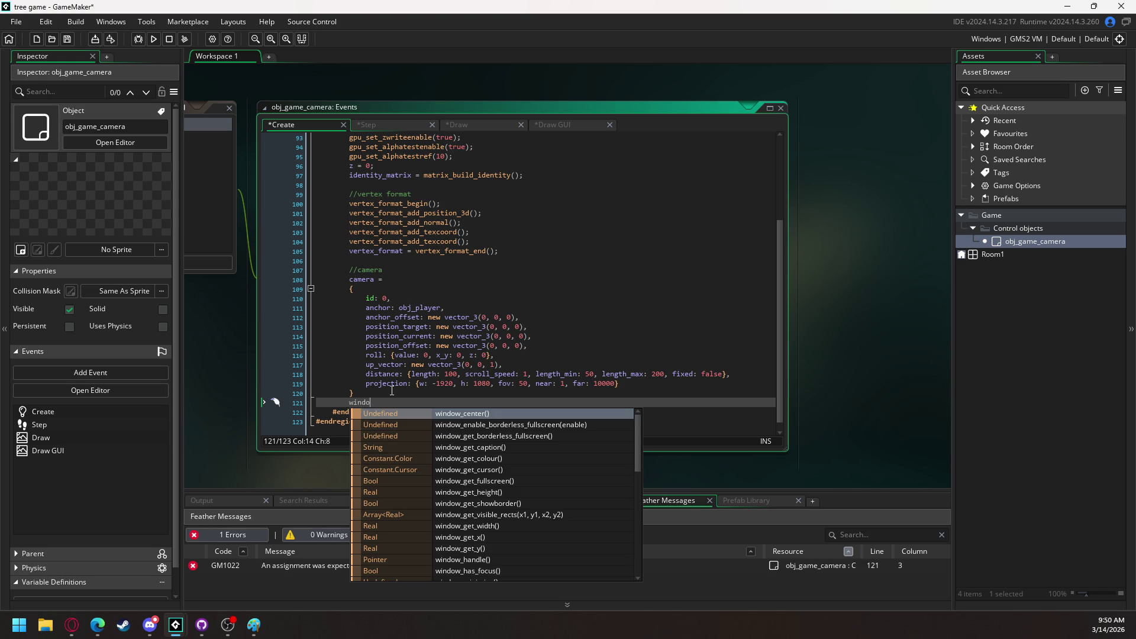
type("w_mo")
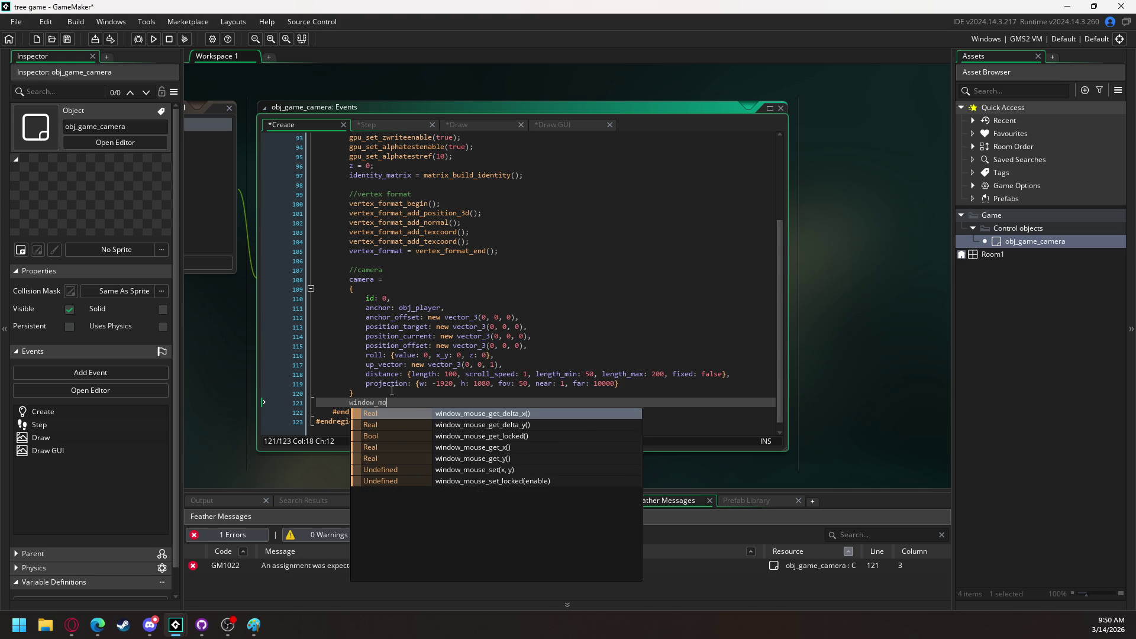
type("use_set")
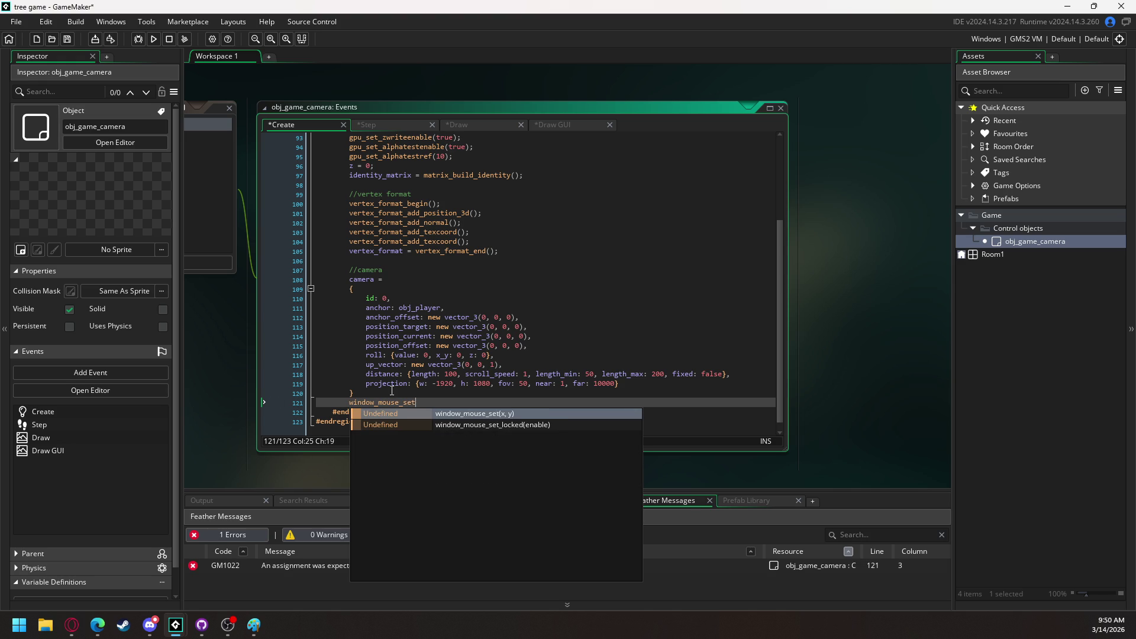
key("Down")
key("Return")
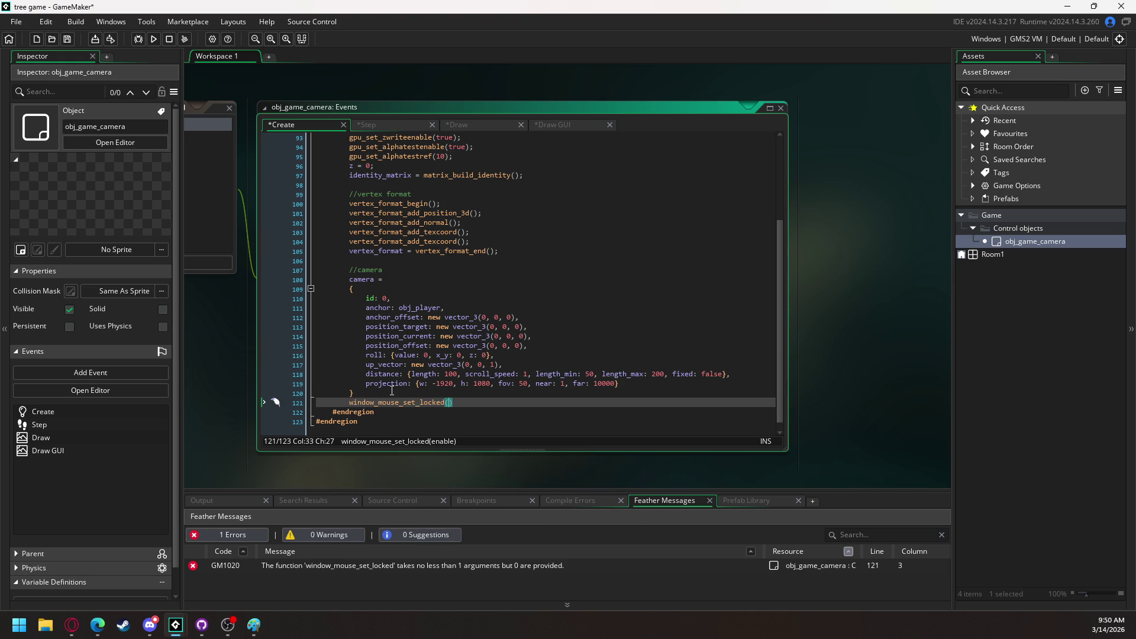
type("true;")
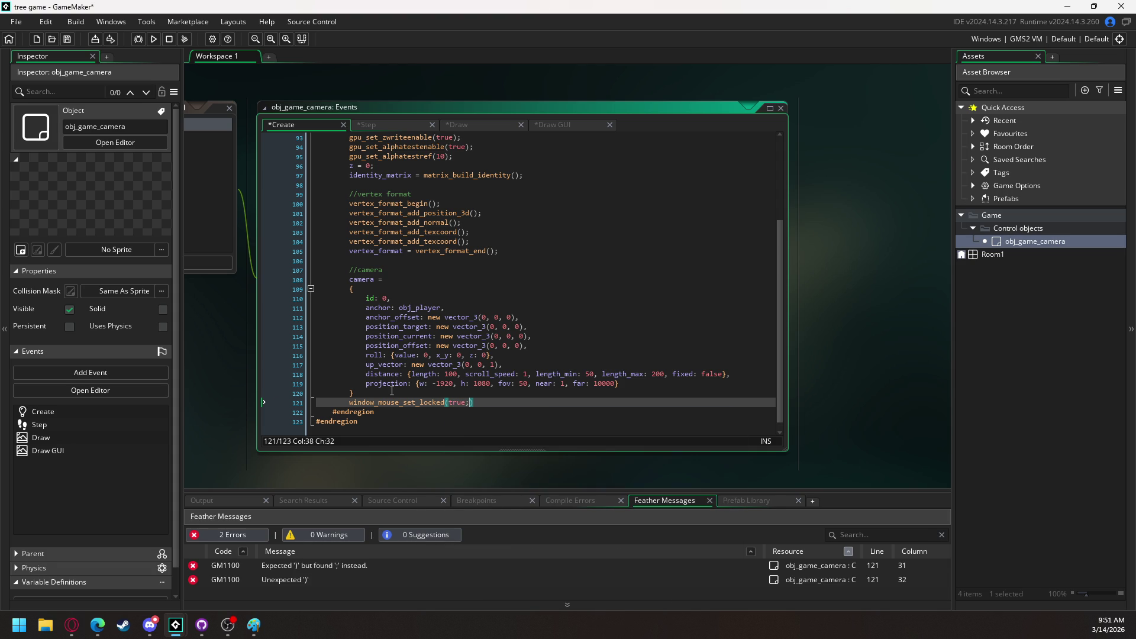
key("BackSpace")
type(");")
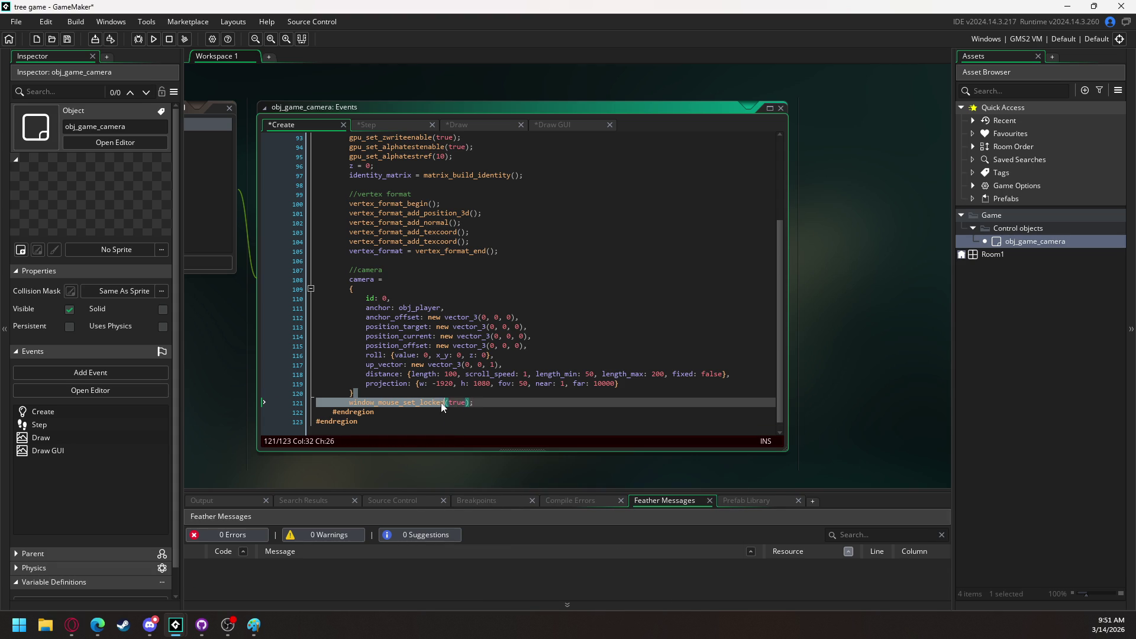
left_click_drag(474, 402, 377, 403)
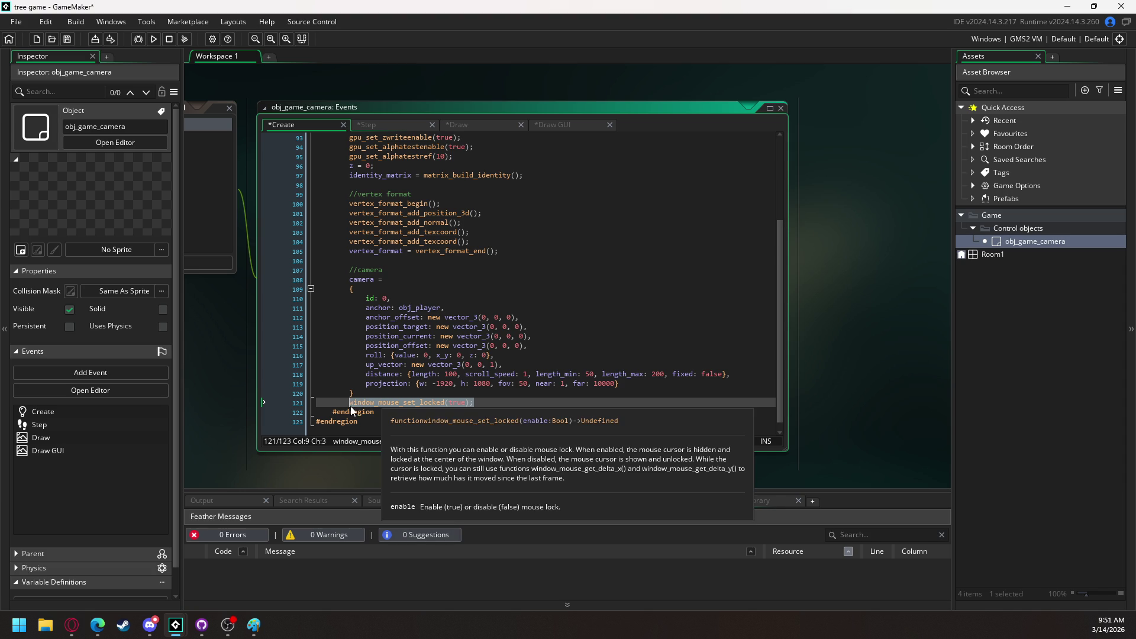
left_click(350, 405)
scroll(412, 358, "up", 4)
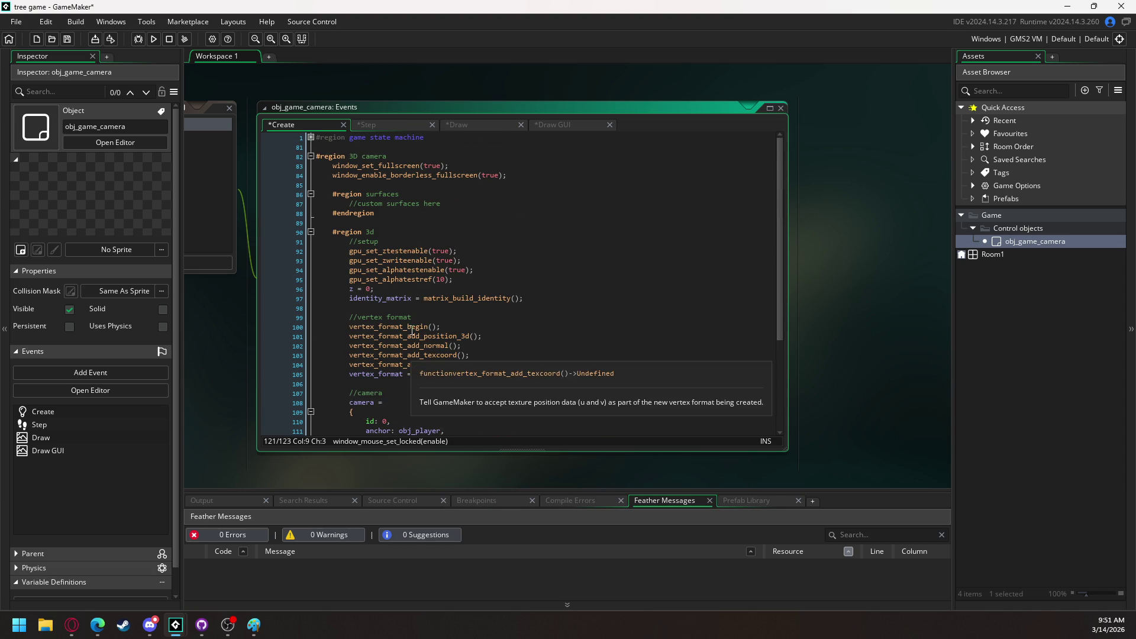
Add window_mouse_set_locked(false) to game_state_paused's begin block and collapse that function
left_click(311, 137)
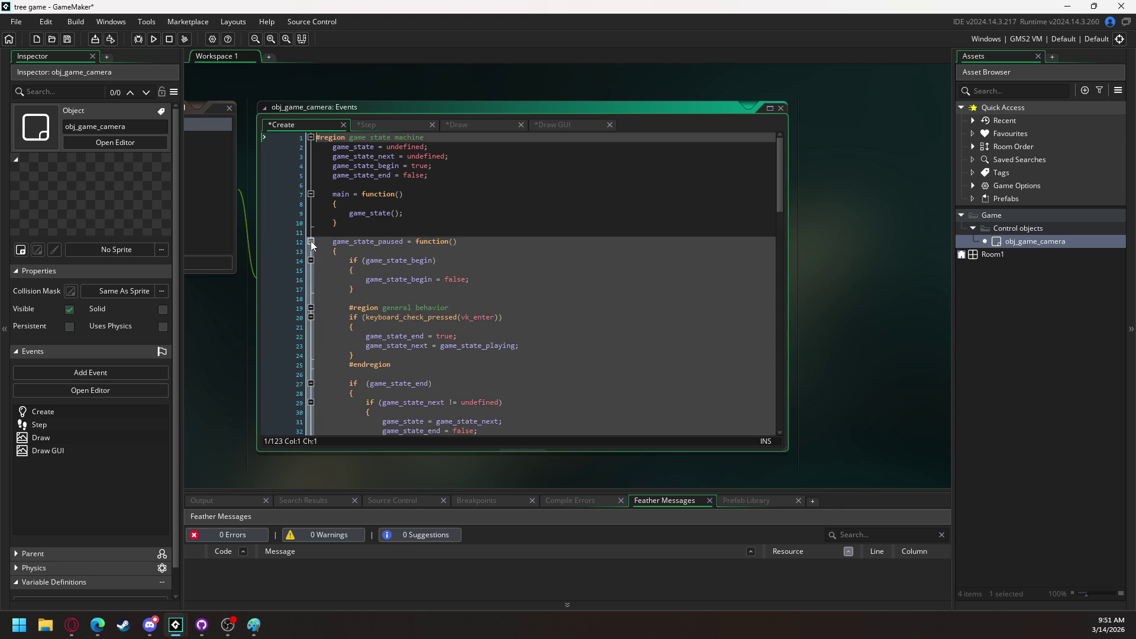
left_click(311, 241)
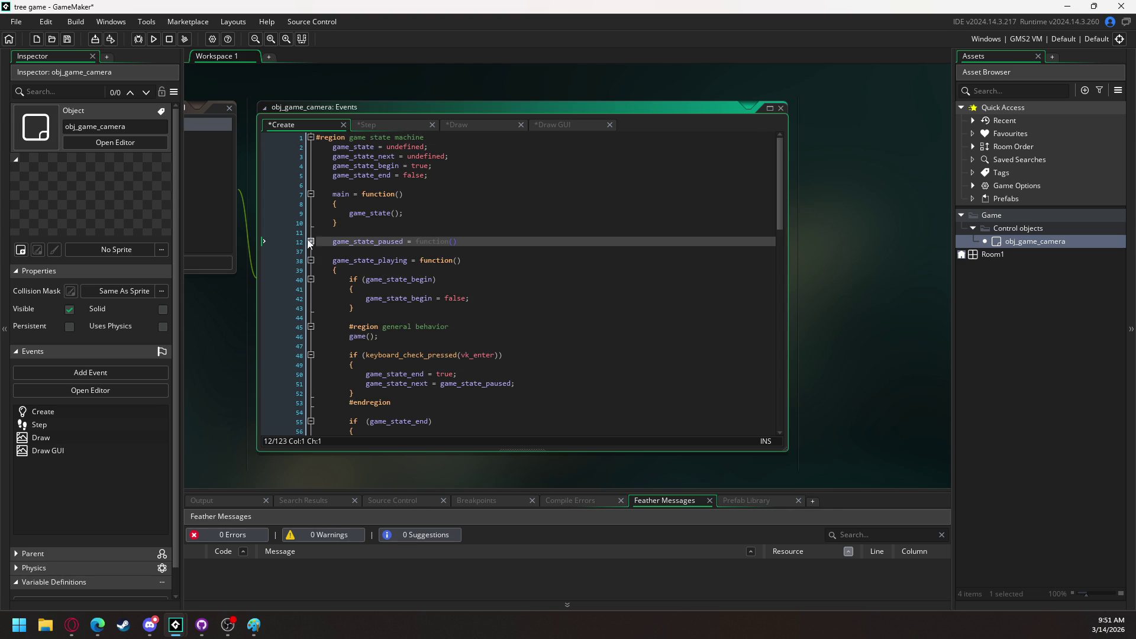
left_click(311, 241)
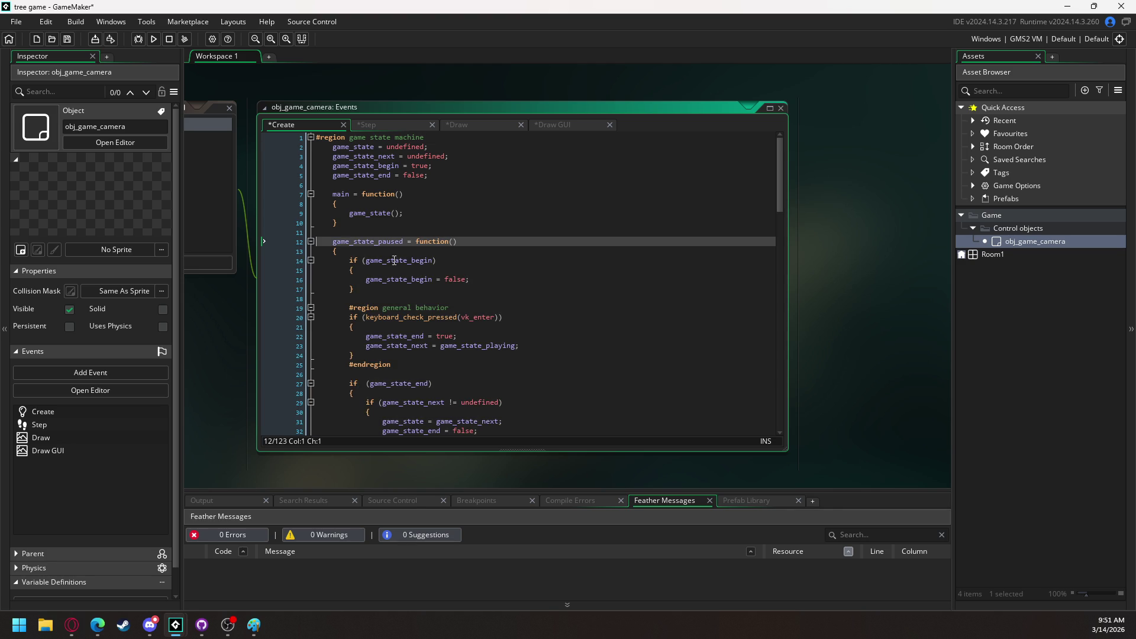
left_click(457, 269)
key("Return")
type("window_mouse_set_locked(true);")
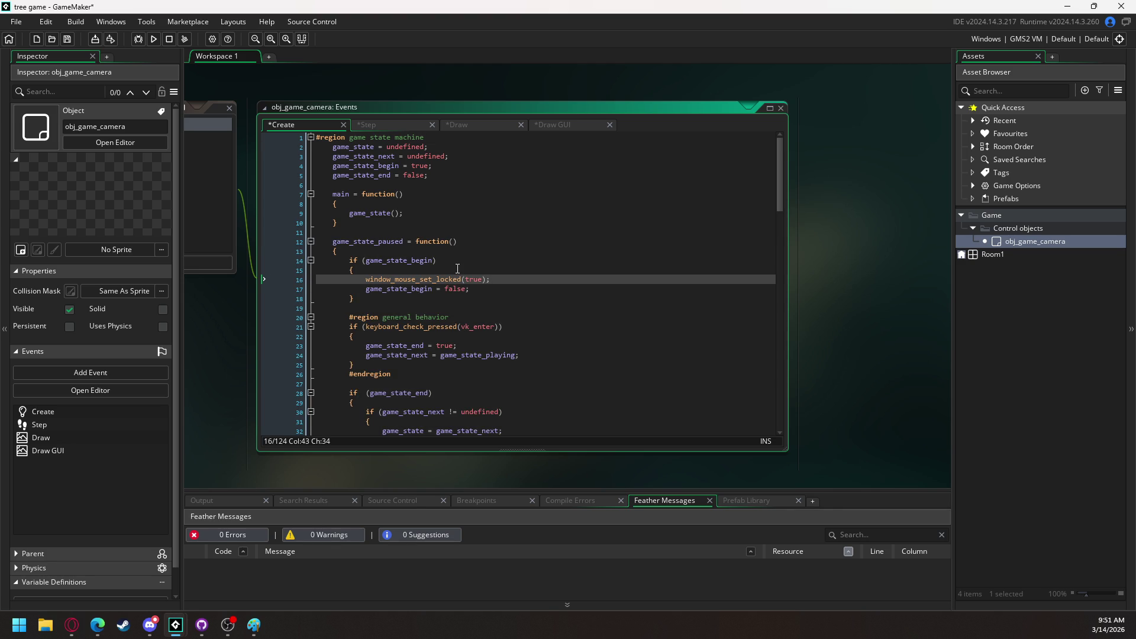
double_click(473, 278)
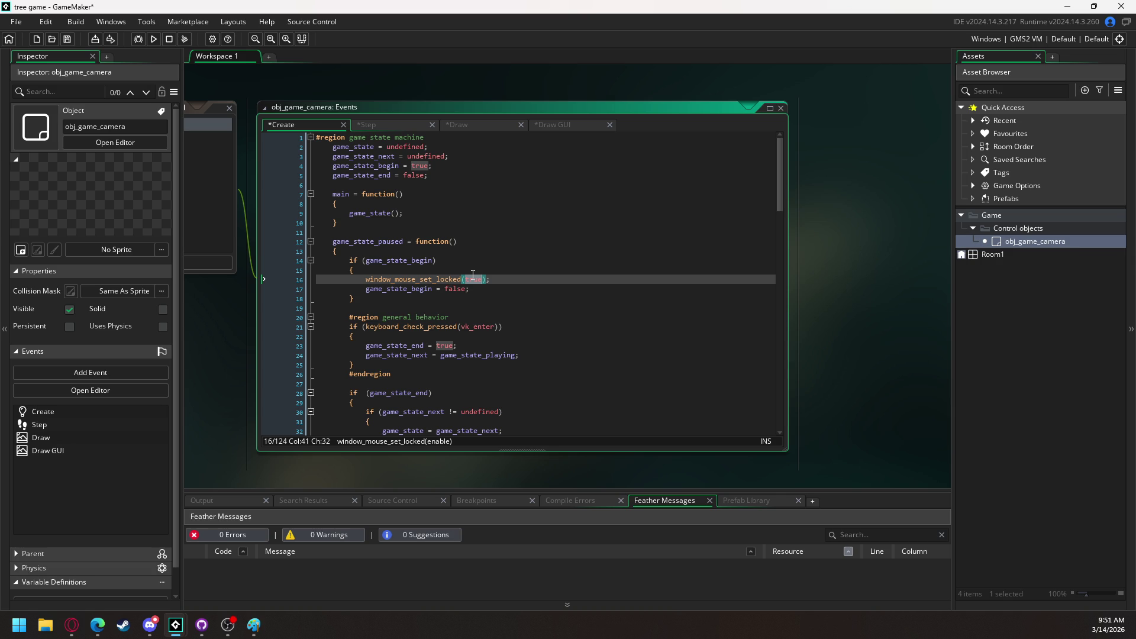
type("false")
left_click(311, 252)
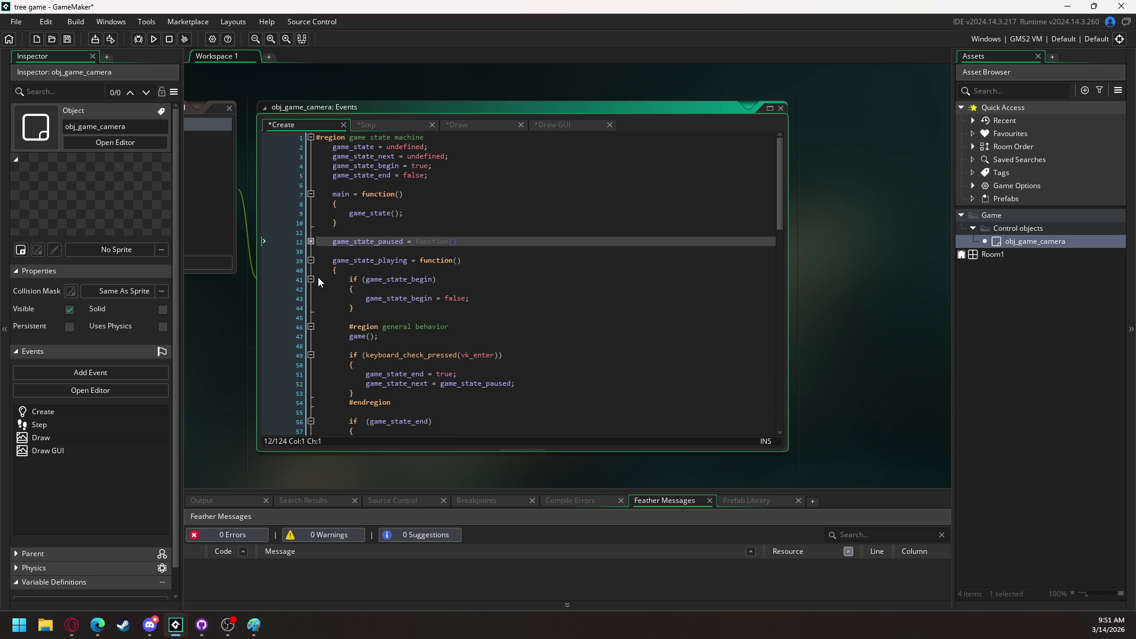
Add window_mouse_set_locked(true); to game_state_playing's begin block and collapse it
left_click(379, 292)
key("Return")
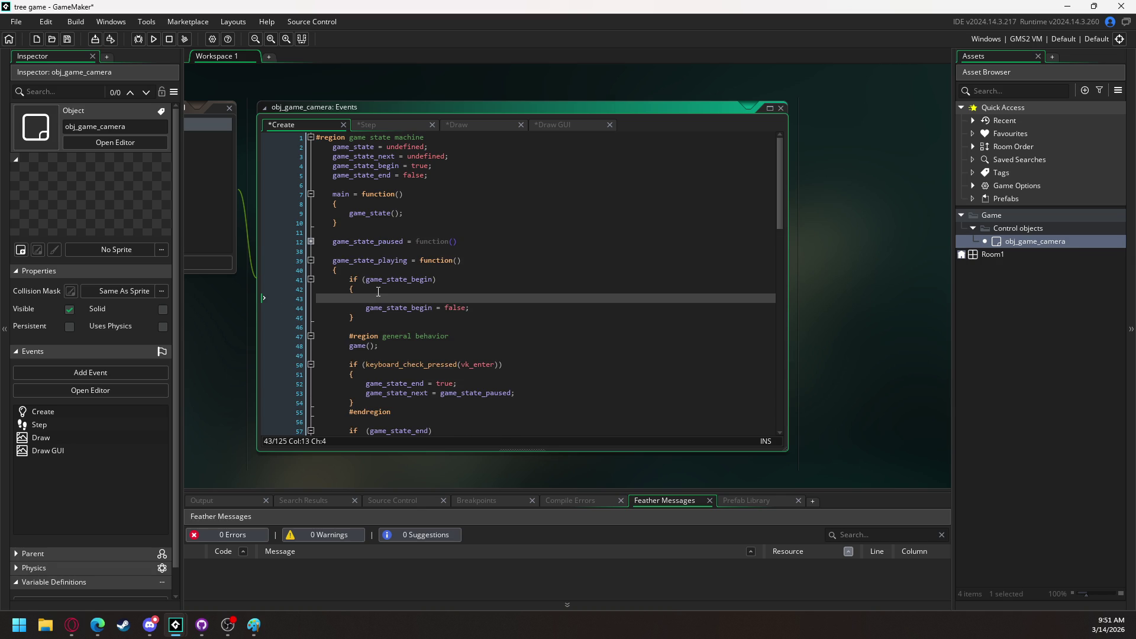
type("window_mouse_set_locked(true);")
left_click(311, 260)
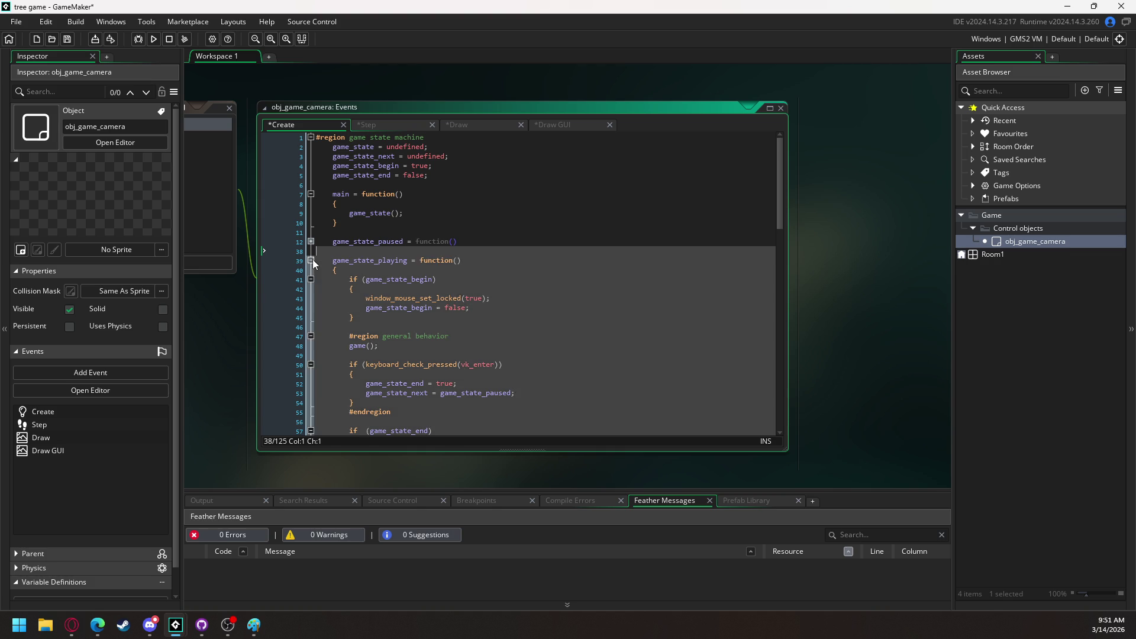
Collapse the game_state_intro, game_state_outro, game and main functions
left_click(312, 280)
left_click(312, 299)
left_click(312, 318)
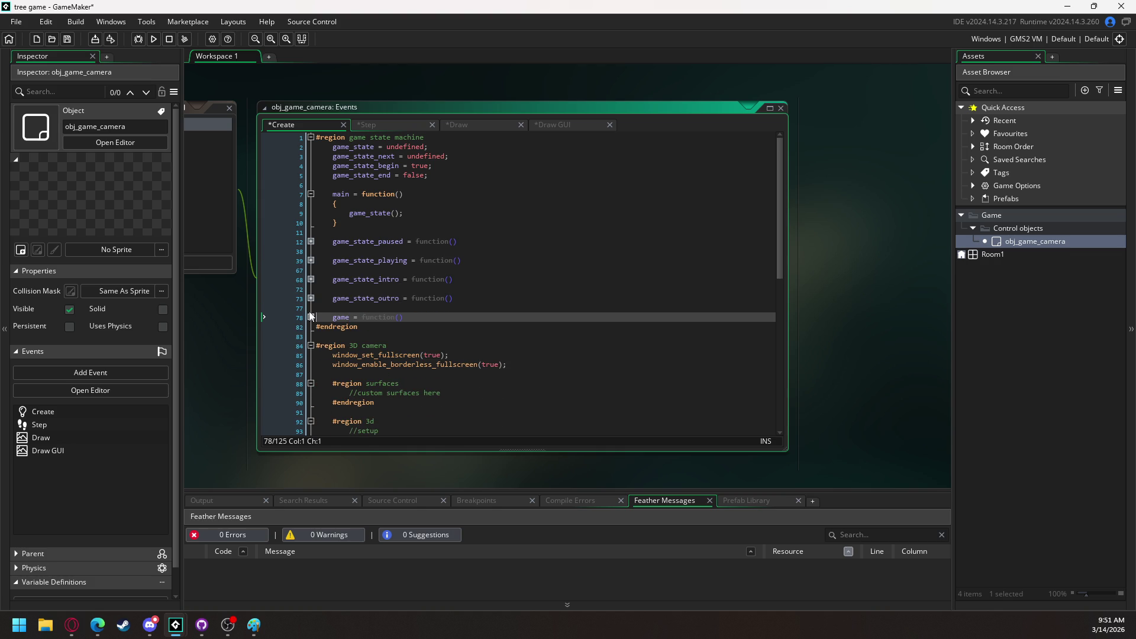
left_click(311, 194)
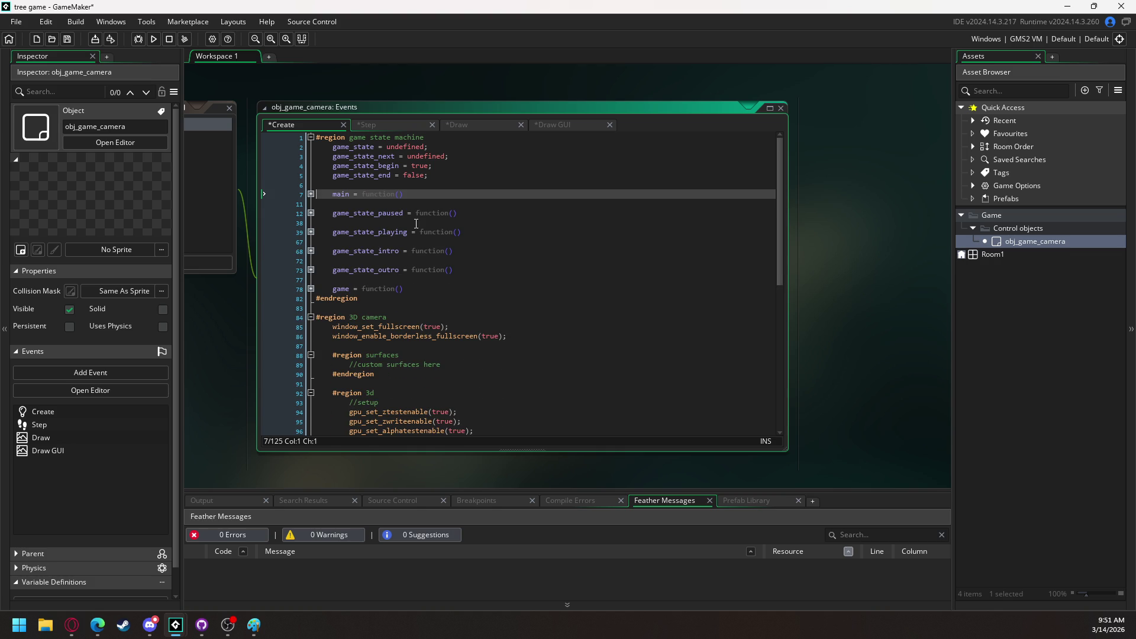
scroll(409, 239, "down", 10)
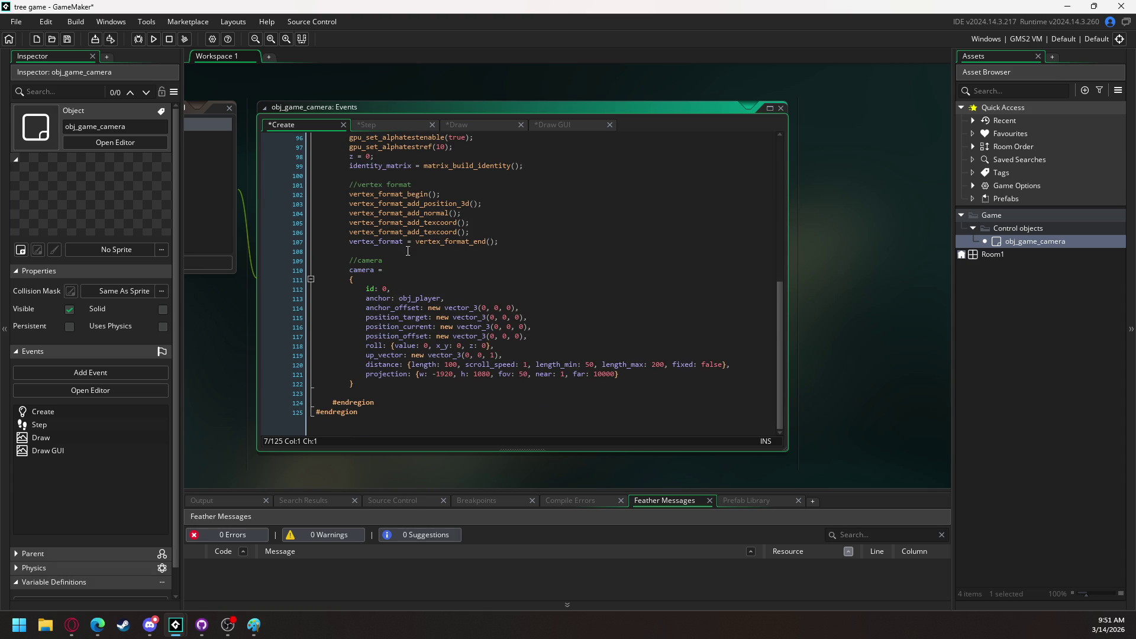
Declare x = 0 and y = 0 on new lines above z = 0
scroll(407, 243, "up", 2)
left_click(370, 204)
key("Return")
key("Up")
type("x = 0,")
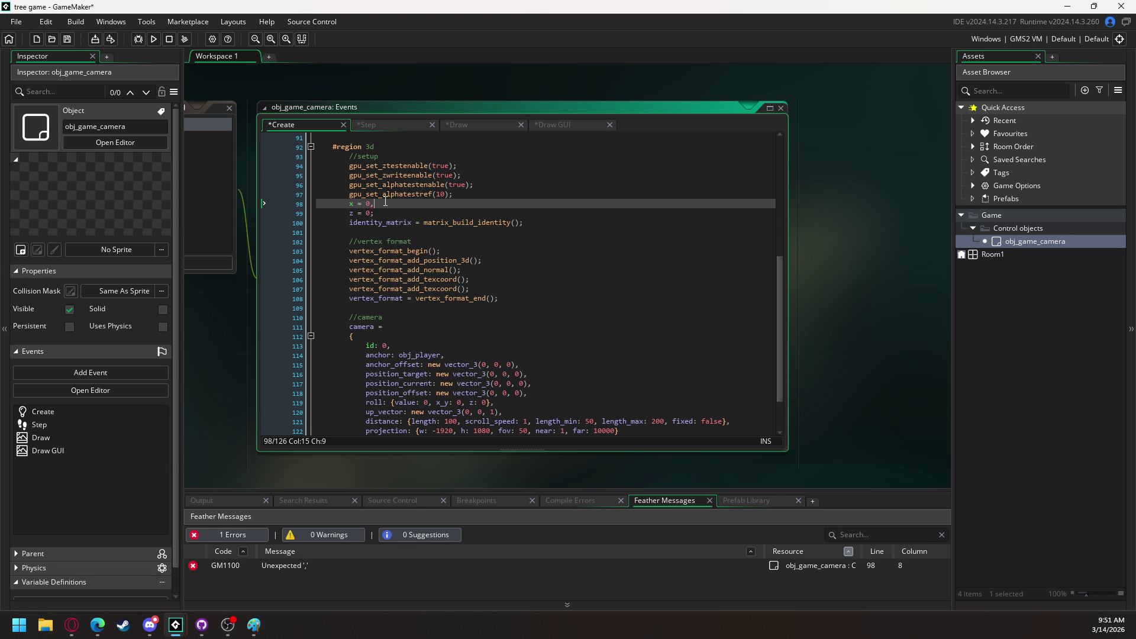
type(";")
key("Return")
type("y = 0")
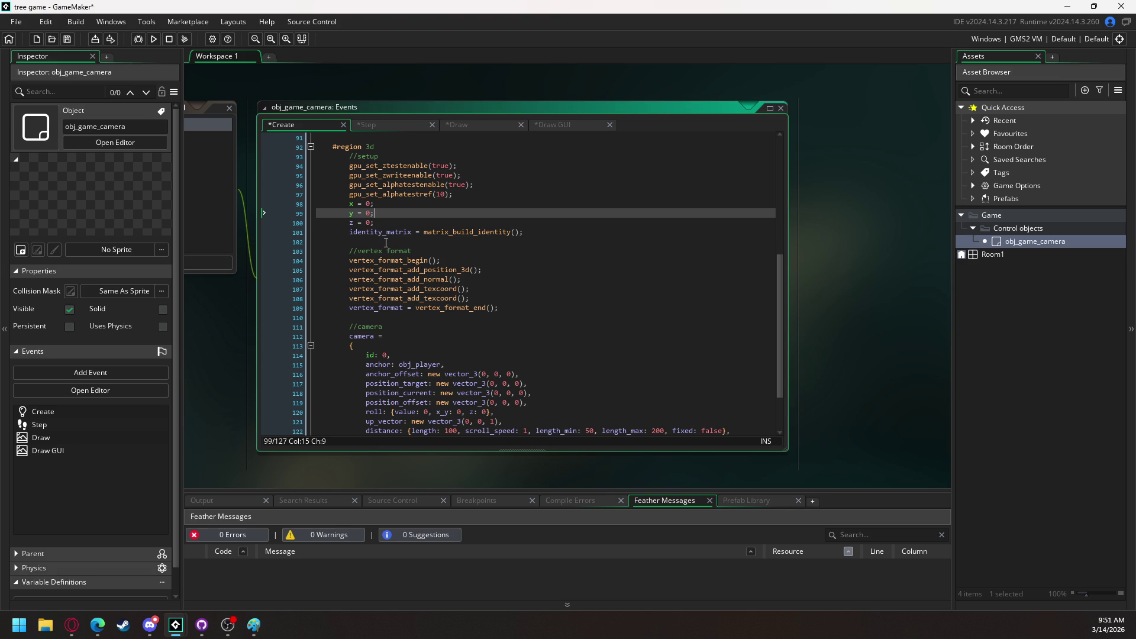
scroll(385, 242, "down", 3)
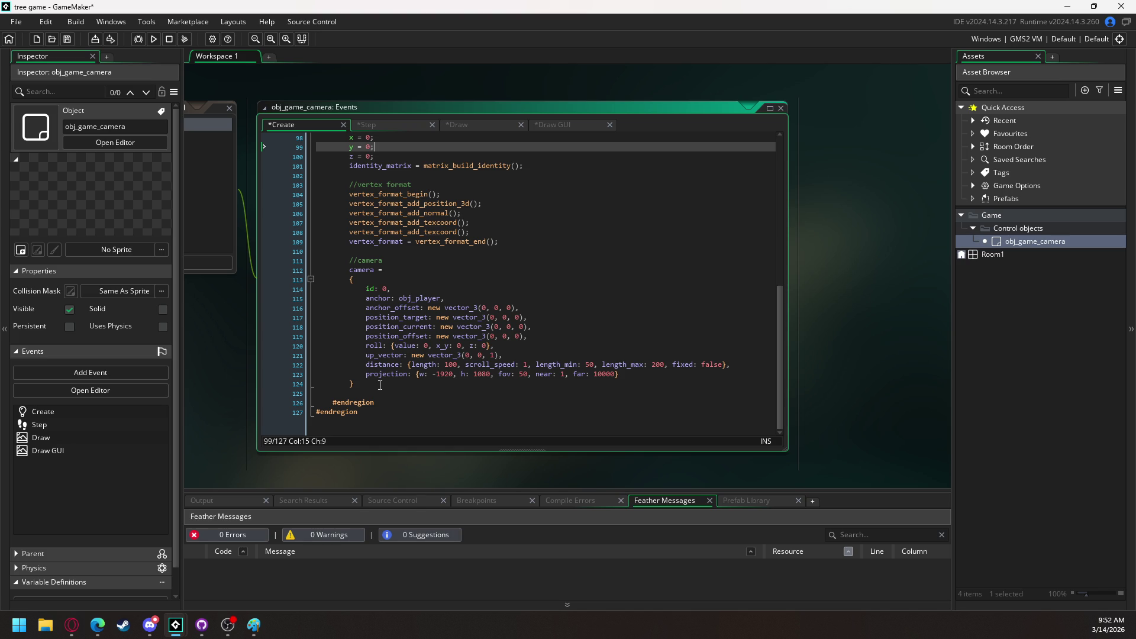
Move back into the camera struct at the end of the position_offset line
mouse_move(385, 377)
mouse_move(404, 322)
mouse_move(400, 355)
mouse_move(512, 359)
left_click(539, 336)
Add move_speed: 1 after position_offset and start camera_update = function() below the struct
key("Return")
type("speed:")
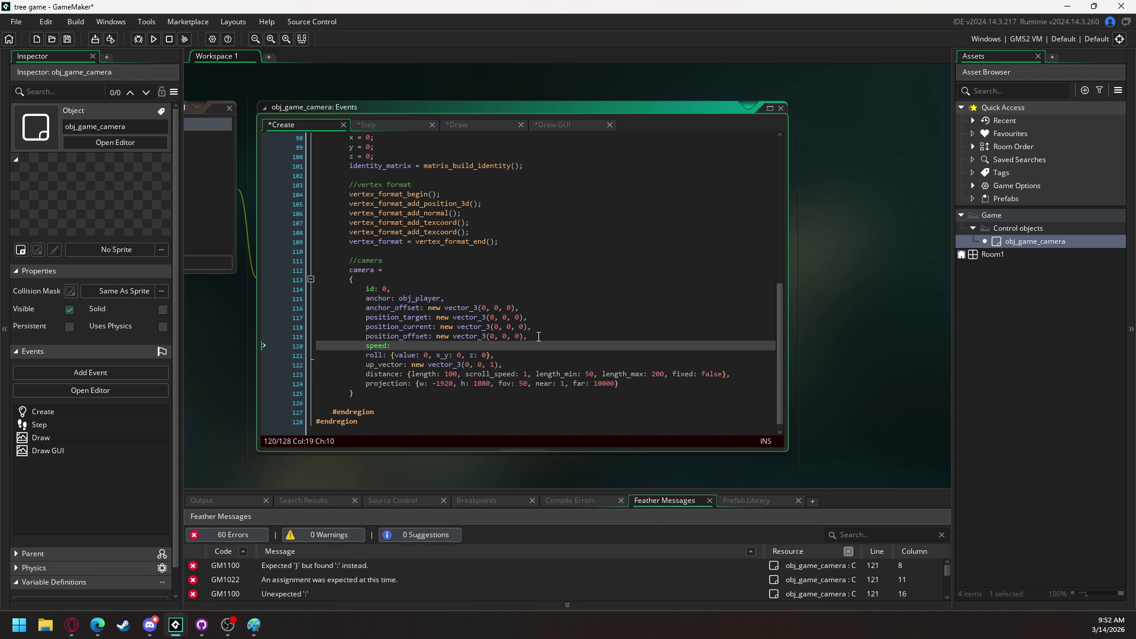
type(" 1")
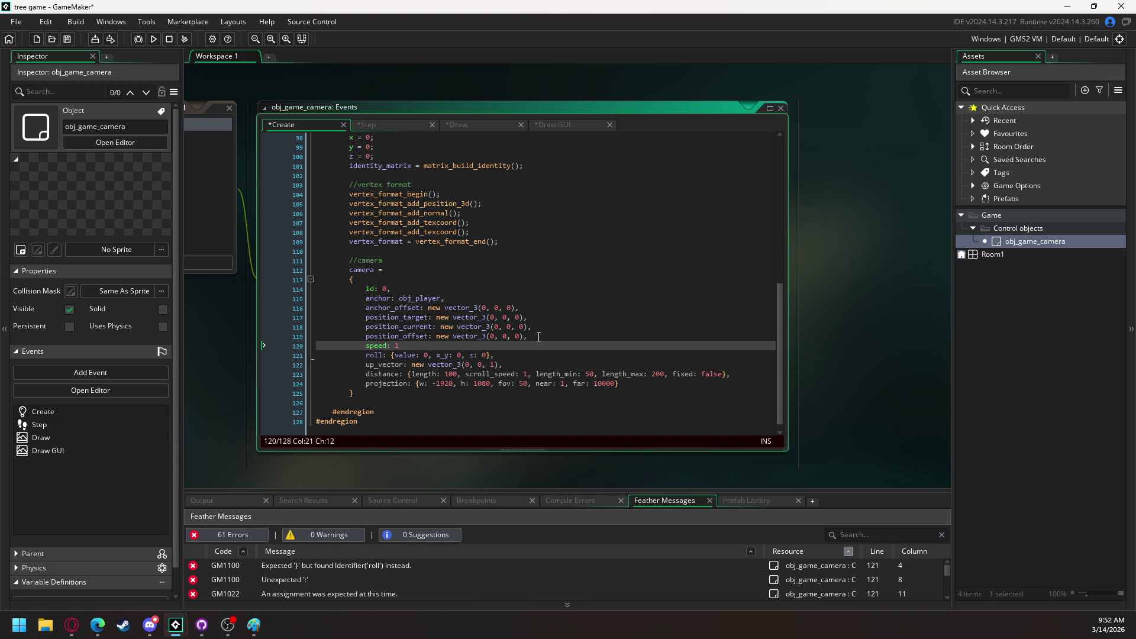
type("move_")
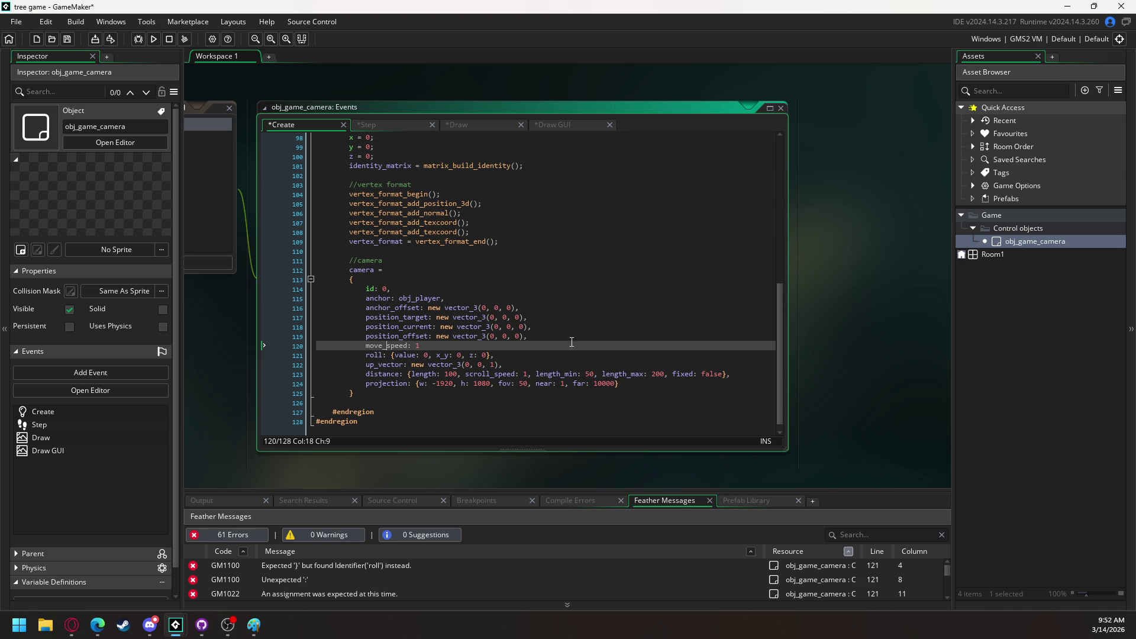
type(",")
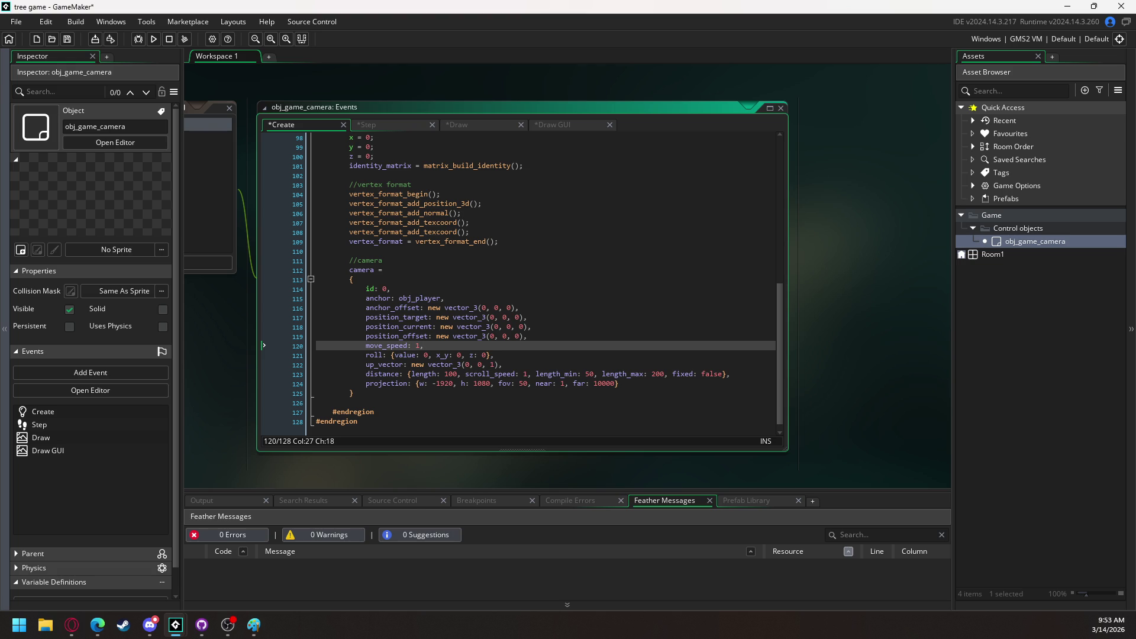
left_click(381, 395)
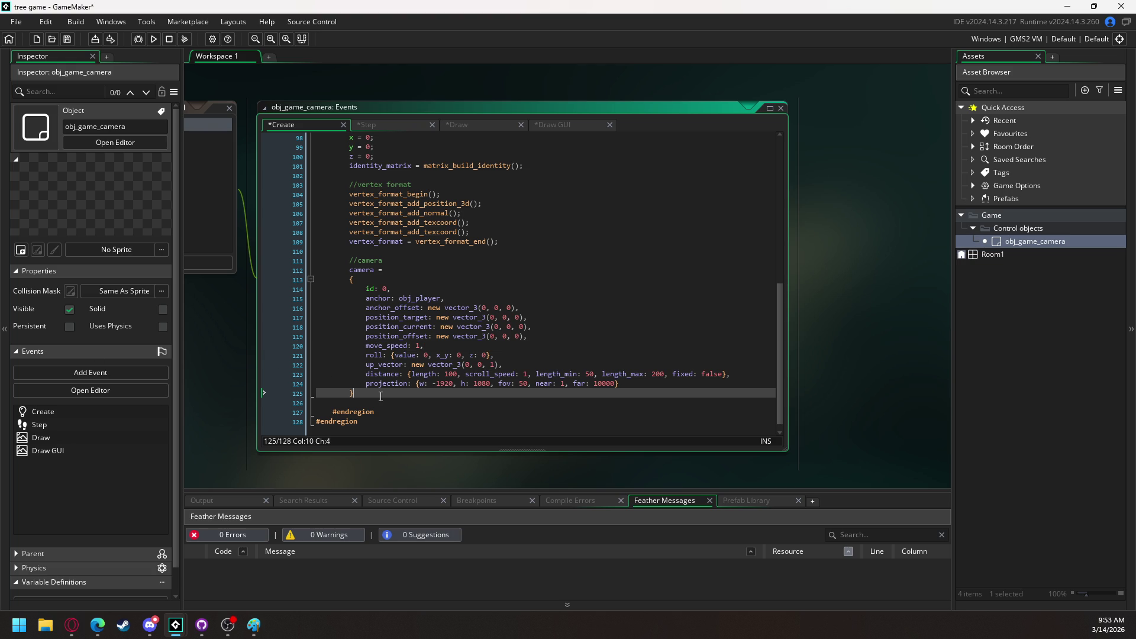
key("Return")
key("Return")
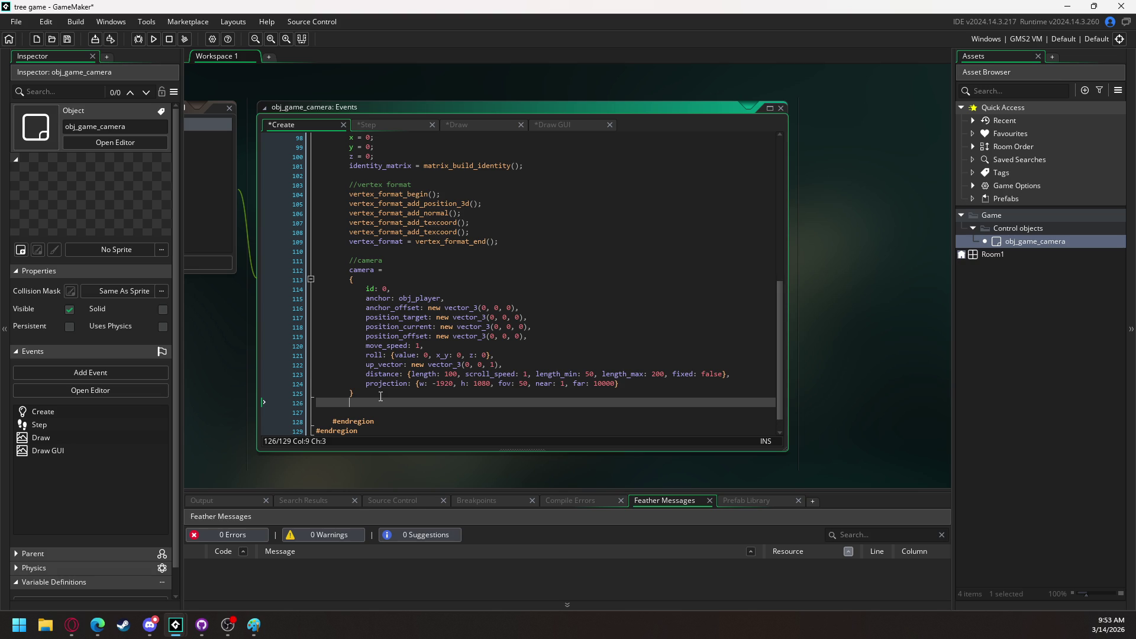
type("camera_update = function()")
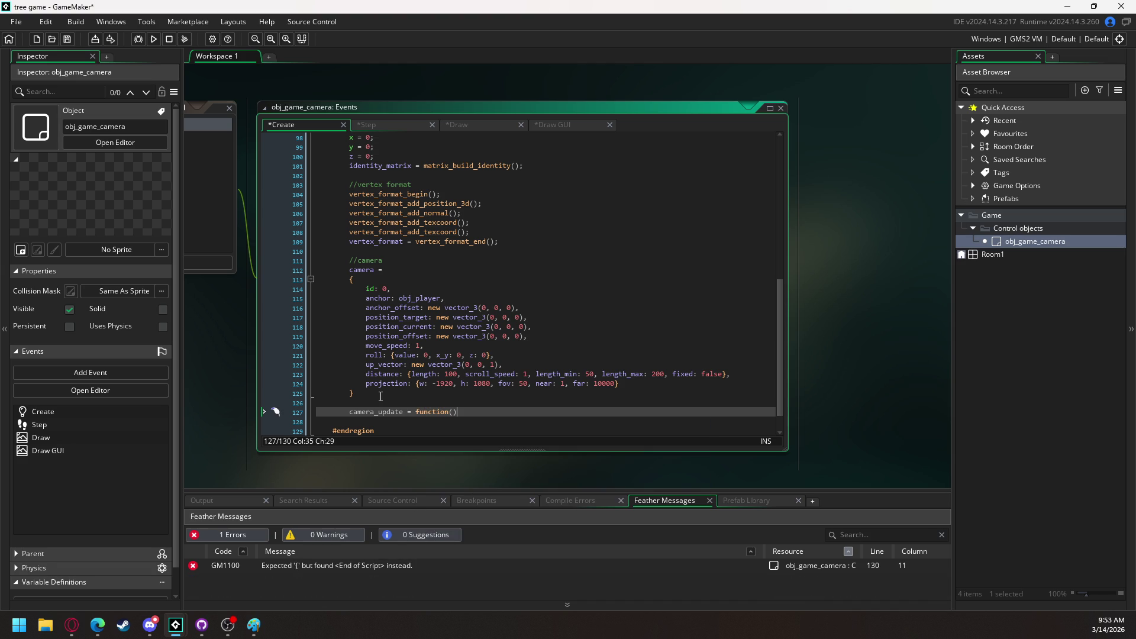
Give camera_update = function() an empty { } body
key("Return")
type("{")
key("Return")
key("Return")
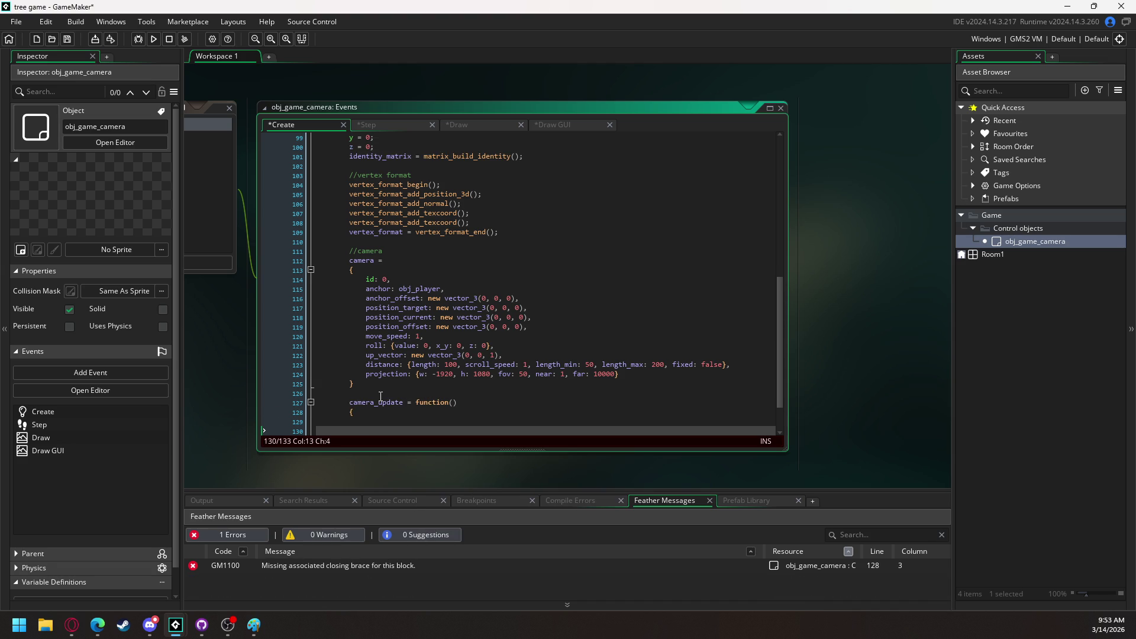
type("}")
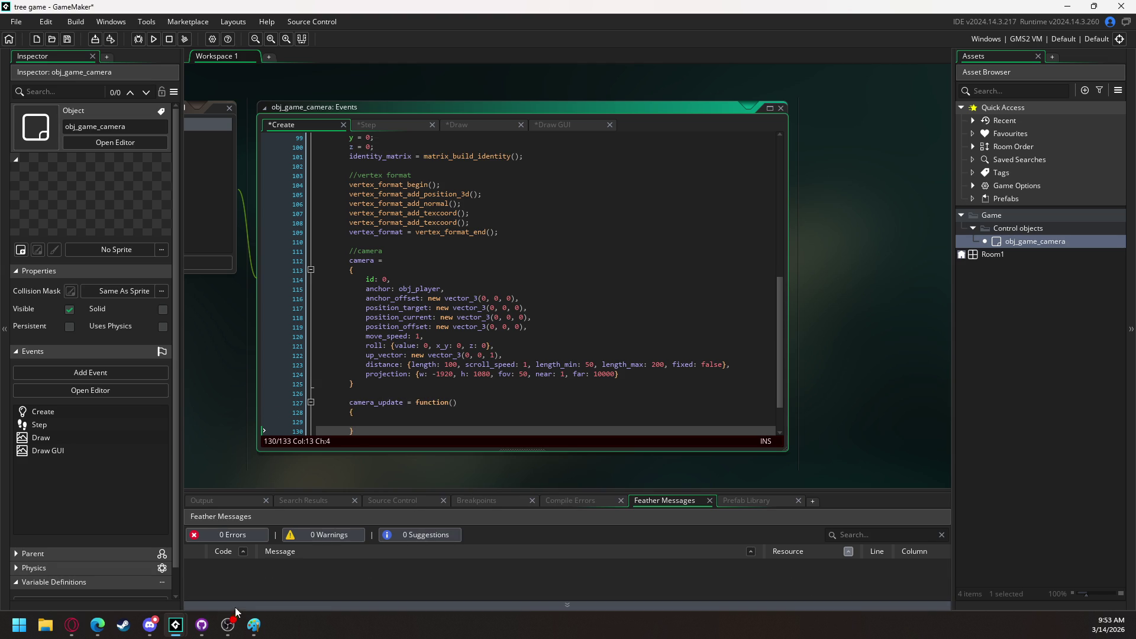
Switch over to the browser showing the Twitch live stream
left_click(227, 625)
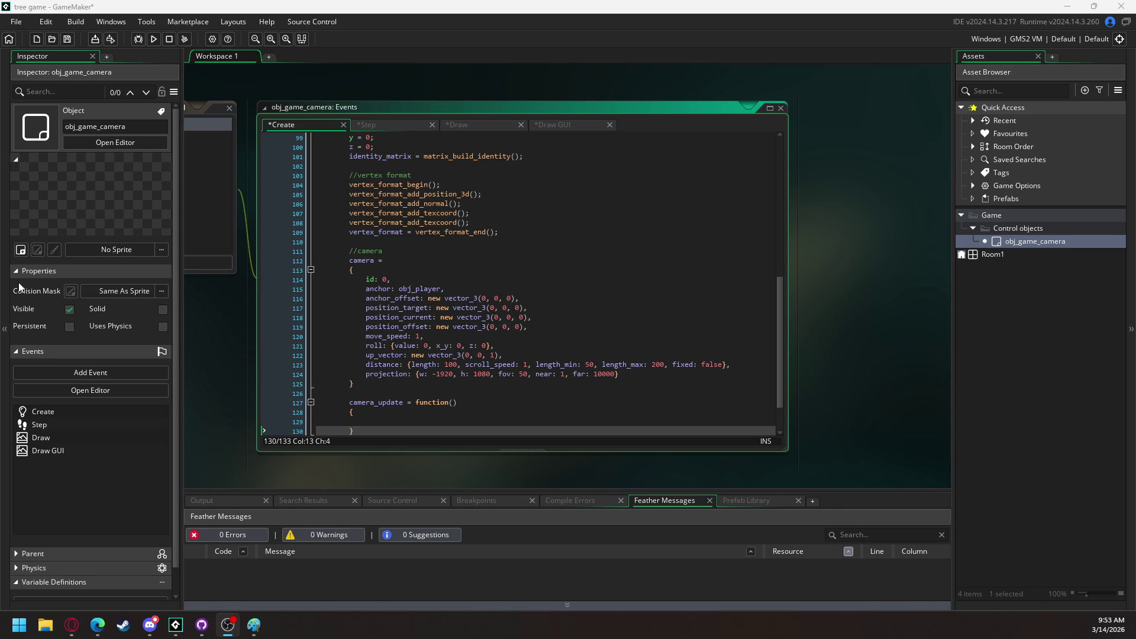
left_click(393, 422)
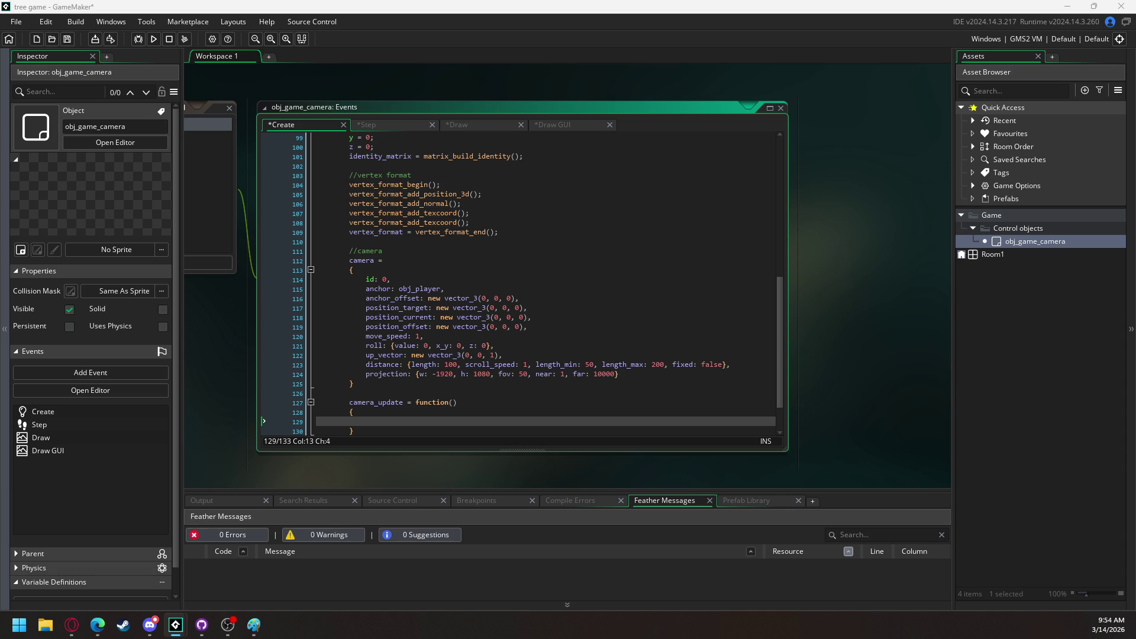
key("alt+Tab")
key("alt+Tab")
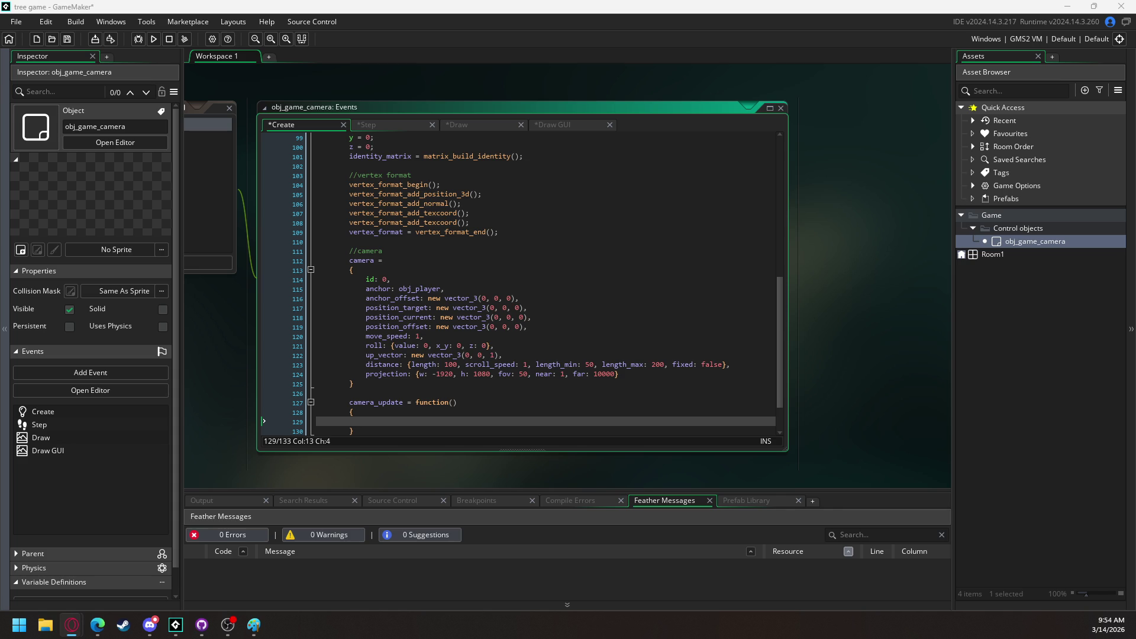
key("alt+Tab")
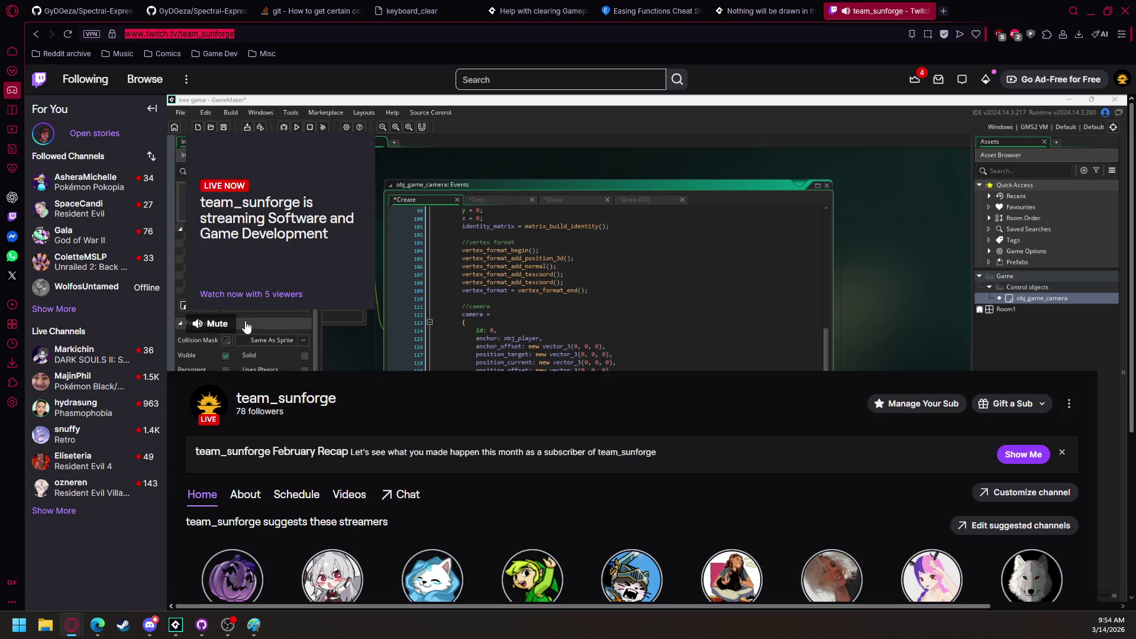
Focus the Twitch channel page, then minimize the browser to return to GameMaker
left_click(219, 349)
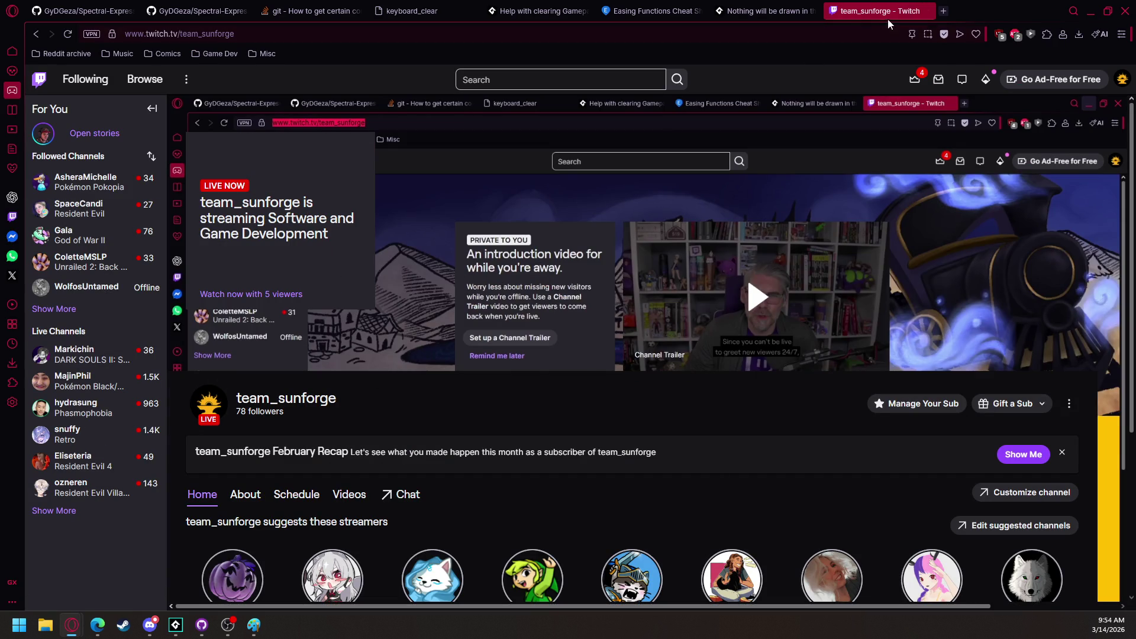
left_click(1090, 11)
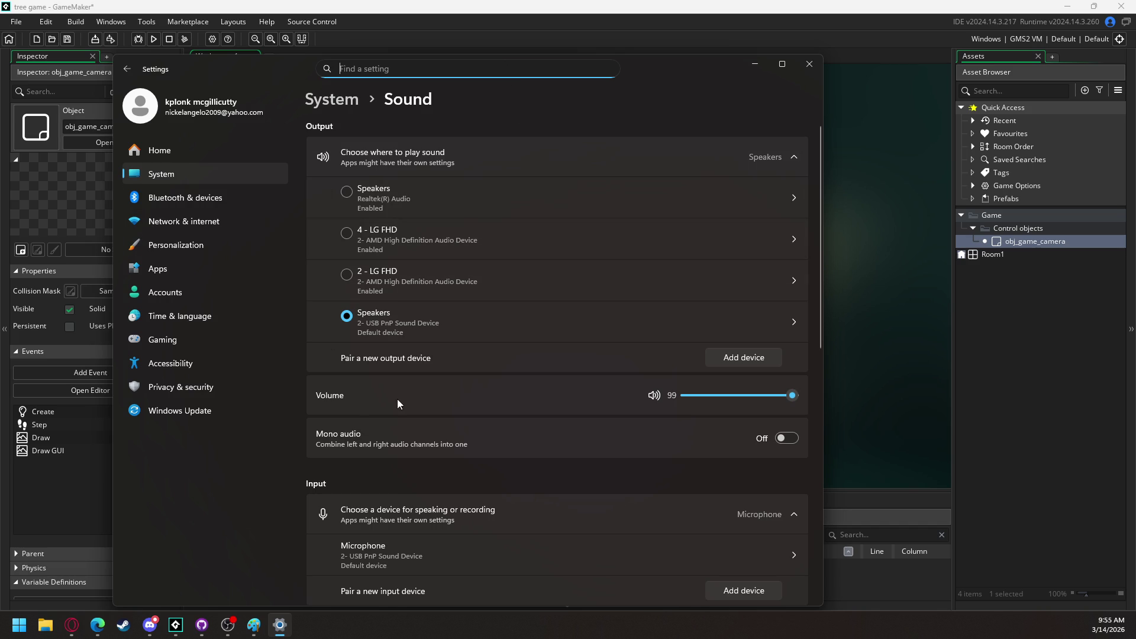
Raise the USB microphone's input volume from 0 to 91 in Sound settings, then close Settings
scroll(398, 403, "down", 3)
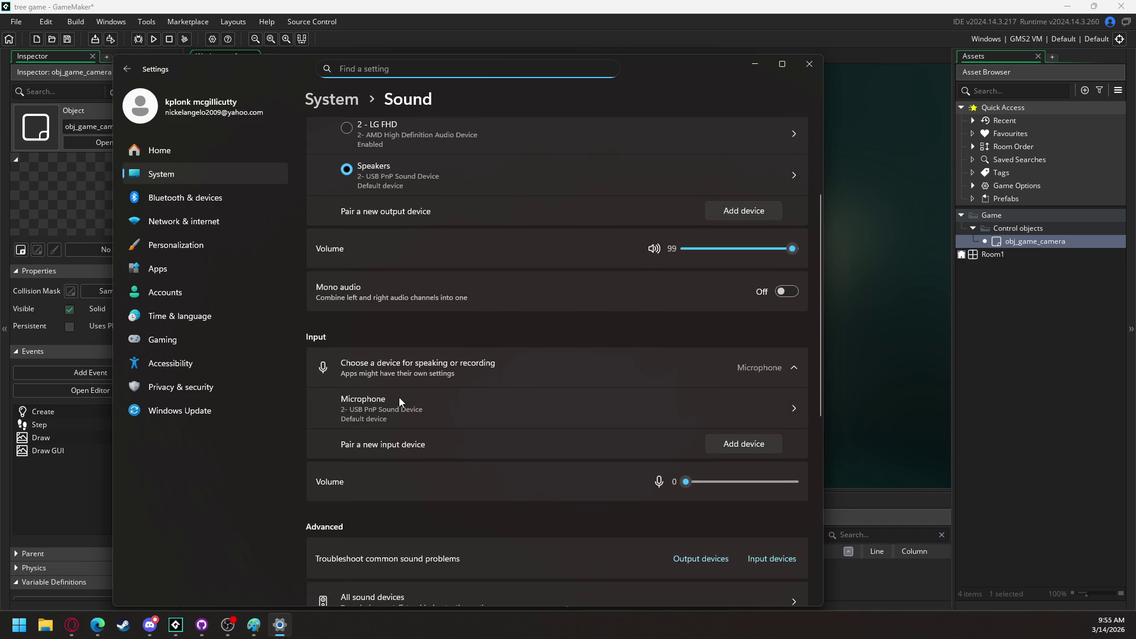
left_click(503, 424)
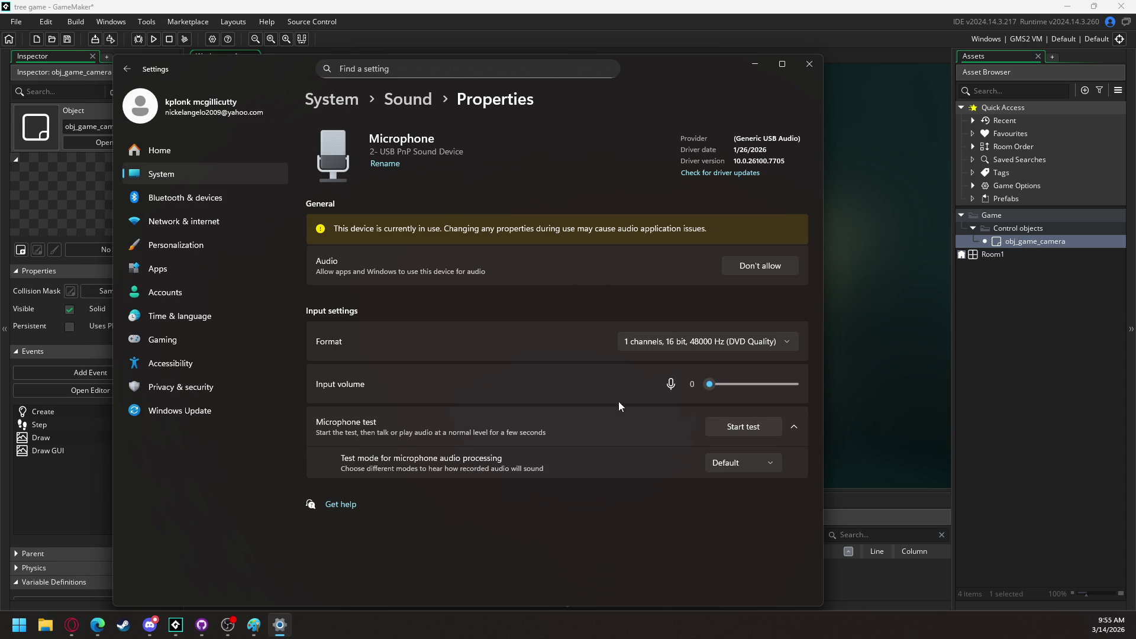
left_click_drag(710, 388, 745, 388)
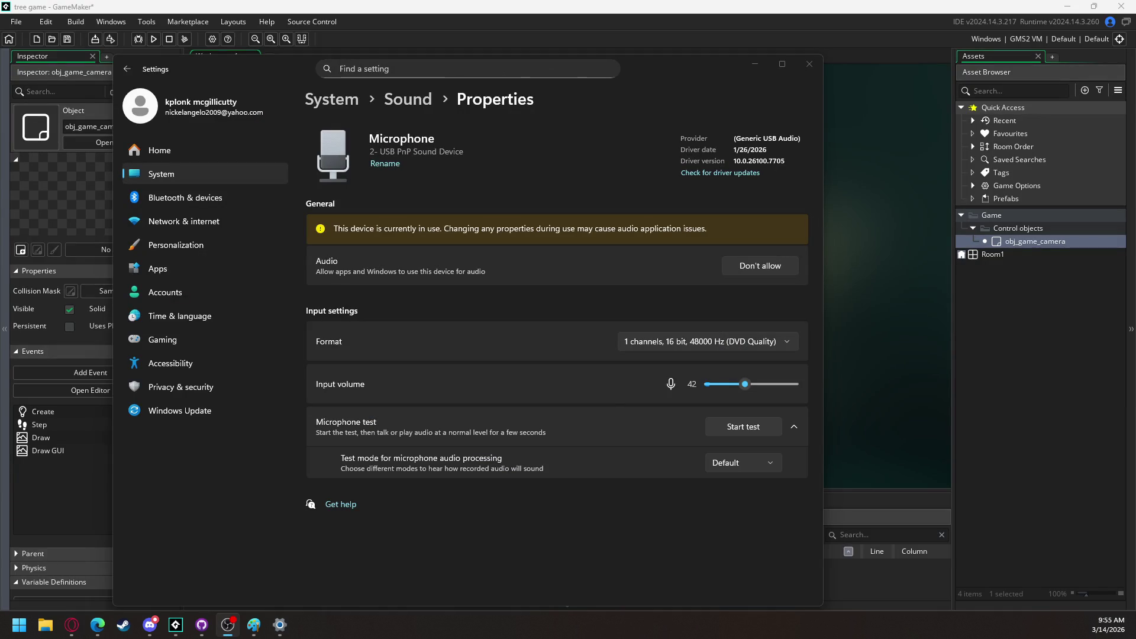
left_click_drag(745, 385, 788, 386)
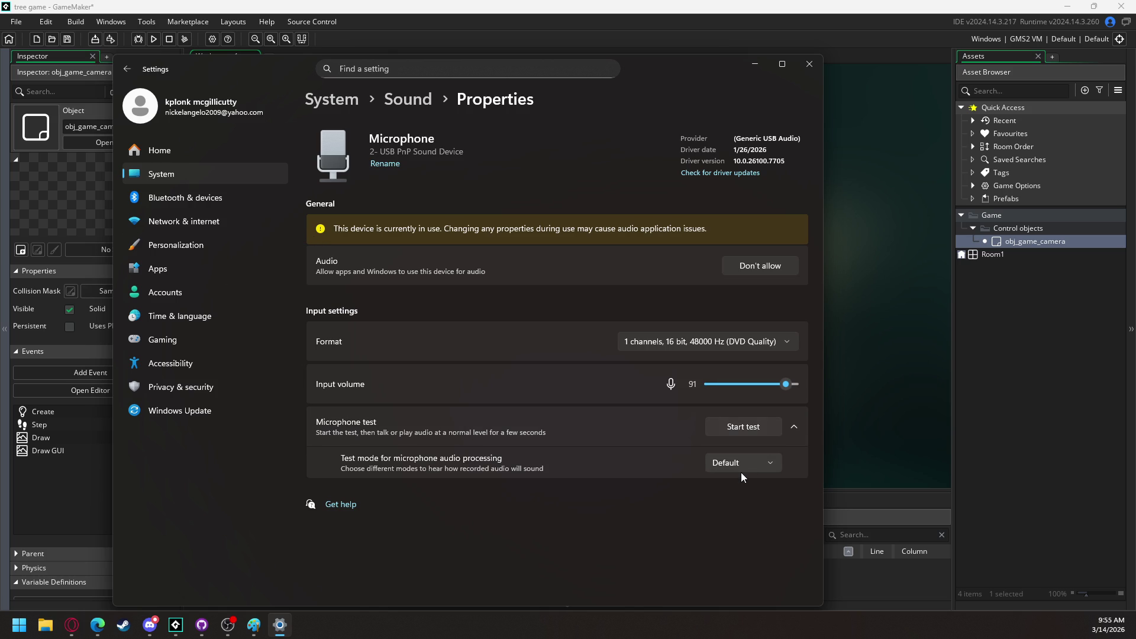
left_click(809, 64)
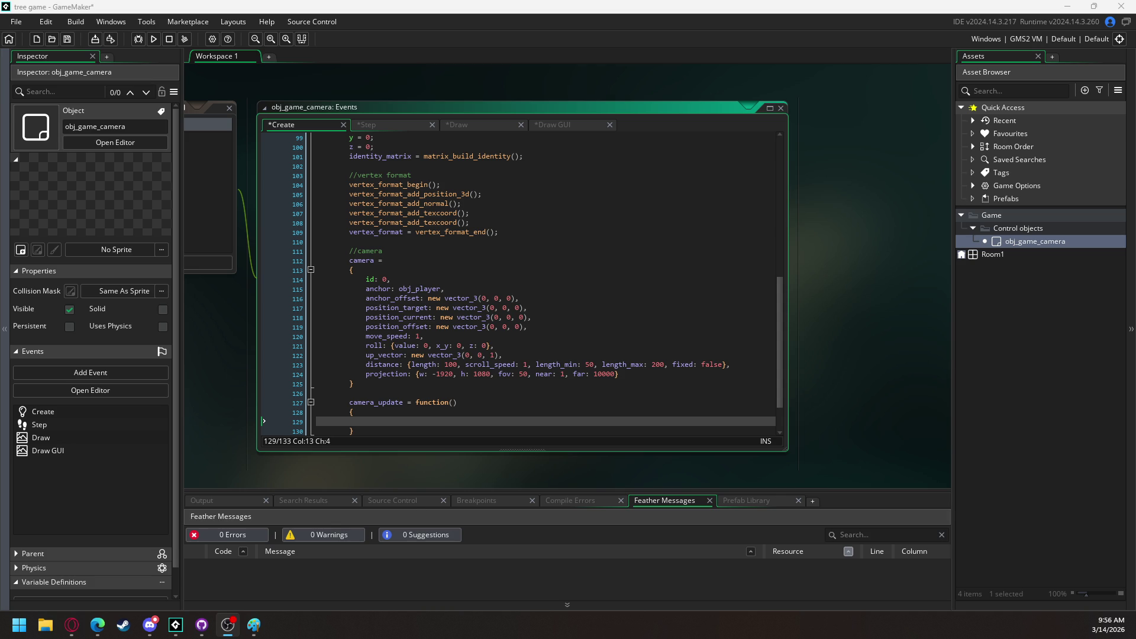
Set the OBS Microphone volume to 5.0 dB in Advanced Audio Properties and close it
left_click_drag(0, 188, 241, 188)
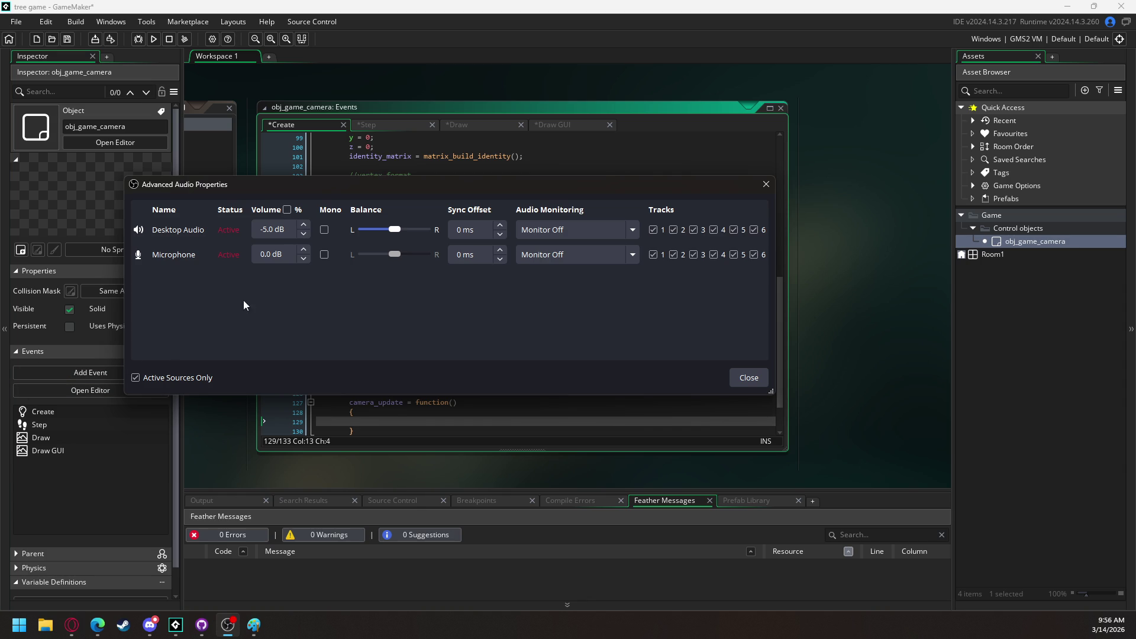
left_click(304, 250)
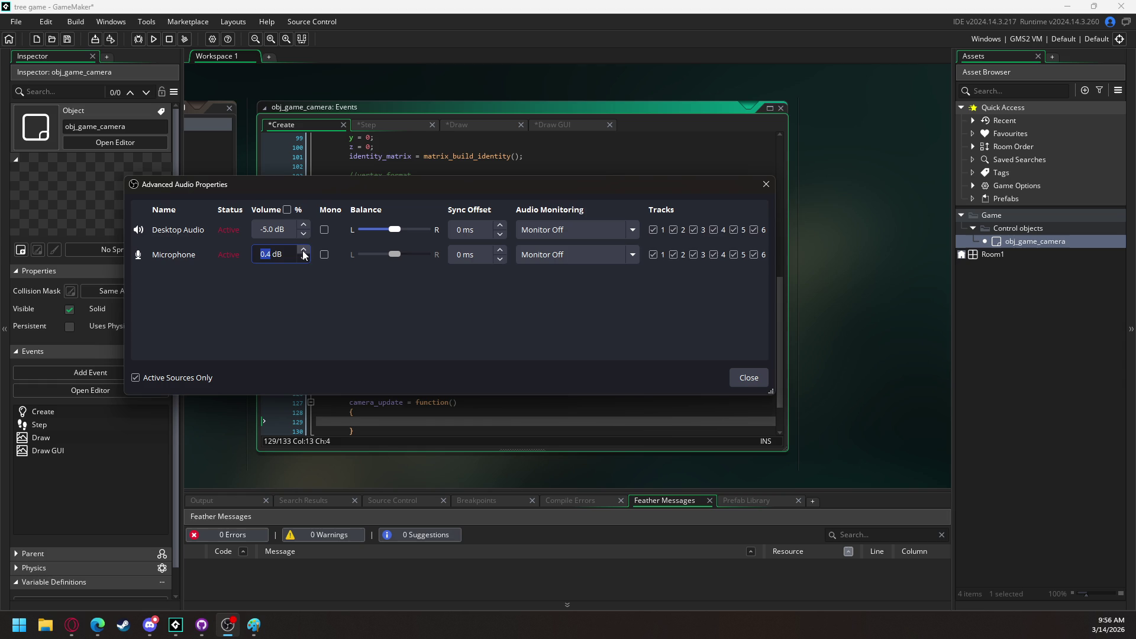
left_click(304, 250)
left_click(305, 250)
left_click(432, 312)
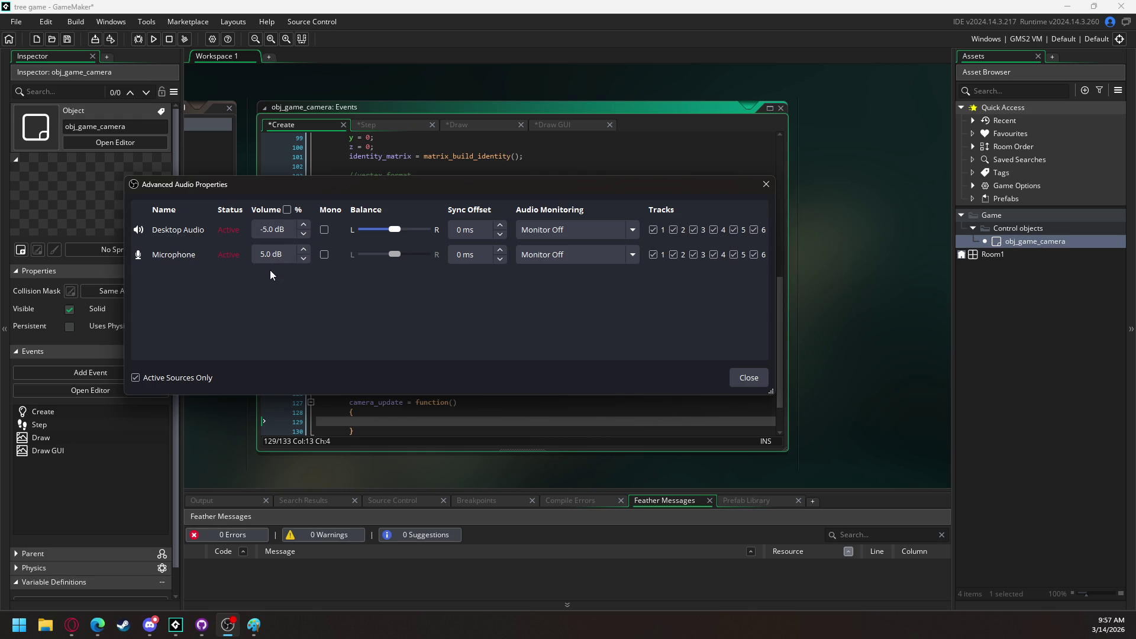
left_click(749, 378)
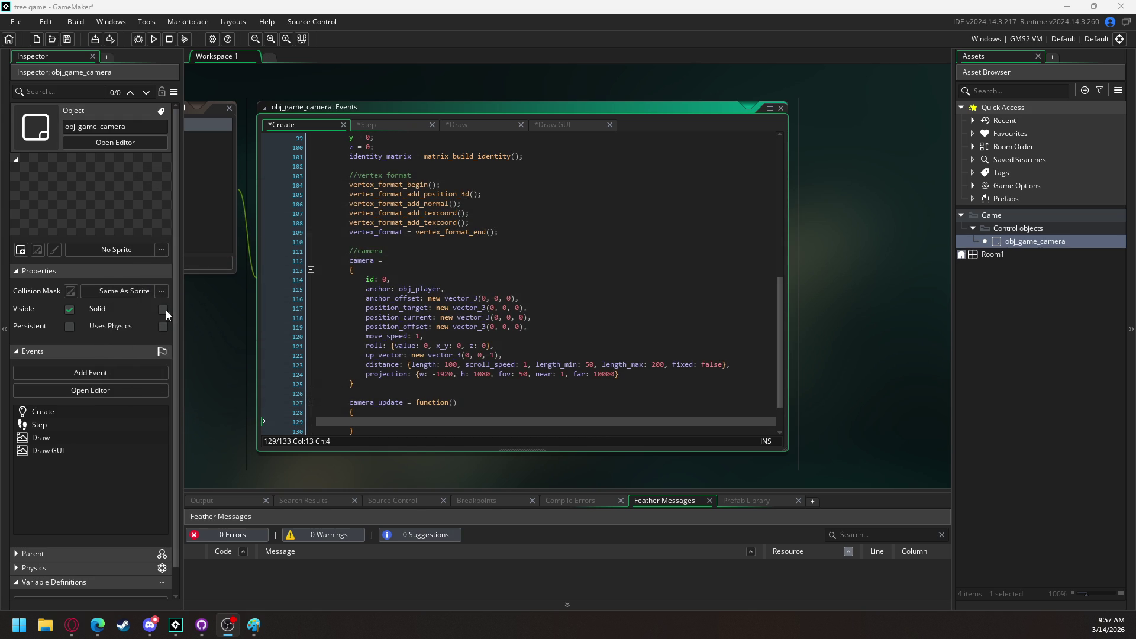
left_click(450, 409)
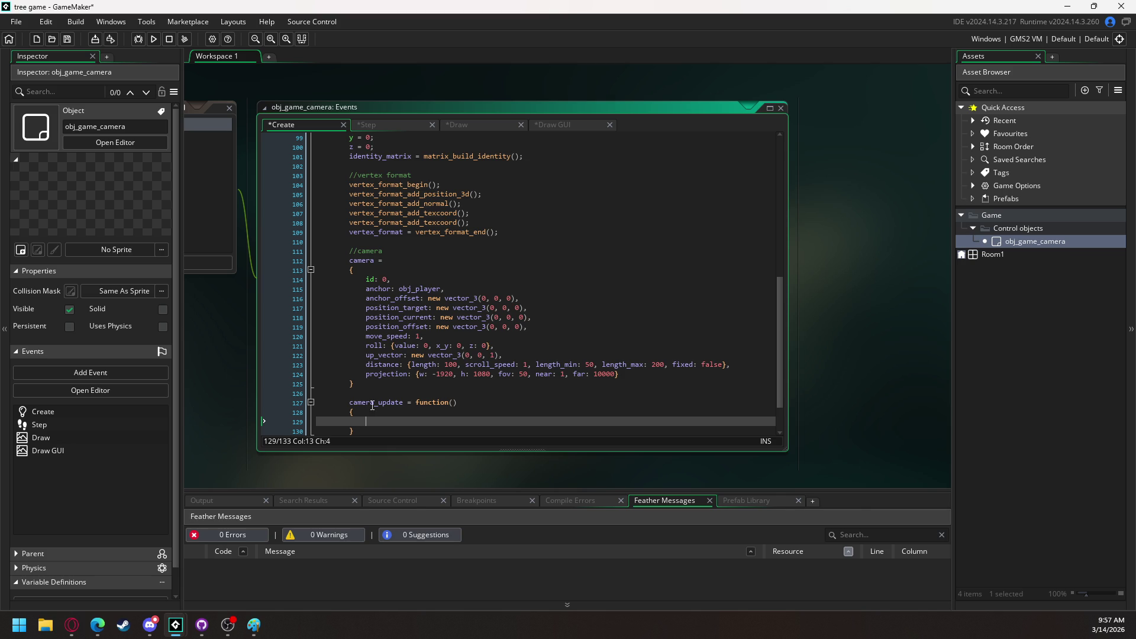
Insert two blank lines after the camera struct's closing brace on line 125
scroll(426, 374, "down", 2)
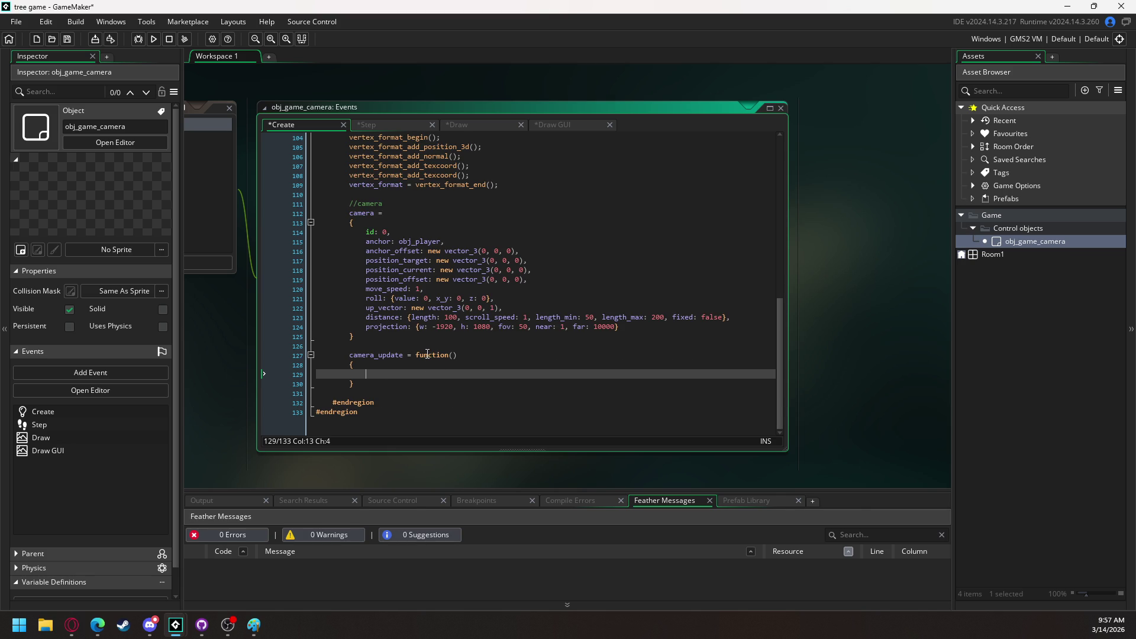
key("super+d")
key("super+d")
left_click(386, 340)
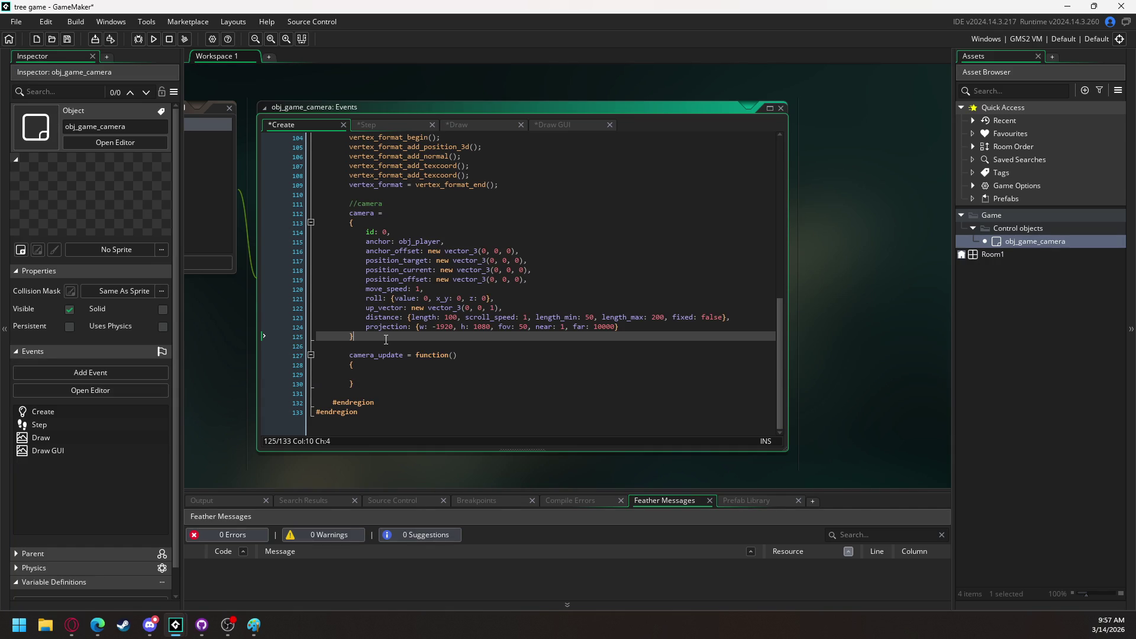
key("Return")
key("Return")
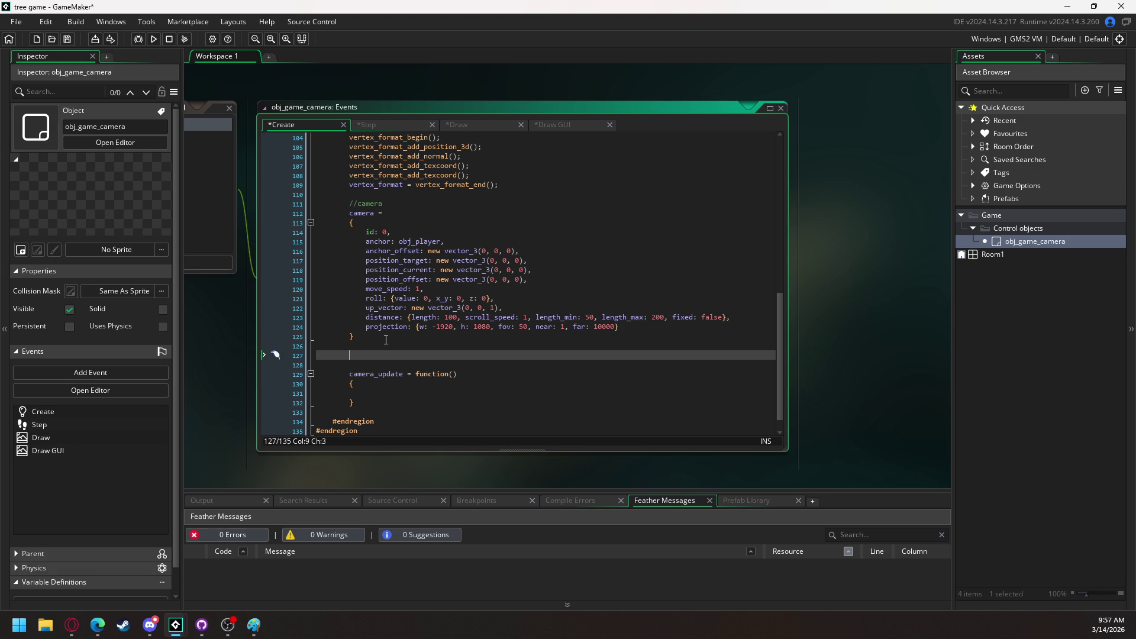
Write view_matrix = matrix_build_lookat( and begin its first argument with camera.anchor.x + camera_
type("view")
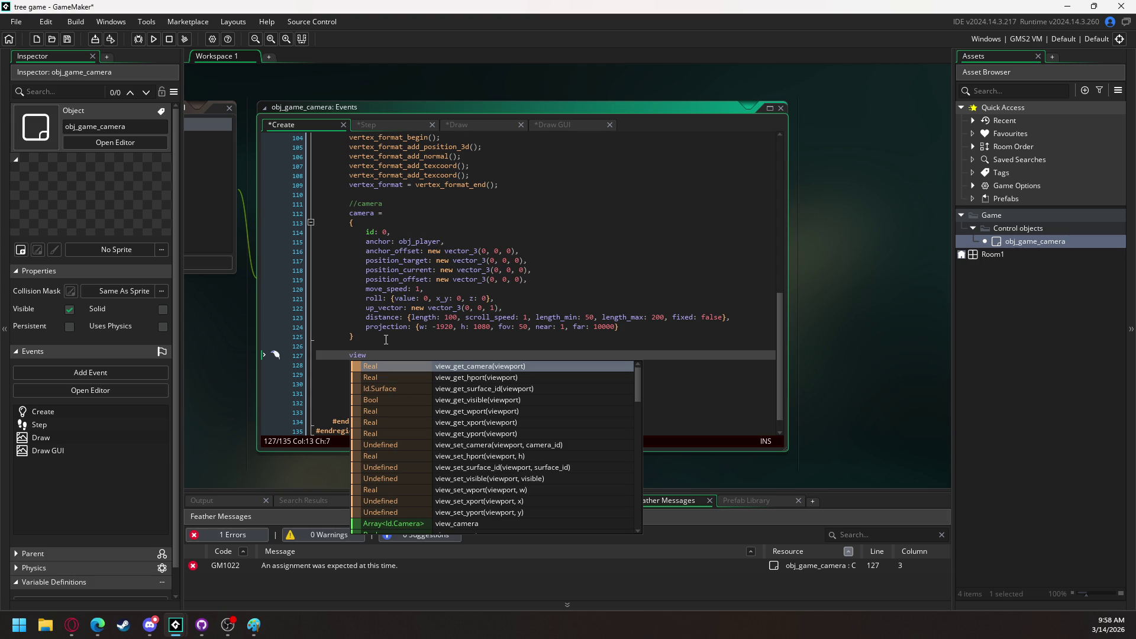
type("_matrix")
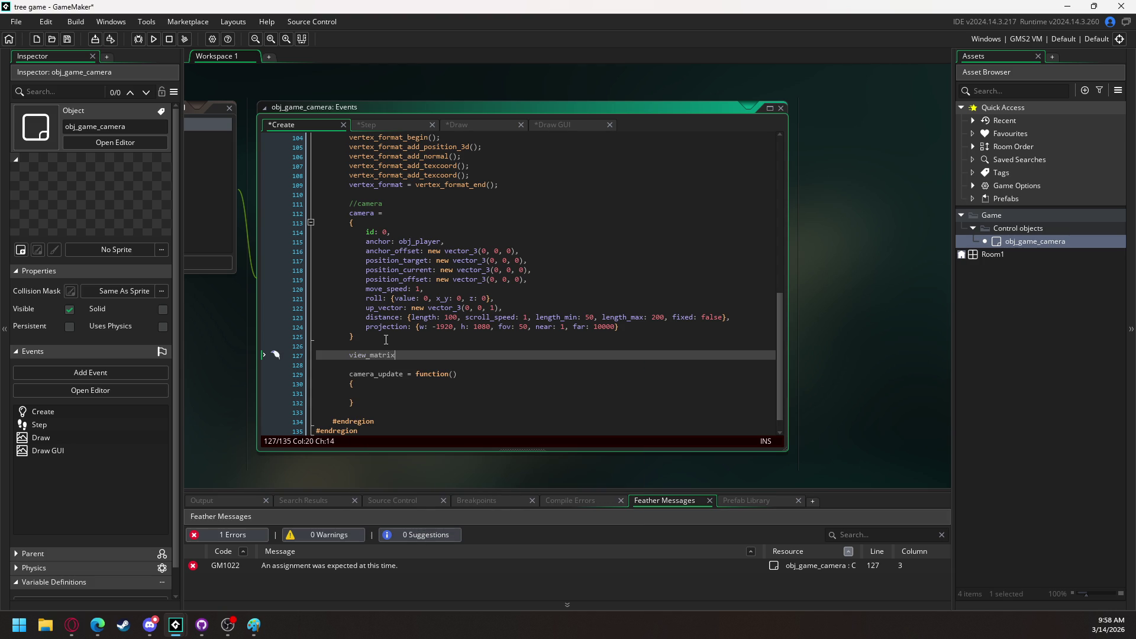
type(" = matrix_")
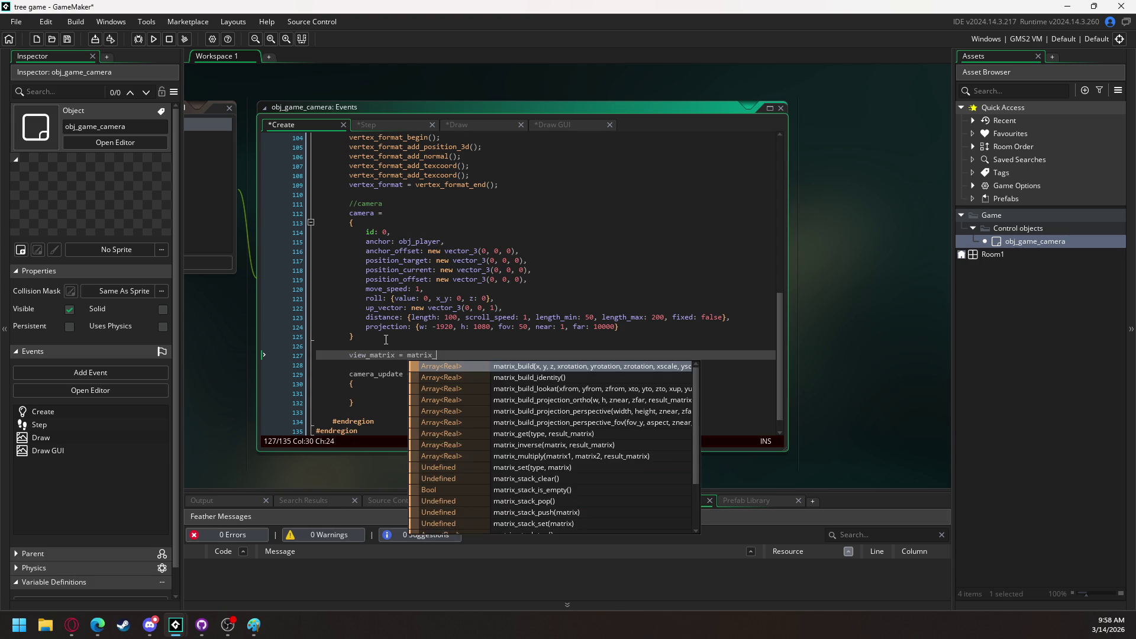
type("buil")
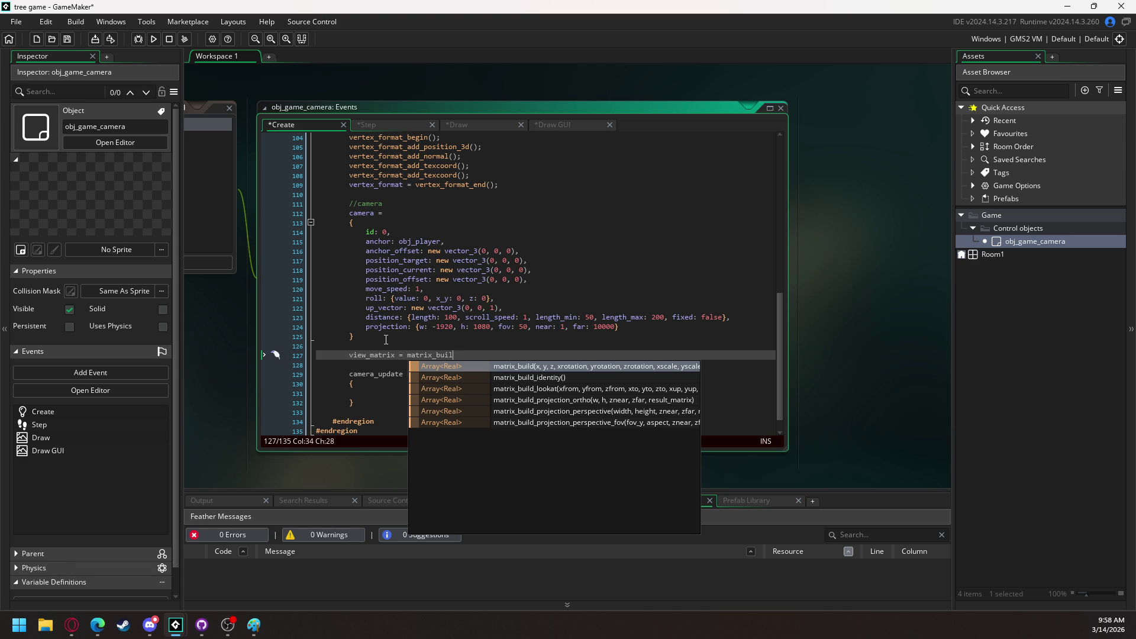
key("Down")
key("Down")
key("Down")
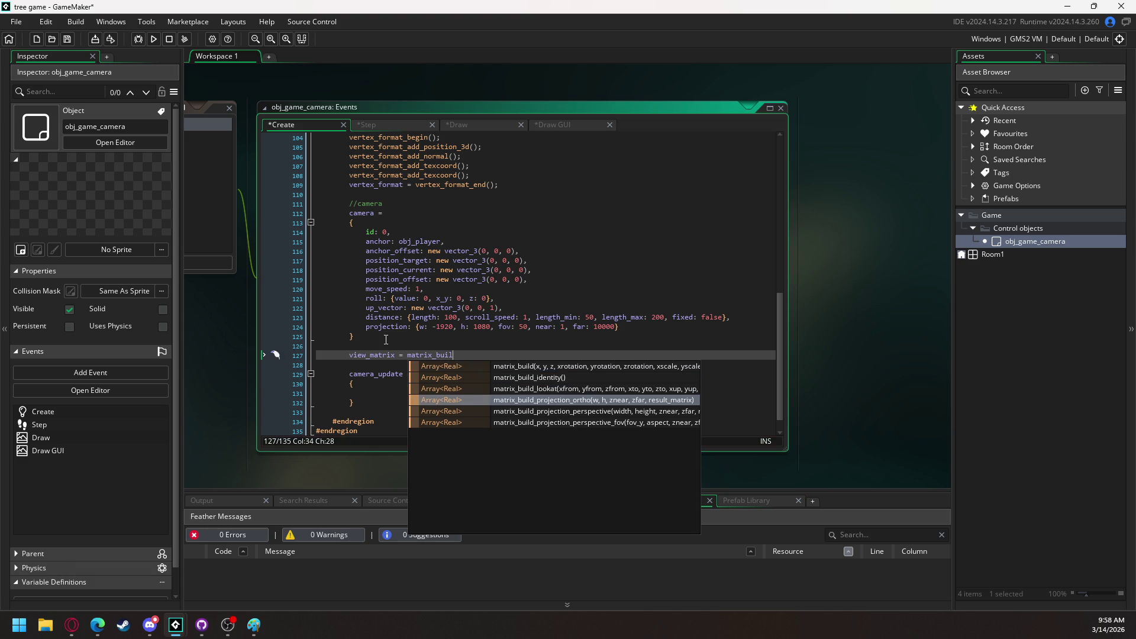
key("Up")
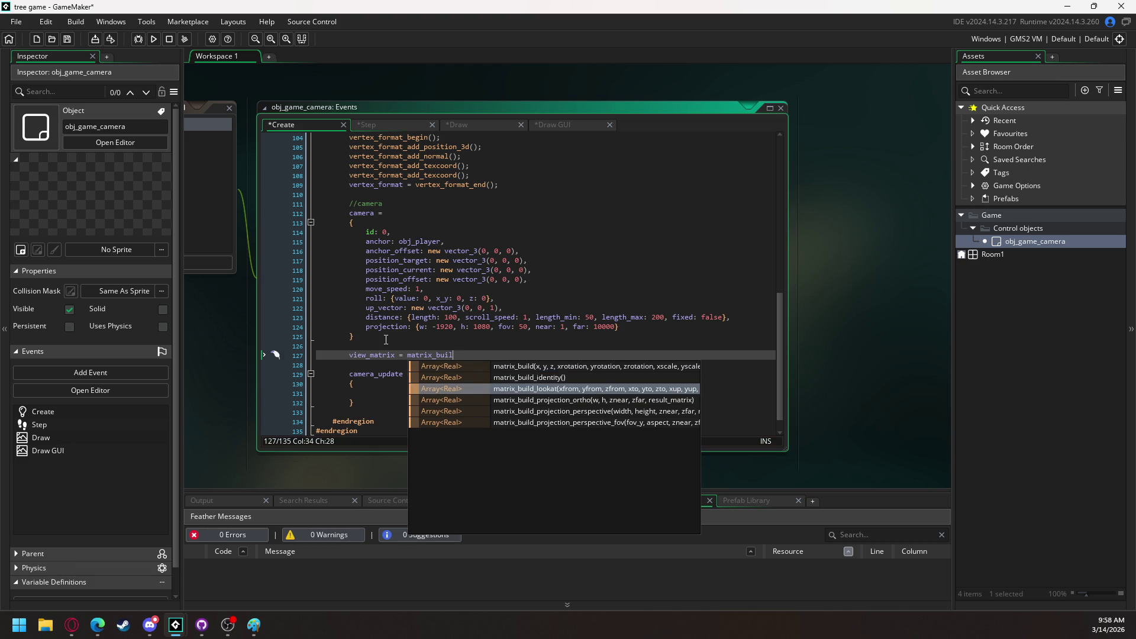
key("Return")
key("Left")
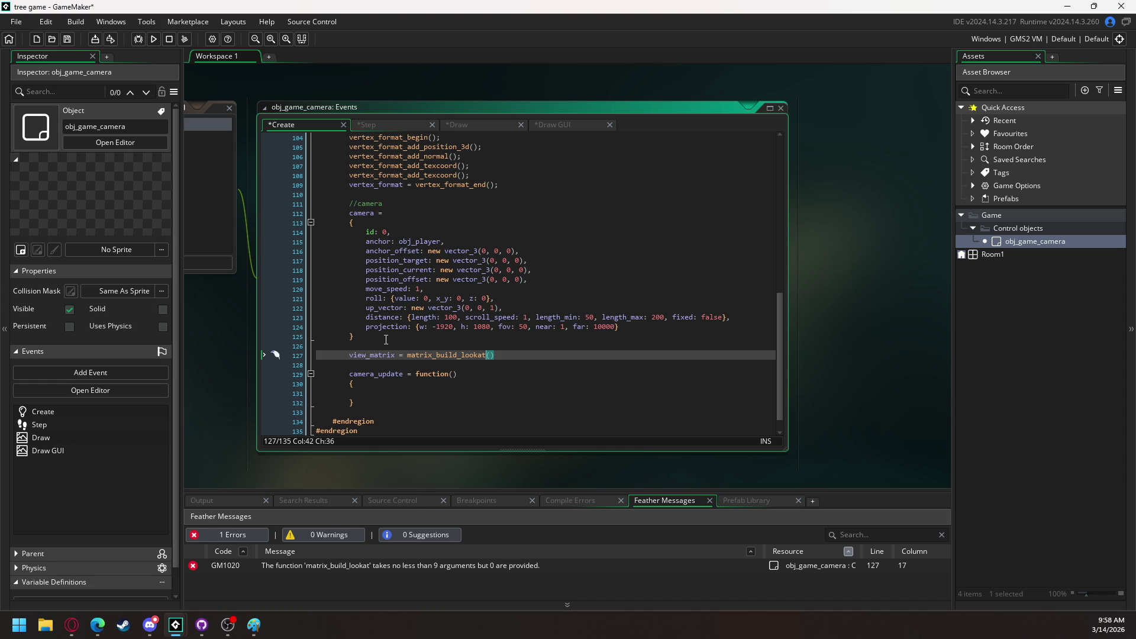
key("Right")
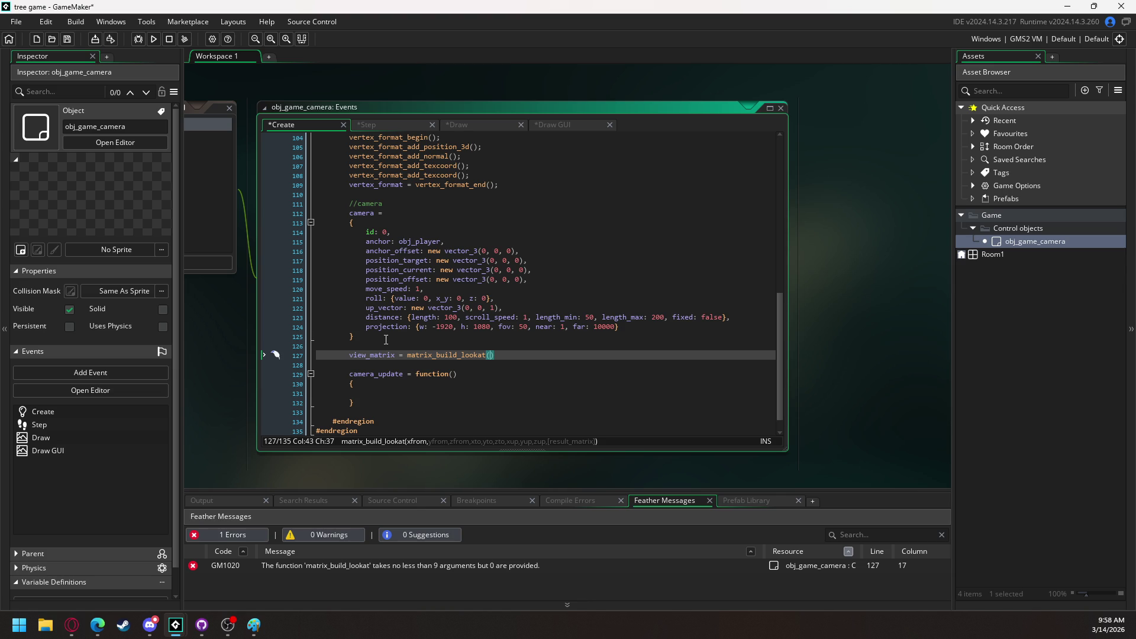
type("anchor")
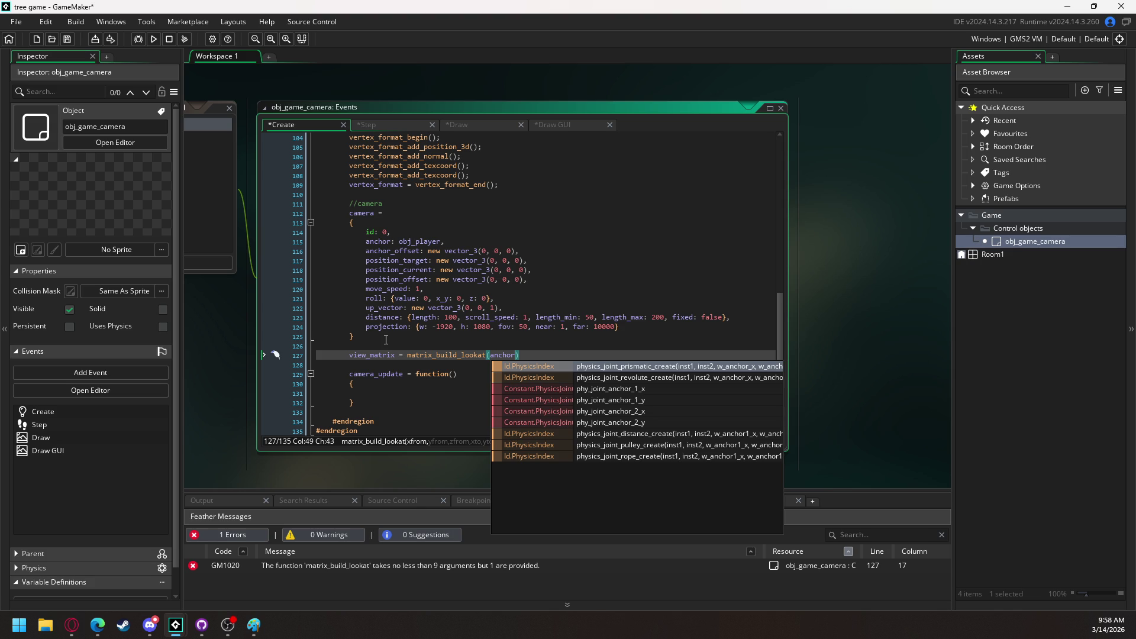
type("_")
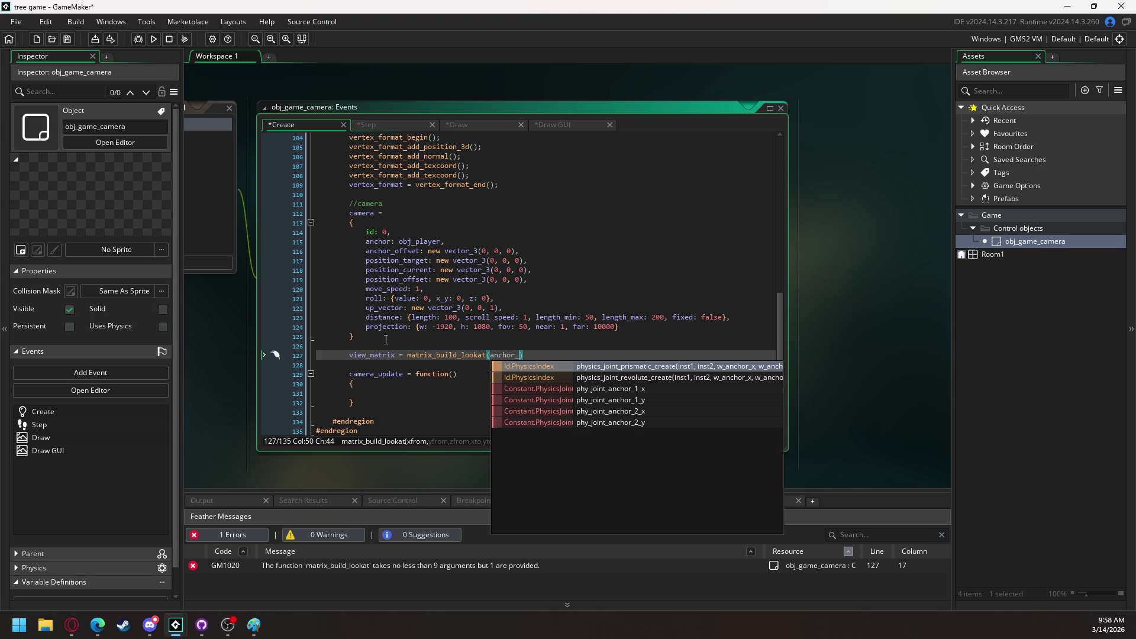
key("BackSpace")
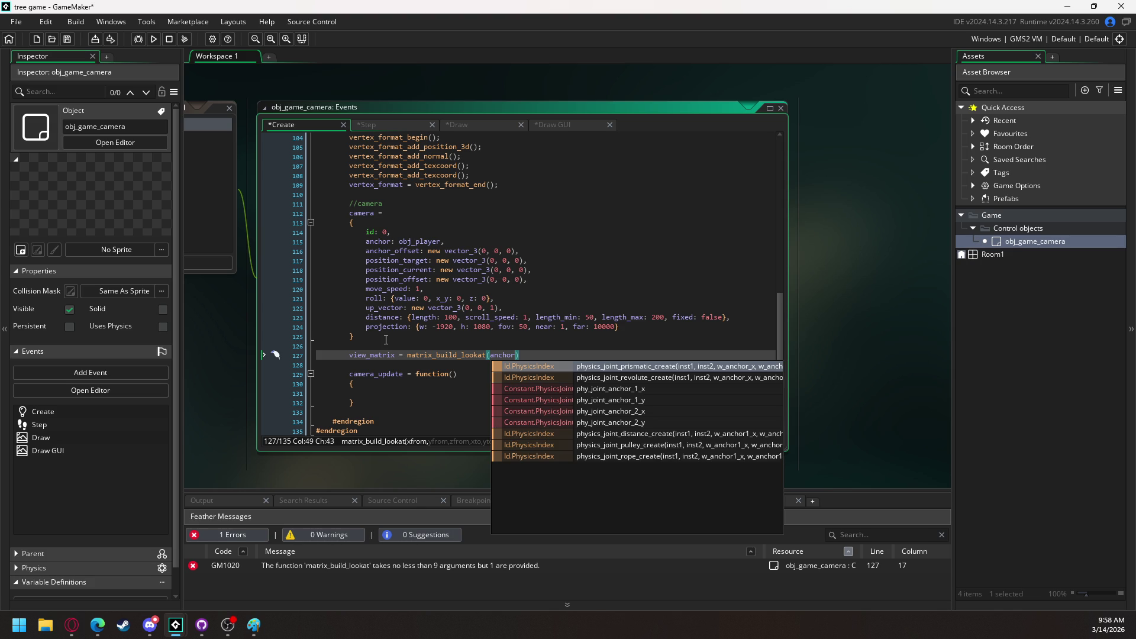
key("BackSpace")
key("BackSpace")
key("BackSpace")
type("camera.anc")
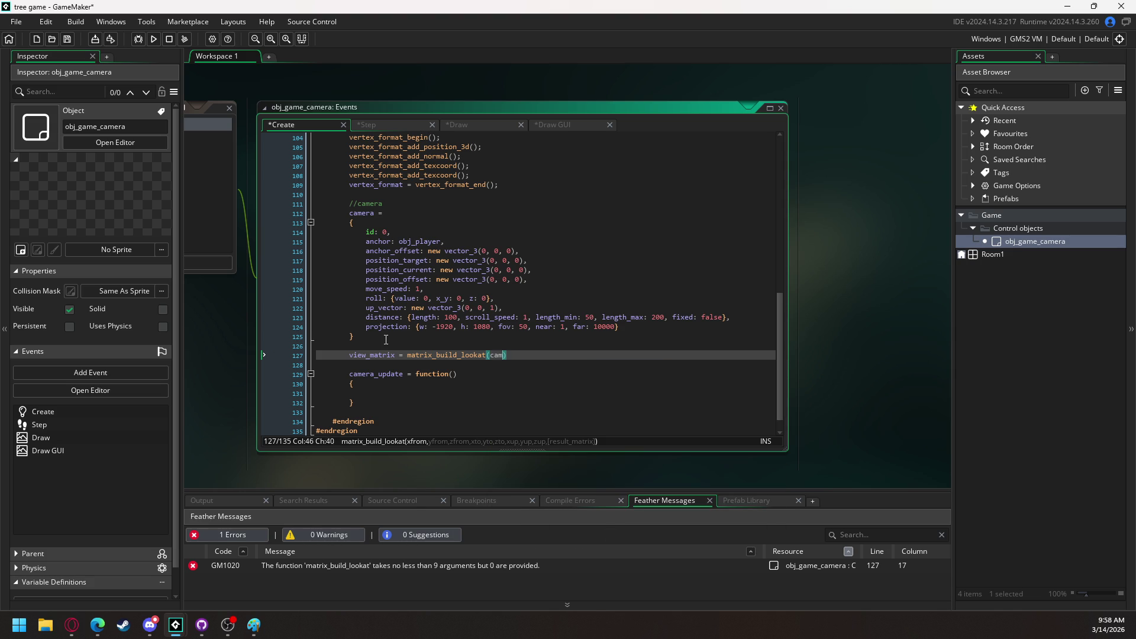
type("hor")
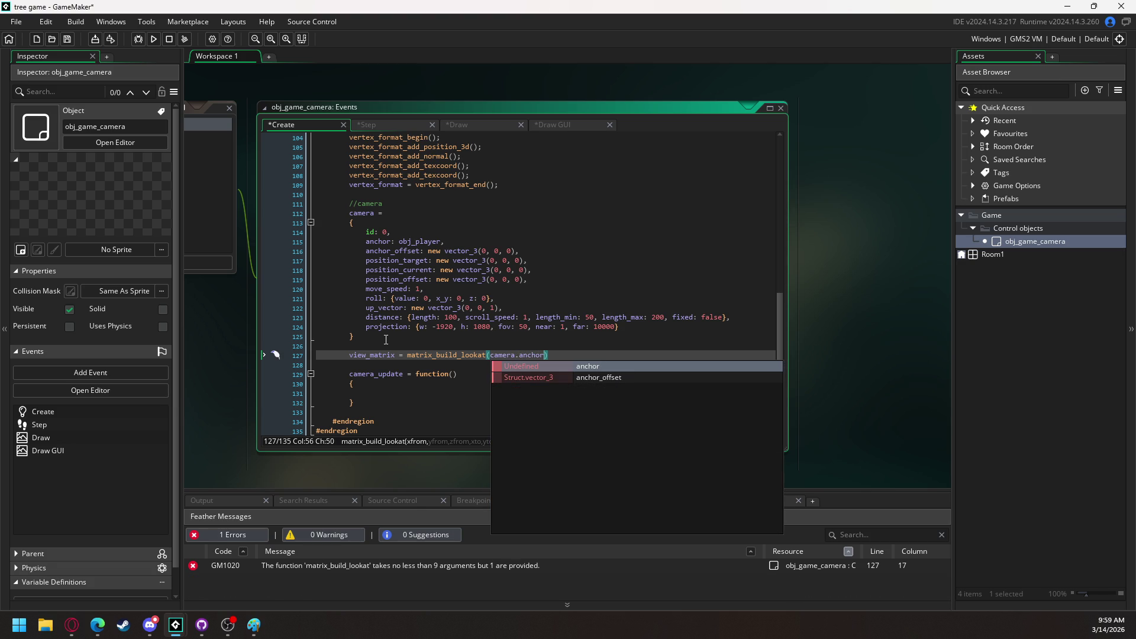
type(".x + c")
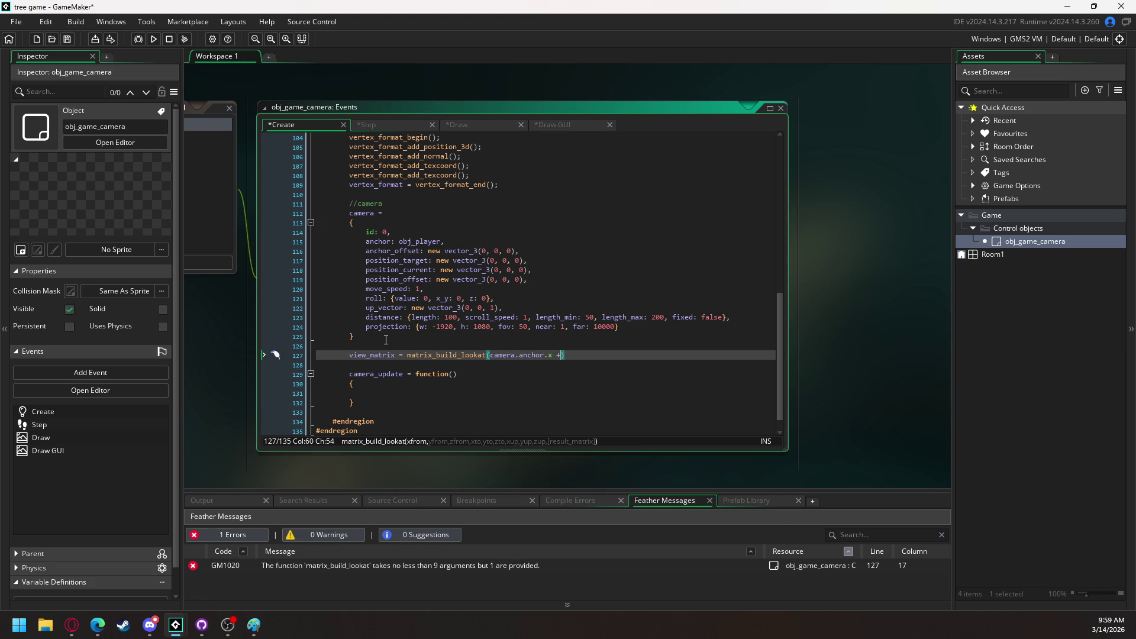
type("amera_")
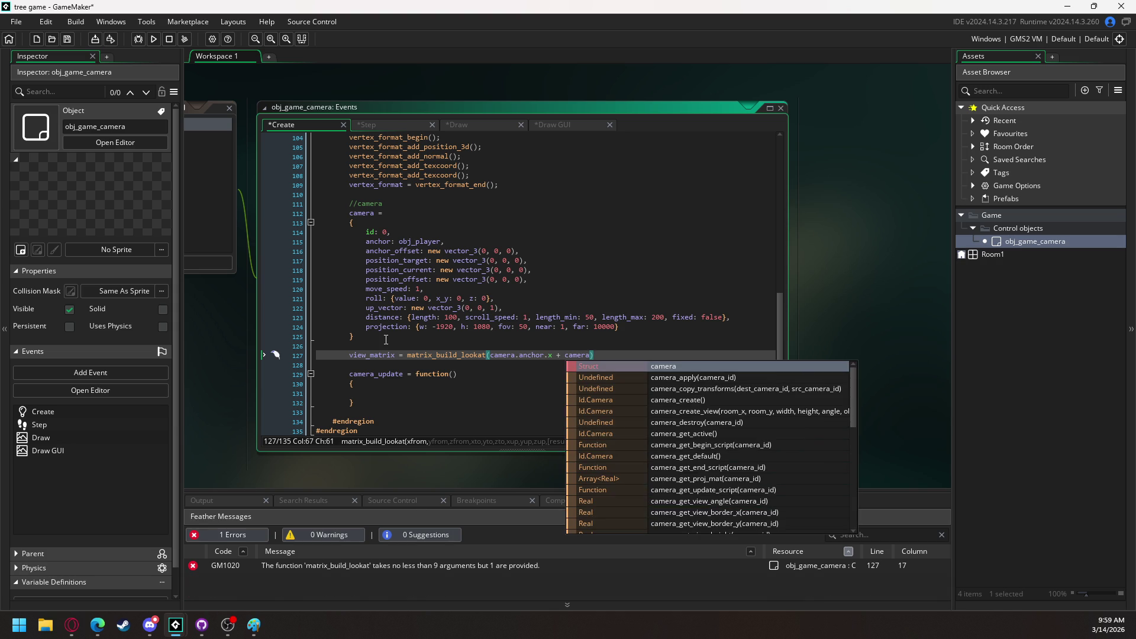
Finish the first argument as camera.anchor.x + camera.anchor_offset.x and paste two copies
key("BackSpace")
type(".anc")
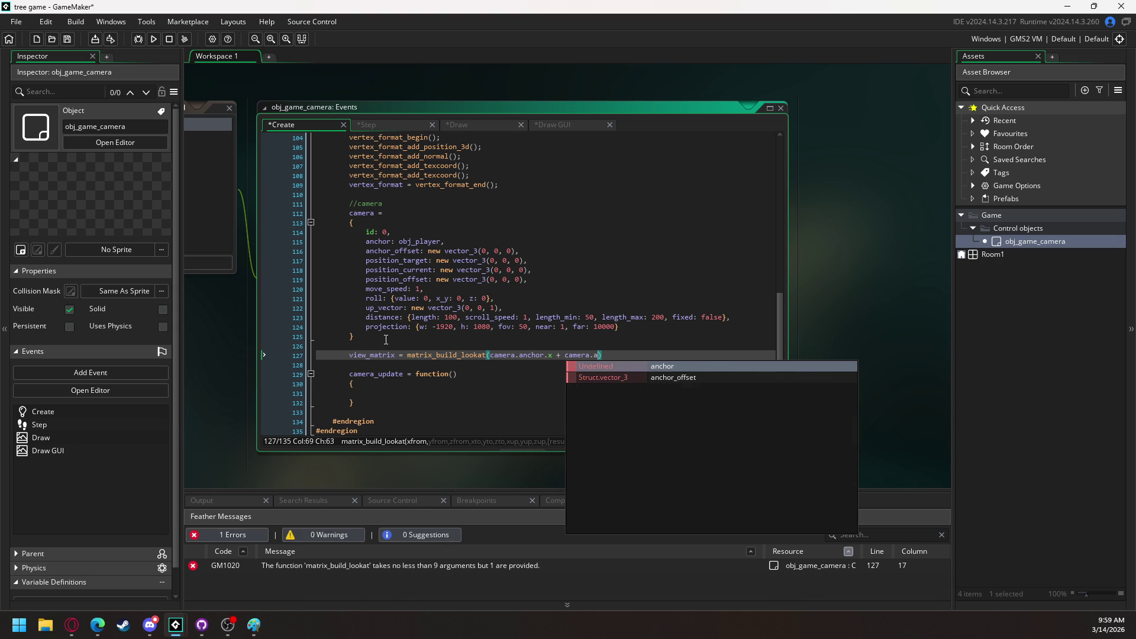
key("Down")
key("Return")
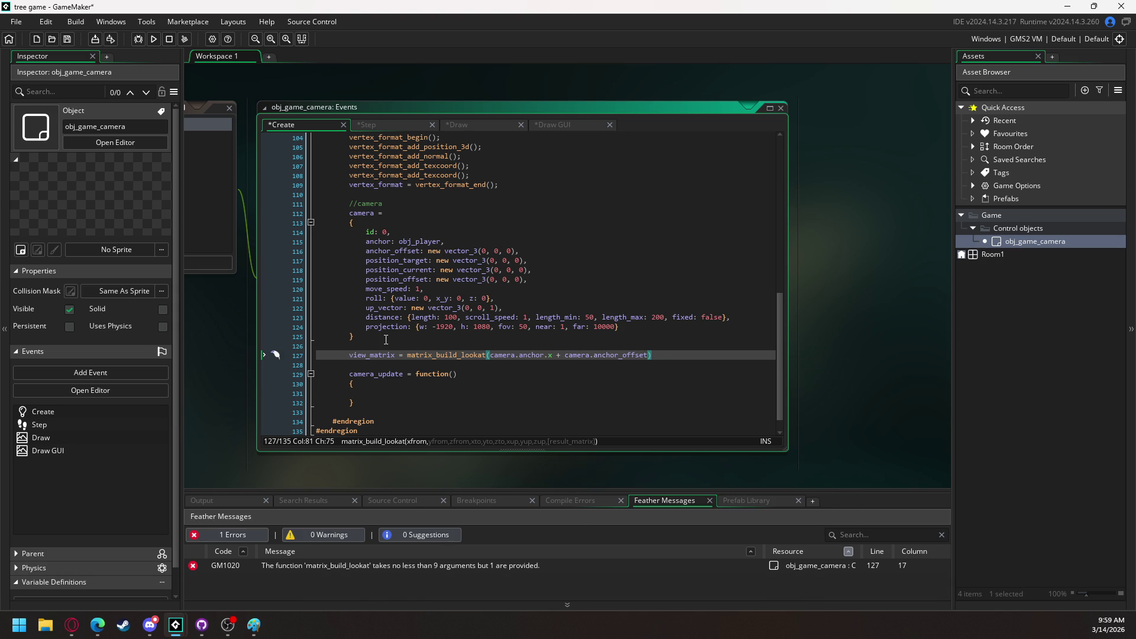
type(".x,")
key("shift+Left")
key("shift+Left")
key("shift+Left")
key("shift+Left")
key("shift+Left")
key("shift+Left")
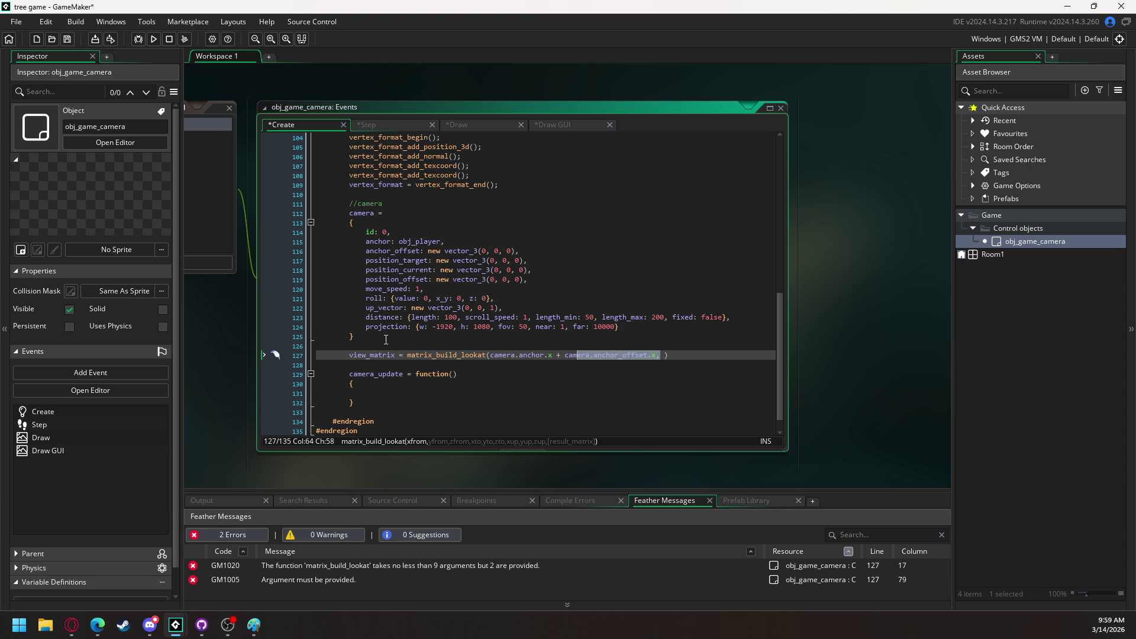
type("window_mouse_set_locked(true);")
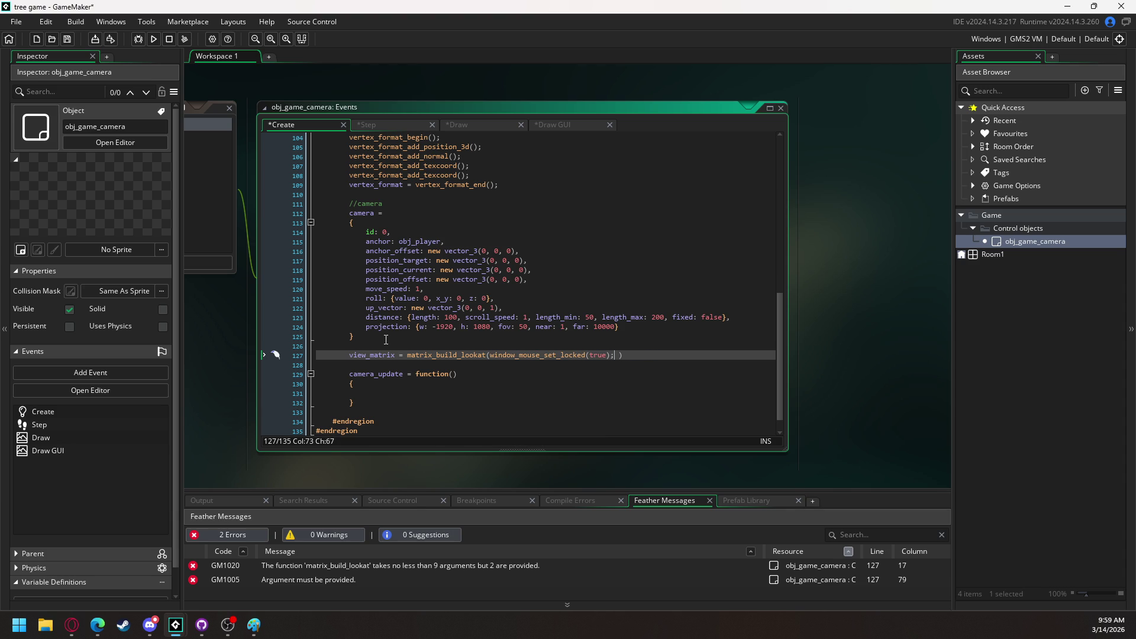
key("ctrl+z")
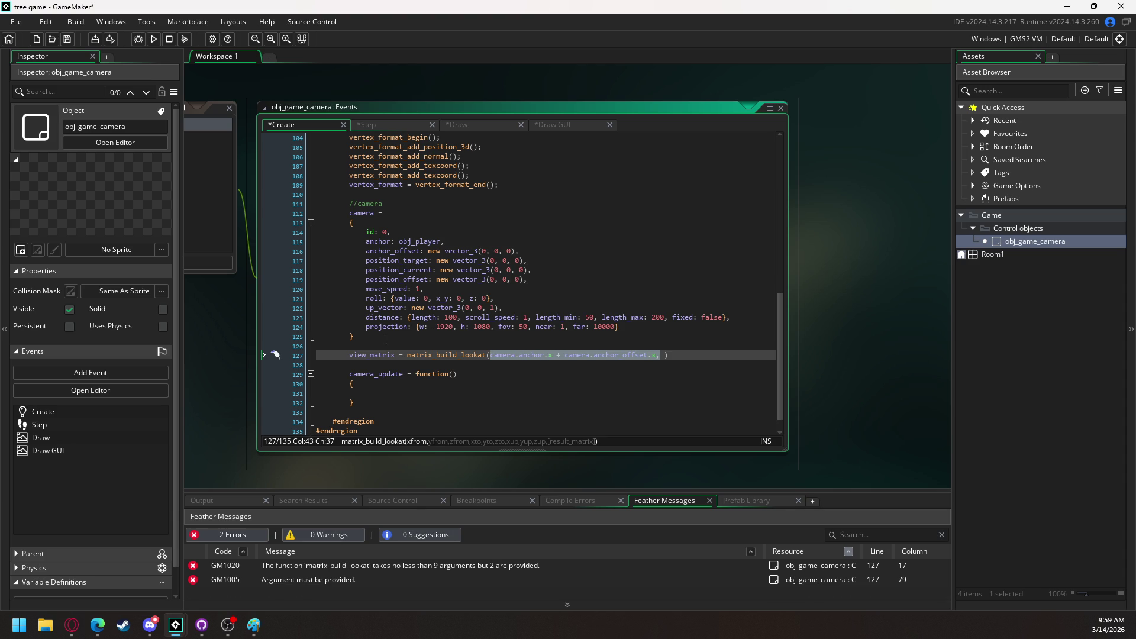
key("Right")
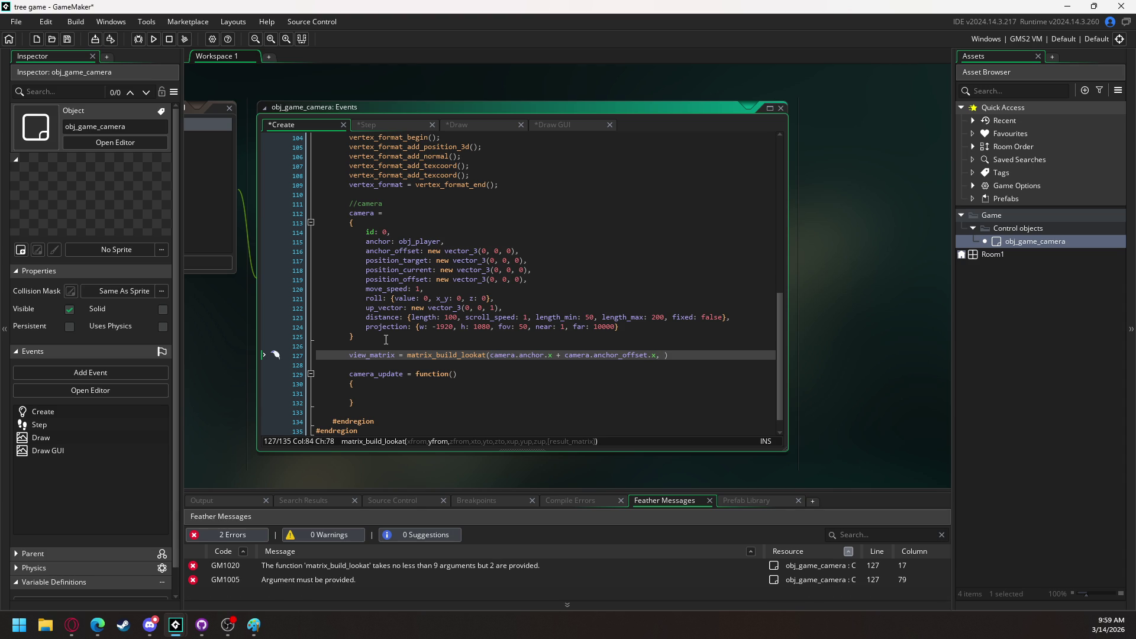
type("camera.anchor.x + camera.anchor_offset.x,")
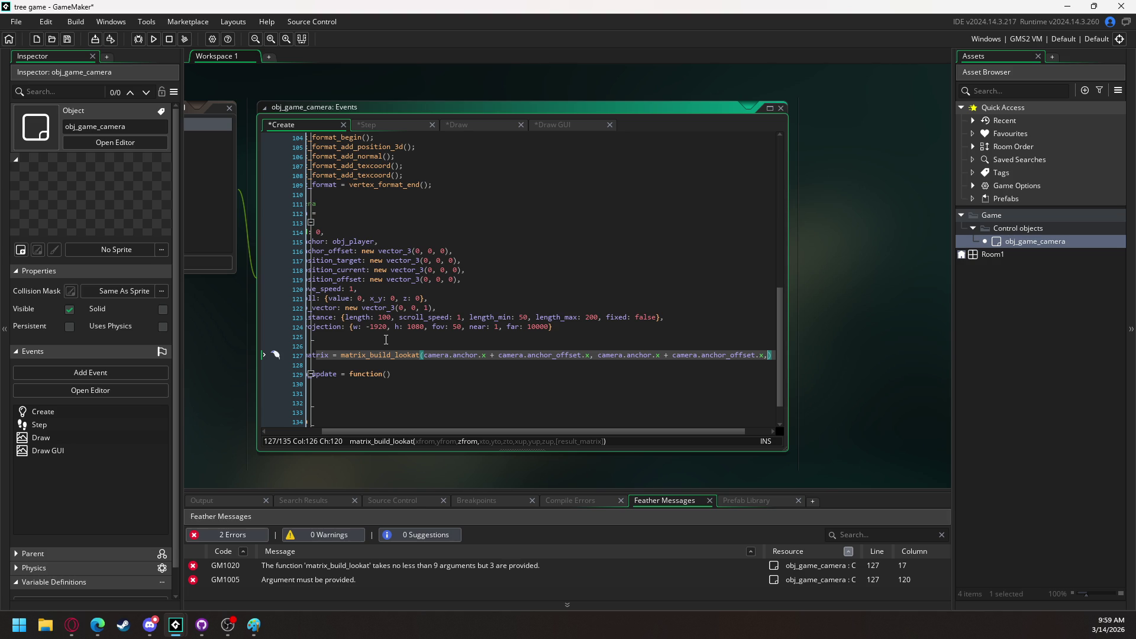
type("camera.anchor.x + camera.anchor_offset.x,")
Change the two pasted copies from x to y and z for the second and third arguments
double_click(624, 355)
type("y")
double_click(730, 355)
type("y")
left_click_drag(639, 431, 727, 431)
double_click(662, 355)
type("z")
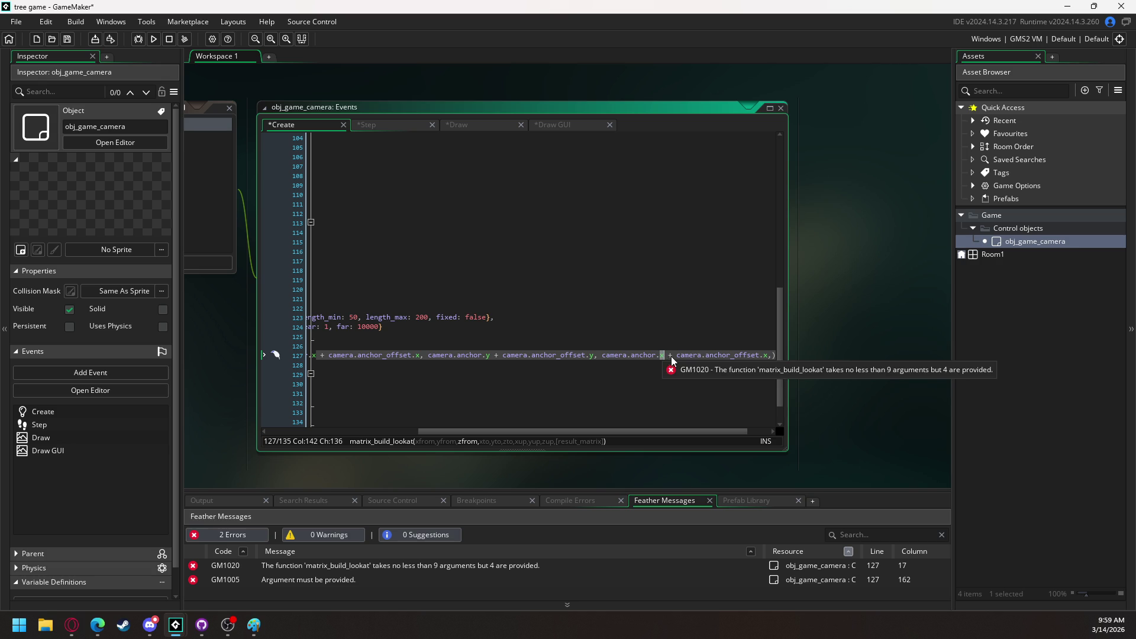
double_click(765, 355)
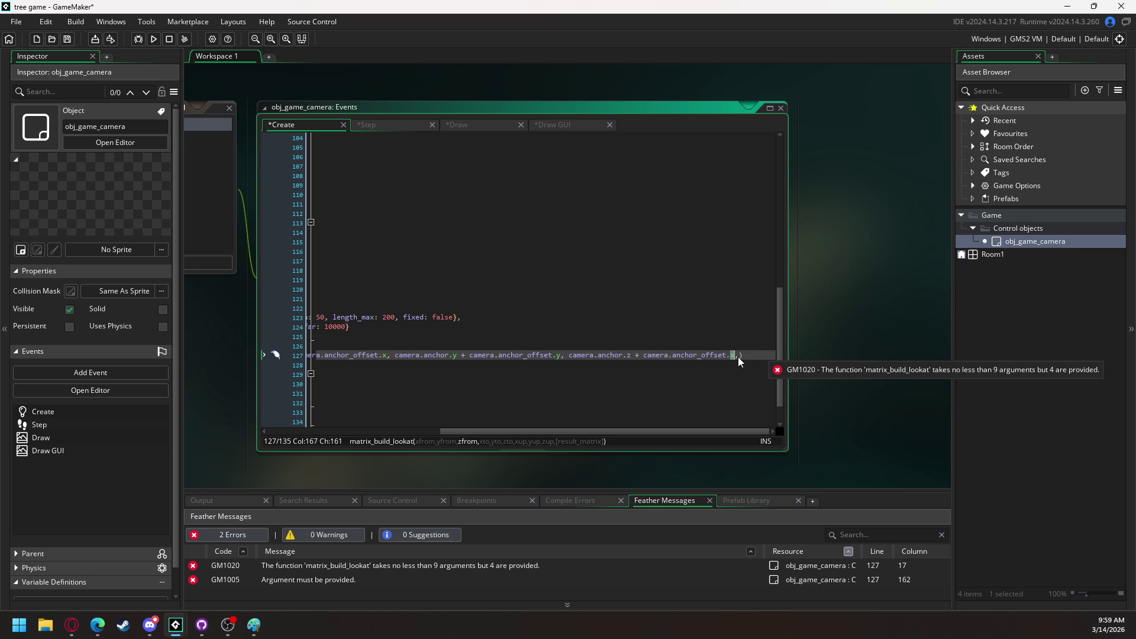
type("z")
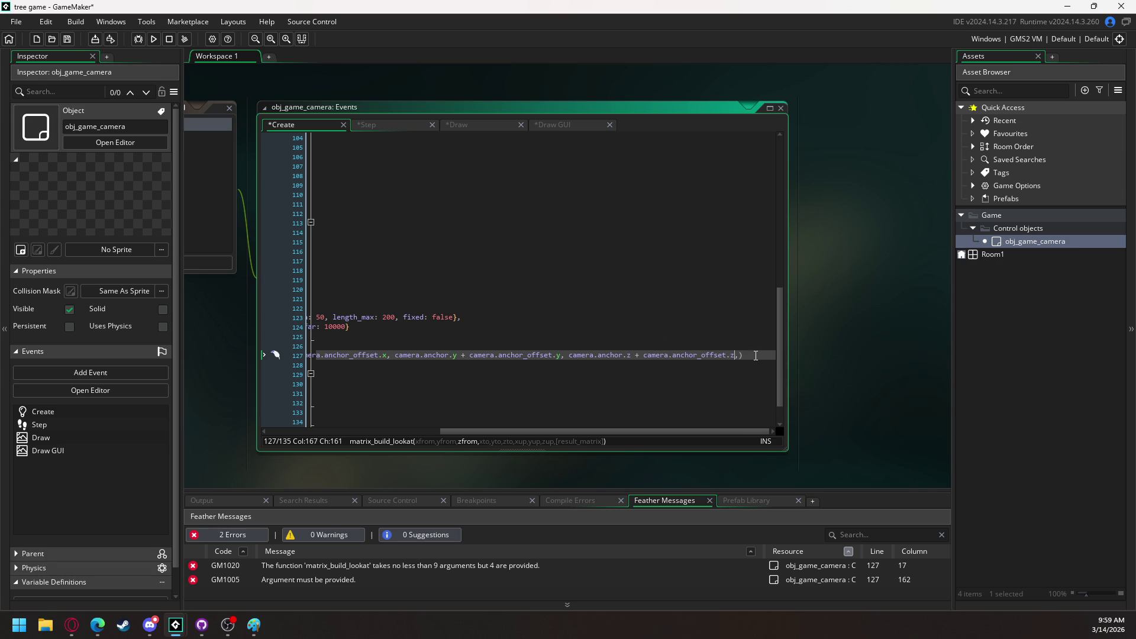
key("Right")
mouse_move(658, 433)
left_mouse_down()
mouse_move(479, 437)
mouse_move(567, 414)
mouse_move(662, 417)
left_mouse_up()
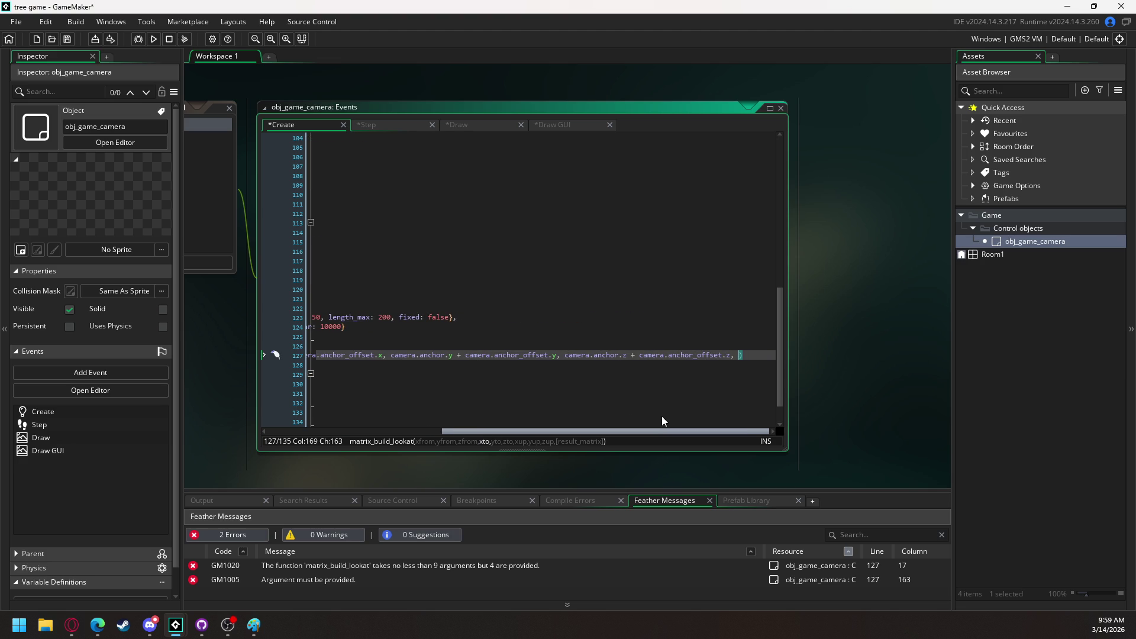
Show the code full-size and put the y, z arguments and closing parenthesis on separate lines
left_click(771, 109)
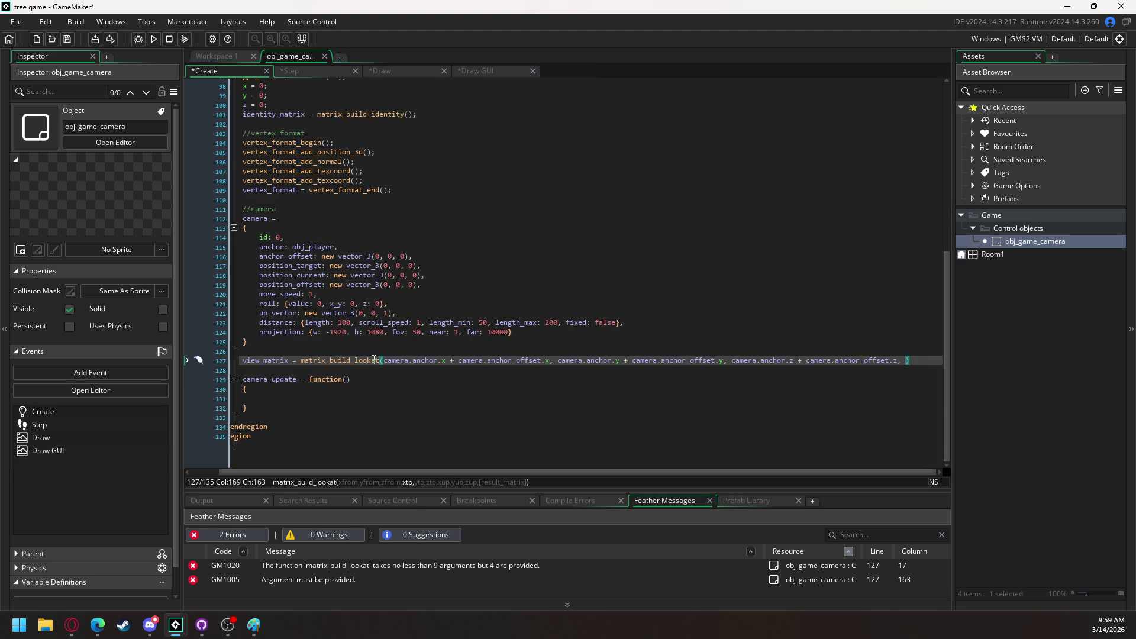
key("ctrl+z")
left_click(530, 388)
key("Return")
left_click(531, 397)
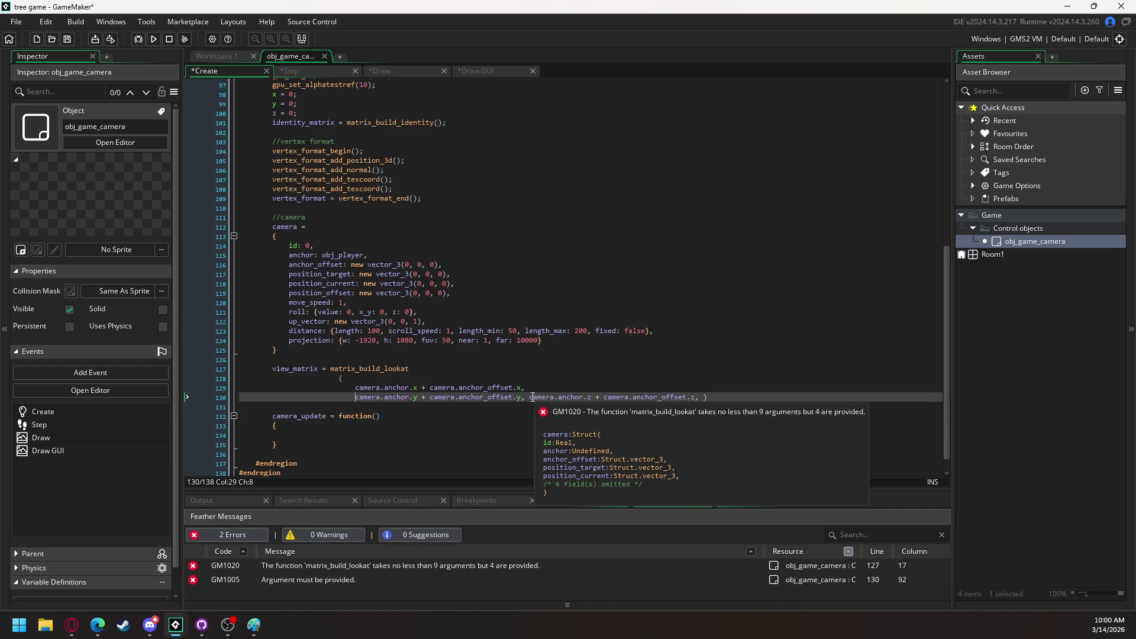
key("Return")
left_click(532, 406)
key("Return")
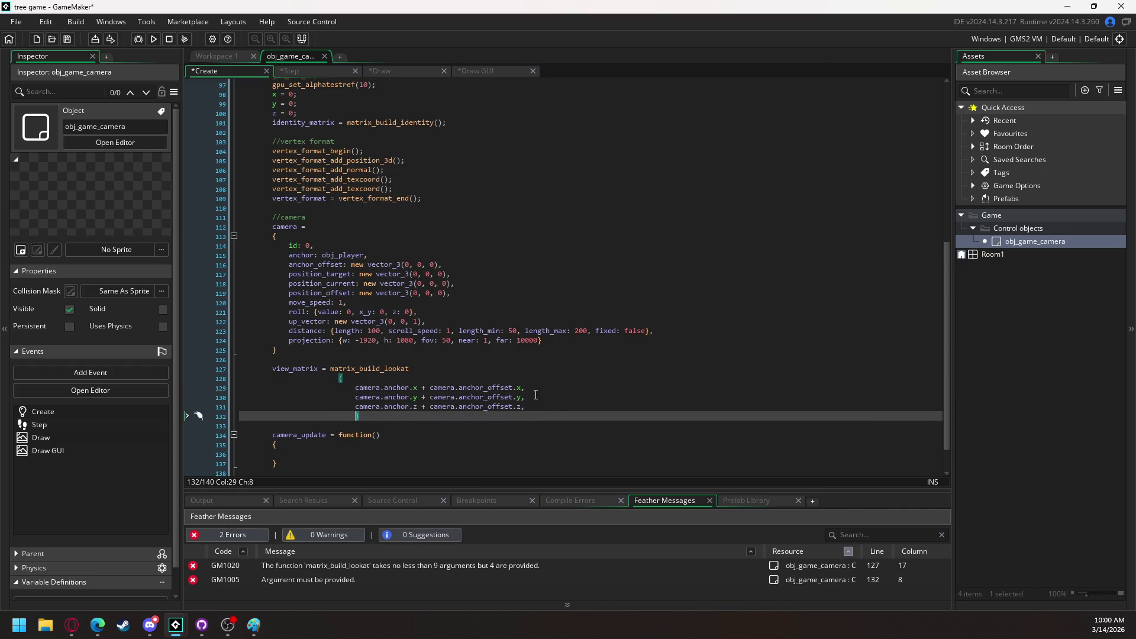
Type the argument camera.position_current.x + camera.position_offset.x
type("camera.")
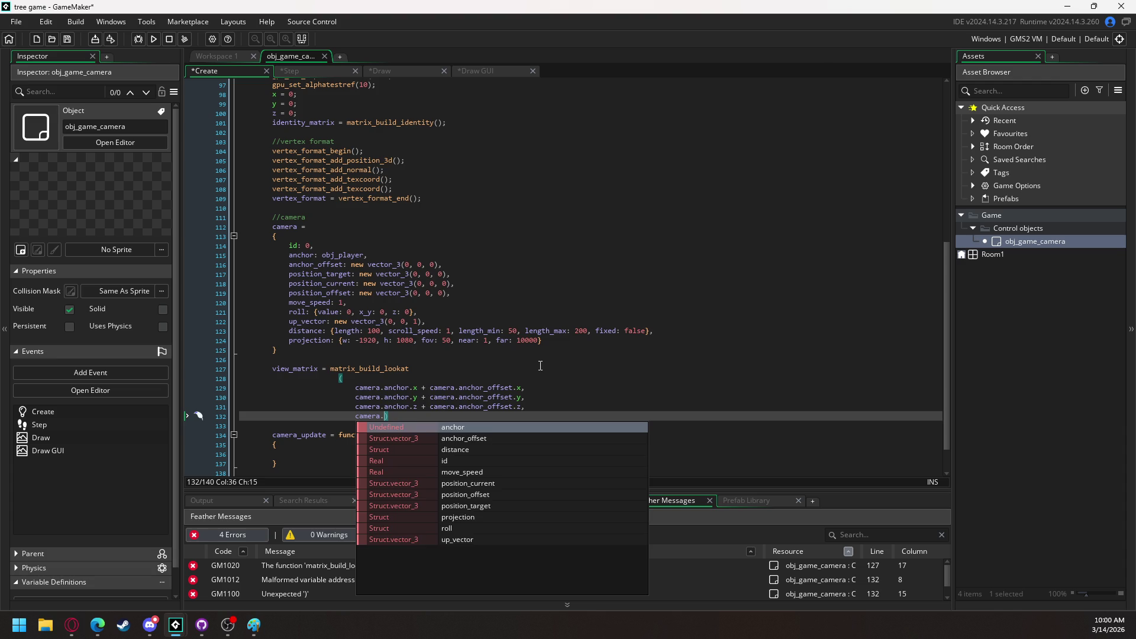
type("position_current")
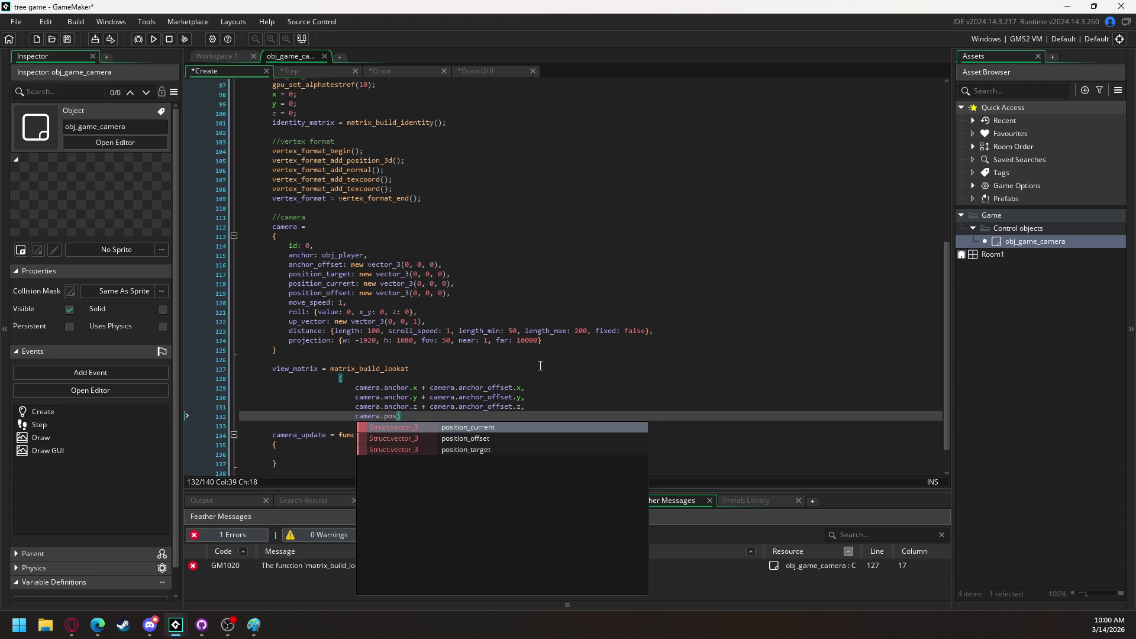
key("Return")
type(".x + camera.po")
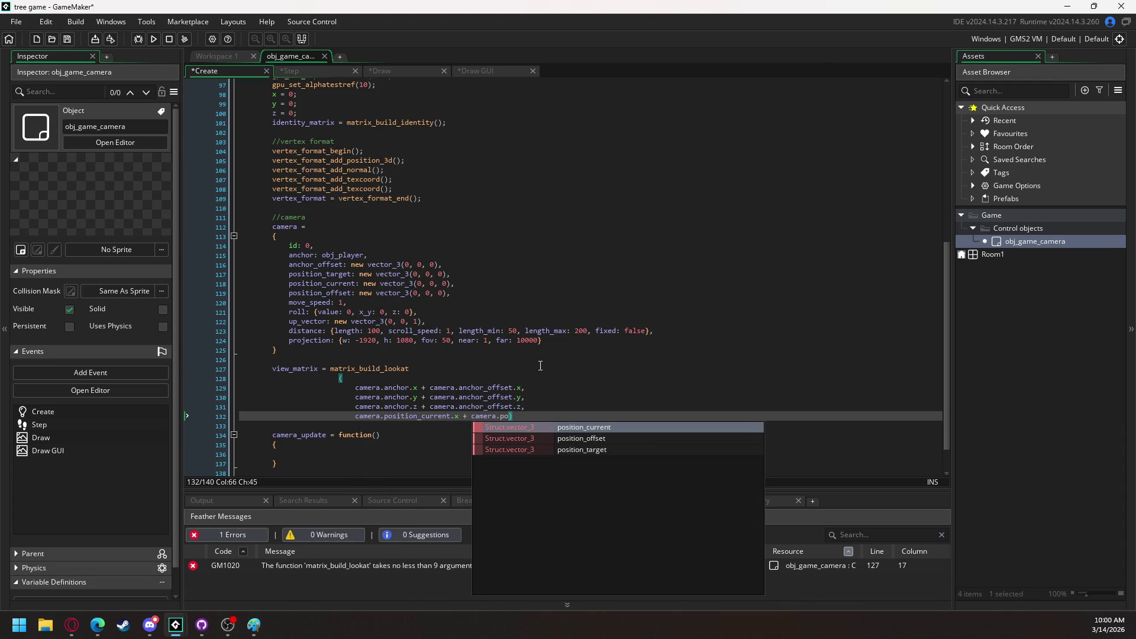
key("Down")
key("Return")
type("x")
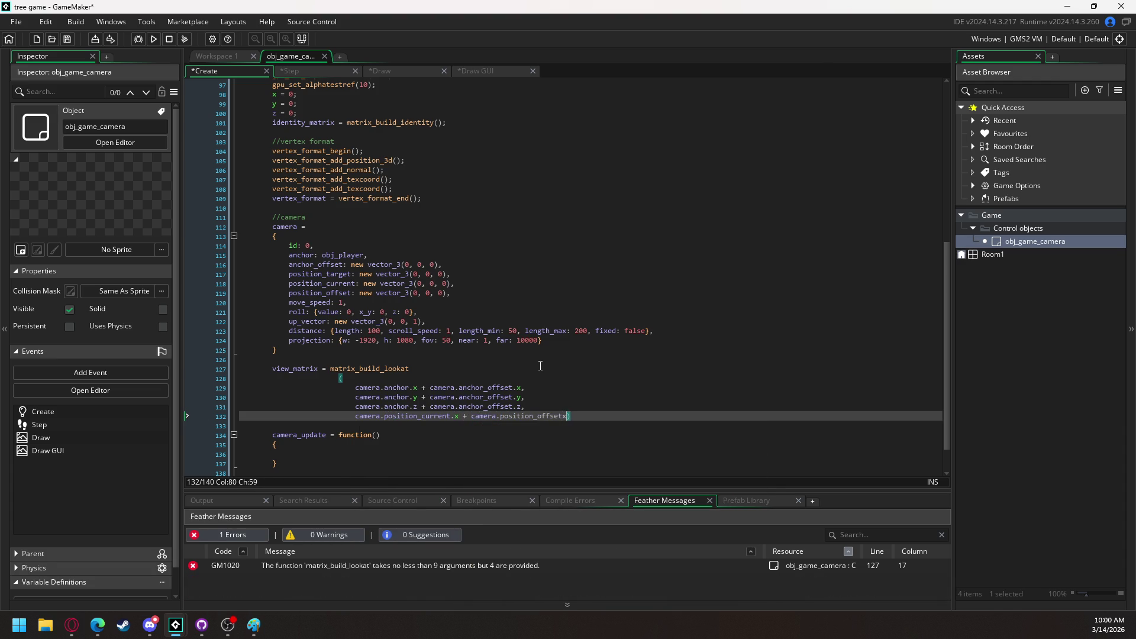
key("BackSpace")
type(".x")
left_click(357, 417)
left_click_drag(357, 417, 573, 420)
key("ctrl+c")
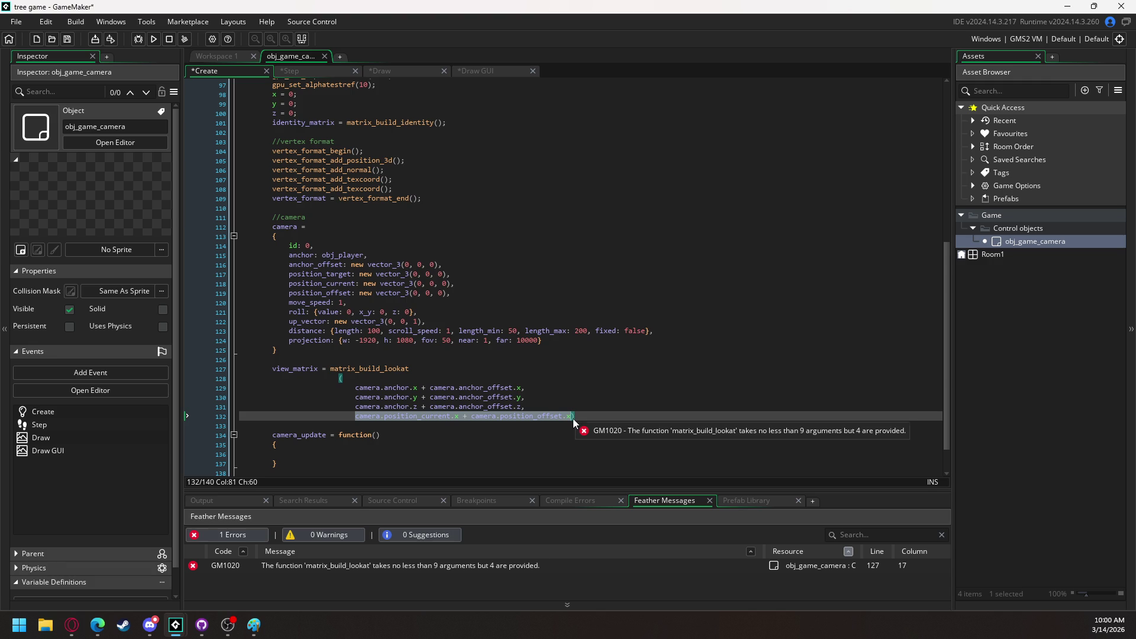
left_click(573, 420)
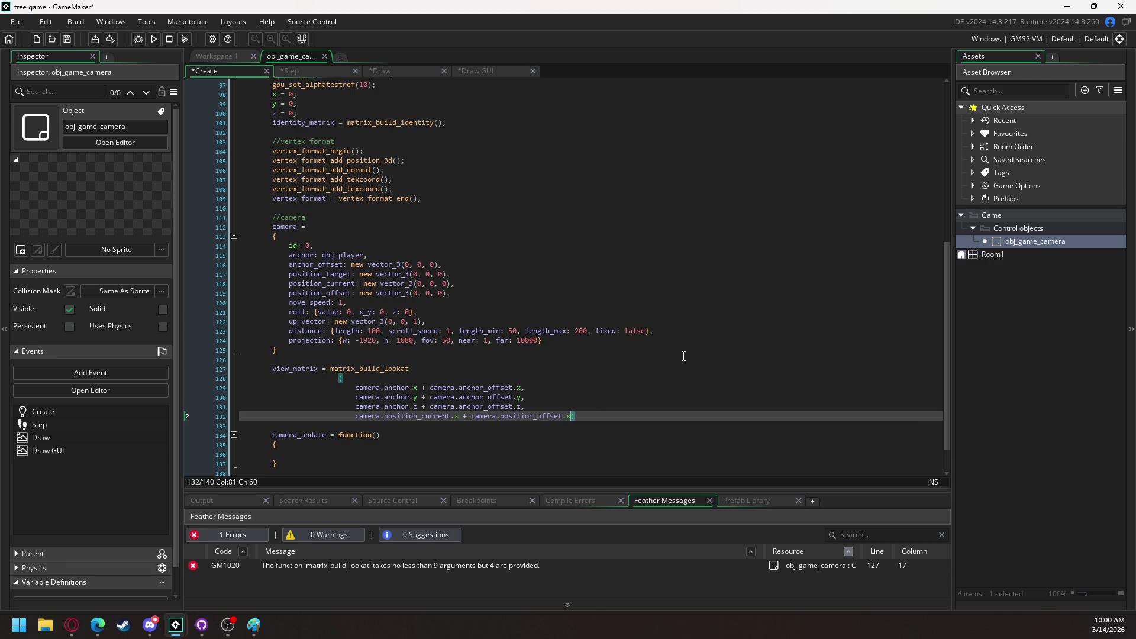
Duplicate the position argument onto two more lines
type(",")
key("Return")
key("ctrl+v")
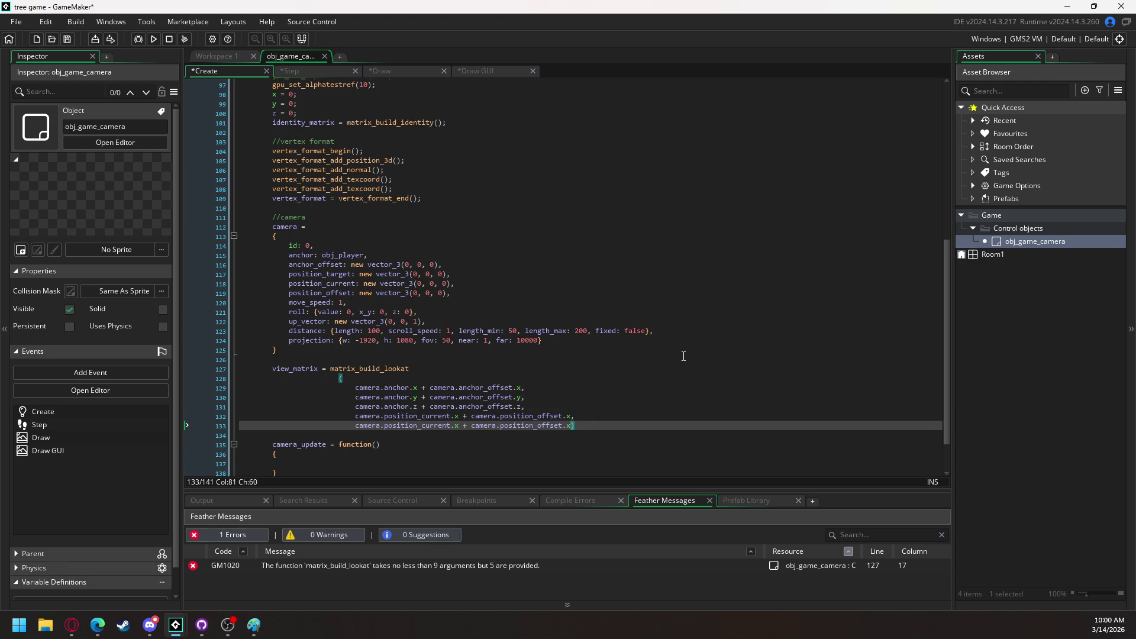
type(",")
key("Return")
key("ctrl+v")
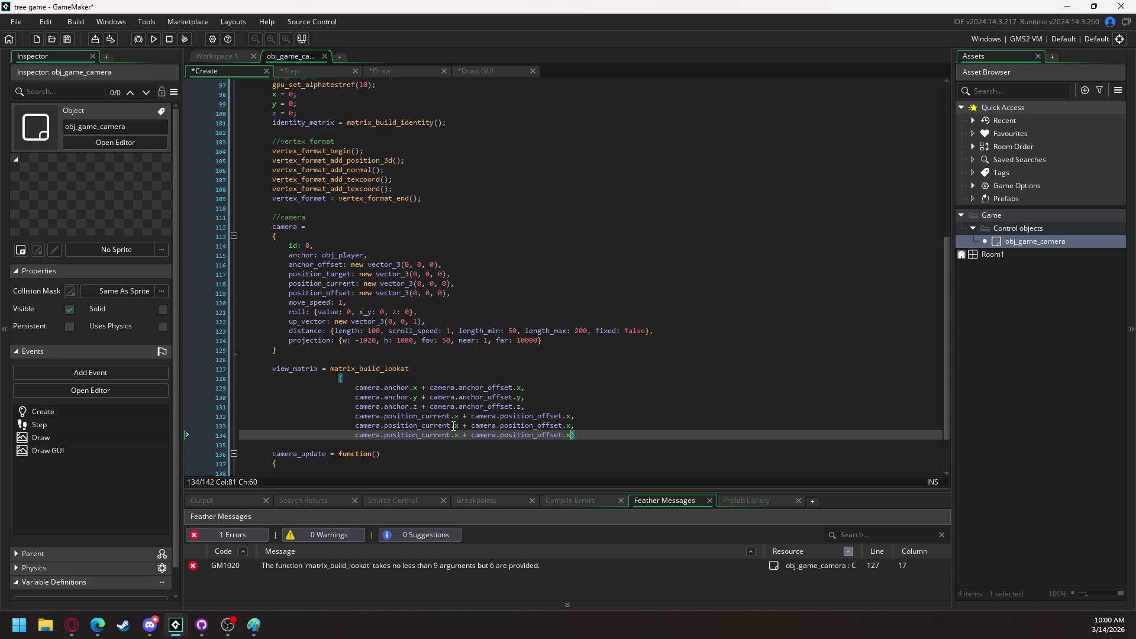
Change the copies to y and z and move the closing parenthesis onto its own line
double_click(453, 428)
type("y")
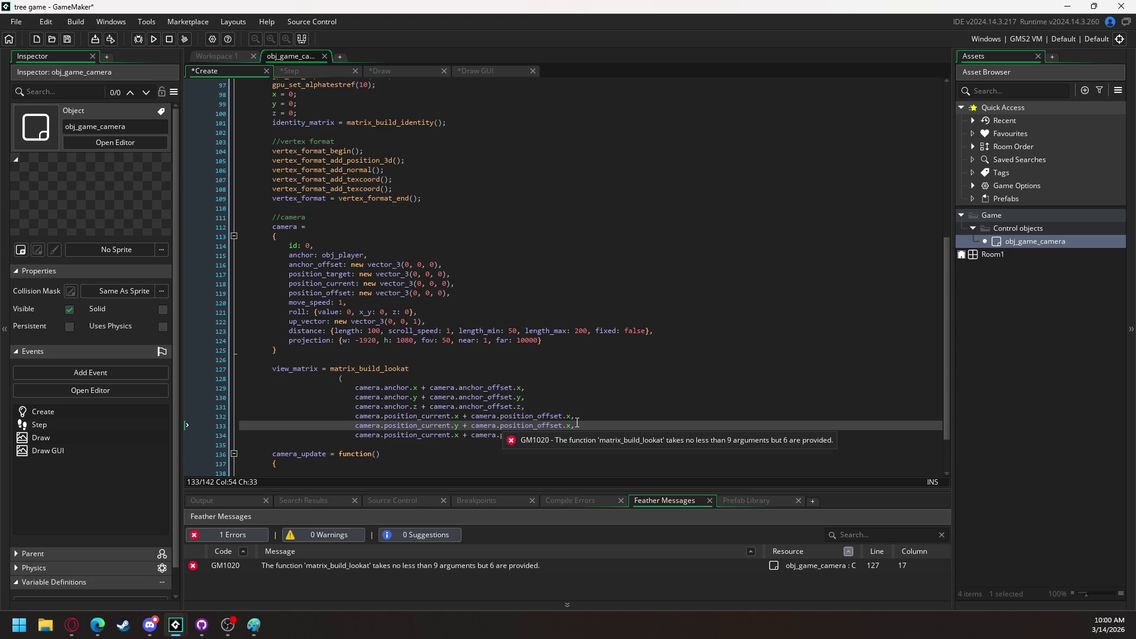
double_click(570, 426)
type("y")
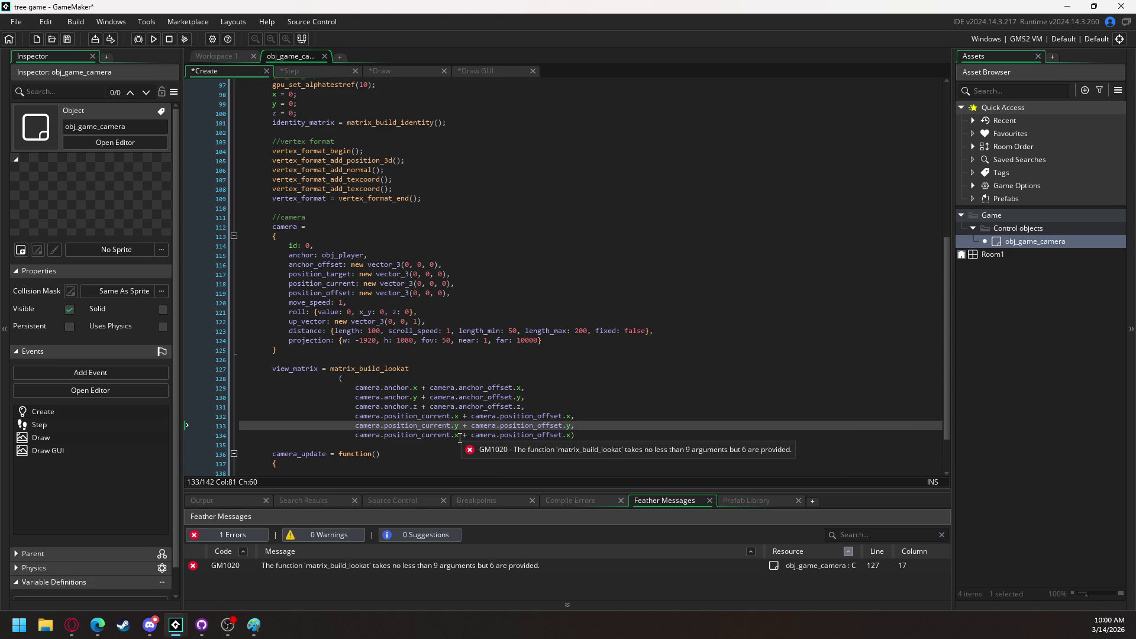
double_click(460, 436)
type("z")
double_click(570, 436)
type("z")
key("Left")
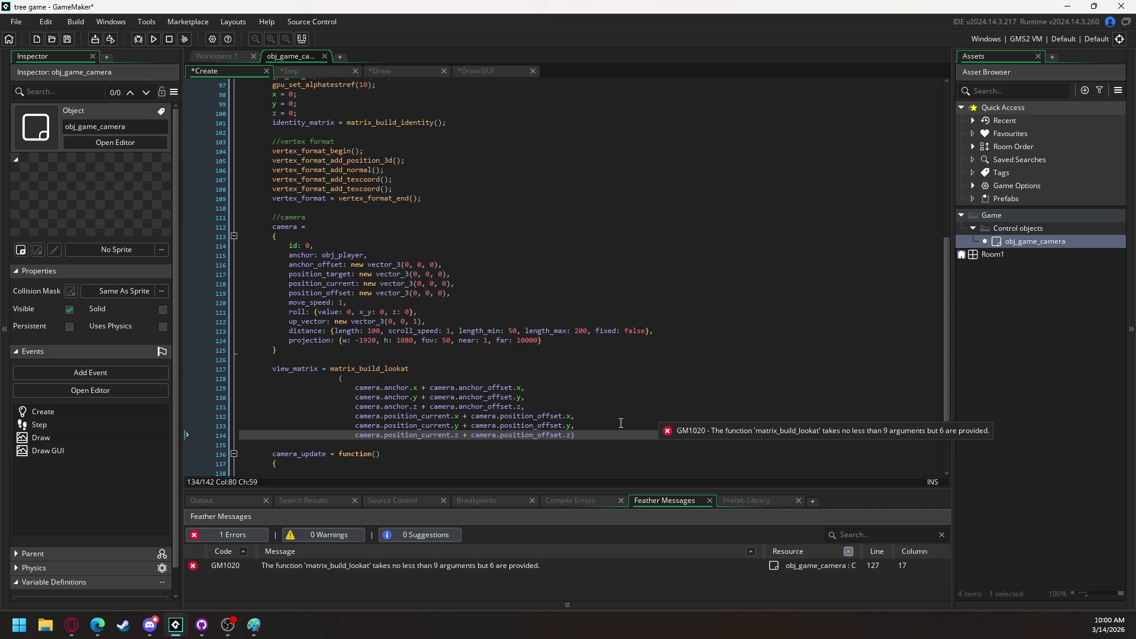
type(",")
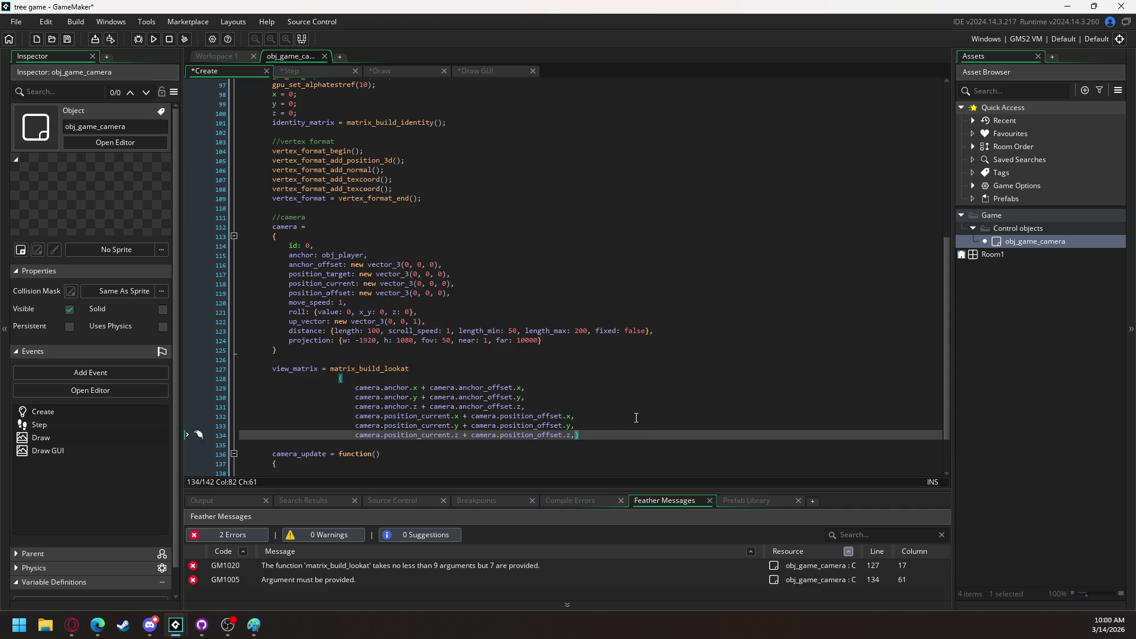
key("Return")
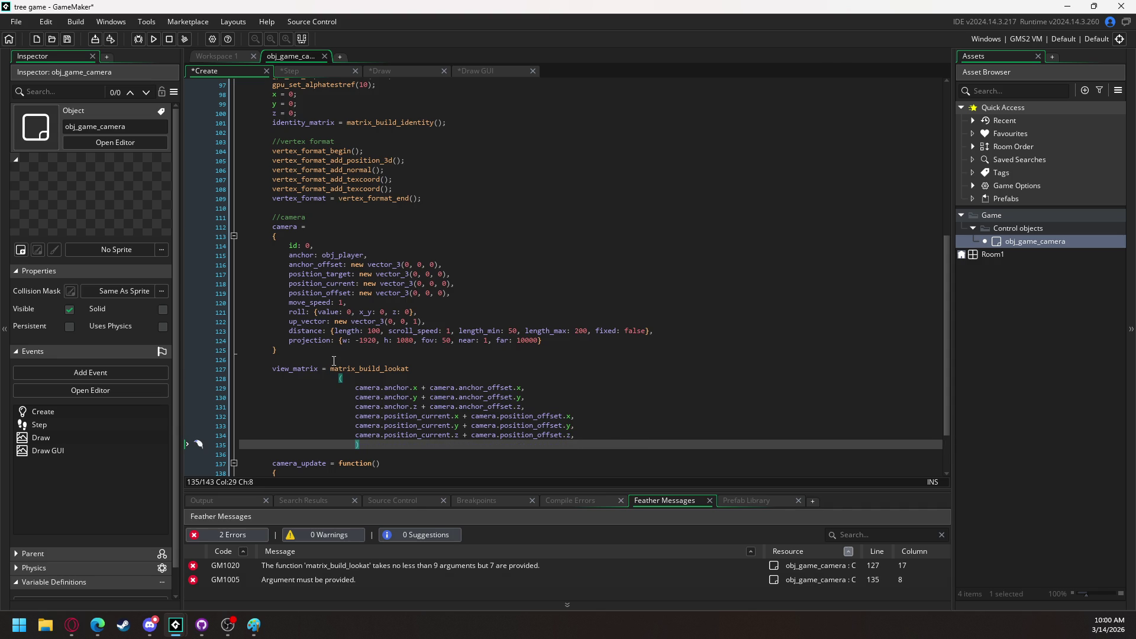
left_click(364, 368)
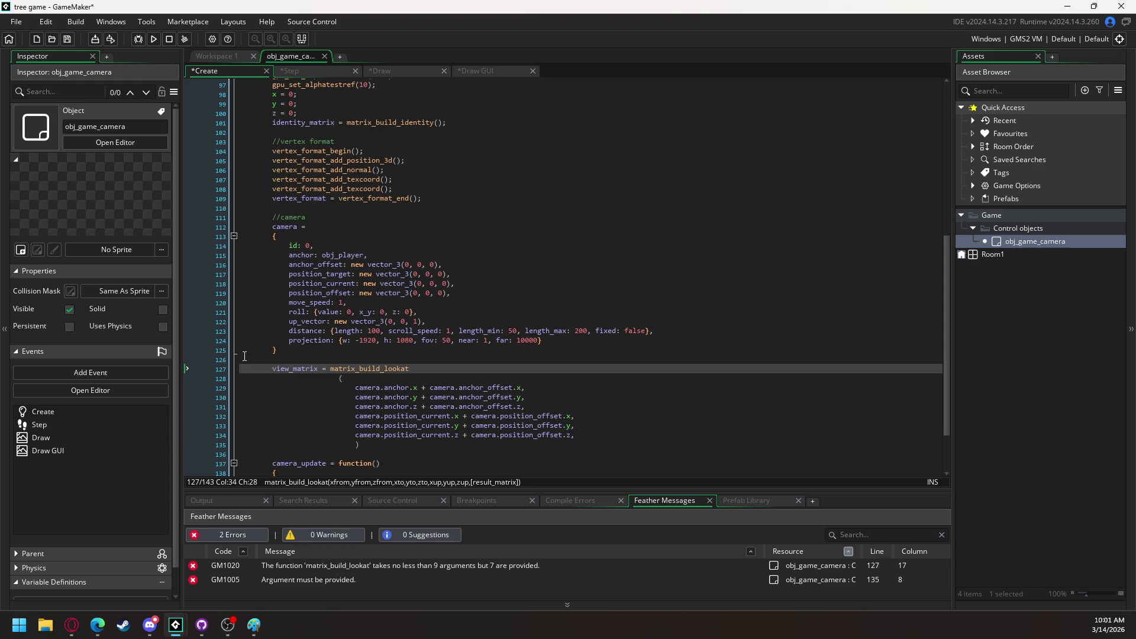
Add camera.up_vector.x as the next argument and paste two copies below it
left_click(586, 440)
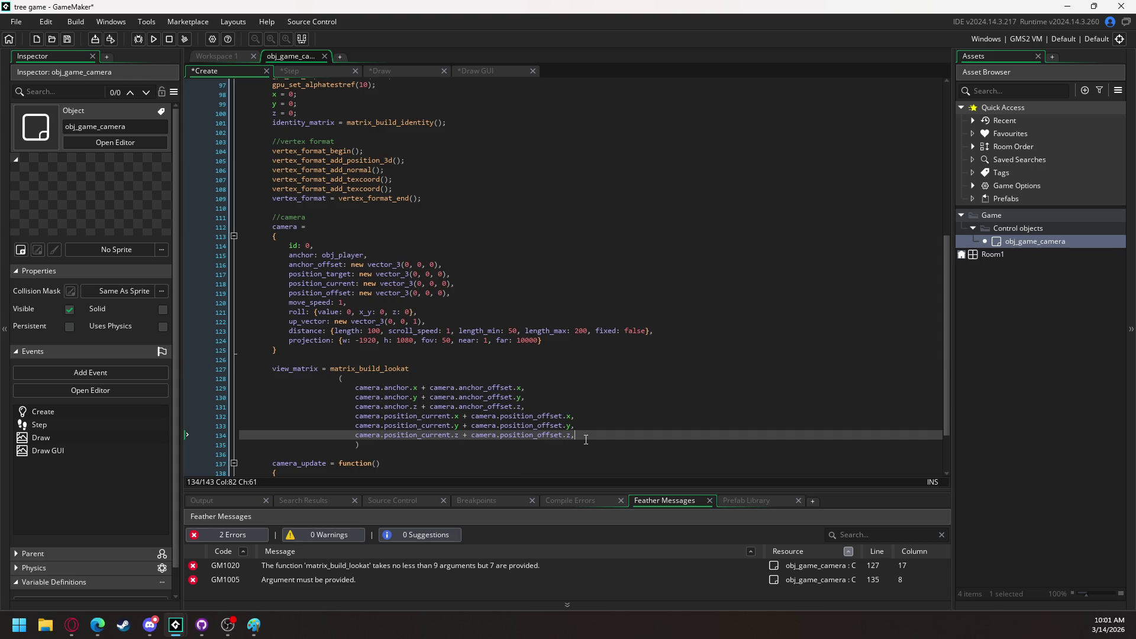
key("Return")
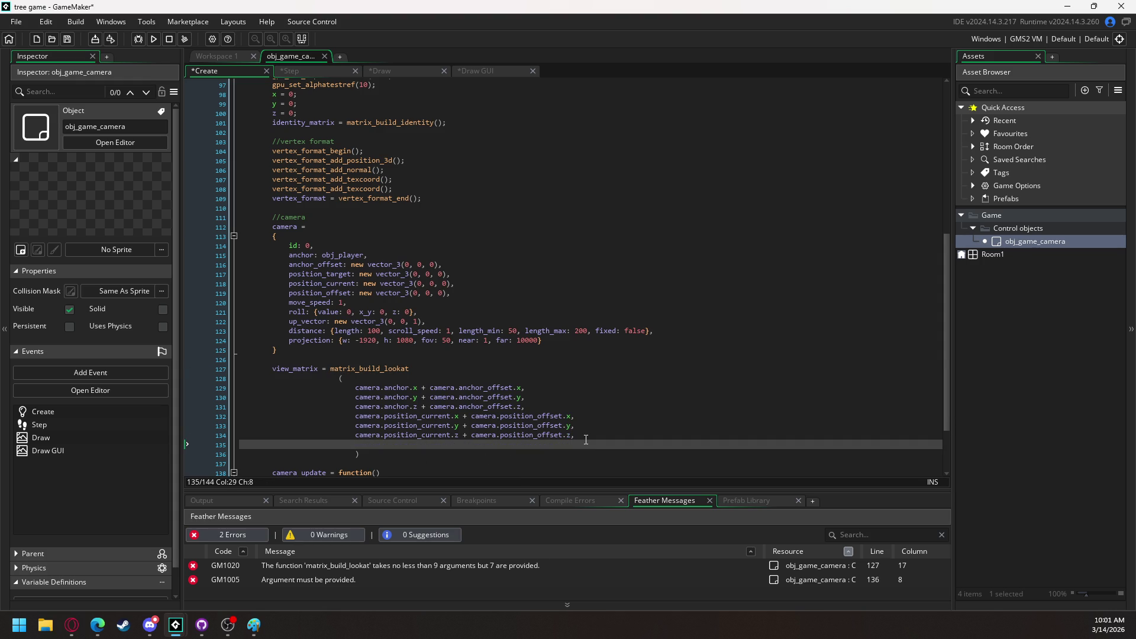
type("camera.up")
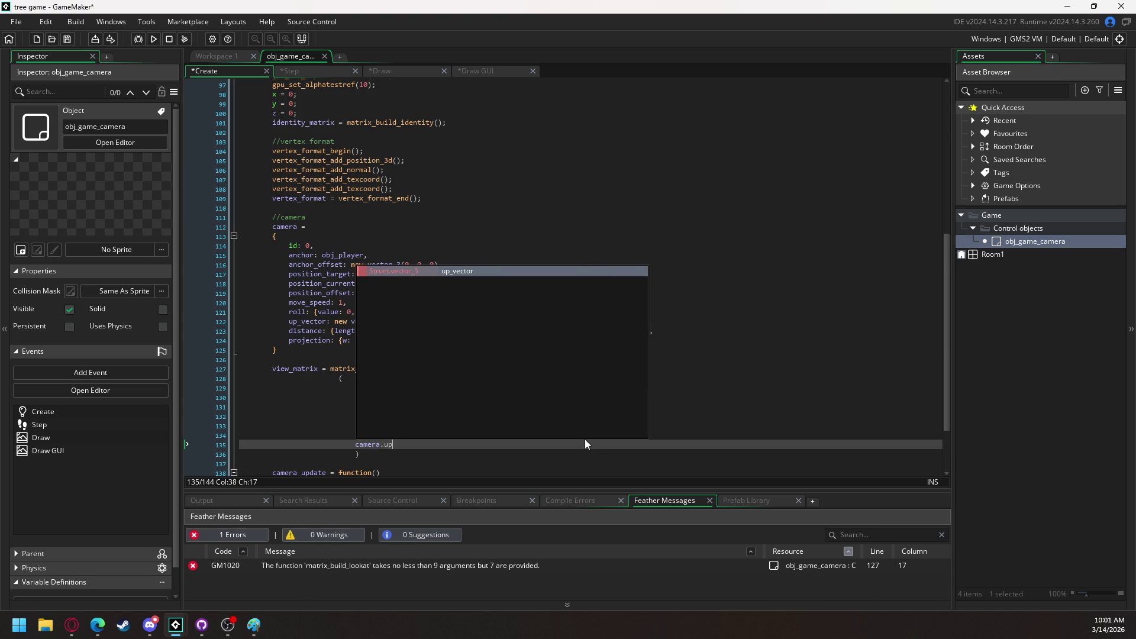
key("Return")
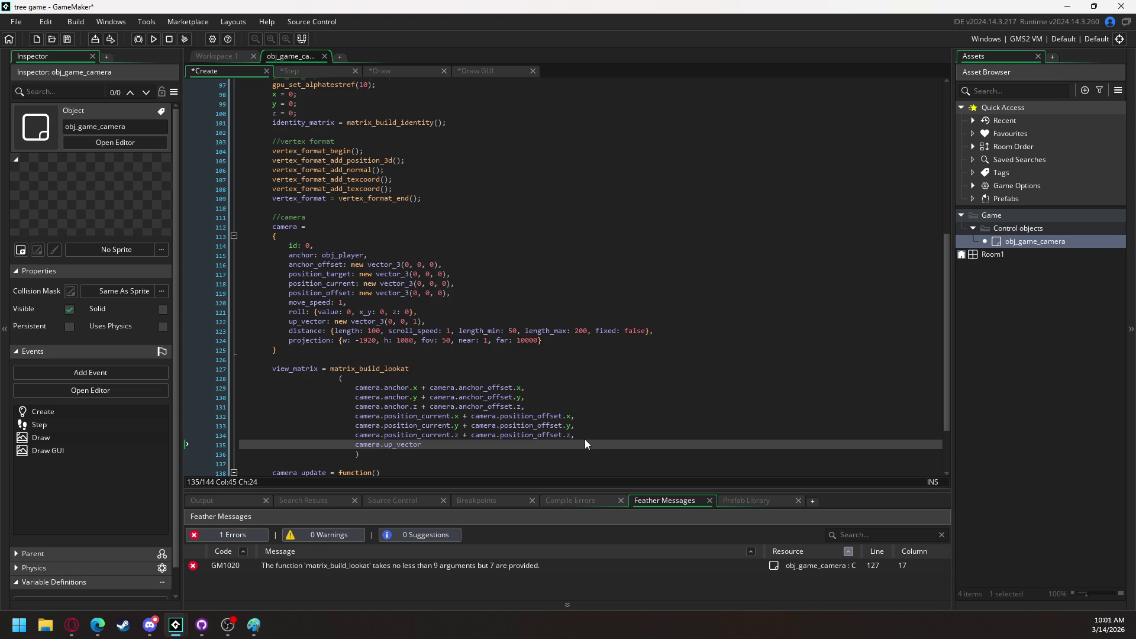
type(".x")
type(",")
left_click_drag(437, 445, 354, 446)
key("ctrl+c")
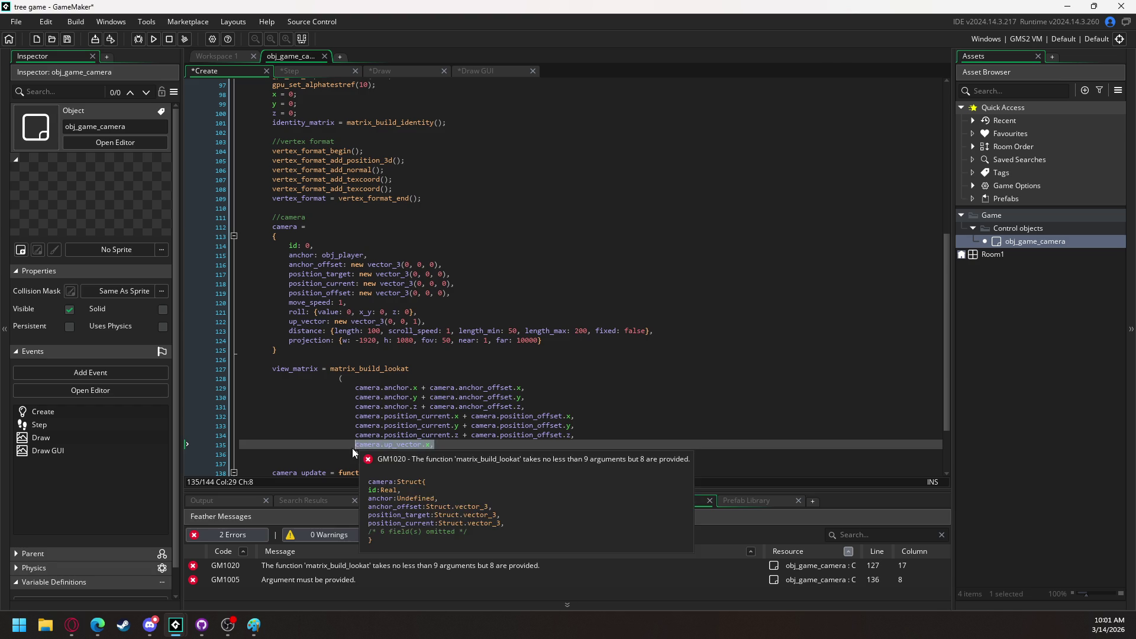
left_click(464, 447)
key("Return")
key("ctrl+v")
key("Return")
key("ctrl+v")
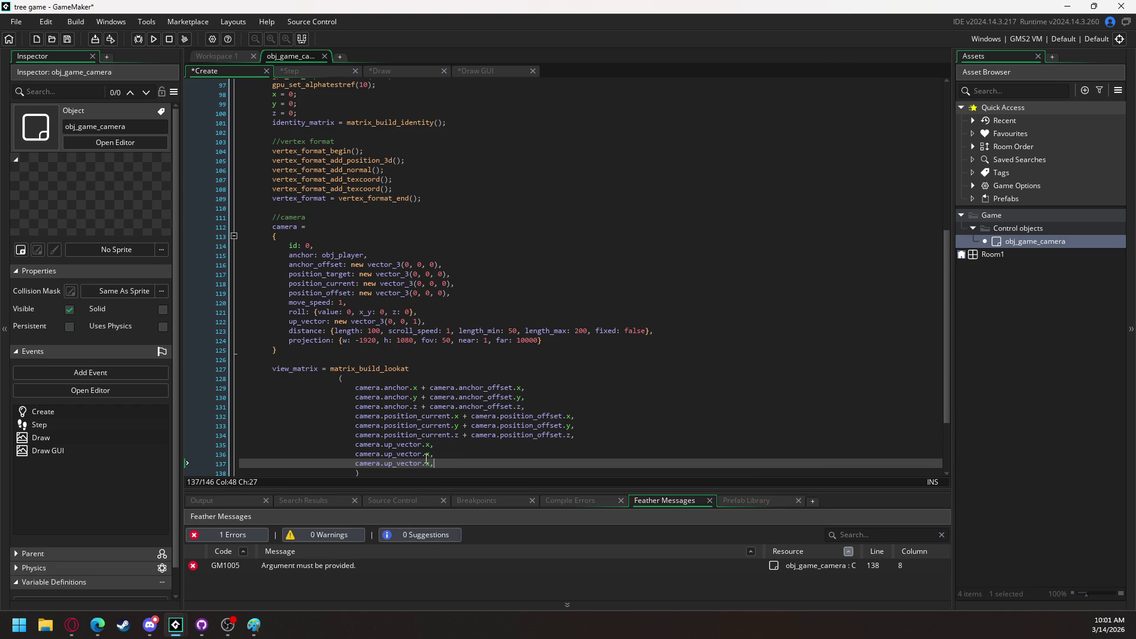
Change the up_vector copies to y and z and unindent the closing parenthesis
double_click(428, 455)
type("y")
double_click(431, 464)
type("z")
left_click(359, 471)
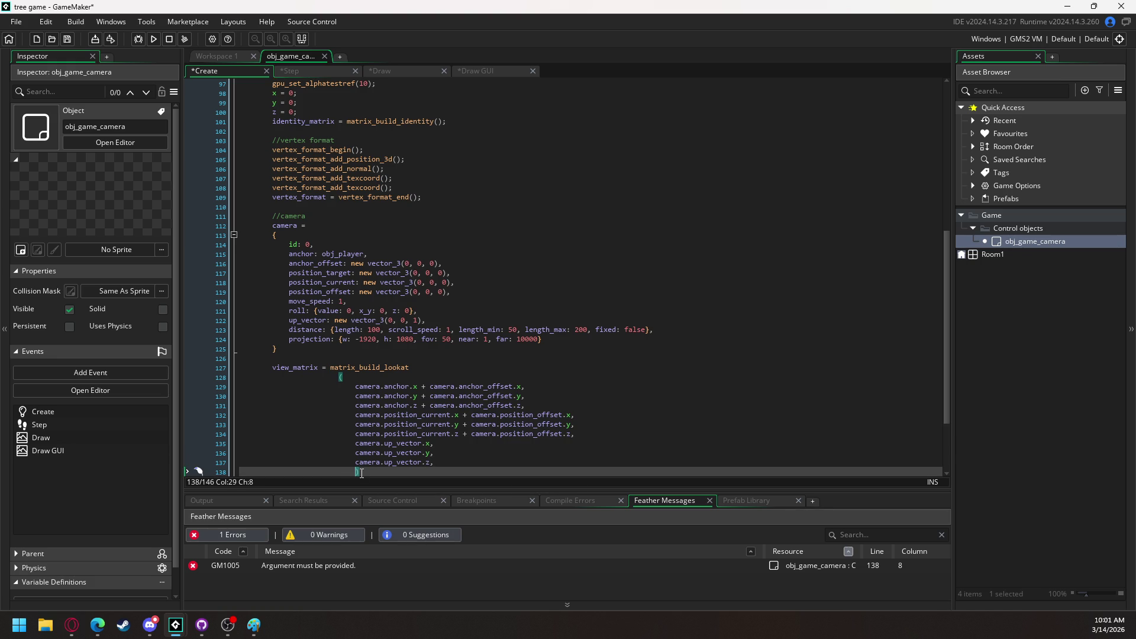
key("BackSpace")
End the call with ';', drop up_vector.z's trailing comma, unindent the arguments, add a new line
scroll(583, 150, "down", 3)
left_click(348, 402)
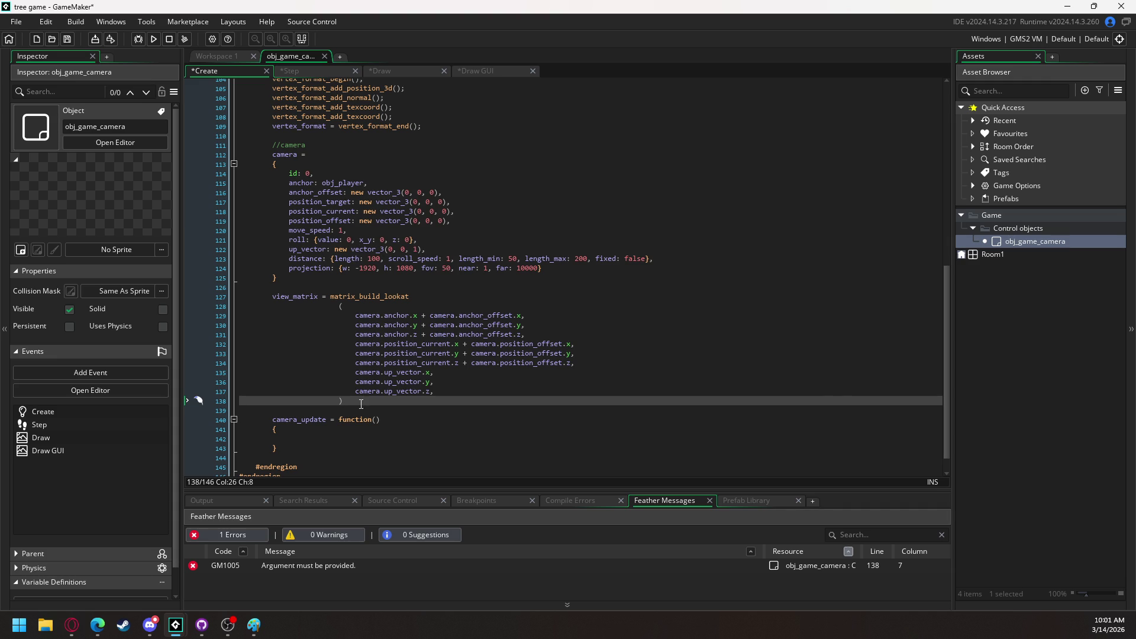
type(";")
left_click(438, 391)
key("BackSpace")
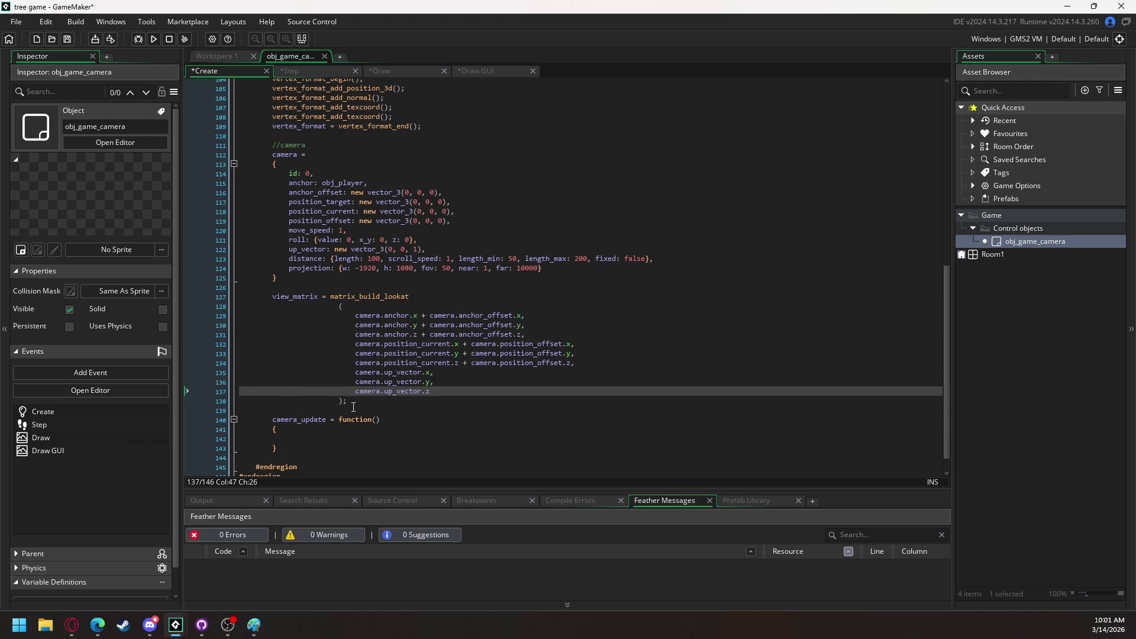
left_click_drag(351, 402, 337, 306)
key("shift+Tab")
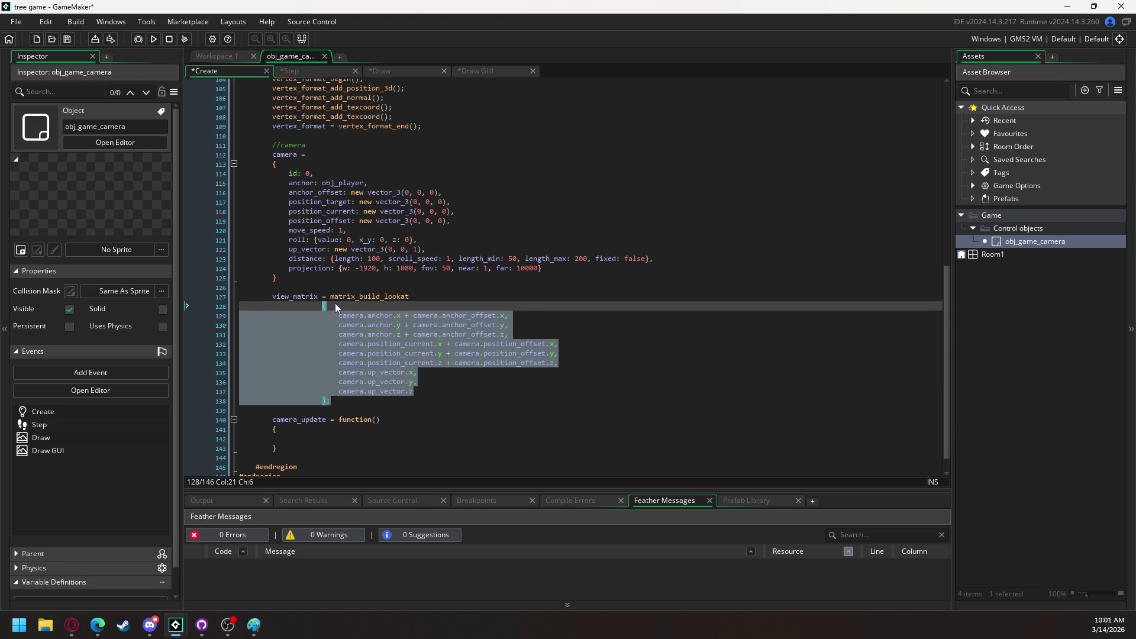
left_click(348, 354)
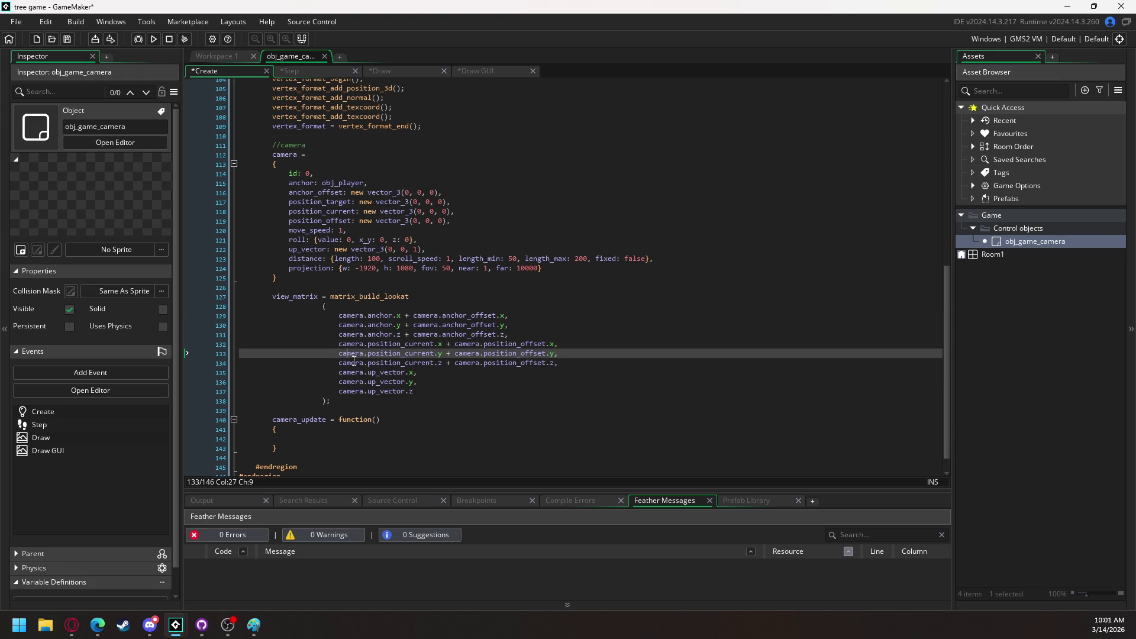
left_click(339, 401)
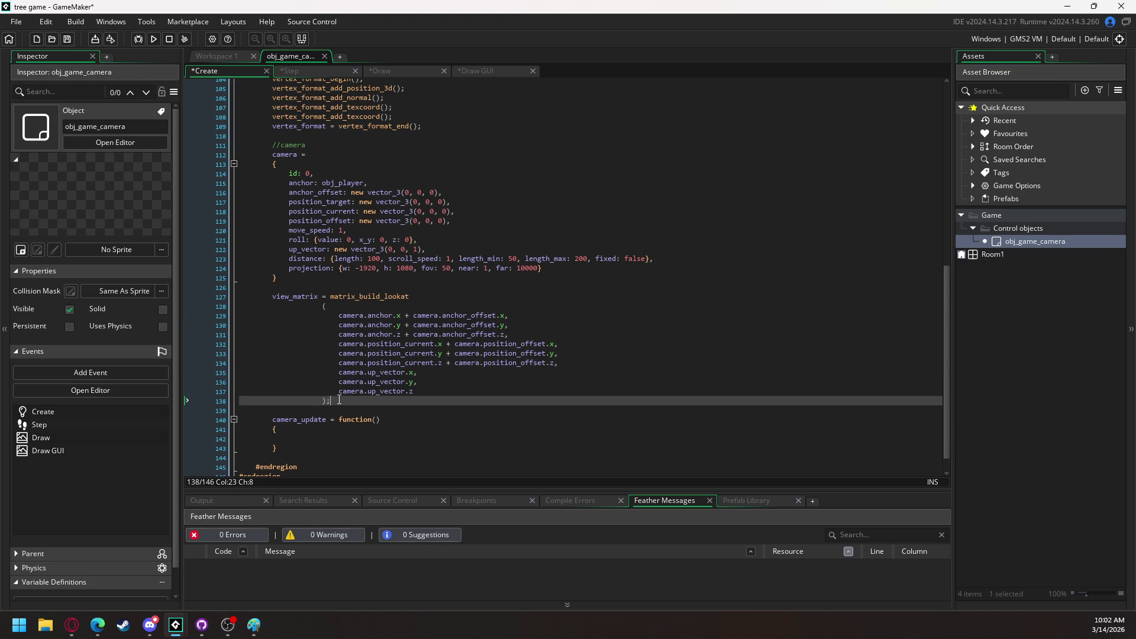
key("Return")
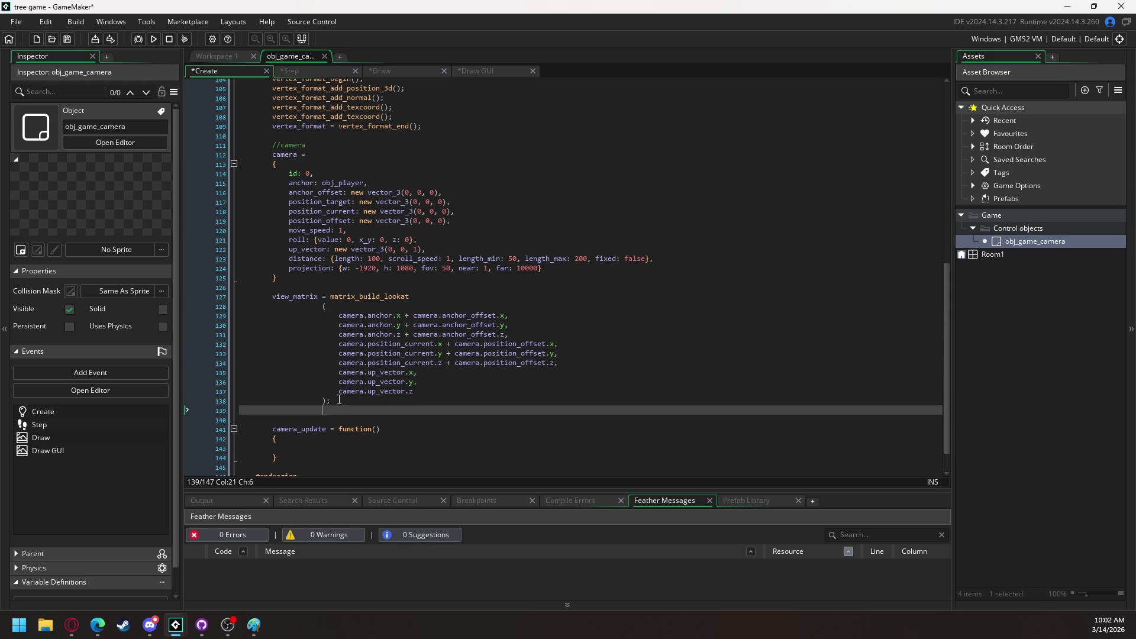
Write projection_matrix = matrix_build_projection_perspective_fov(, correcting the misspelled variable name
key("BackSpace")
key("BackSpace")
type("rojection_")
type("matrixx")
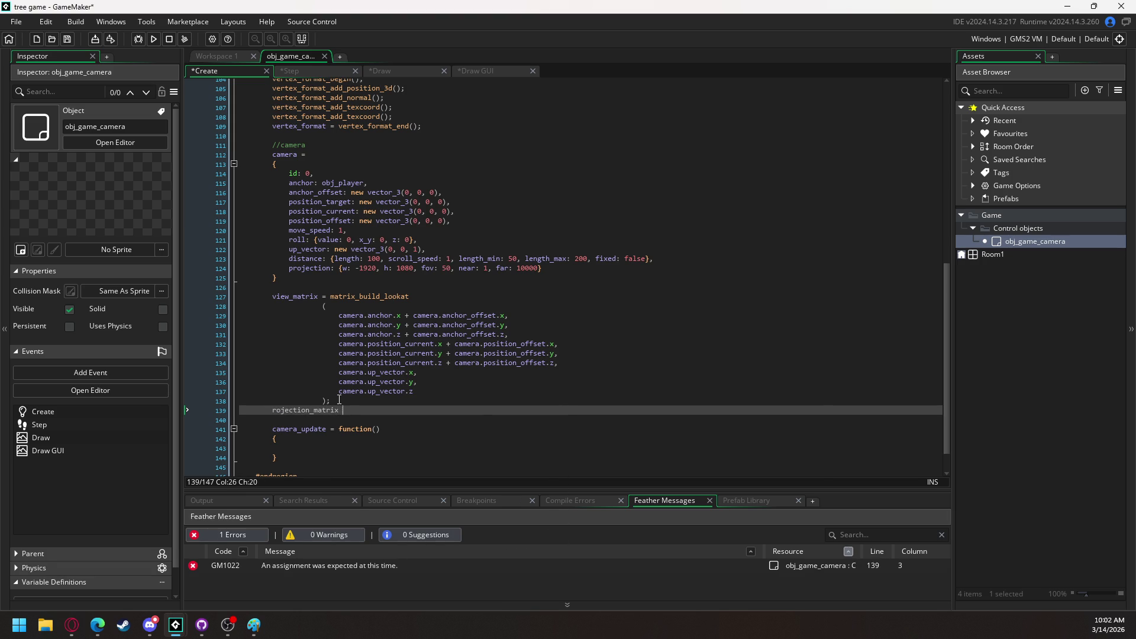
left_click(273, 410)
type("p")
left_click(356, 410)
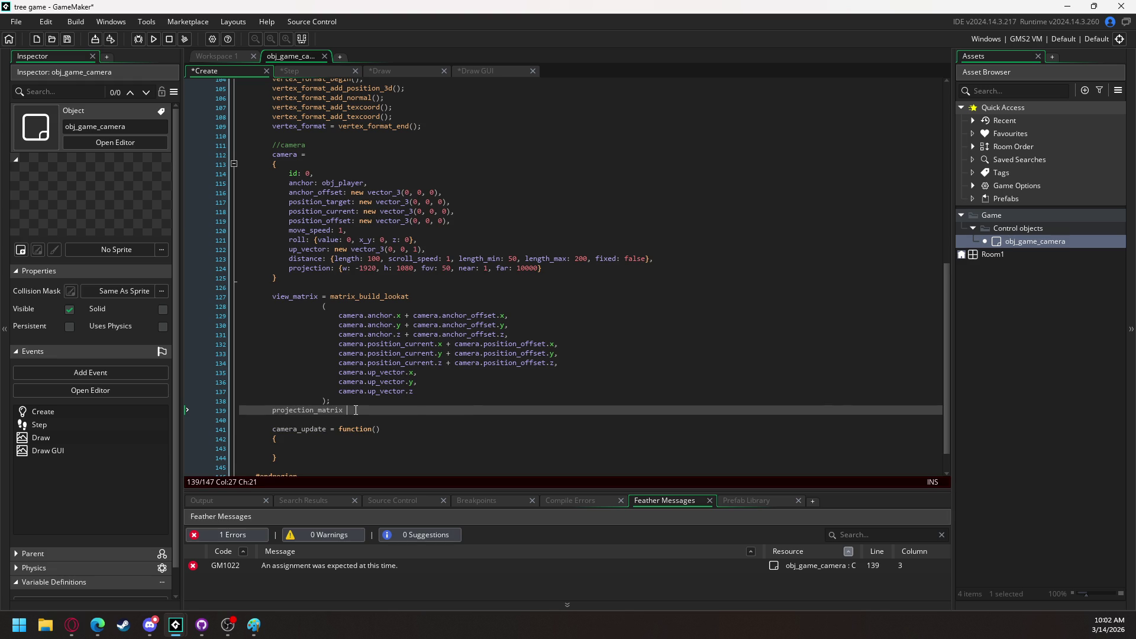
type("= ")
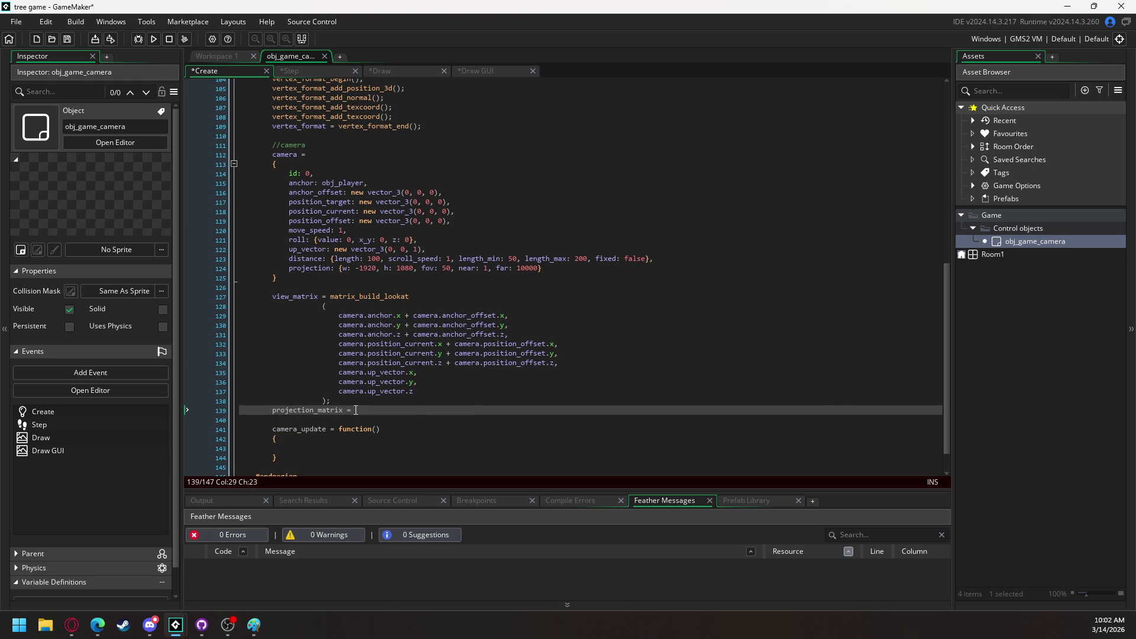
type("matrix")
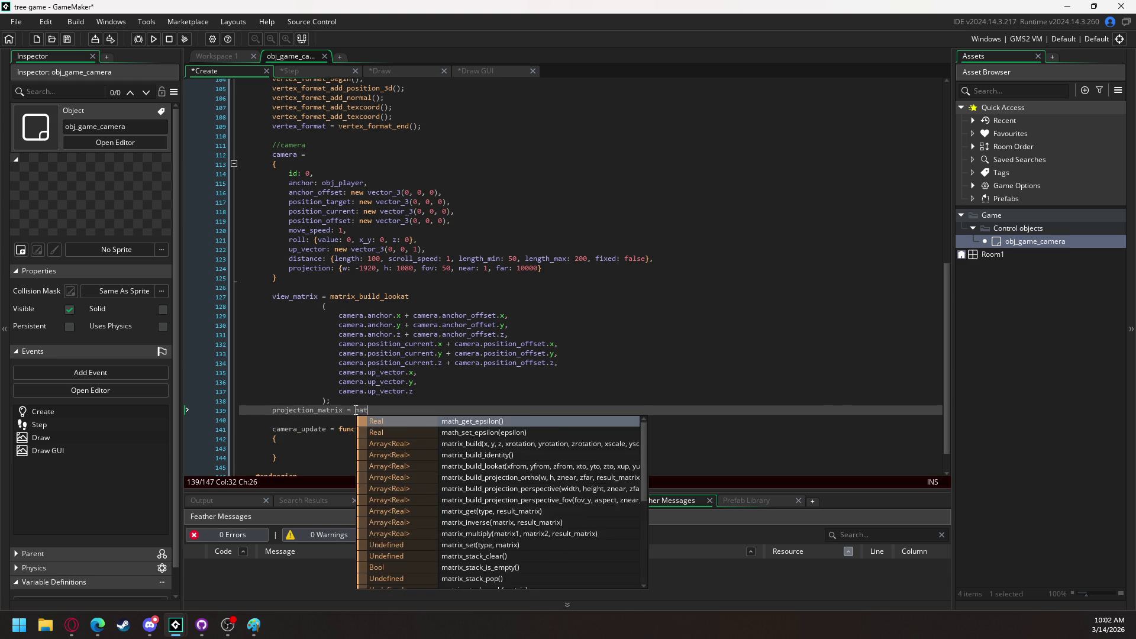
type("_")
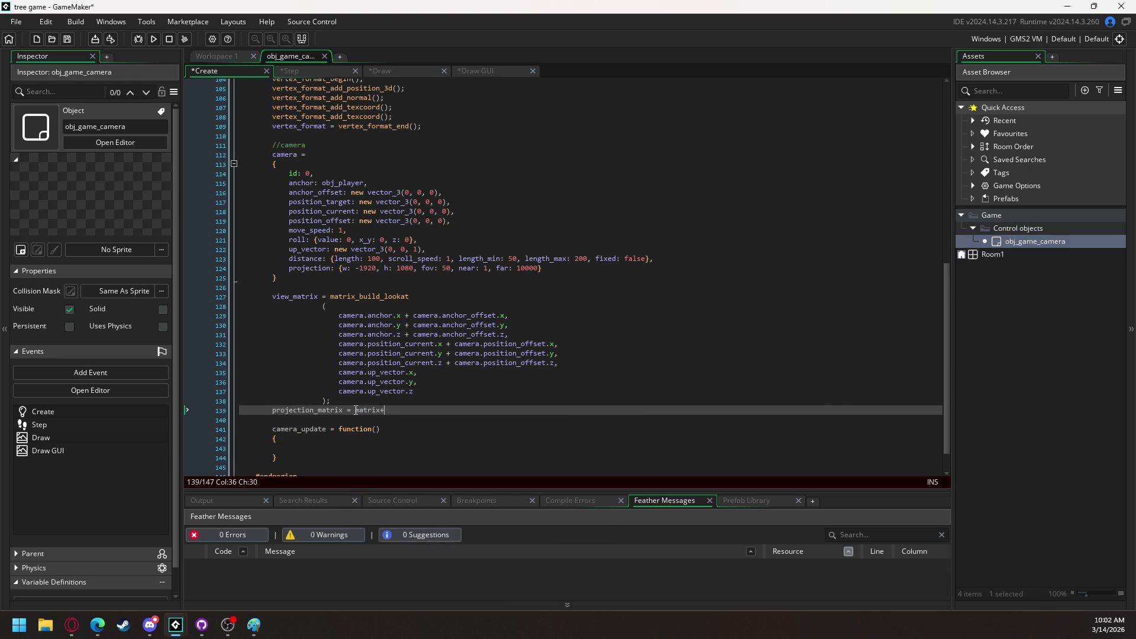
type("build")
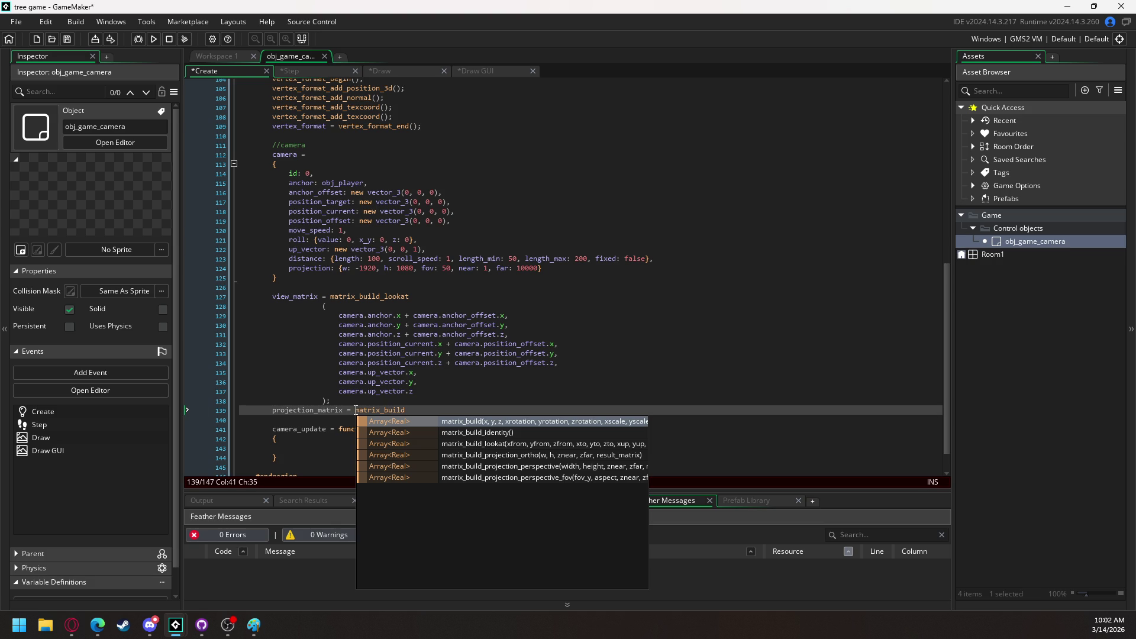
type("_pr")
key("Down")
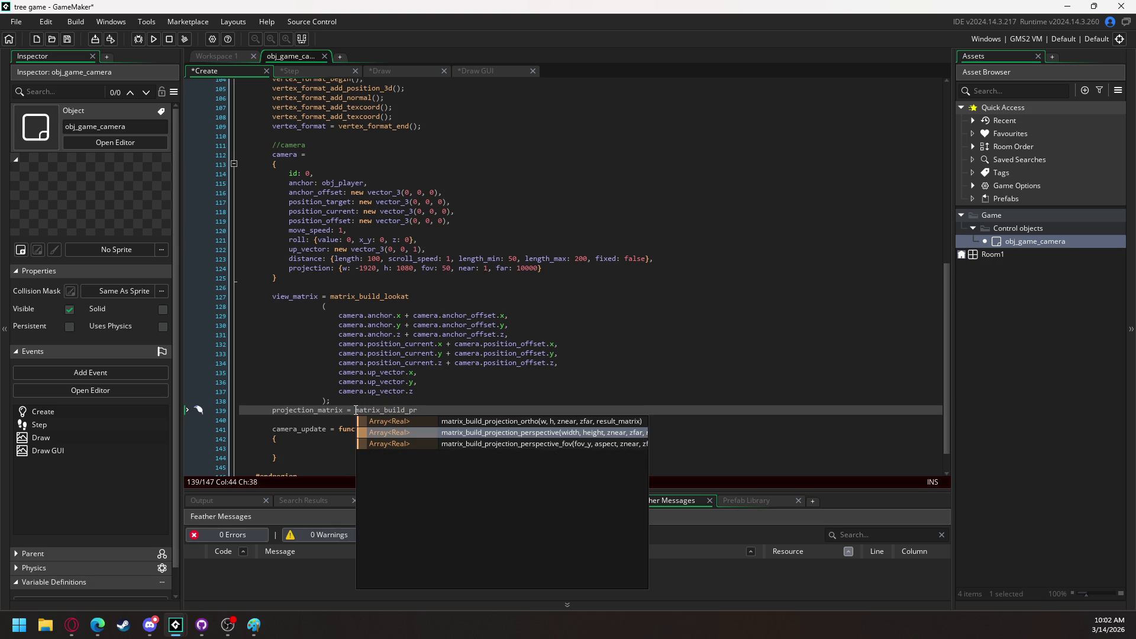
key("Down")
key("Return")
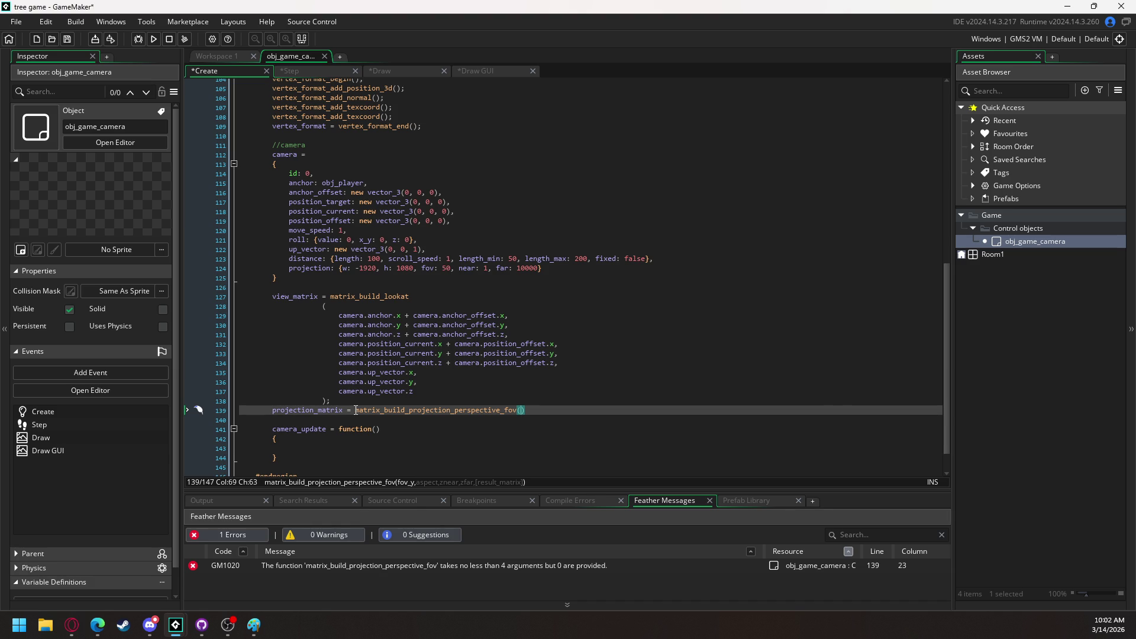
Start the first argument with camera.projection.fov /
type("camera_p")
key("BackSpace")
key("BackSpace")
type(".pro")
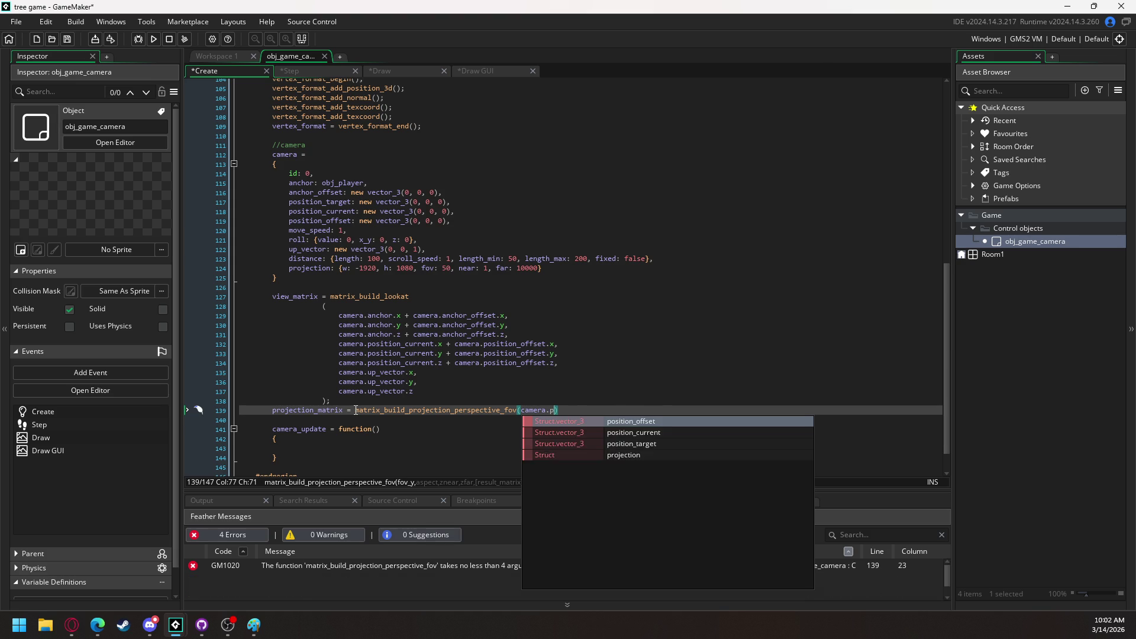
key("Return")
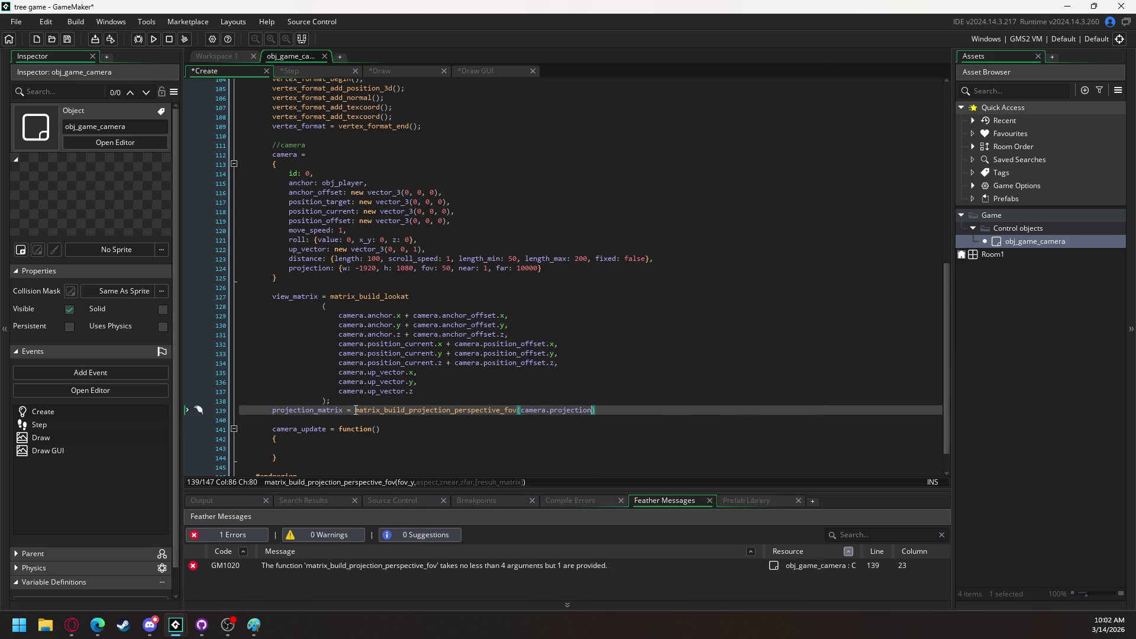
type(".fov ")
type("/")
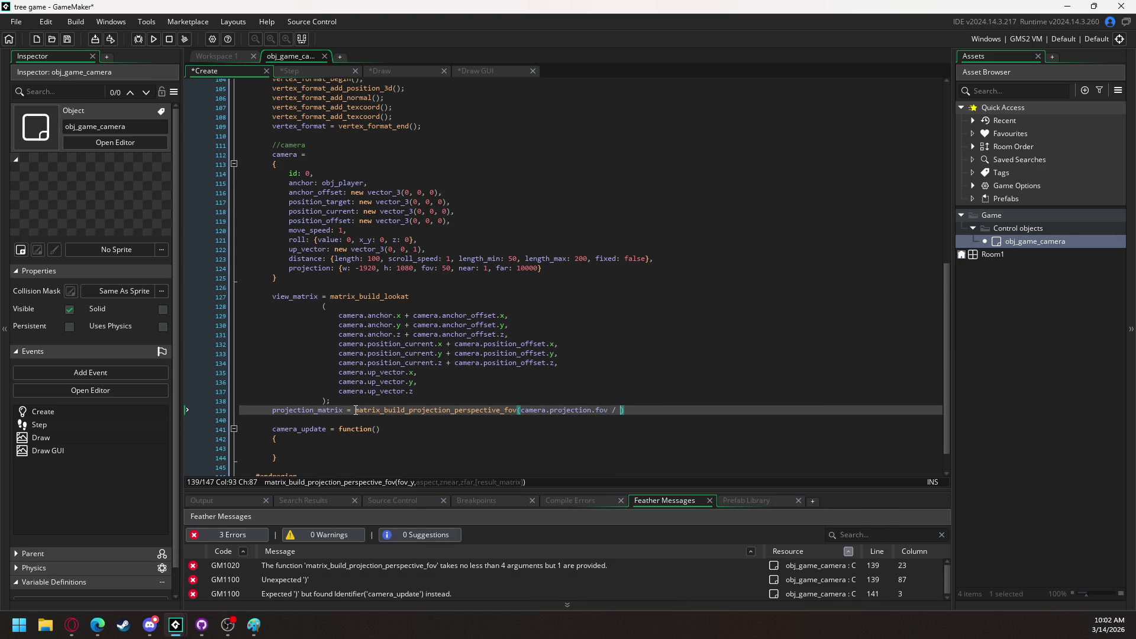
scroll(355, 410, "up", 1)
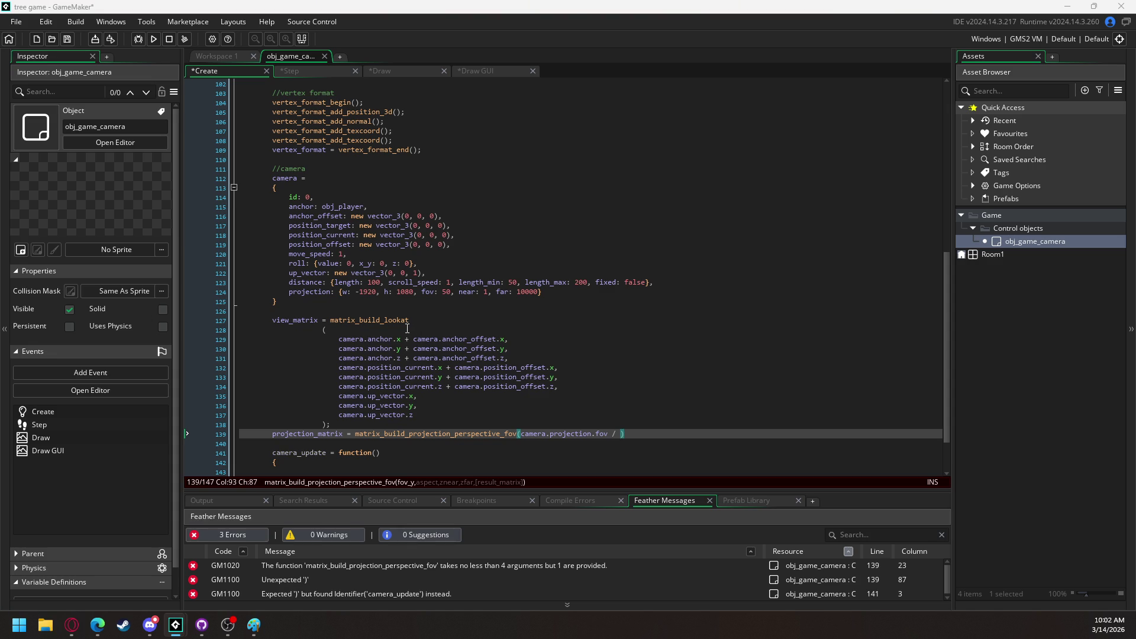
Insert fov_zoom: 1, before near in the camera's projection struct
left_click(459, 292)
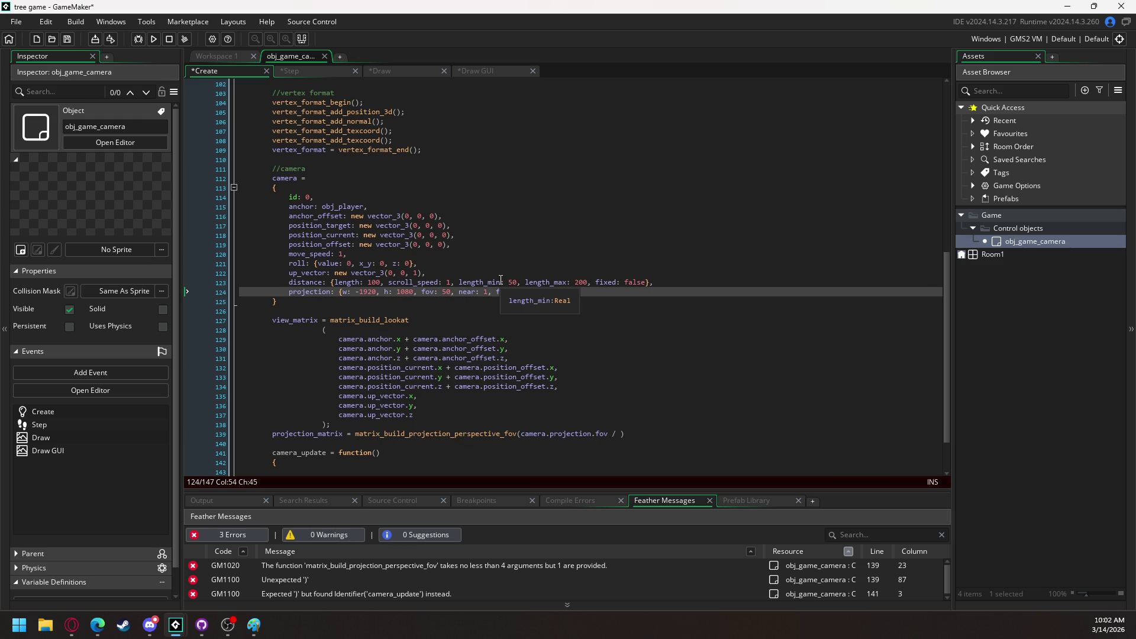
type("fov_zoom")
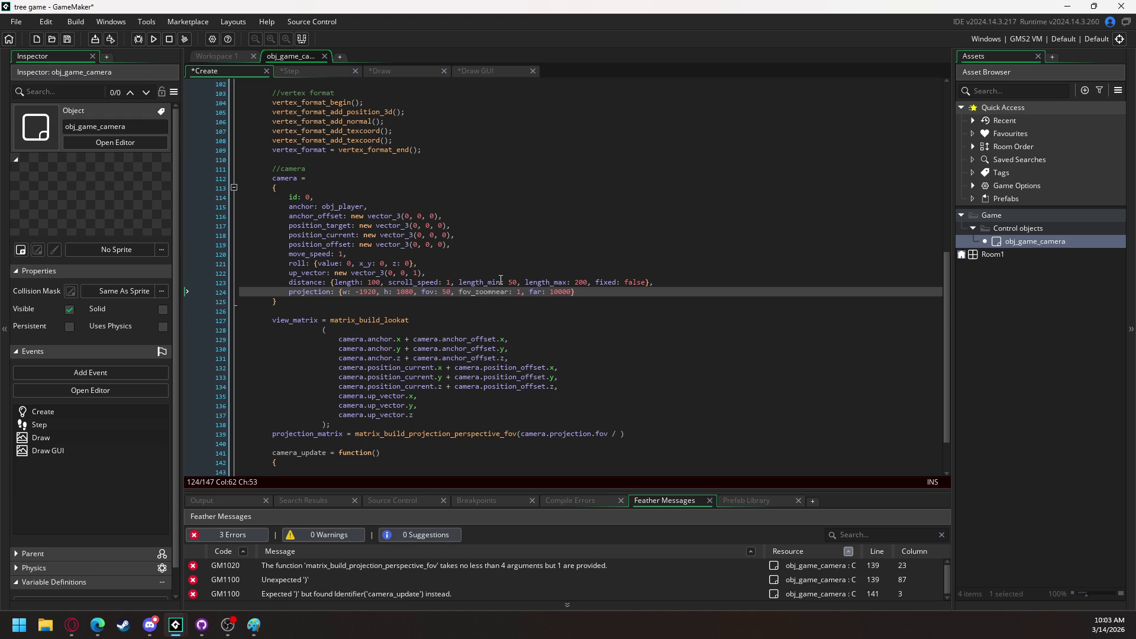
type(": 1")
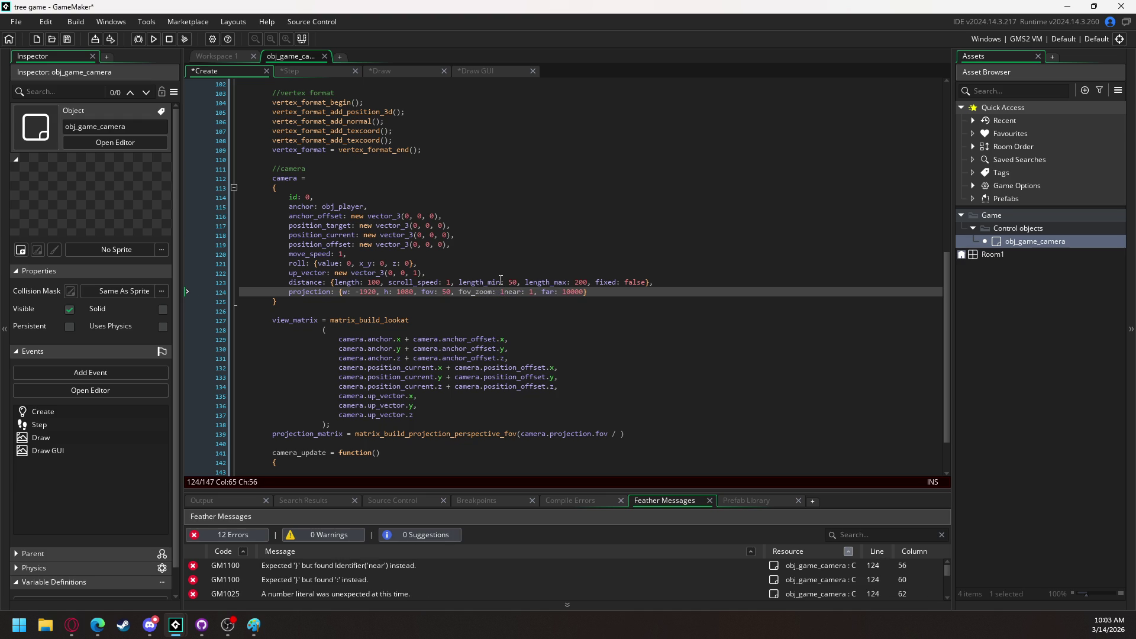
type(",")
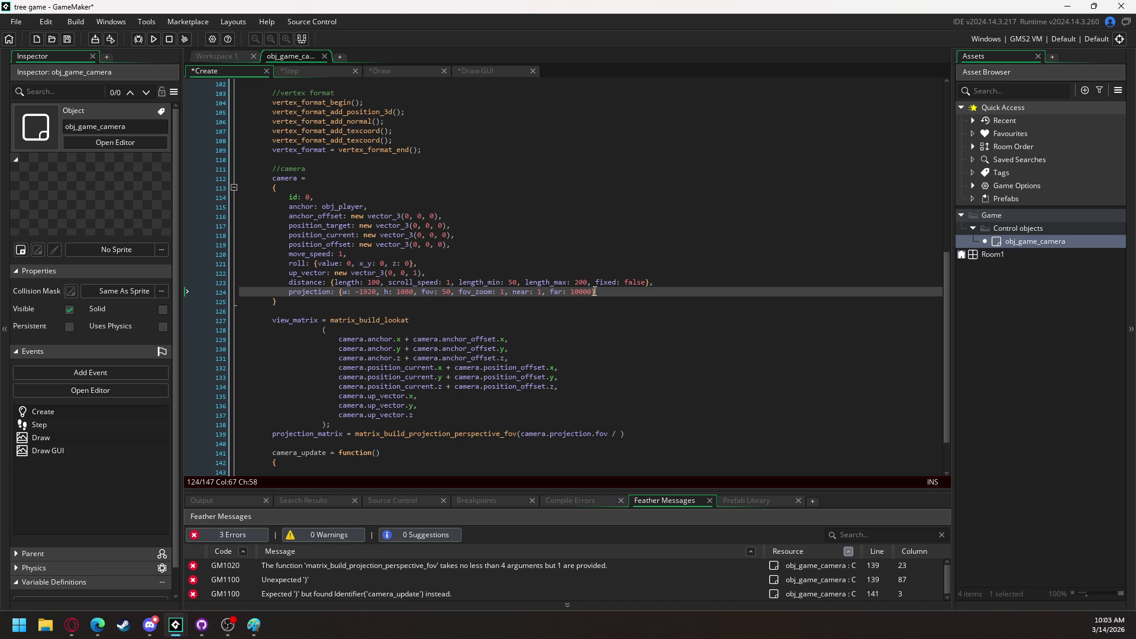
mouse_move(399, 320)
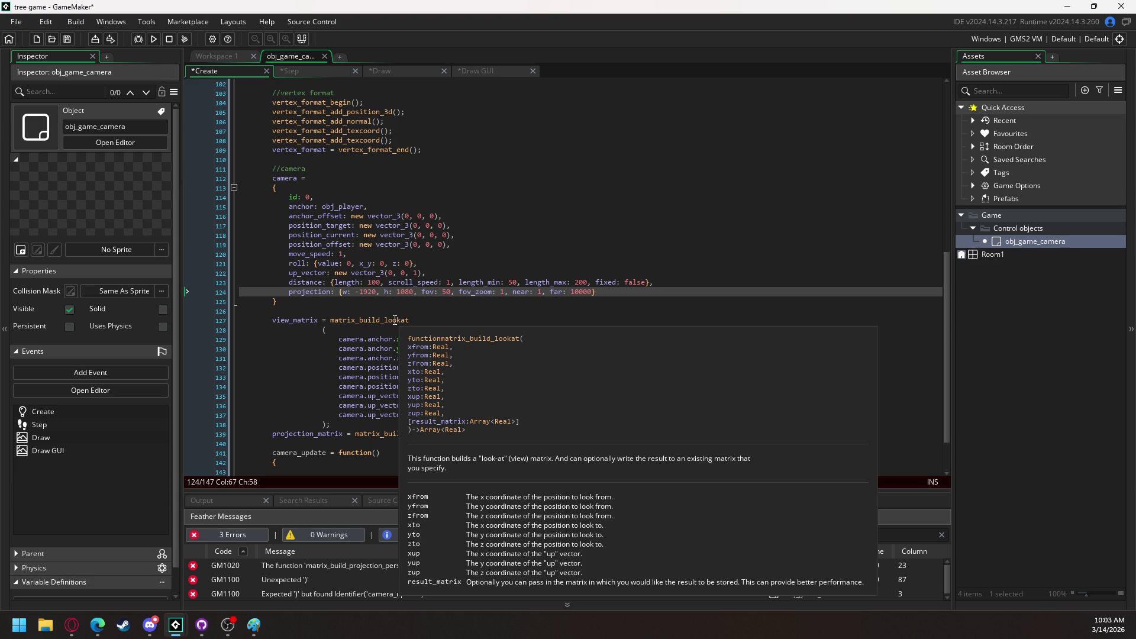
In Opera GX, search Google for 'fov values' in a new tab and skim the results
mouse_move(71, 623)
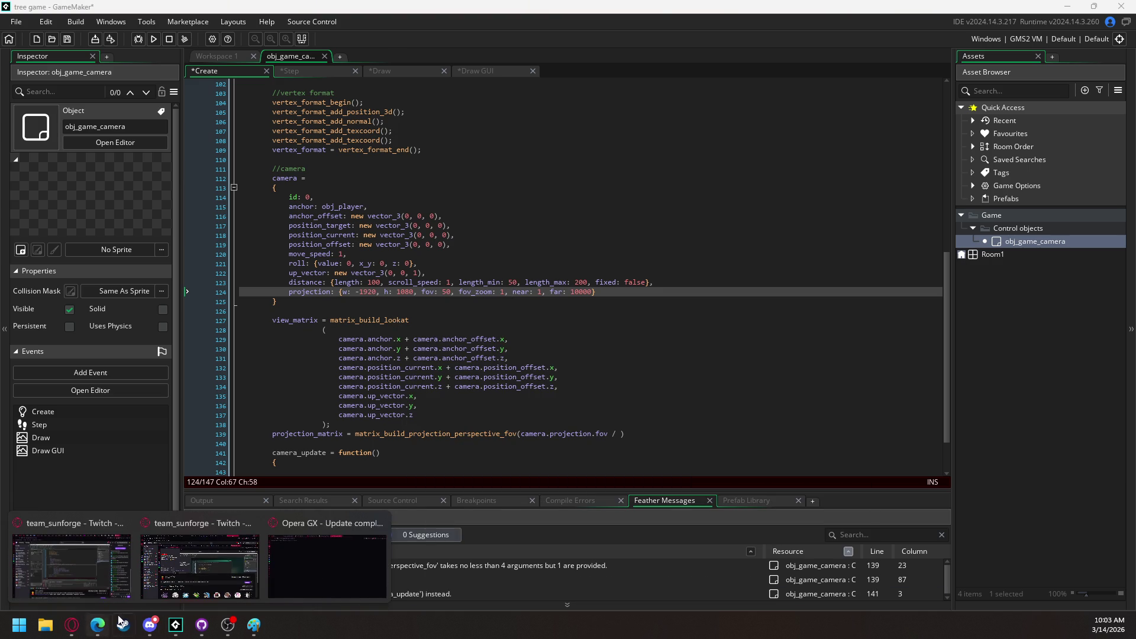
left_click(187, 569)
left_click(946, 8)
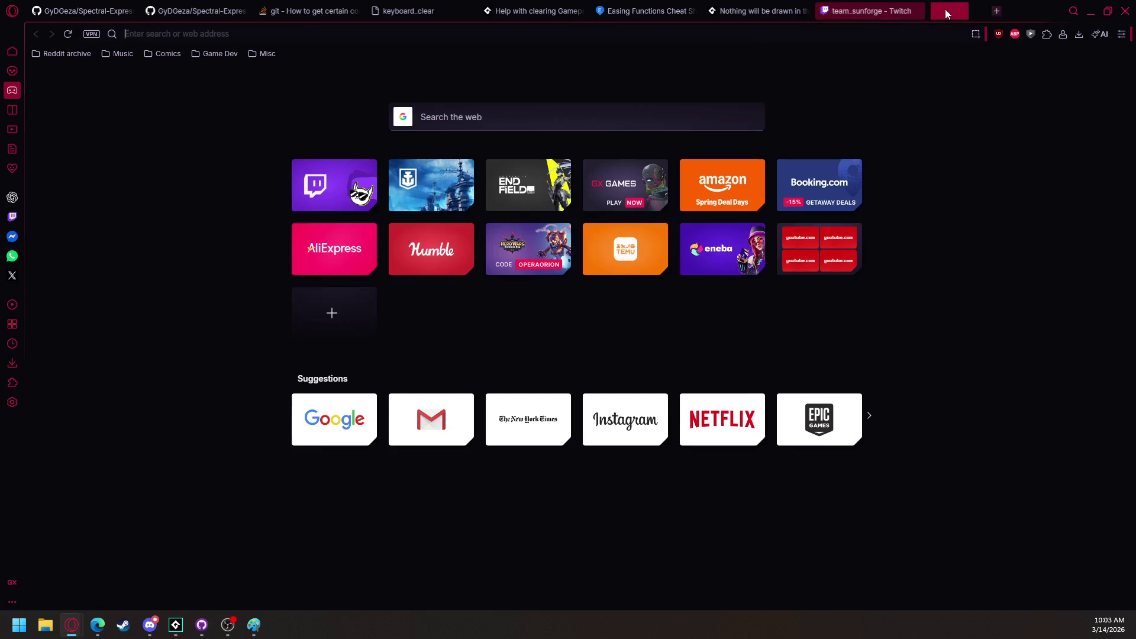
type("fov values")
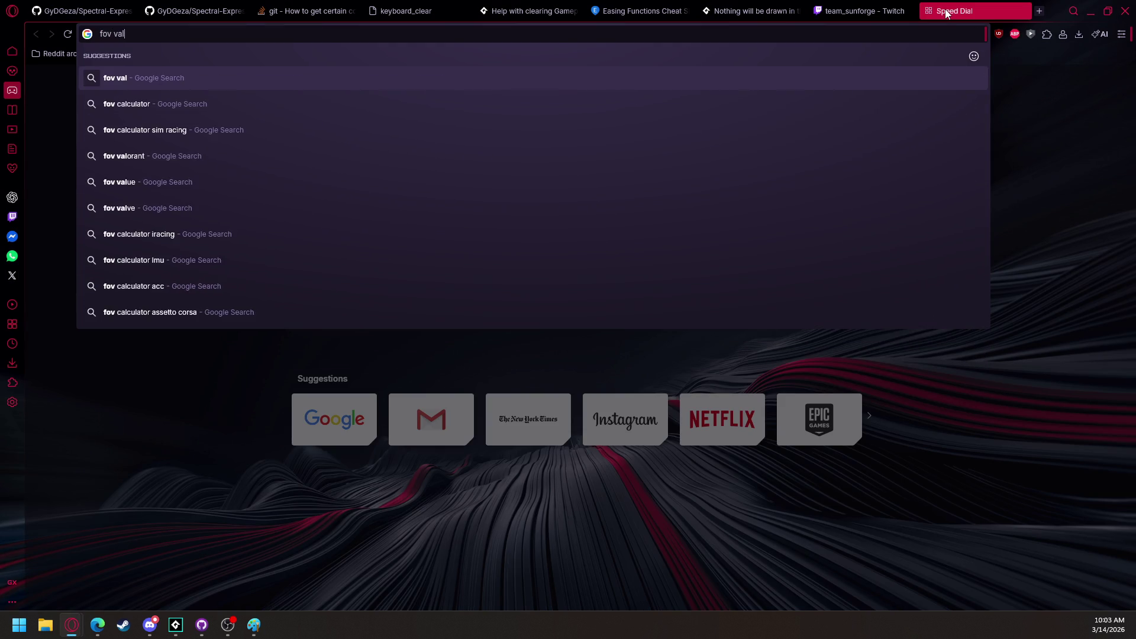
key("Return")
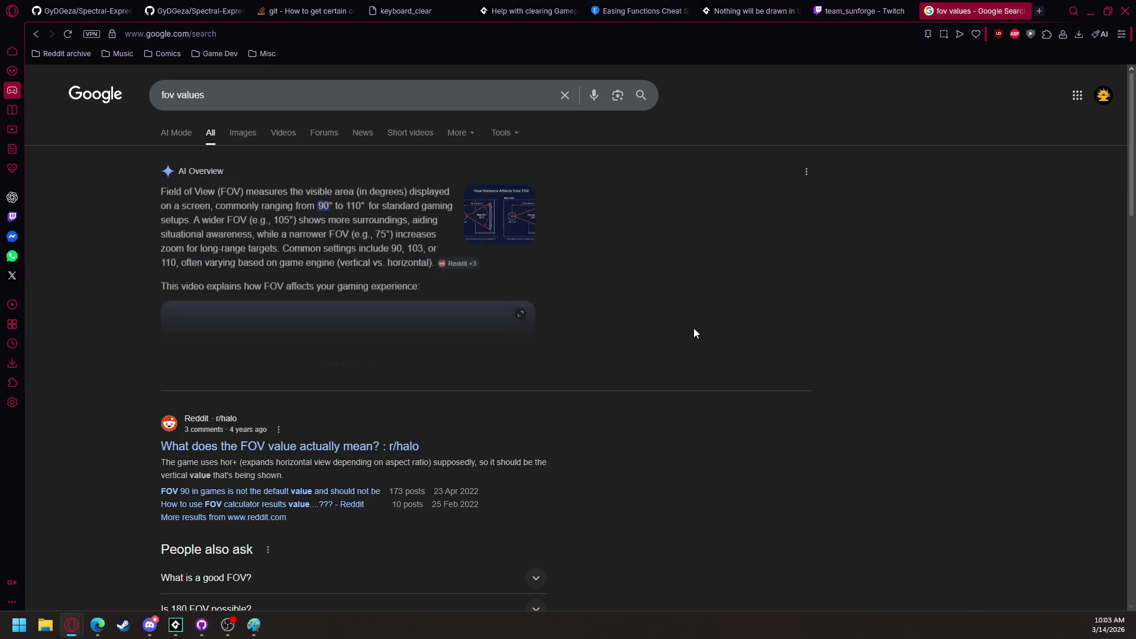
scroll(533, 296, "down", 2)
scroll(308, 331, "down", 2)
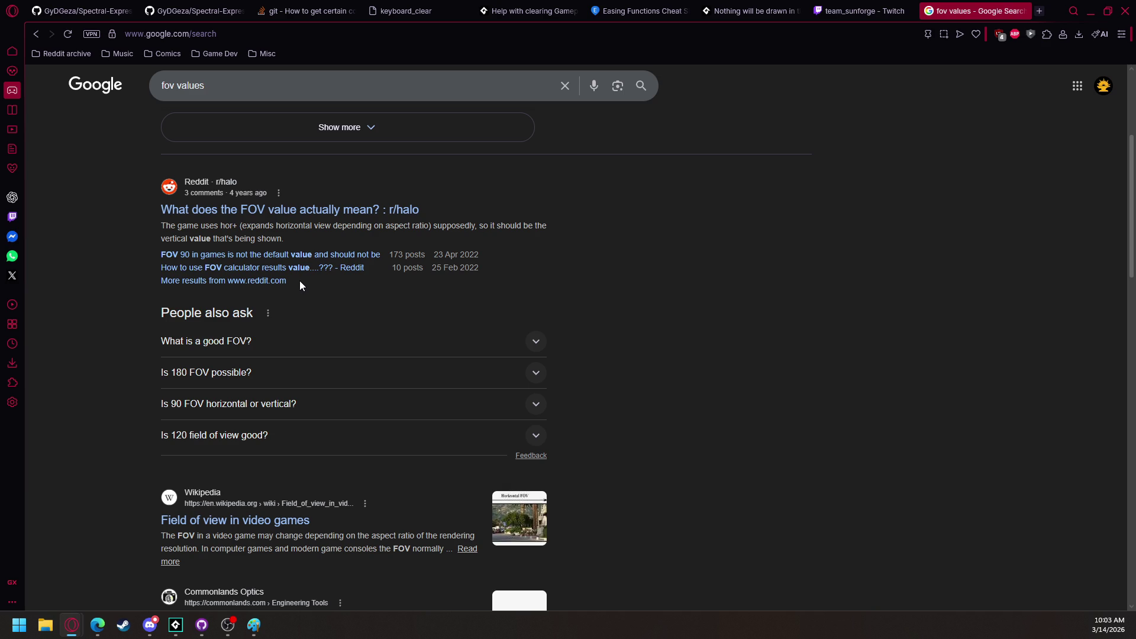
scroll(300, 283, "up", 1)
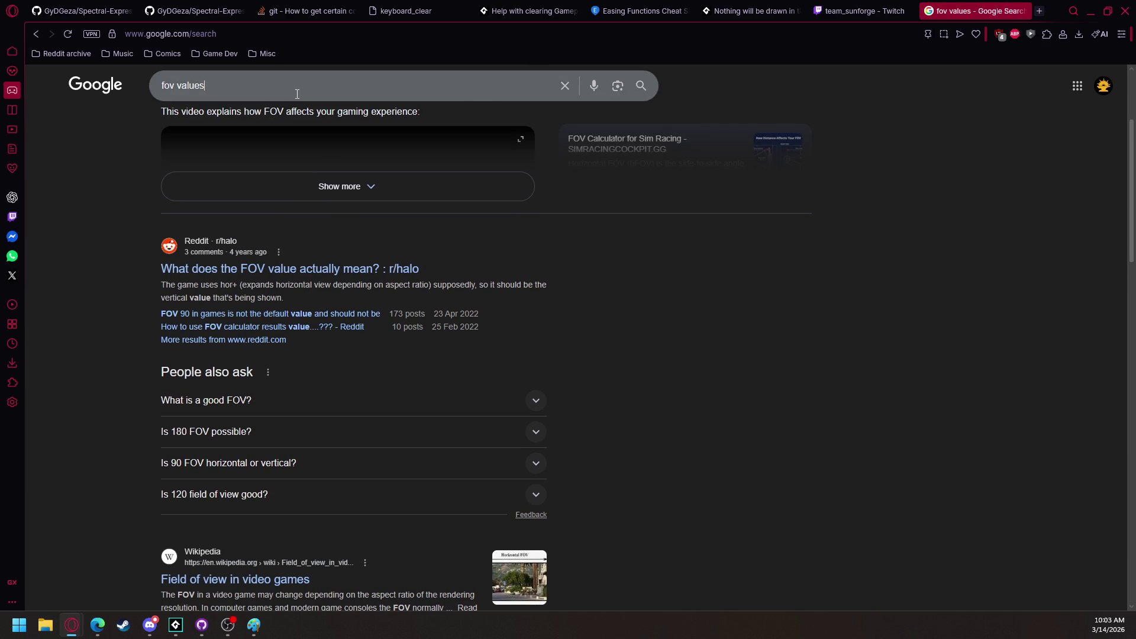
Refine the search to 'fov value range', read the results, and return to GameMaker
left_click(297, 93)
key("BackSpace")
type("range")
key("Return")
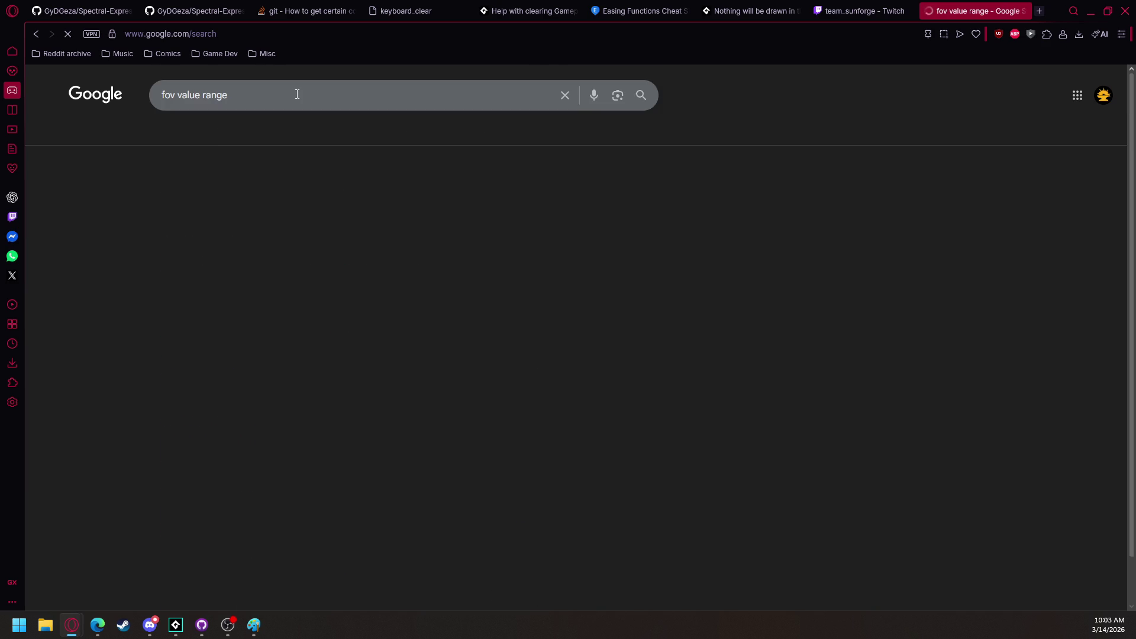
scroll(309, 445, "down", 6)
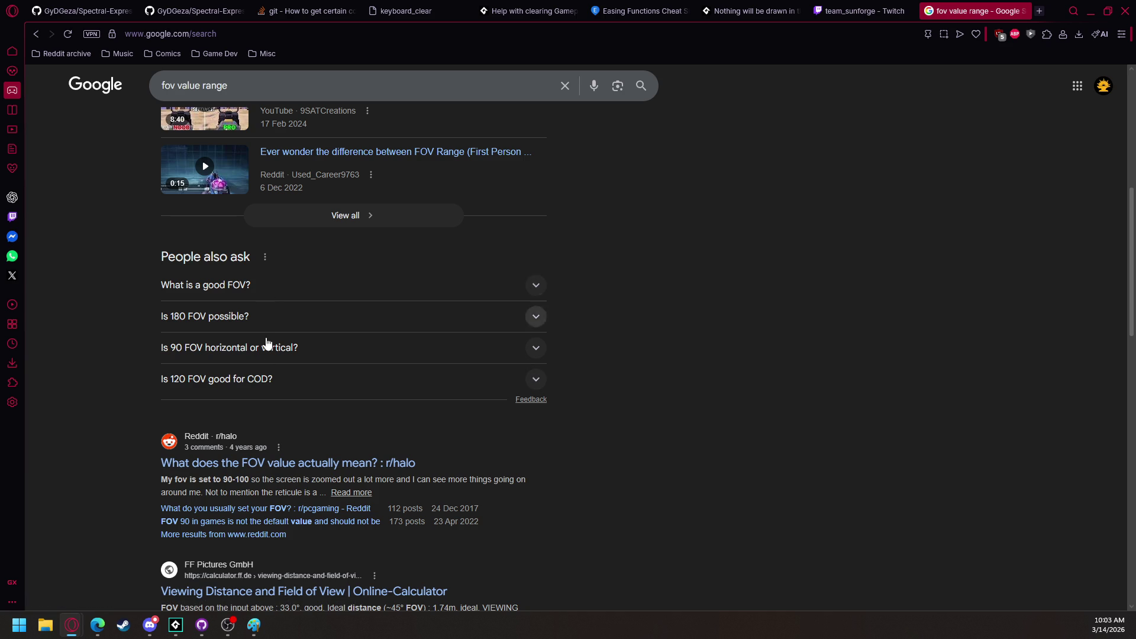
scroll(266, 320, "down", 3)
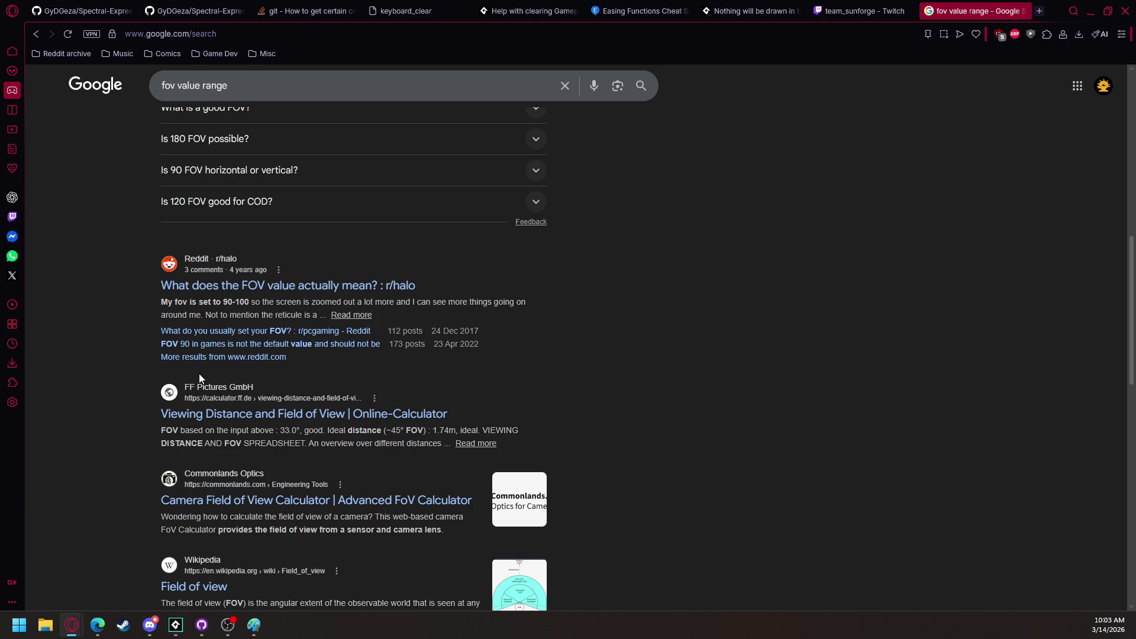
mouse_move(177, 629)
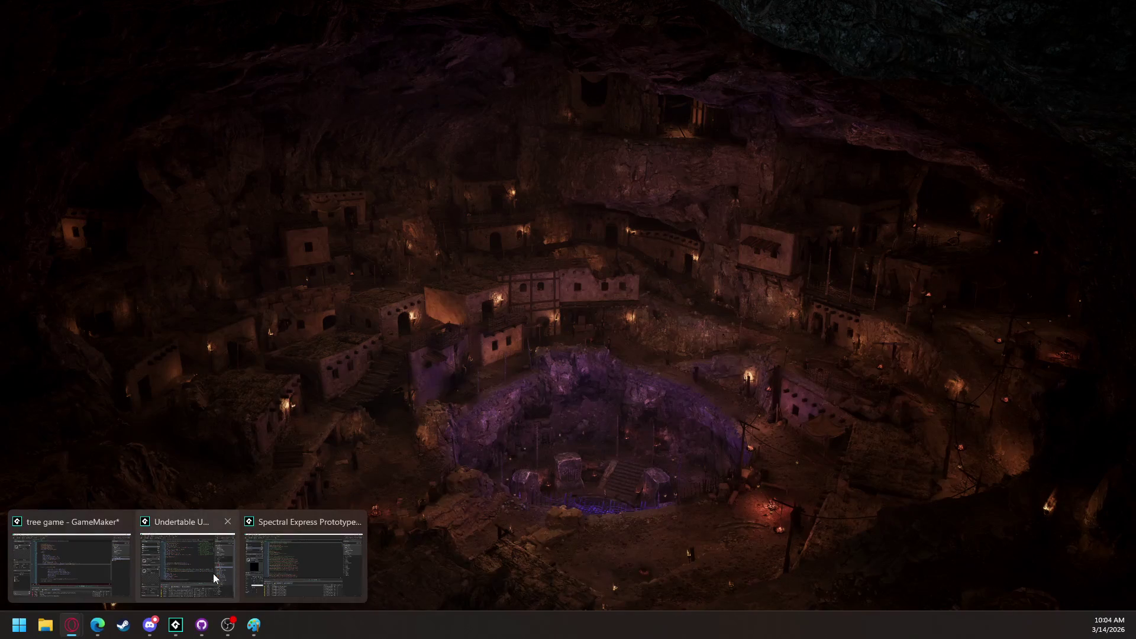
left_click(83, 564)
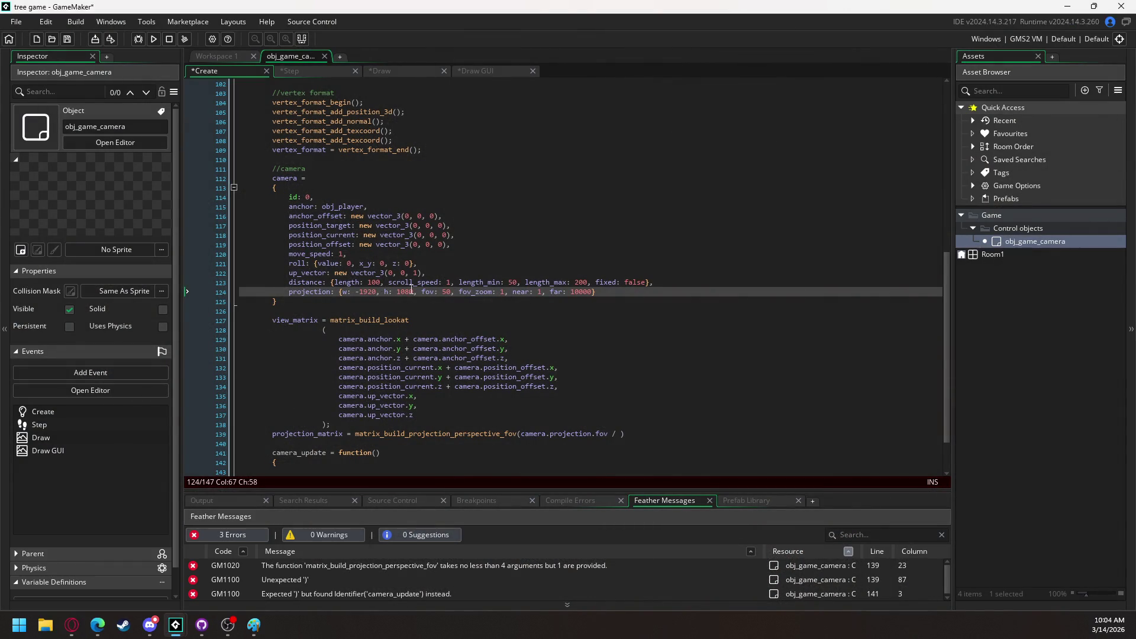
Change the camera's fov value from 50 to 100
double_click(445, 292)
type("10")
scroll(455, 296, "down", 2)
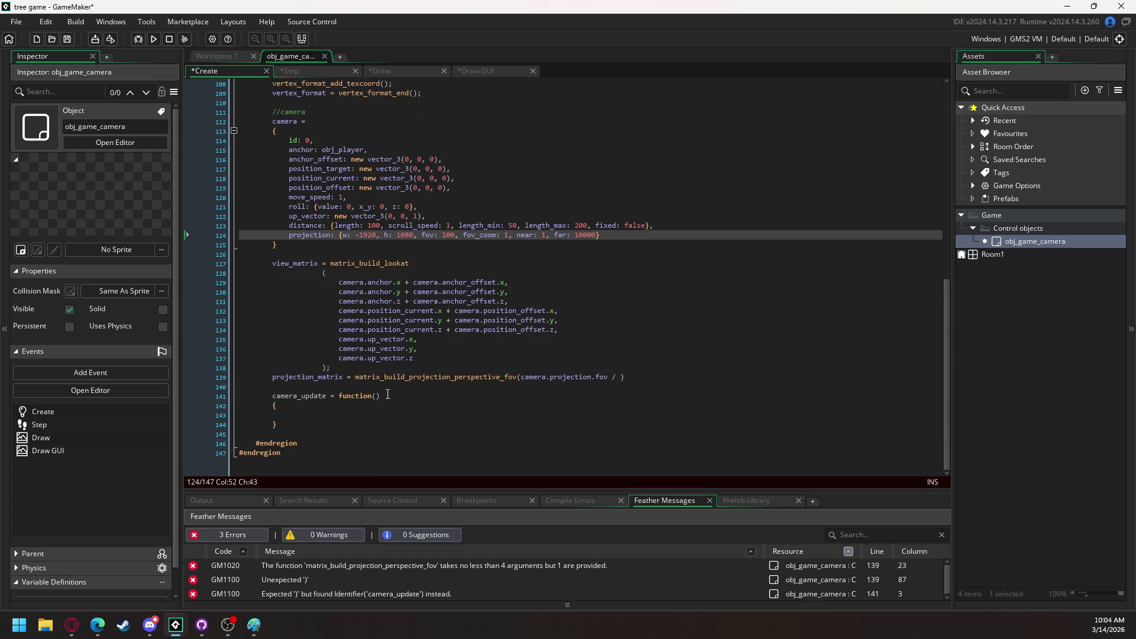
Divide projection_matrix's fov argument by camera.projection.fov_zoom and begin the camera.projection.w aspect argument
left_click(620, 377)
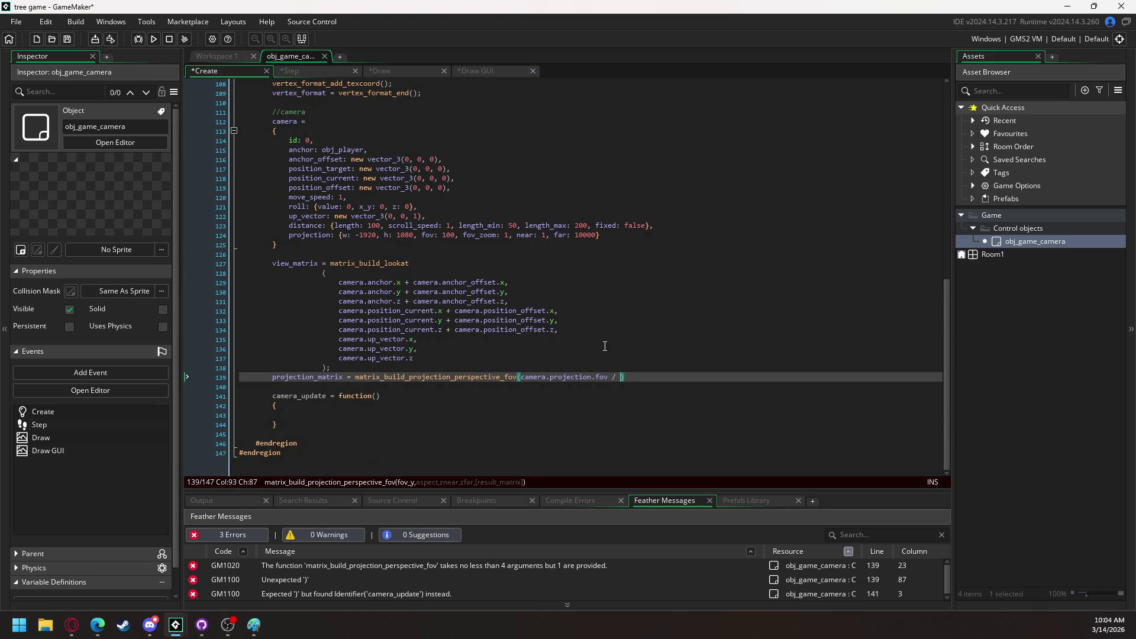
type("came")
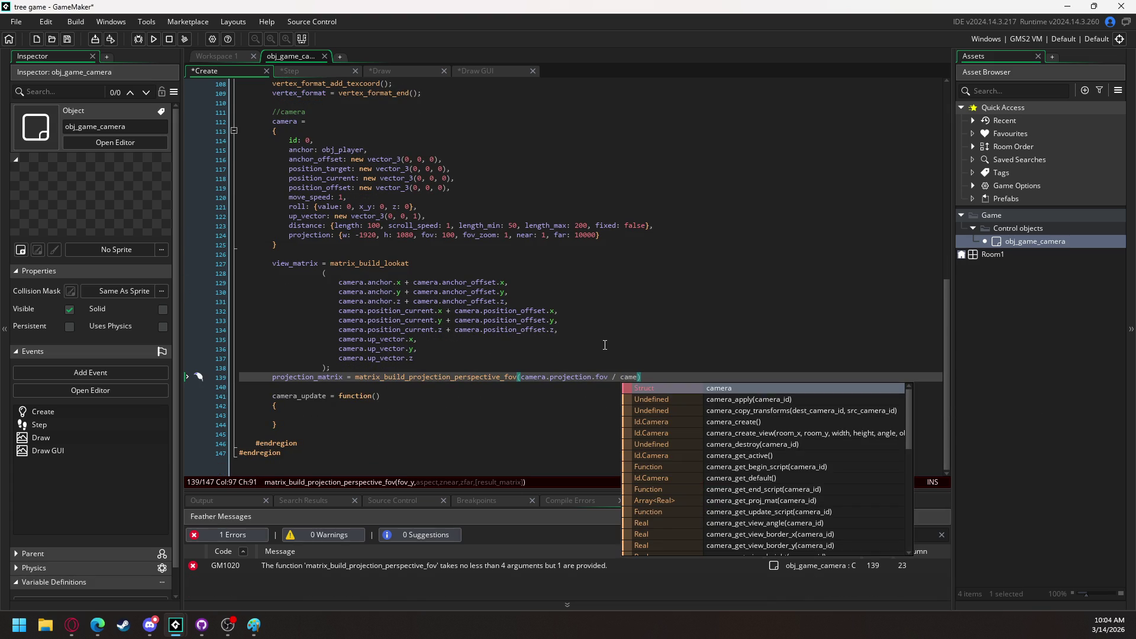
type("ra.pro")
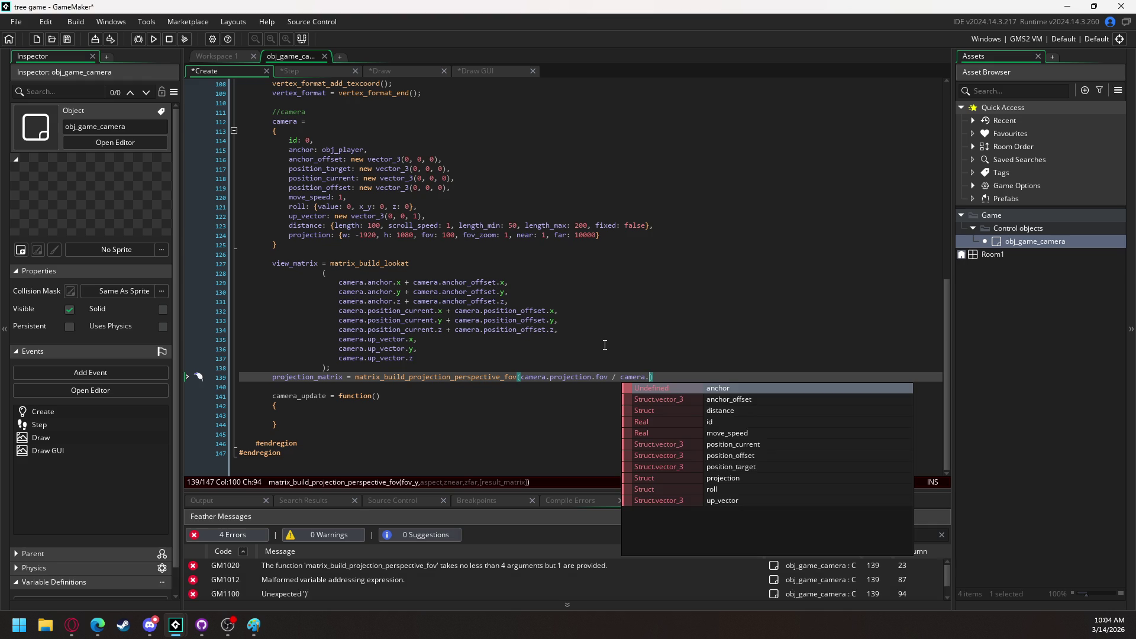
key("Return")
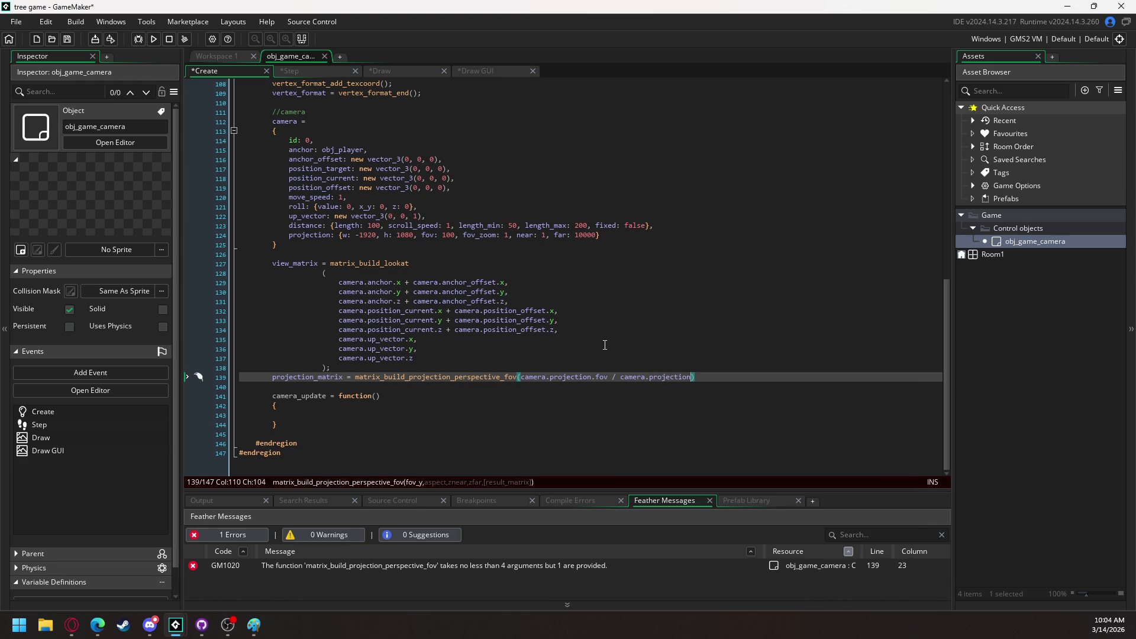
type(".fov_zoom")
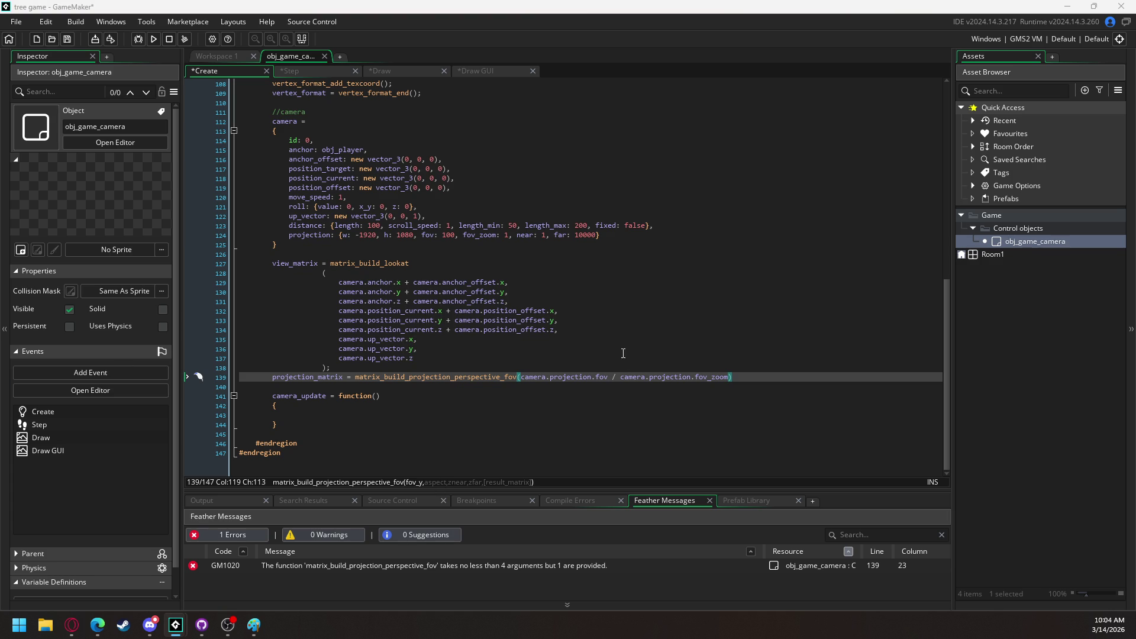
type(", camera.")
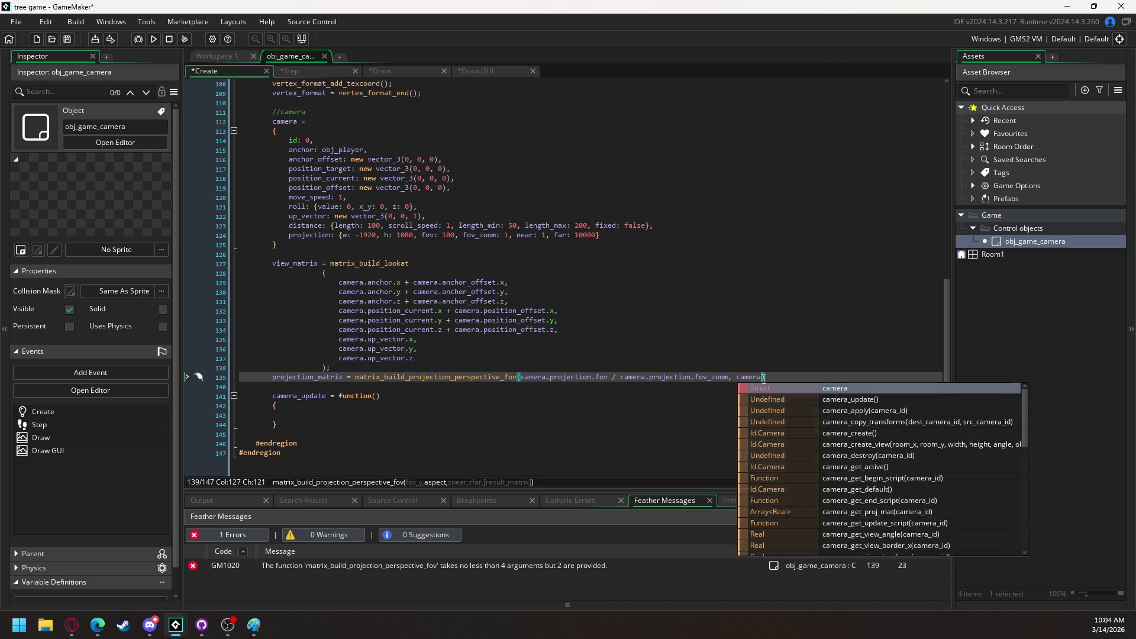
type("projection.")
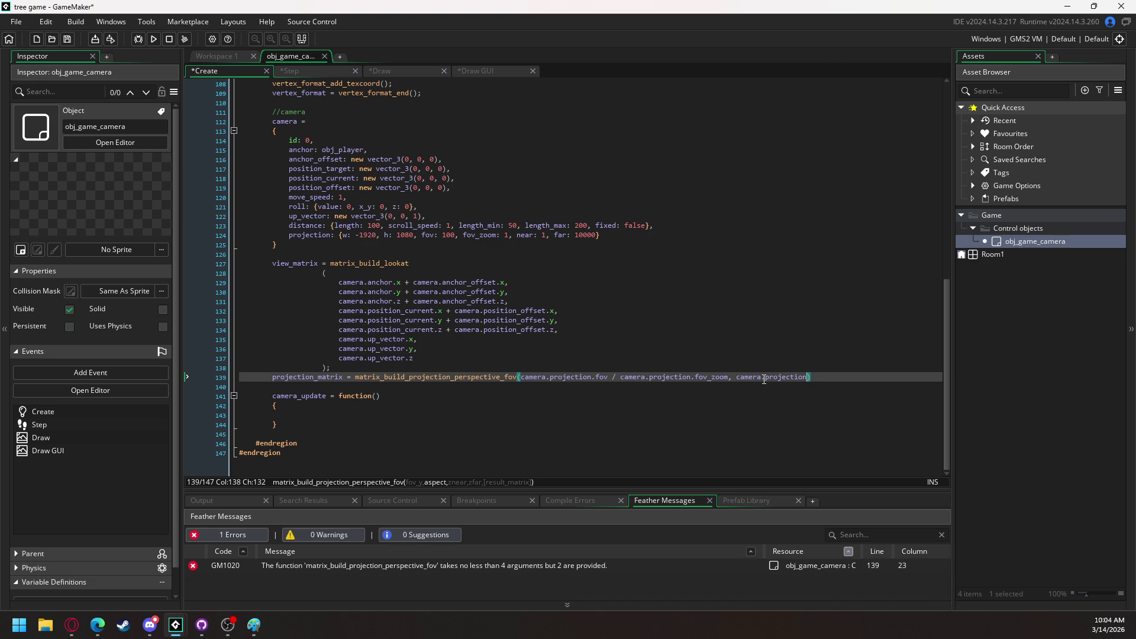
type("w / ca")
type("mera.p")
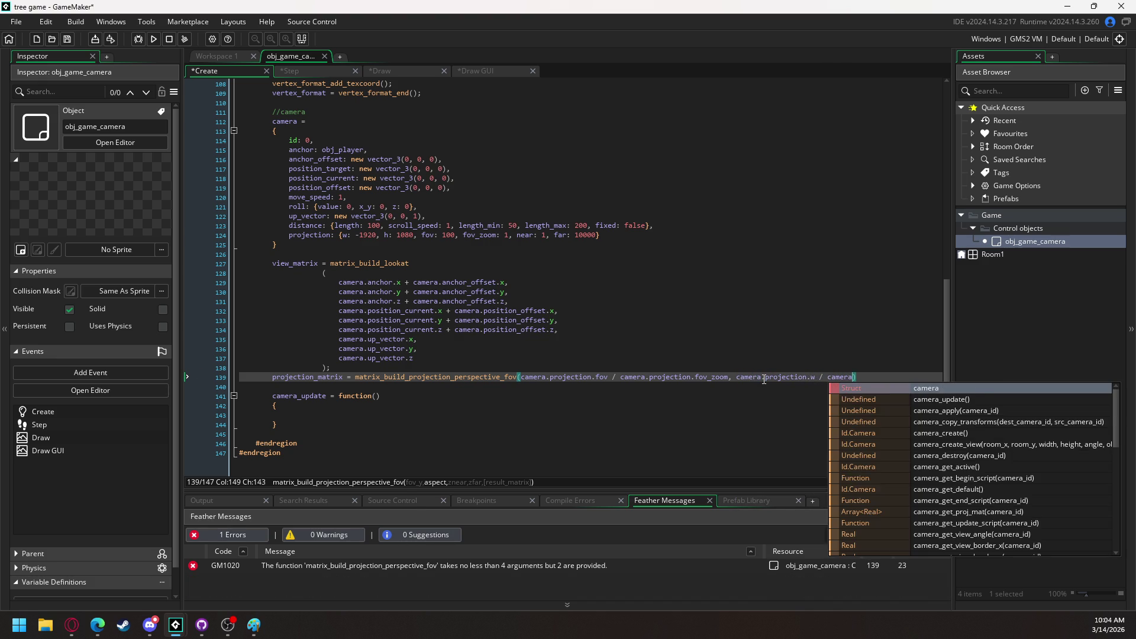
Complete the aspect as camera.projection.w / camera.projection.h, add near and far, and end with a semicolon
key("Return")
type(".h")
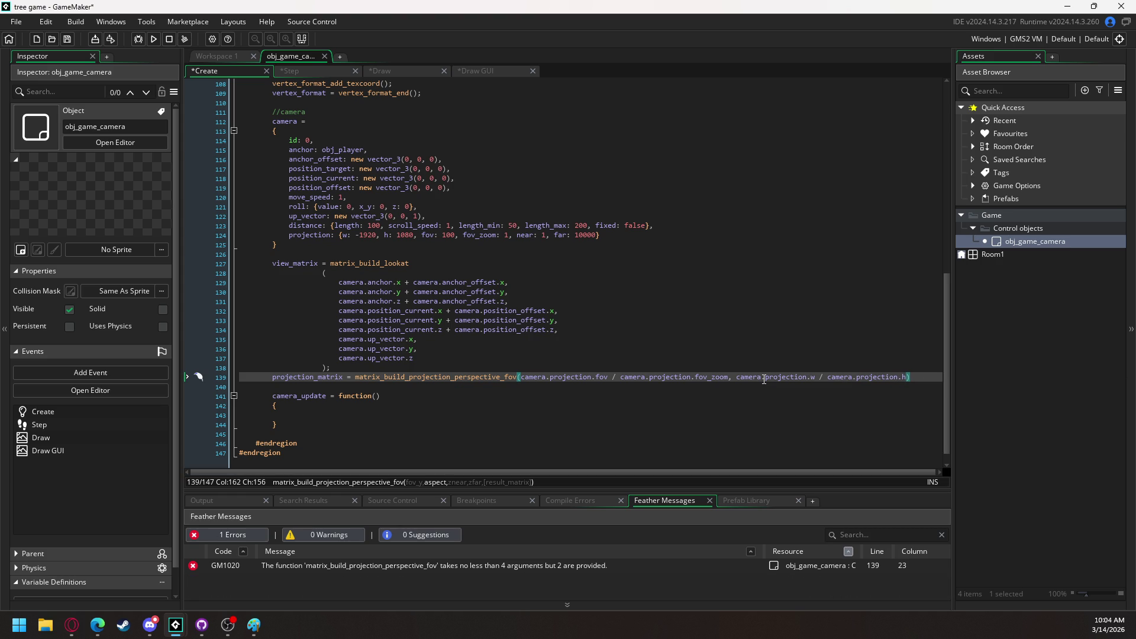
type(", ")
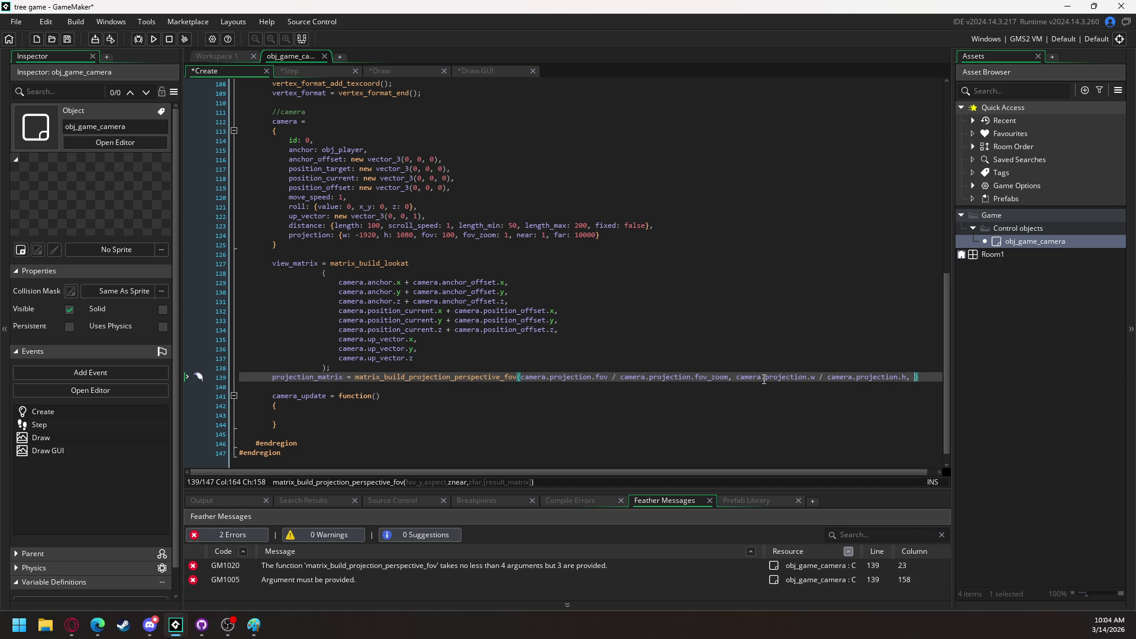
type("camera")
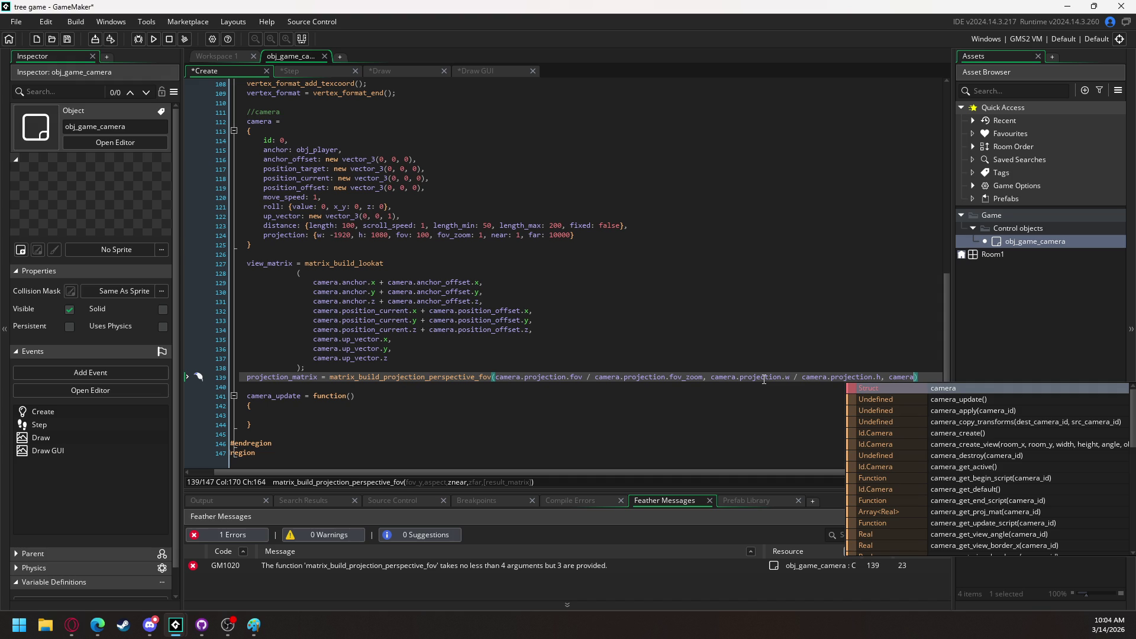
type(".")
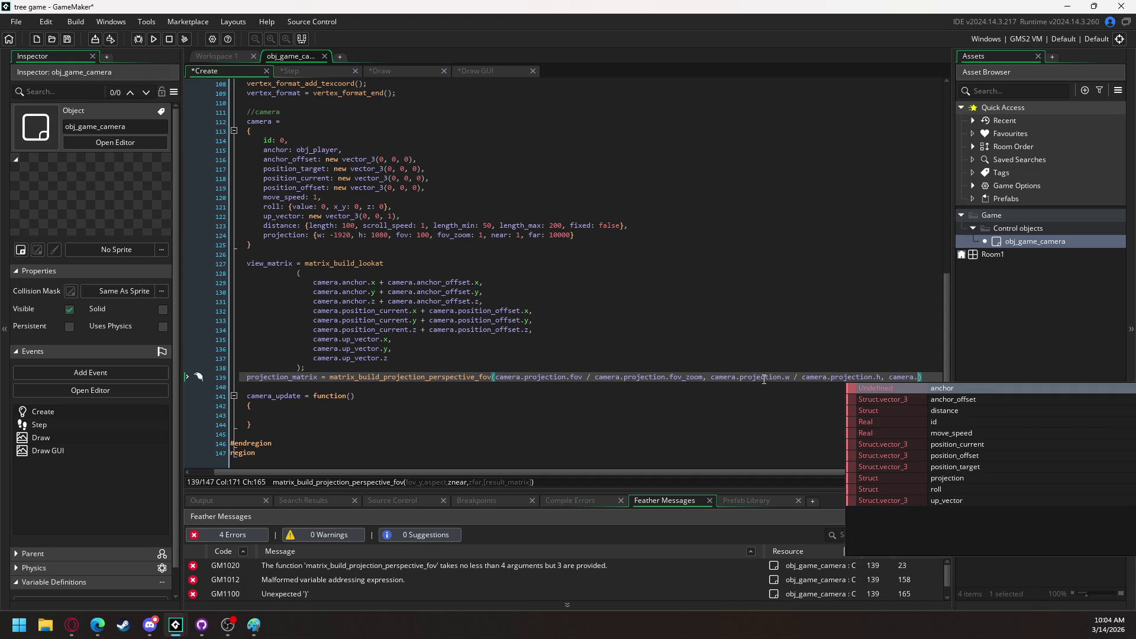
type("projection.")
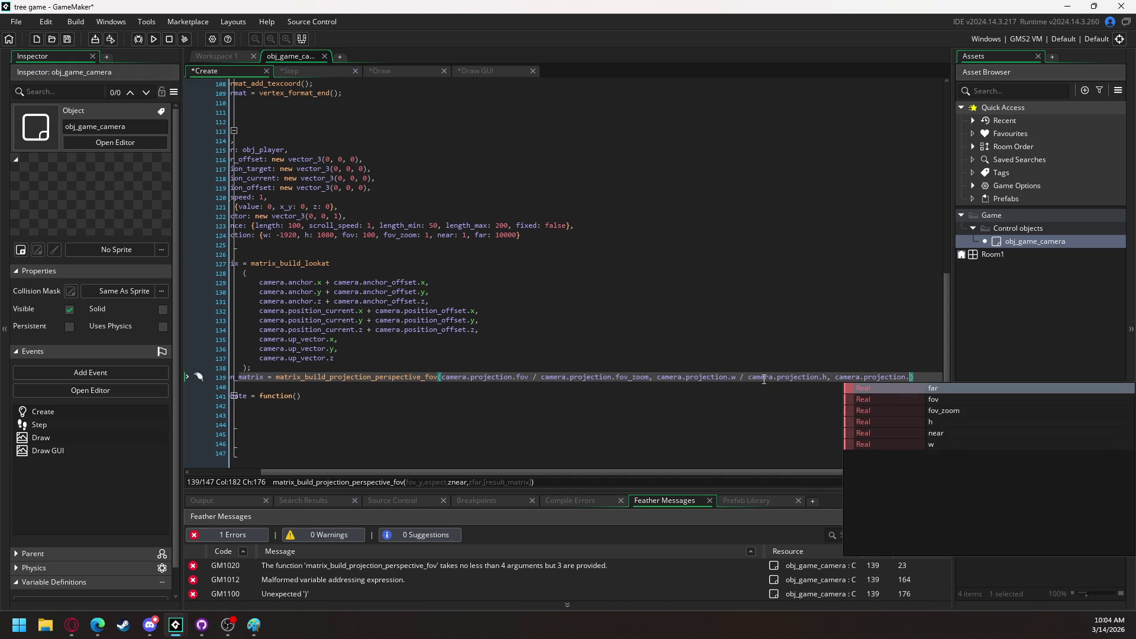
type("near, camer")
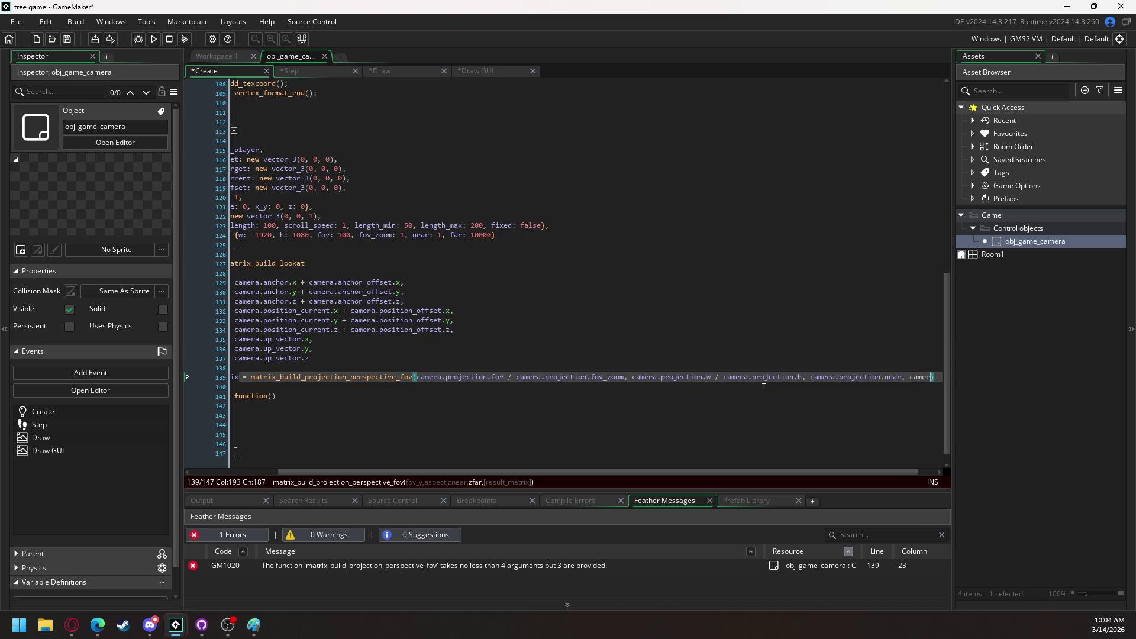
type("a.pro")
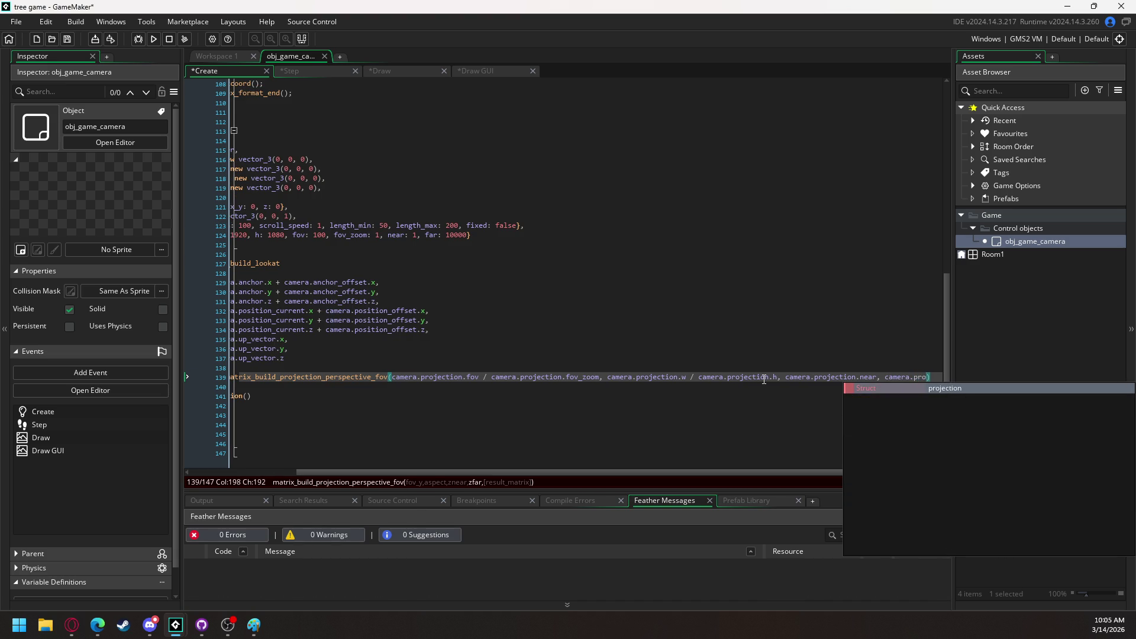
type("jection.far")
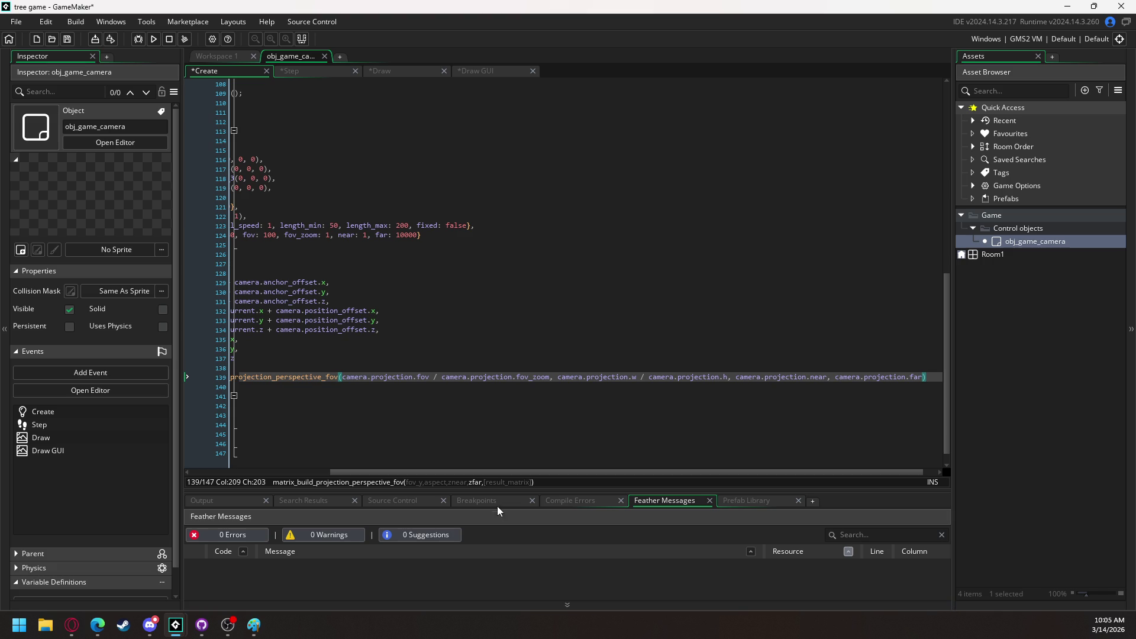
left_click(934, 374)
type(";")
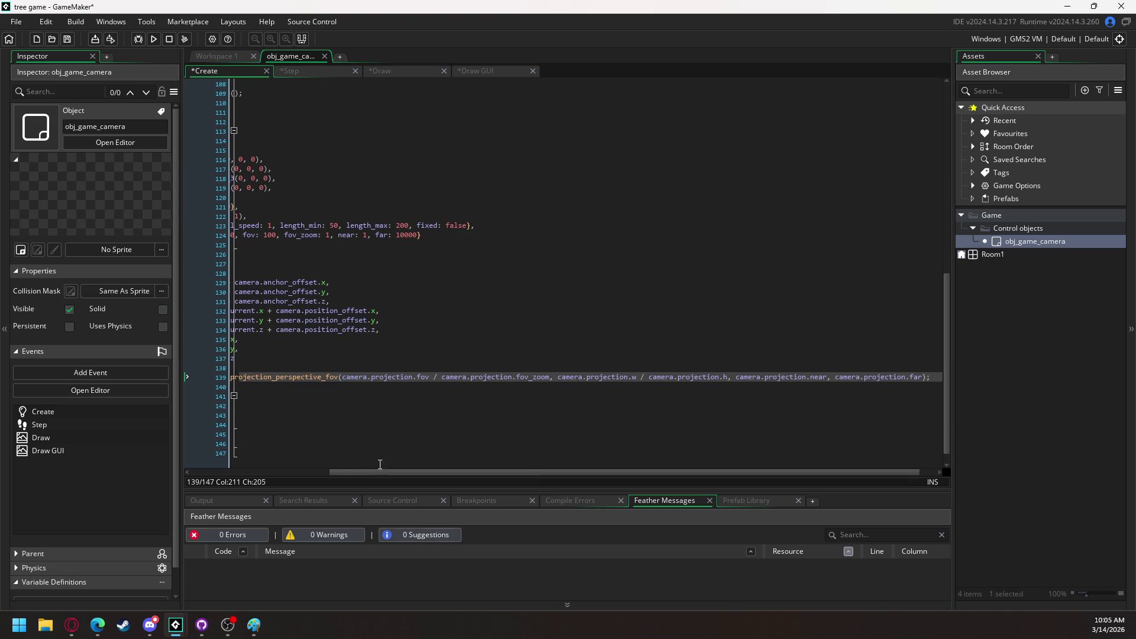
Break the projection_matrix call after its opening parenthesis and indent the argument list
left_click(340, 377)
key("Return")
key("Tab")
key("Tab")
key("Tab")
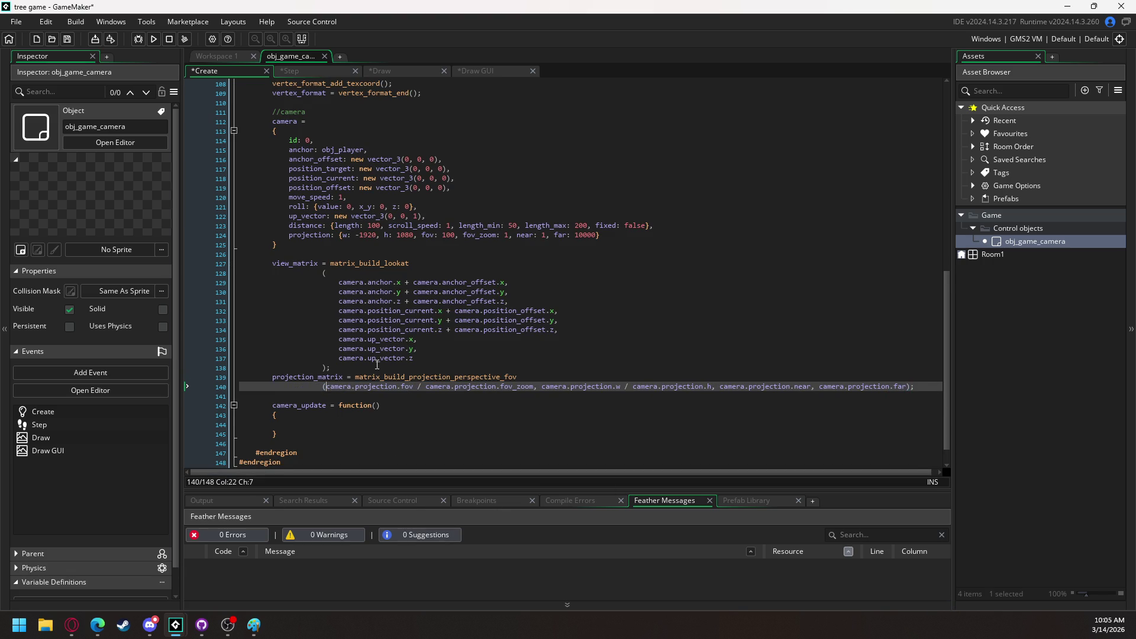
key("Return")
key("Tab")
Put the aspect, near and far arguments on their own lines and outdent the closing ');'
left_click(553, 396)
key("Return")
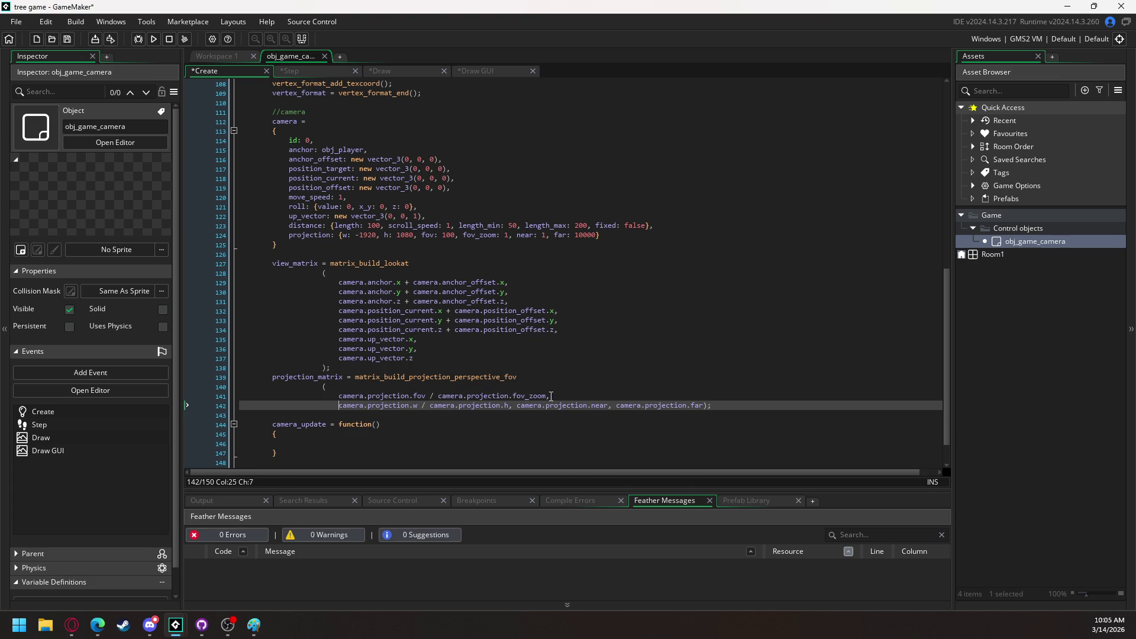
left_click(517, 407)
key("Return")
left_click(439, 416)
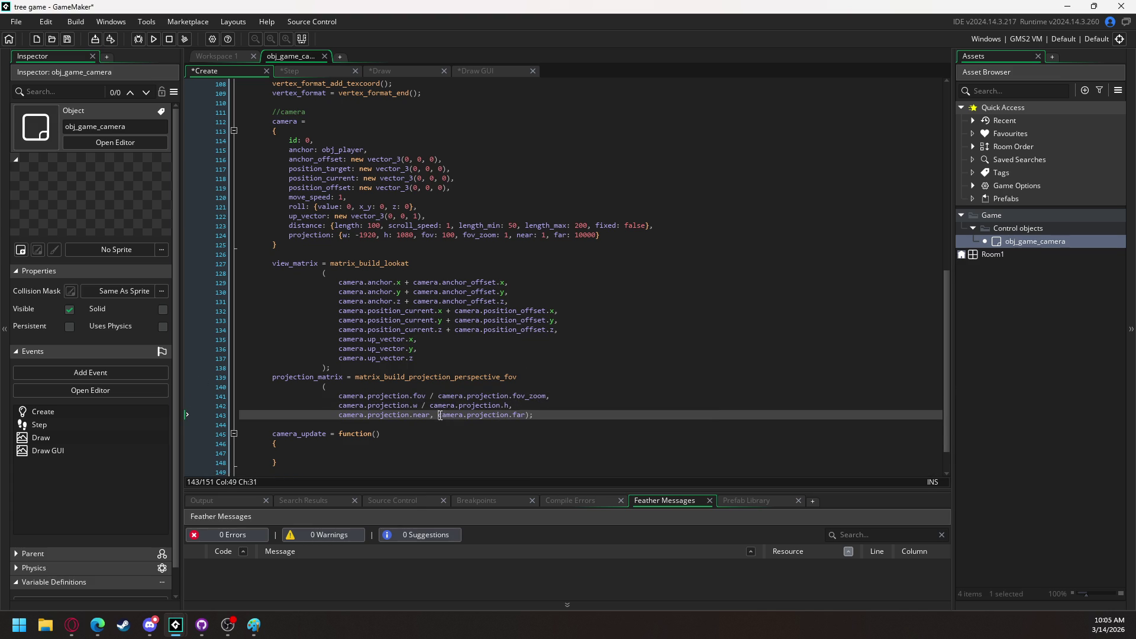
key("Return")
left_click(430, 425)
key("Return")
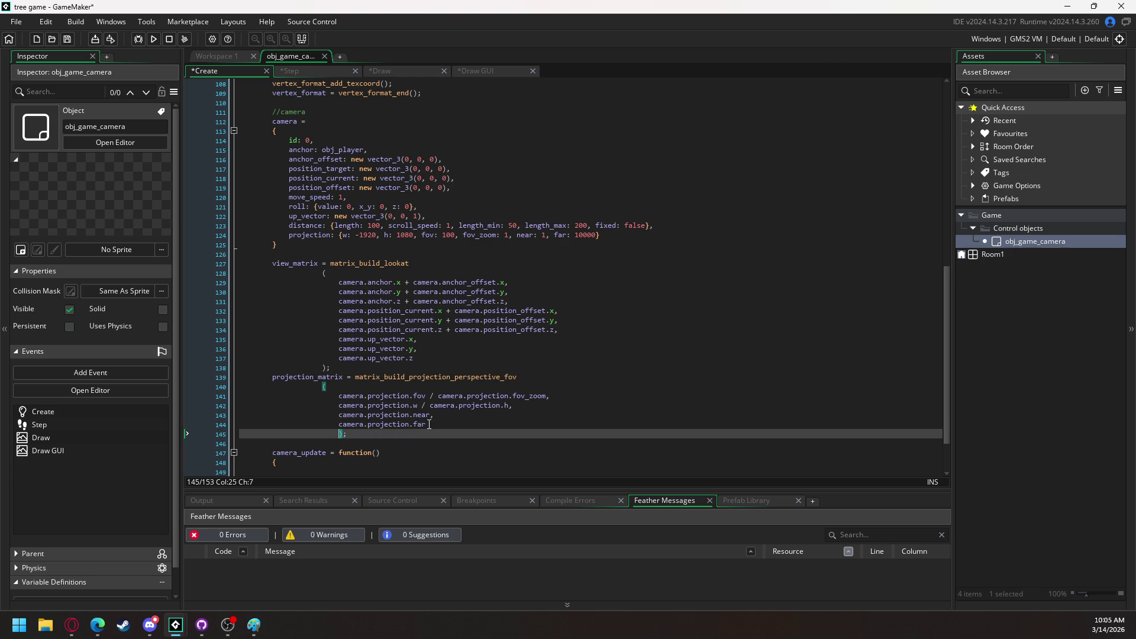
key("BackSpace")
scroll(325, 407, "down", 2)
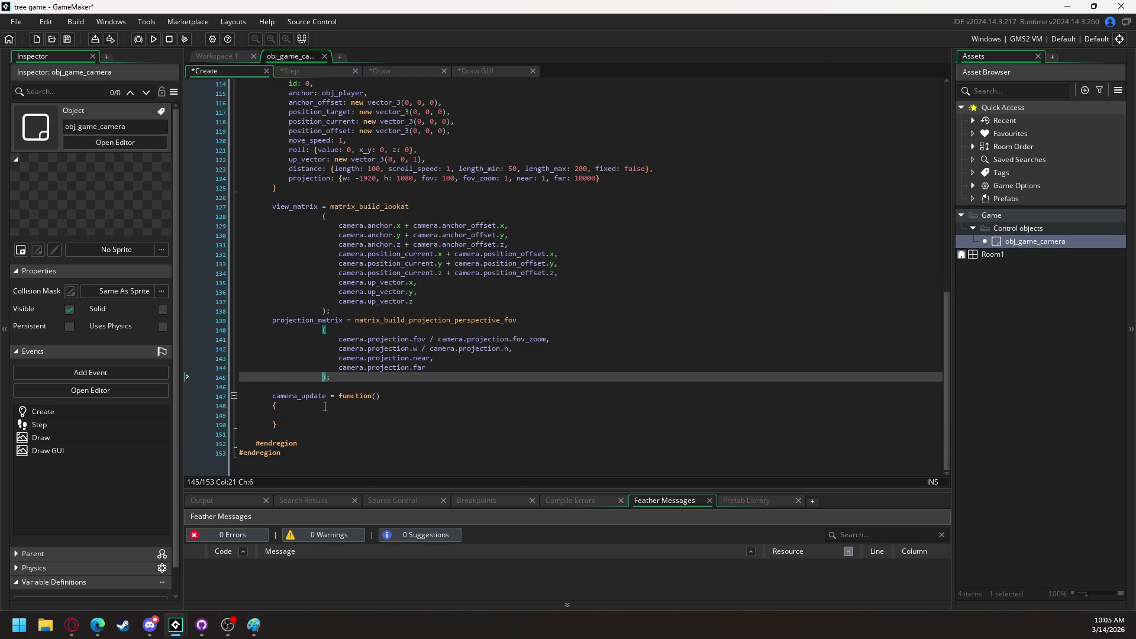
Copy the view_matrix and projection_matrix assignments into camera_update's body, indented one level
mouse_move(330, 377)
left_mouse_down()
mouse_move(341, 243)
mouse_move(276, 208)
mouse_move(274, 218)
left_mouse_up()
key("ctrl+c")
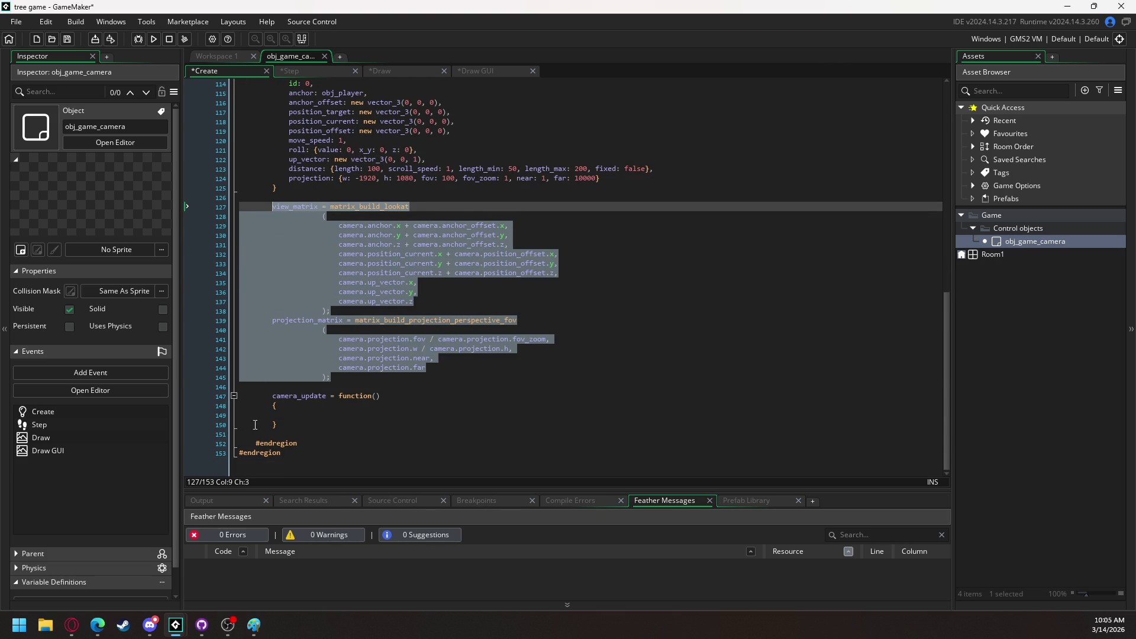
left_click(297, 416)
key("ctrl+v")
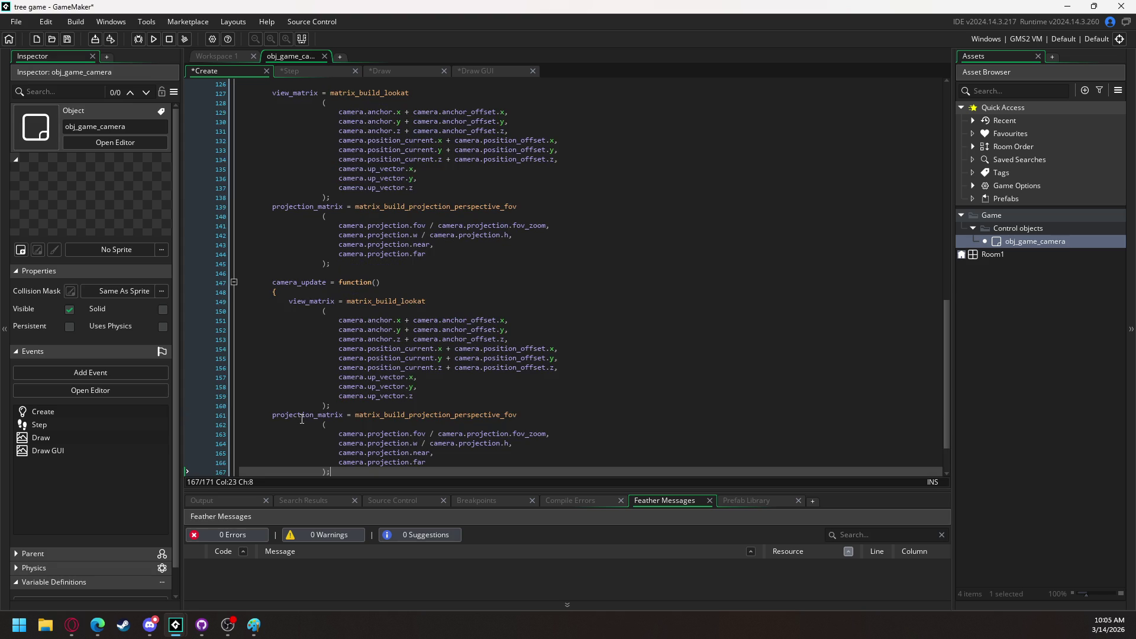
scroll(333, 425, "down", 2)
left_click_drag(332, 425, 319, 261)
key("Tab")
left_click(354, 282)
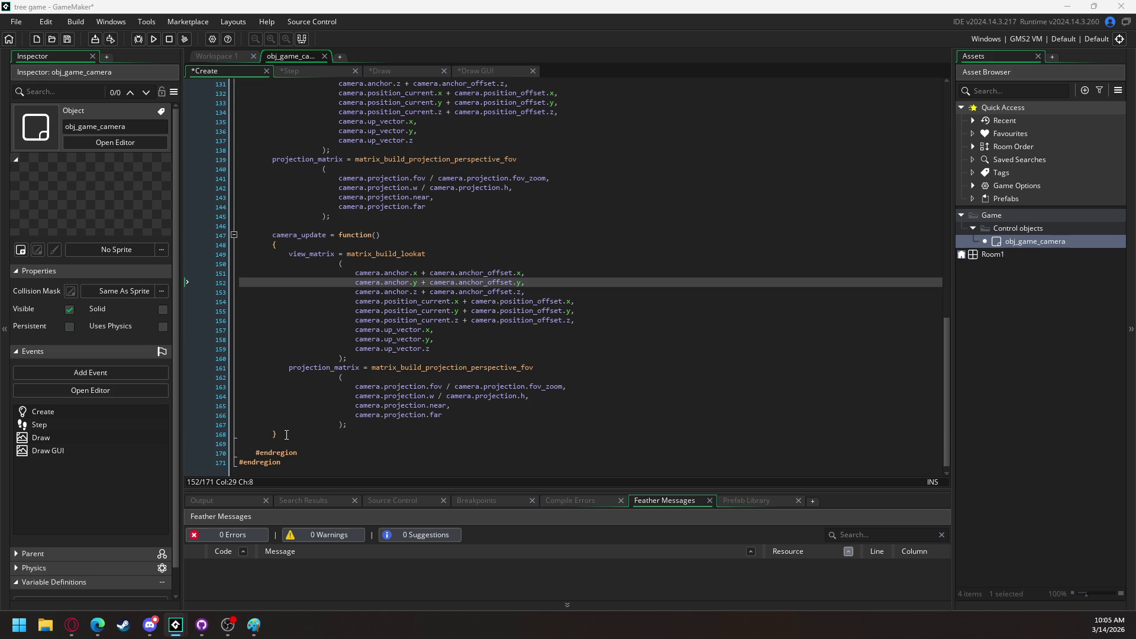
Leave the camera_update code at line 168 of the Create event and switch to Discord
left_click(288, 433)
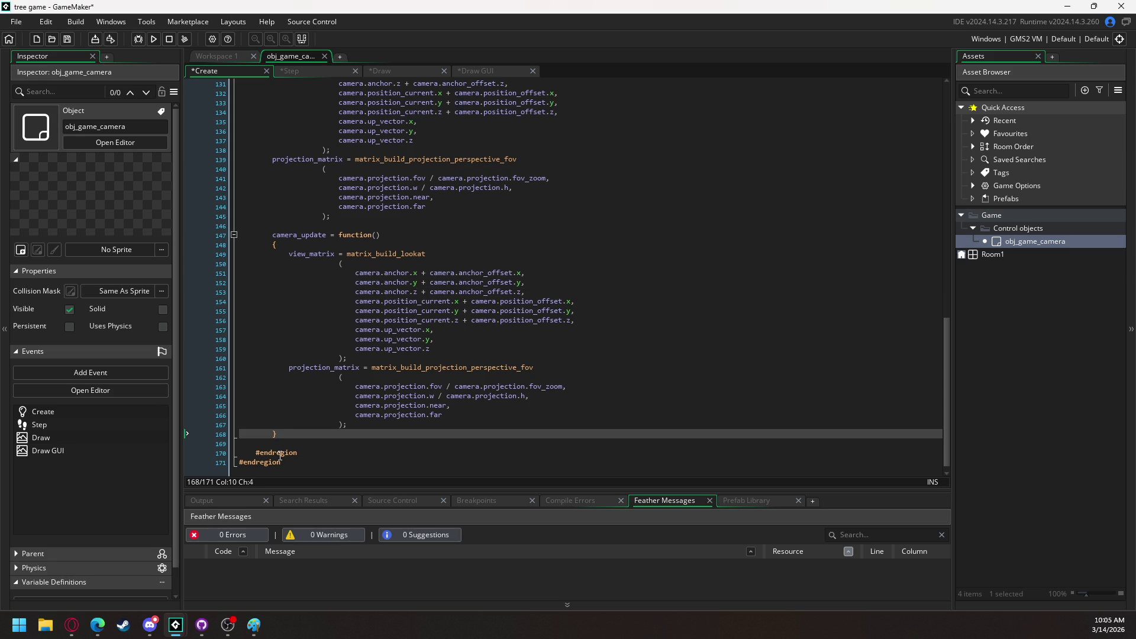
mouse_move(254, 624)
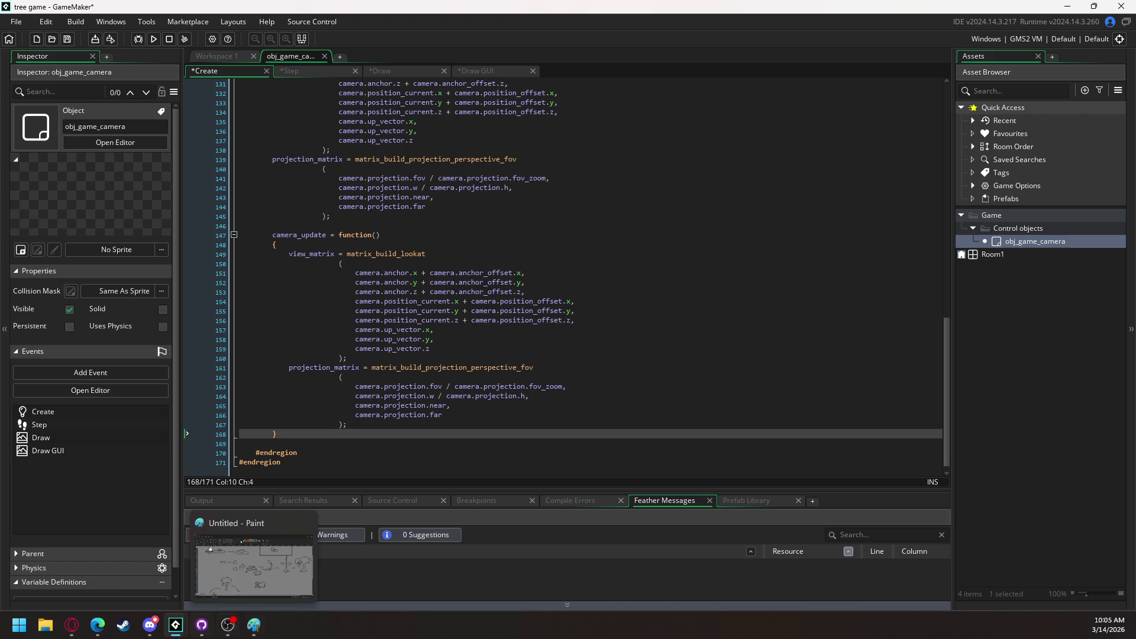
left_click(150, 625)
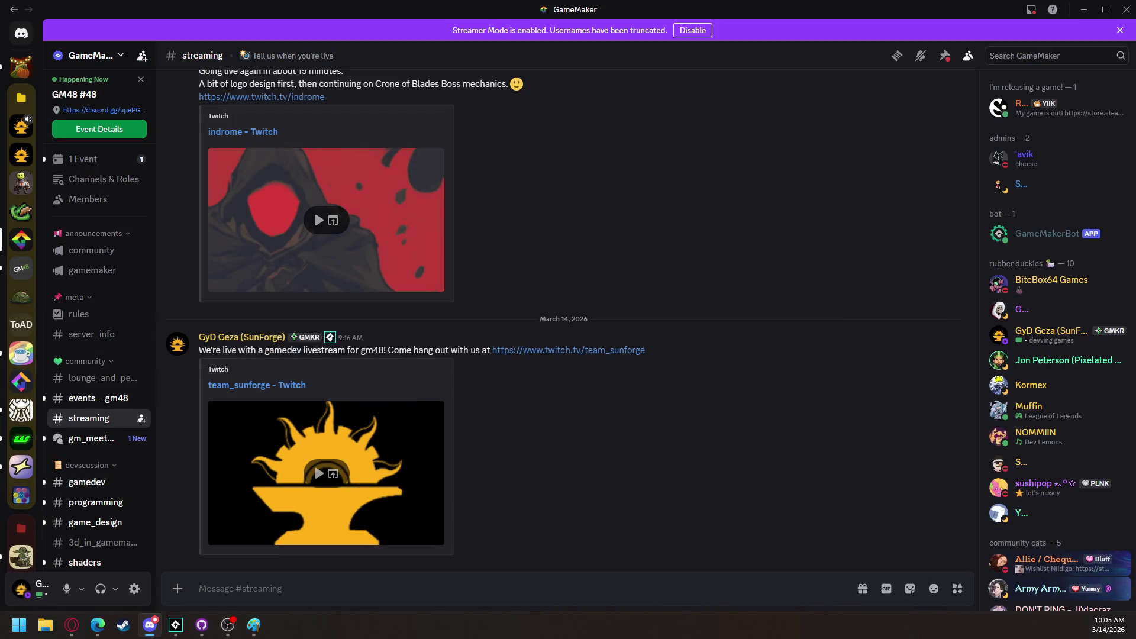
Join Team SunForge's General voice channel and show the call view without activity suggestions
left_click(21, 126)
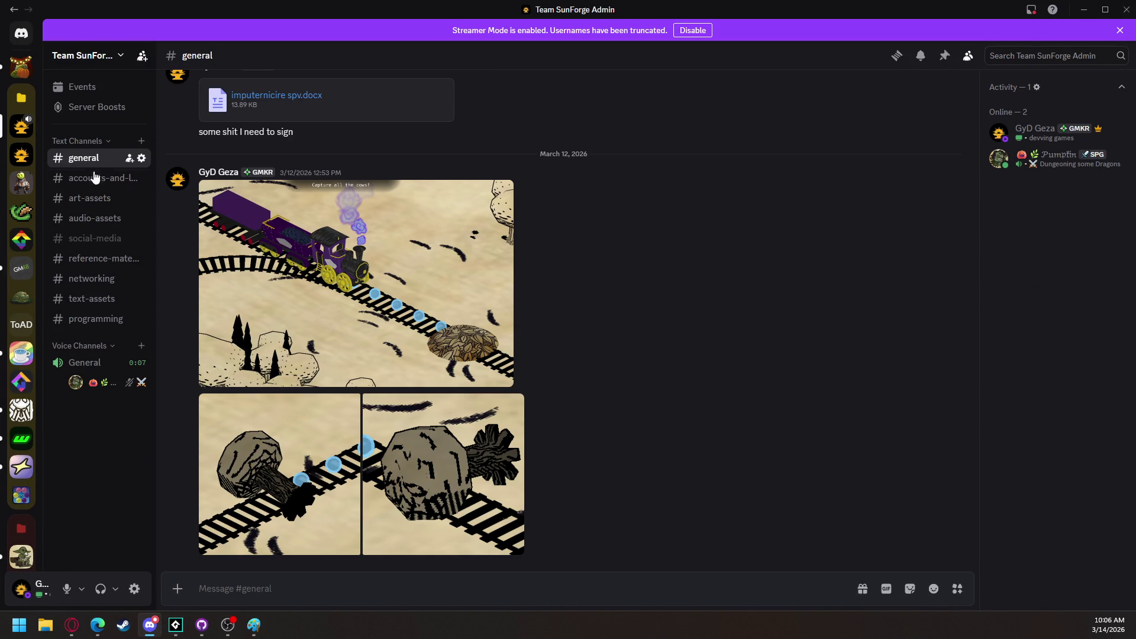
left_click(85, 362)
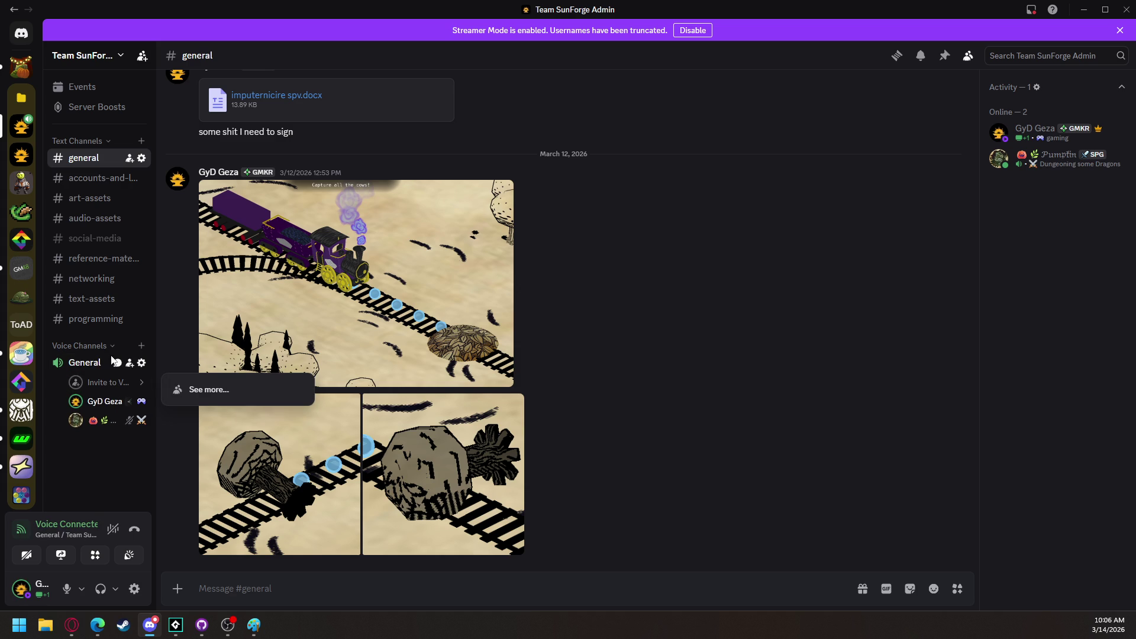
left_click(89, 364)
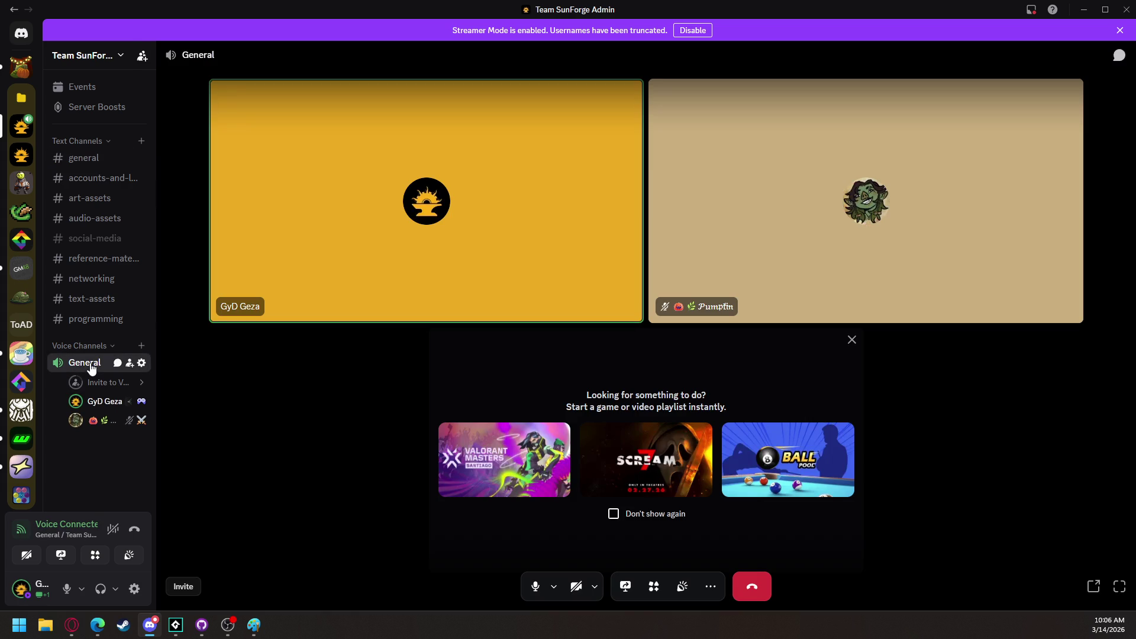
left_click(852, 340)
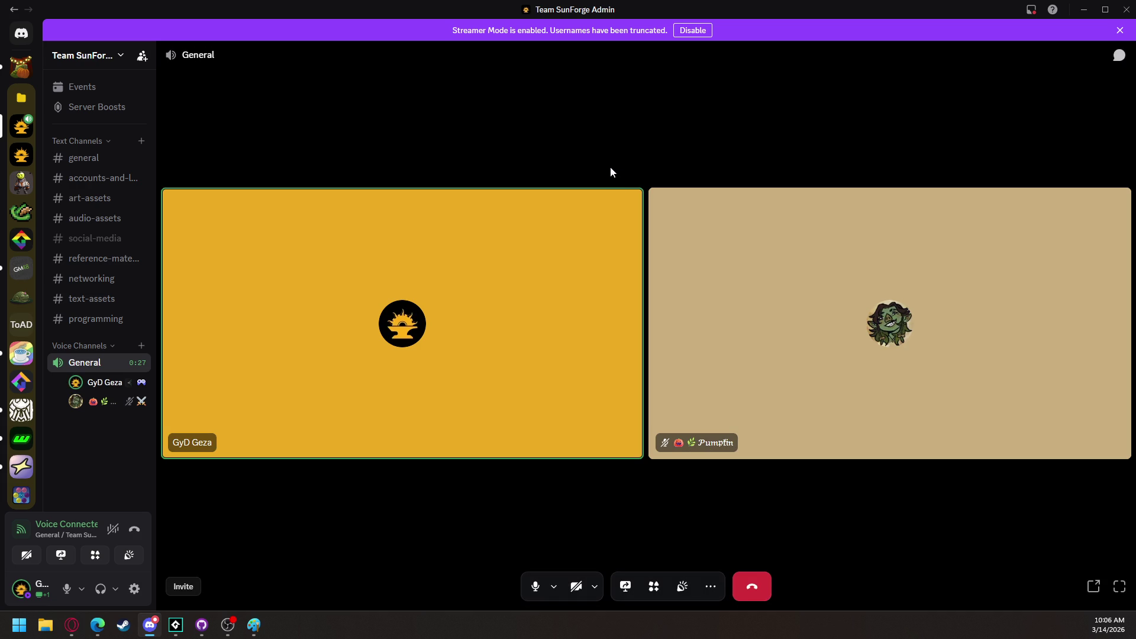
Back in GameMaker, rename the Control objects folder to 'Game Control'
mouse_move(176, 624)
left_click(97, 566)
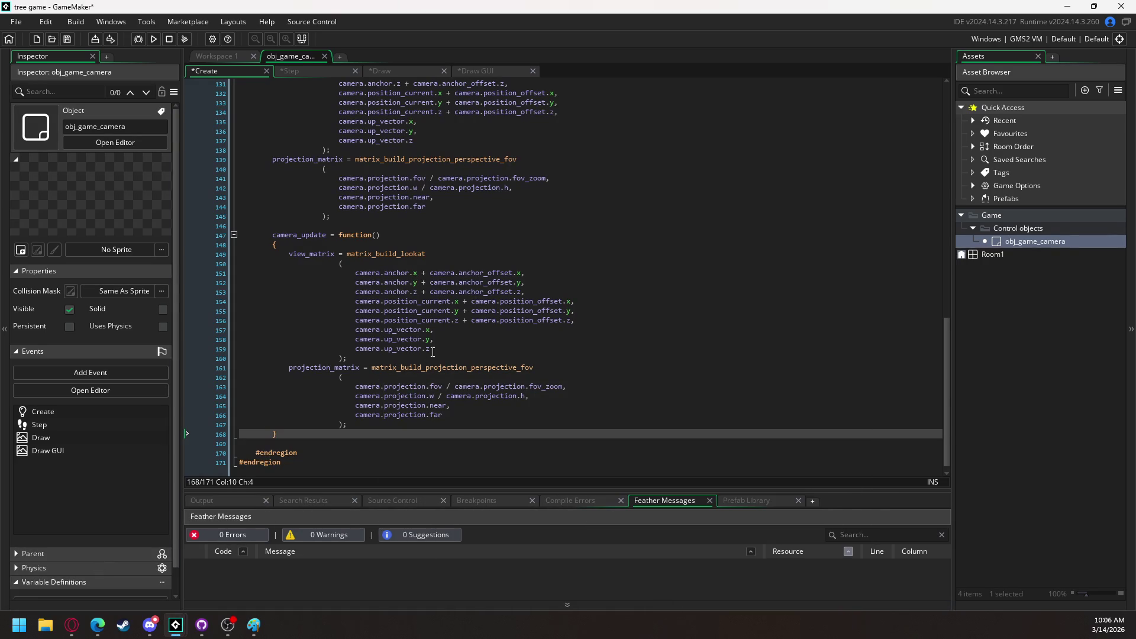
scroll(387, 321, "up", 10)
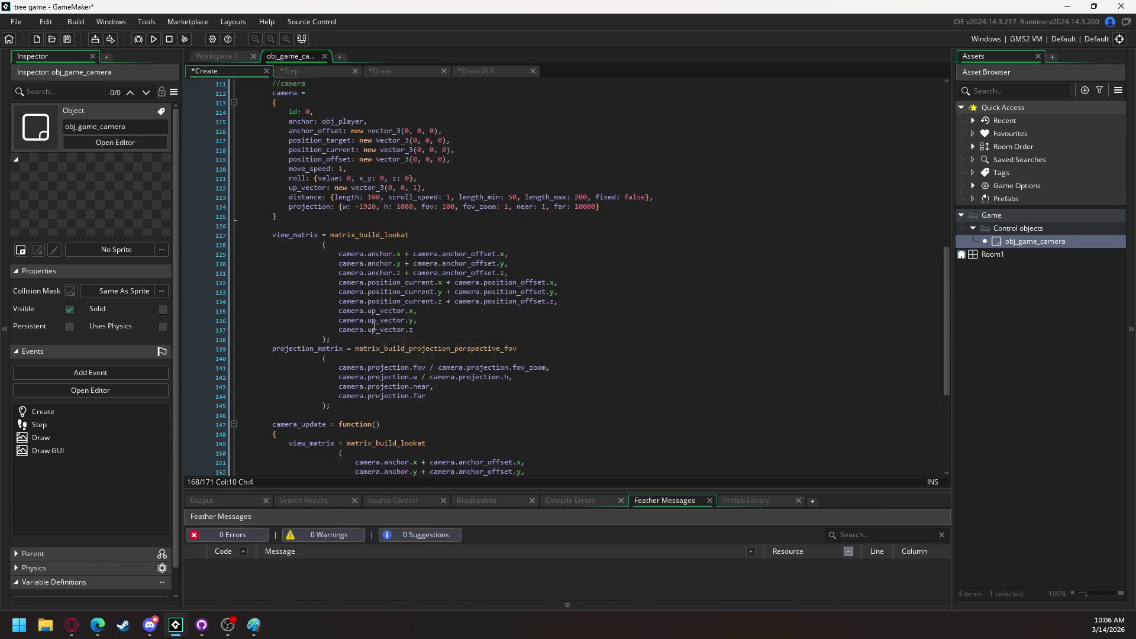
scroll(375, 326, "down", 1)
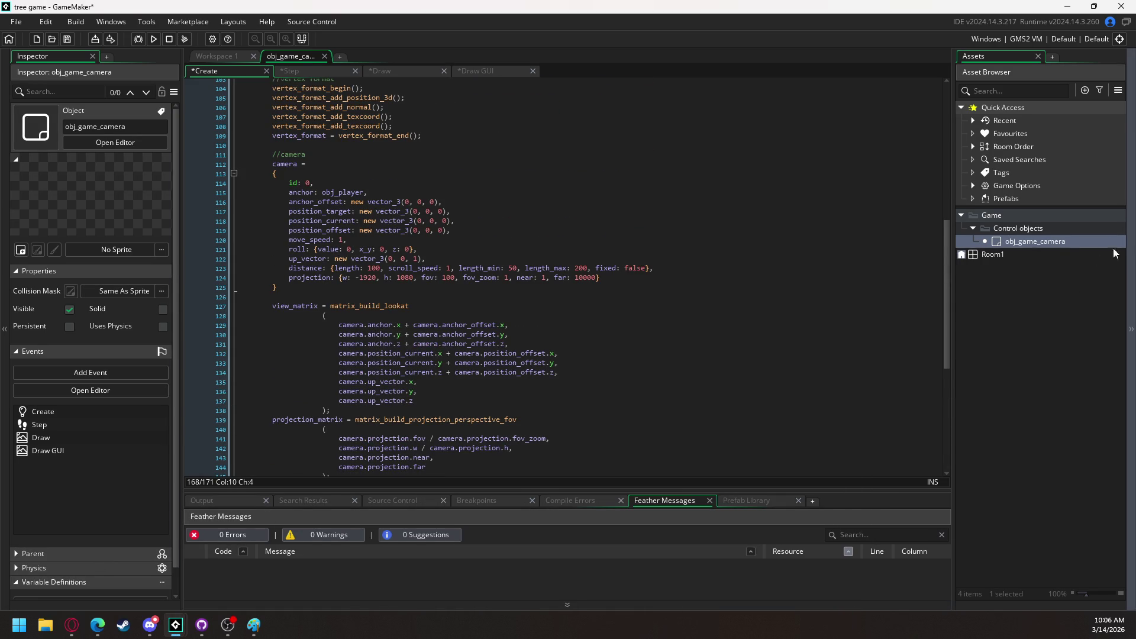
double_click(1024, 229)
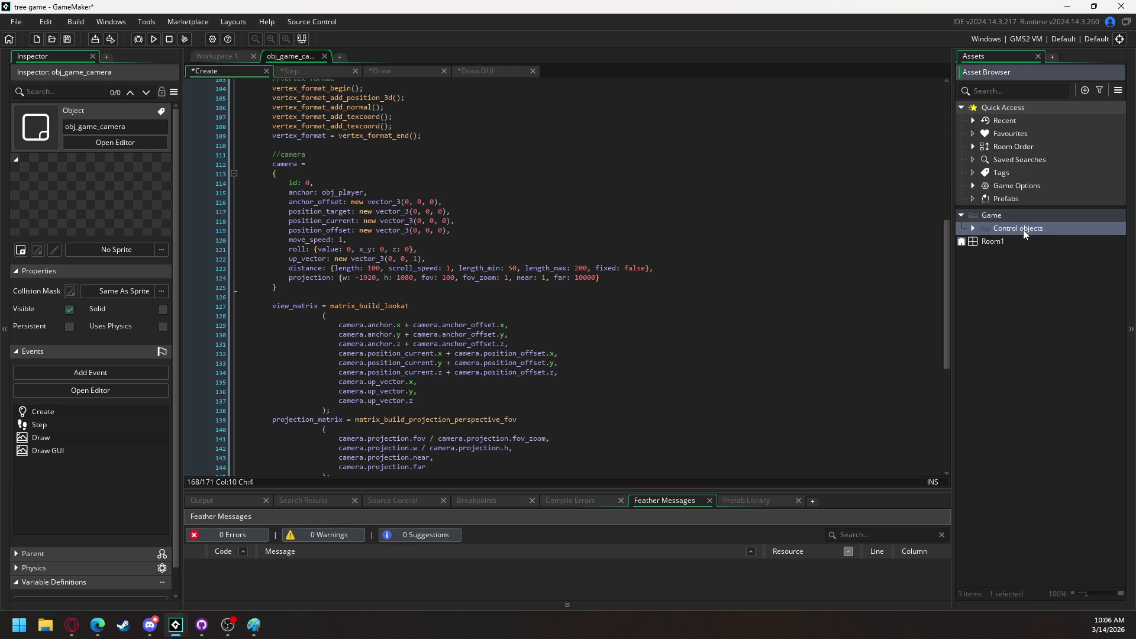
left_click(973, 229)
right_click(1021, 229)
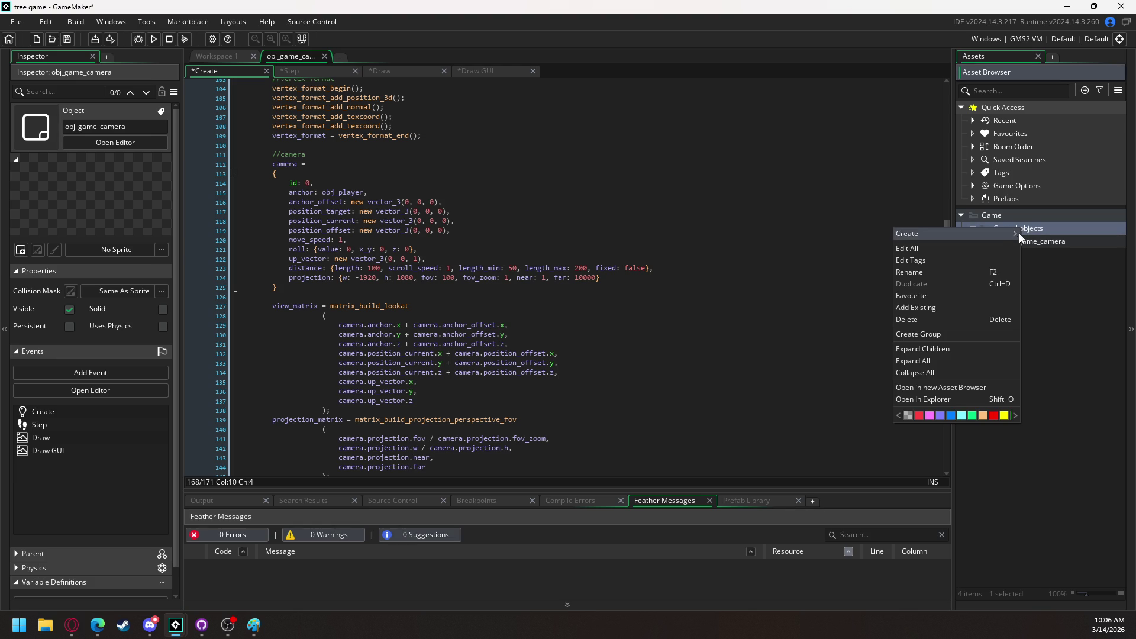
left_click(924, 272)
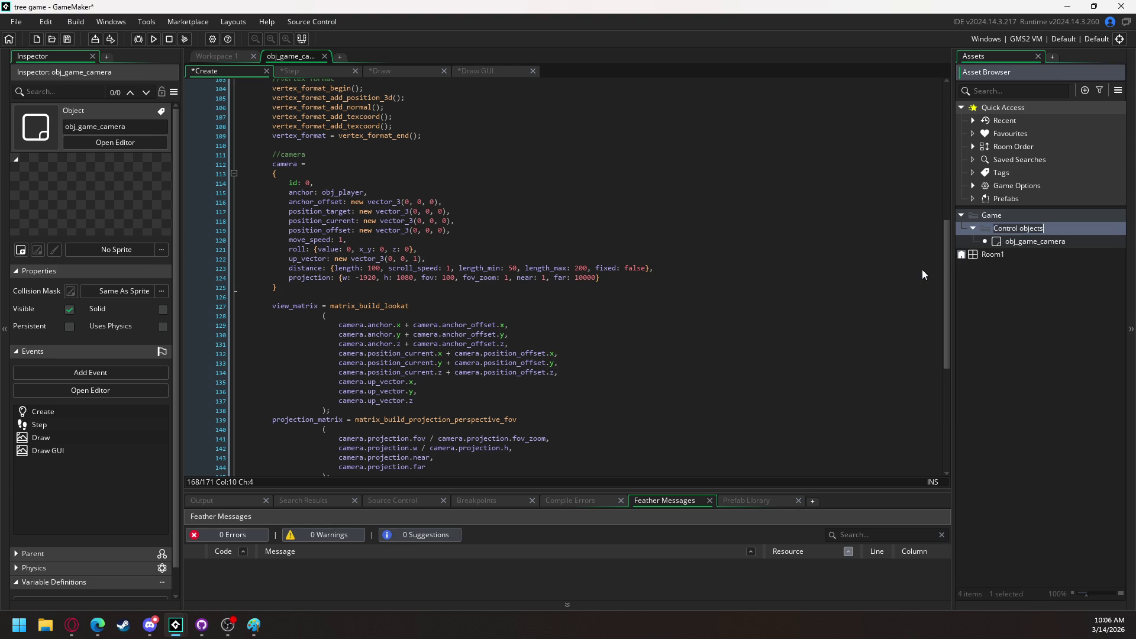
type("Game Contro")
type("l")
key("Return")
Create a script named scr_3d in Game Control and select its template code
right_click(1024, 229)
mouse_move(999, 238)
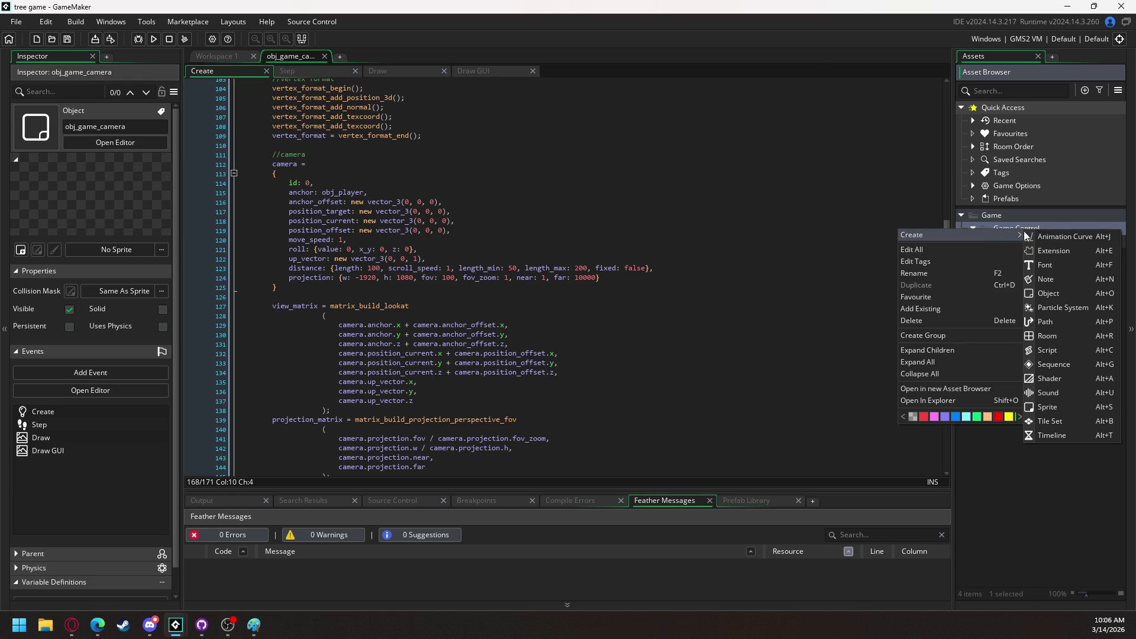
left_click(1072, 350)
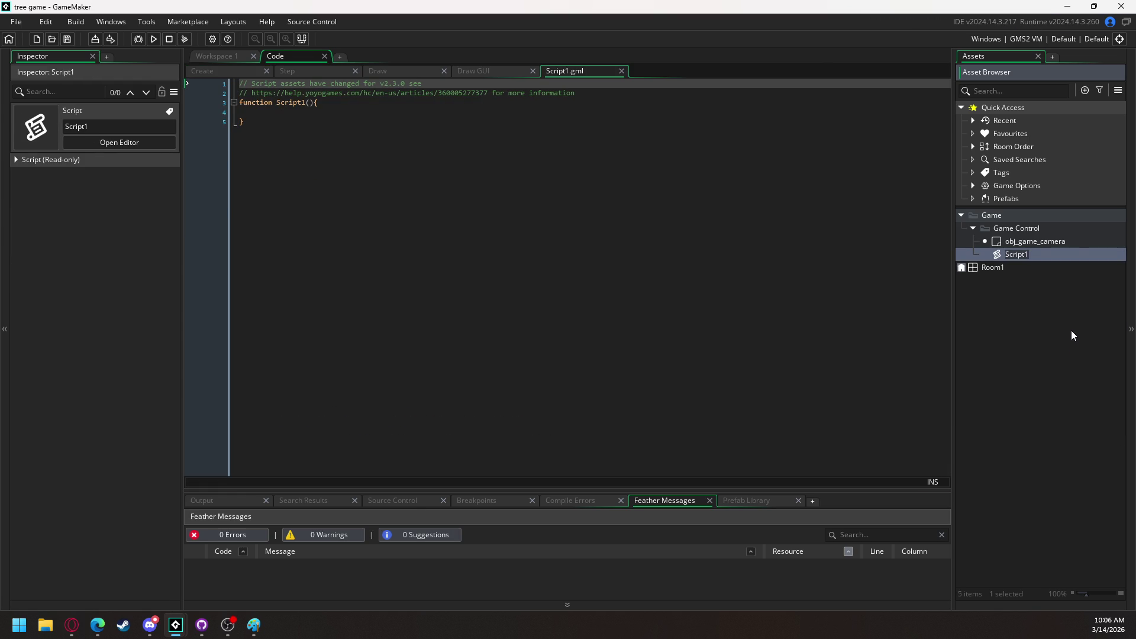
type("3d")
key("BackSpace")
key("BackSpace")
type("scr_3d")
key("Return")
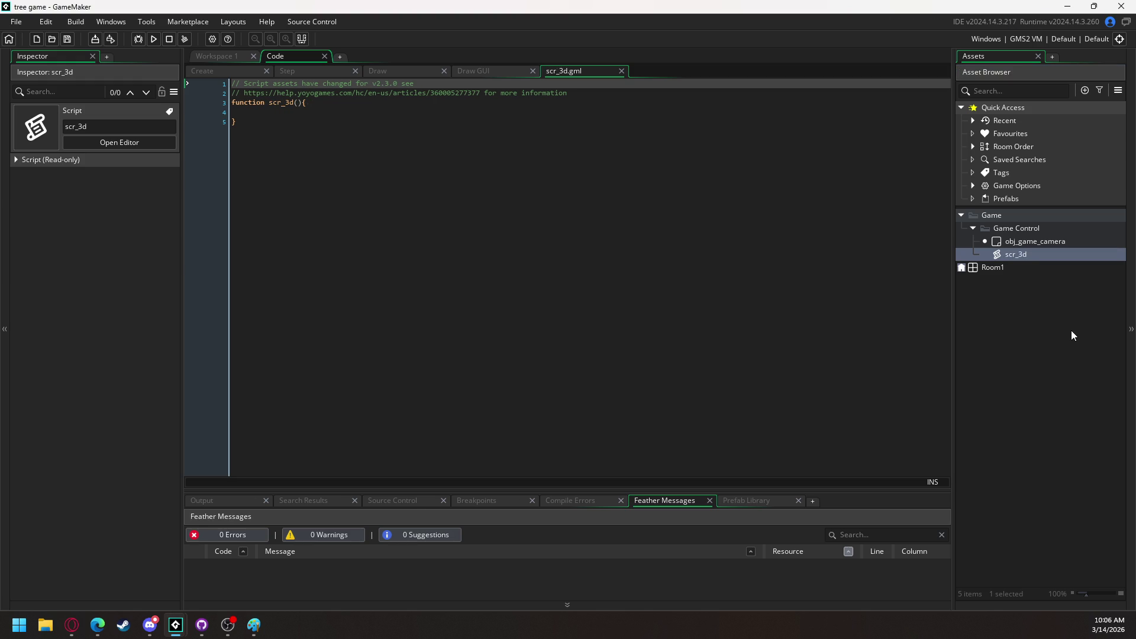
left_click(351, 109)
key("ctrl+a")
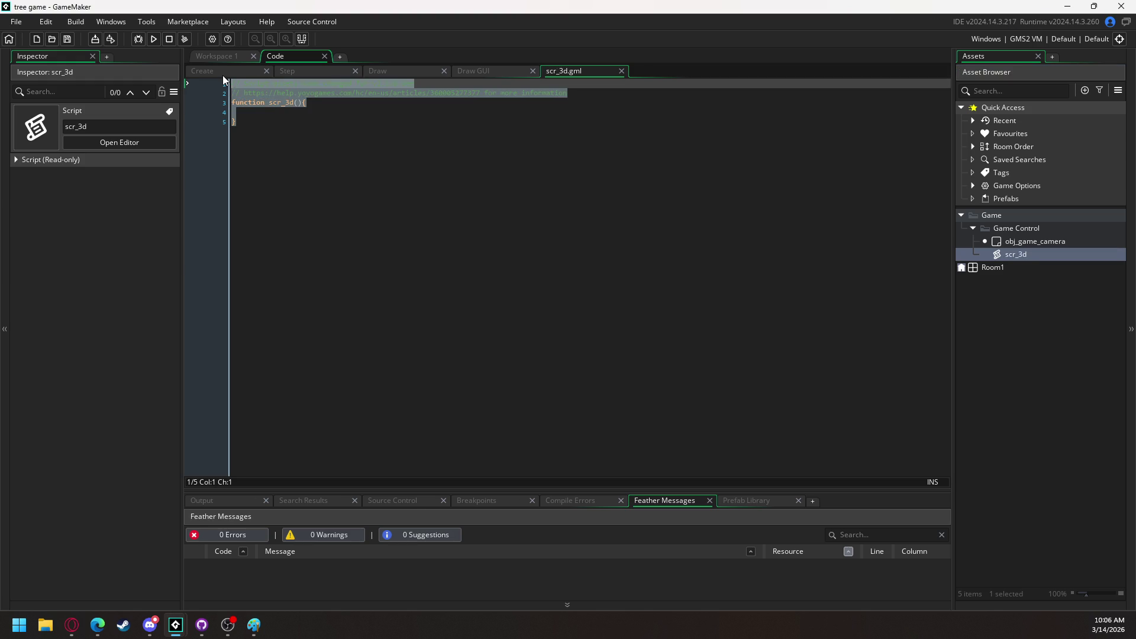
Replace the template with an empty vector_3(_x = 0, _y = 0, _z = 0) constructor
key("Delete")
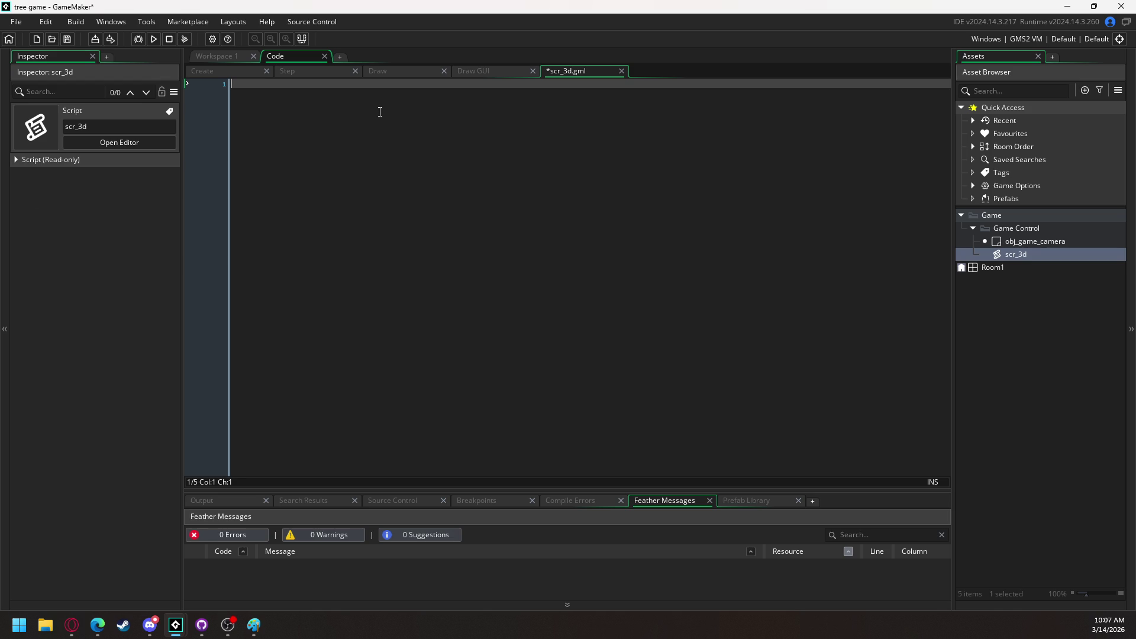
type("function ve")
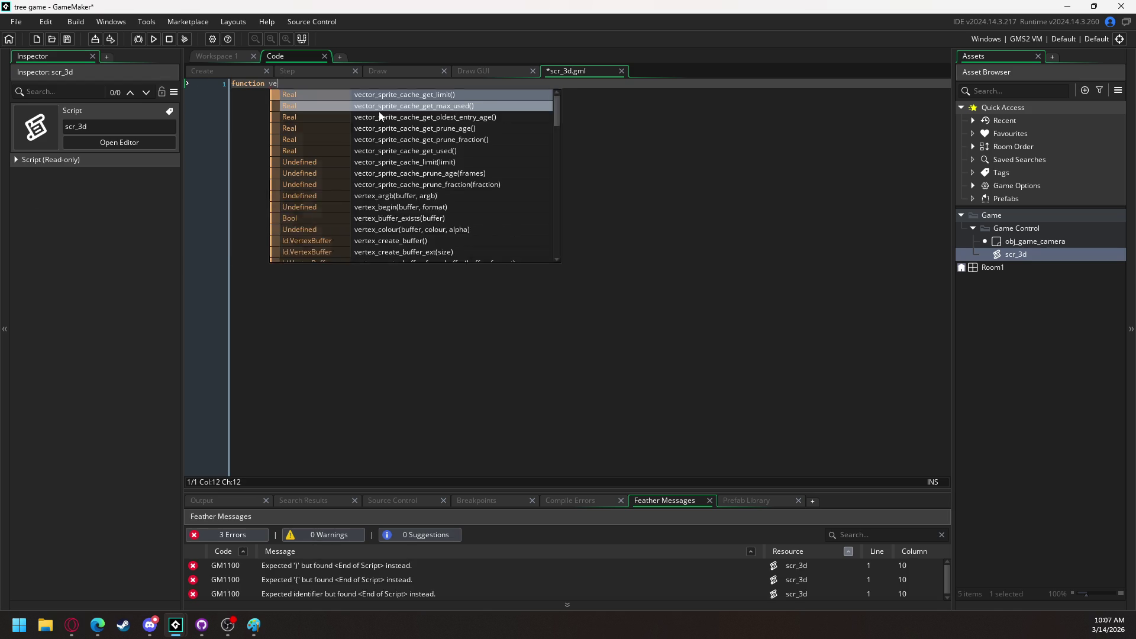
type("ctor_3")
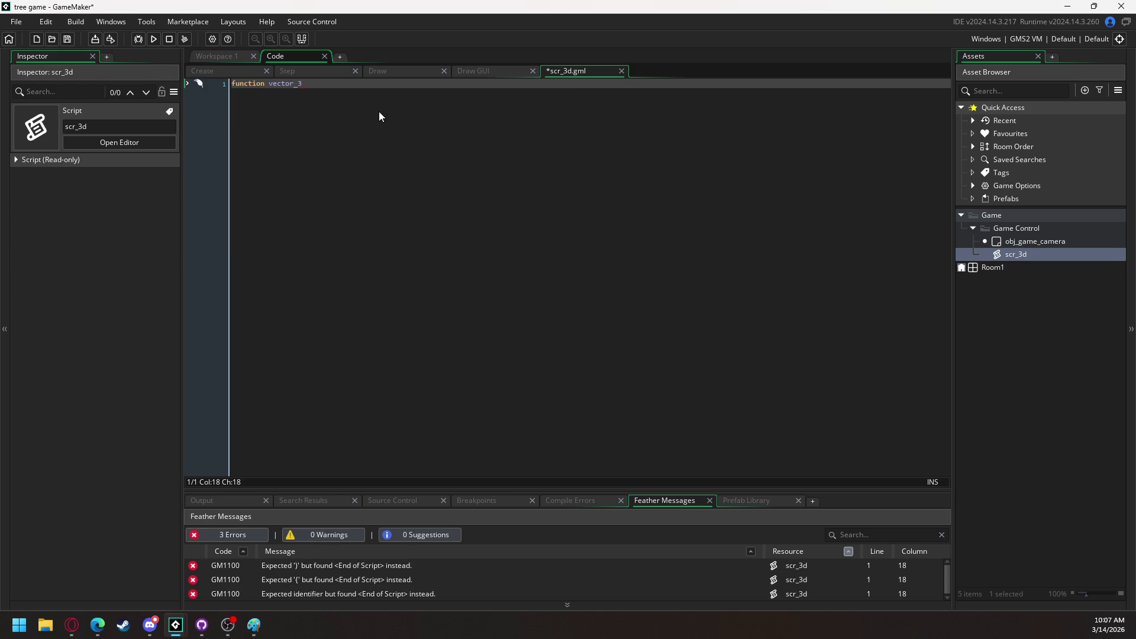
type("(_x ")
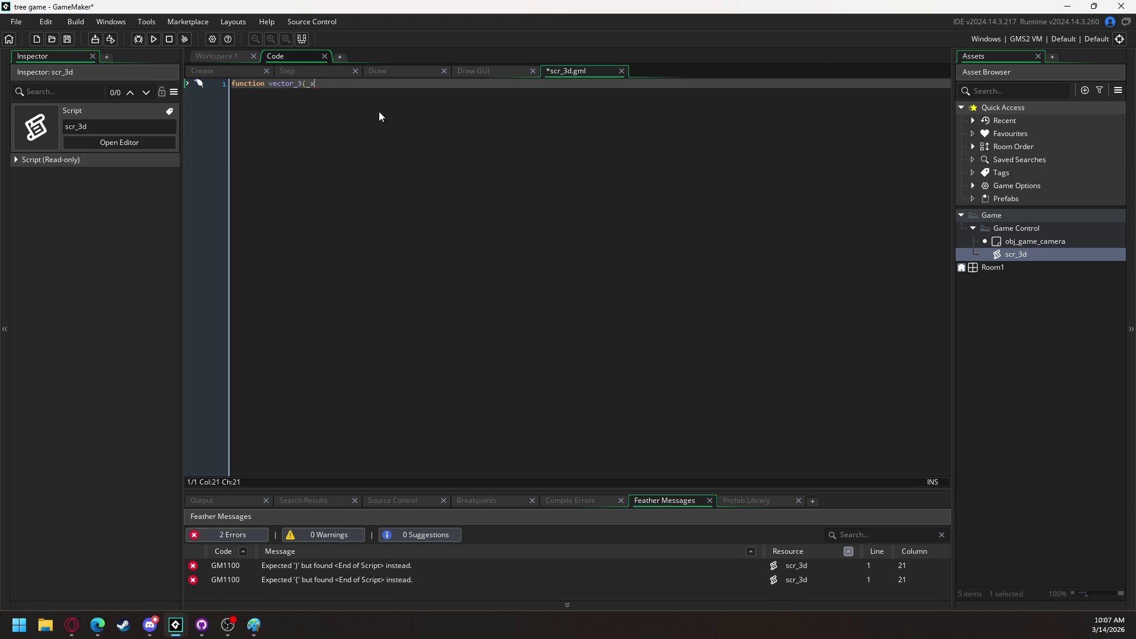
type("= 0, ")
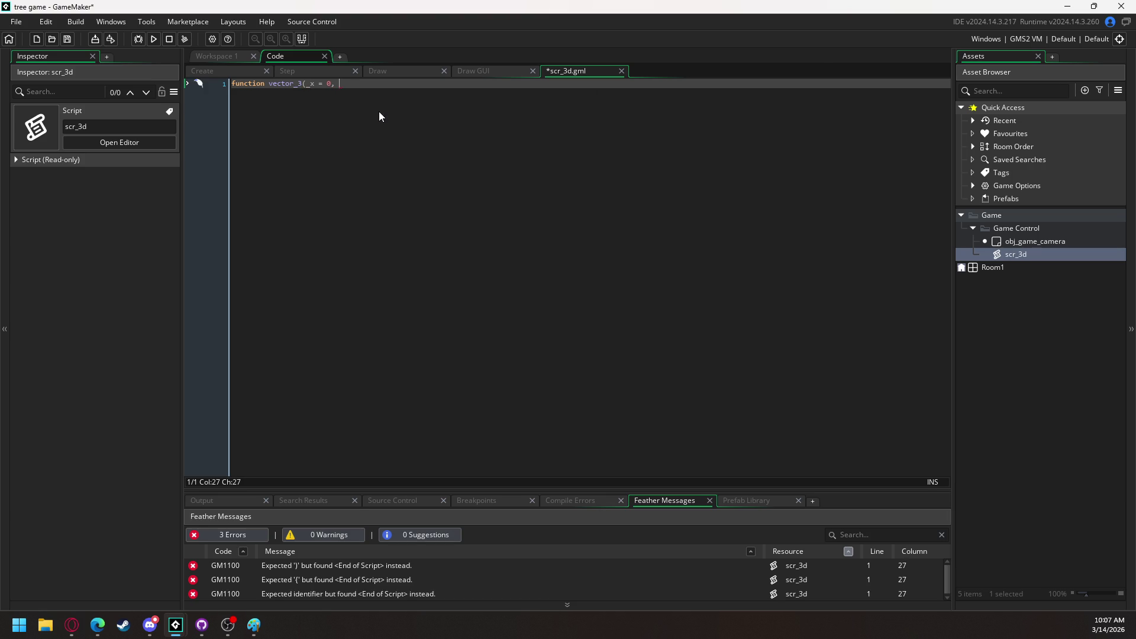
type("_")
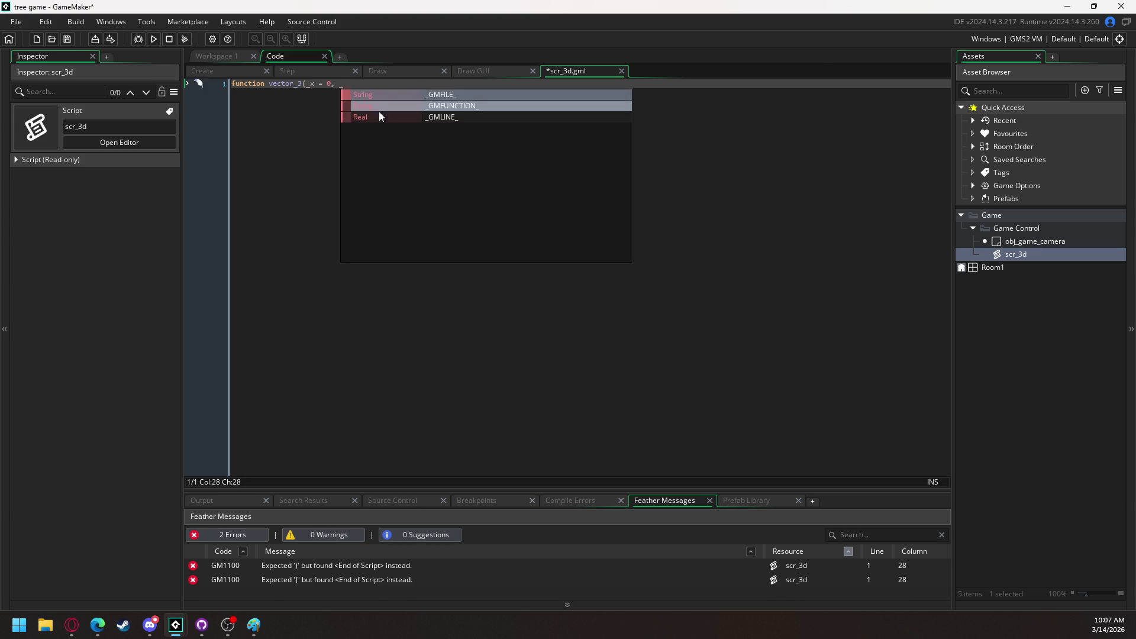
type("y = 0, _z = 0")
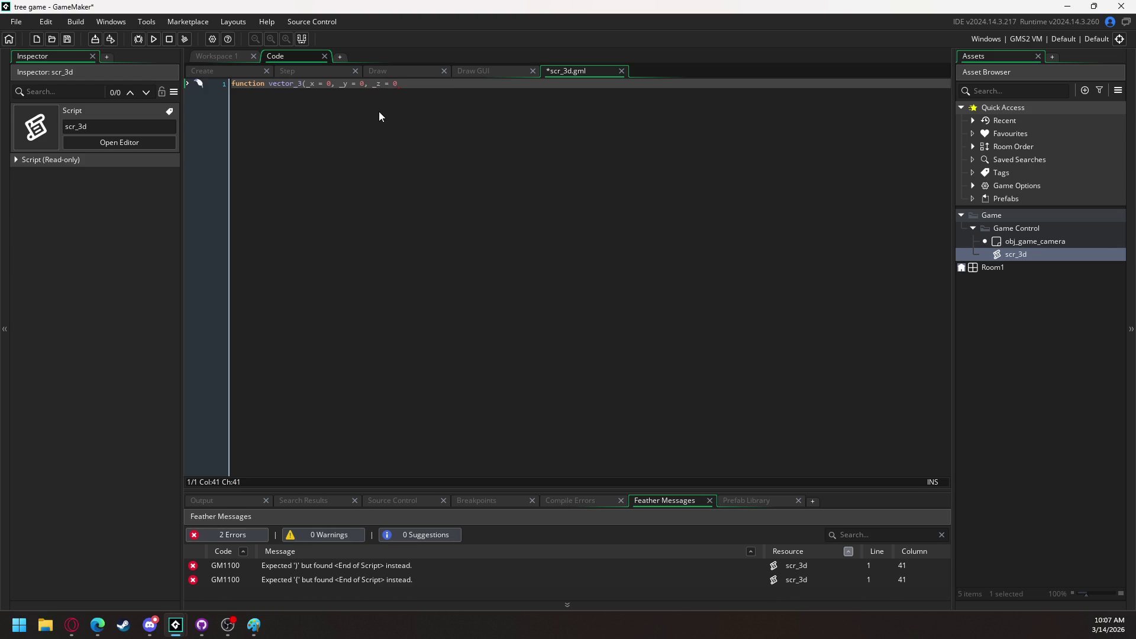
type(") co")
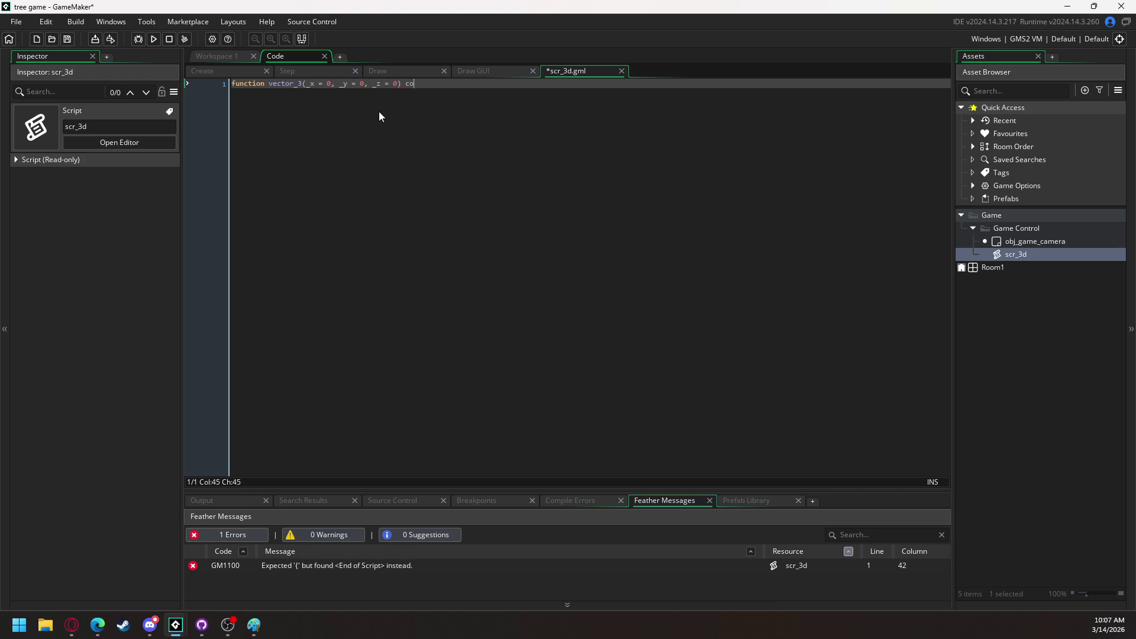
type("nstructor")
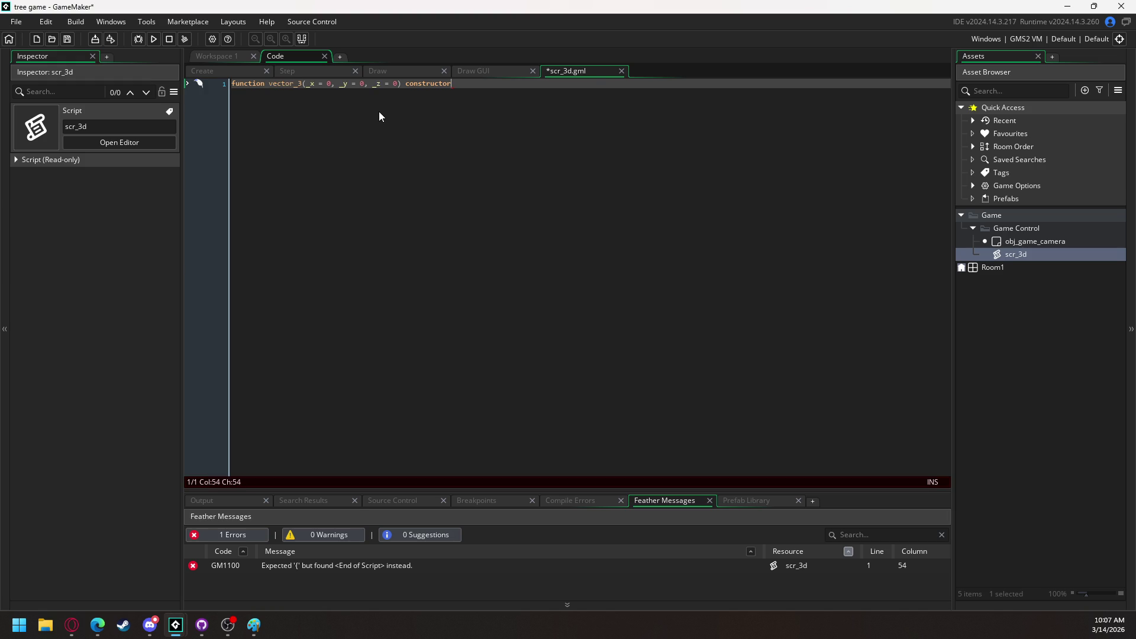
key("Return")
type("{")
key("Return")
key("Return")
type("}")
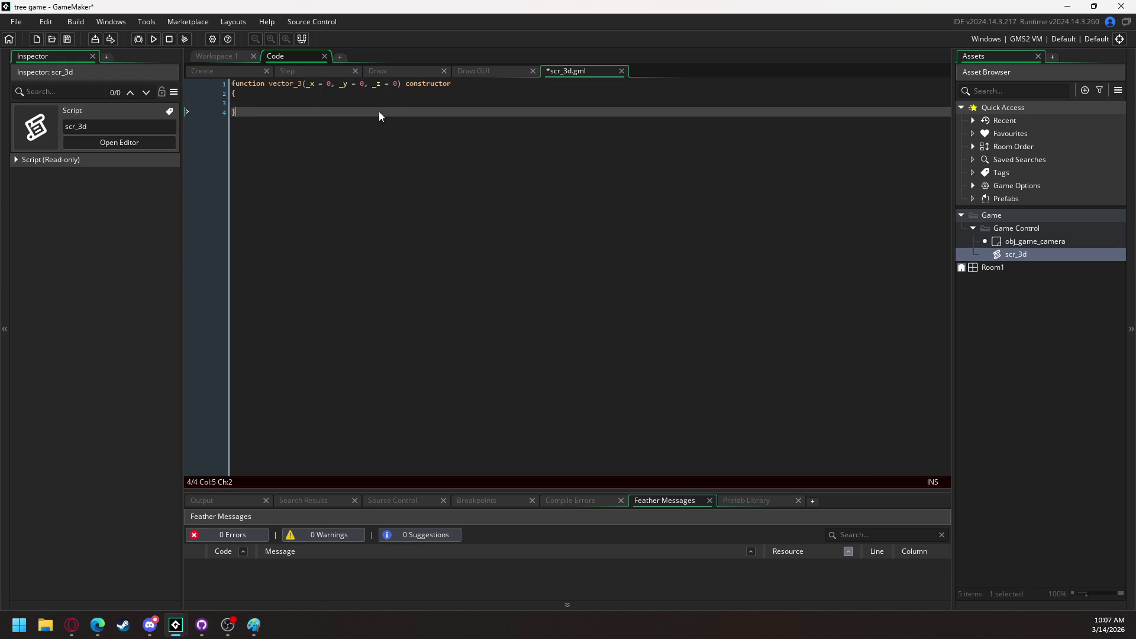
key("Up")
Assign x = _x, y = _y and z = _z inside the constructor, leaving a blank line below
type("x = _")
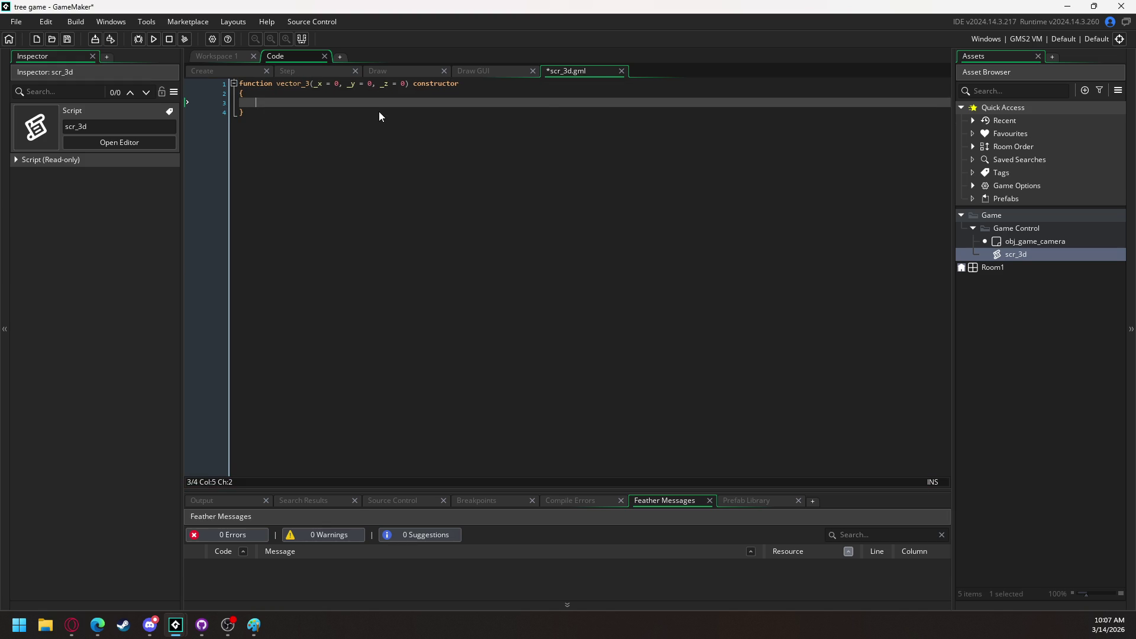
key("Return")
type("x;")
key("Return")
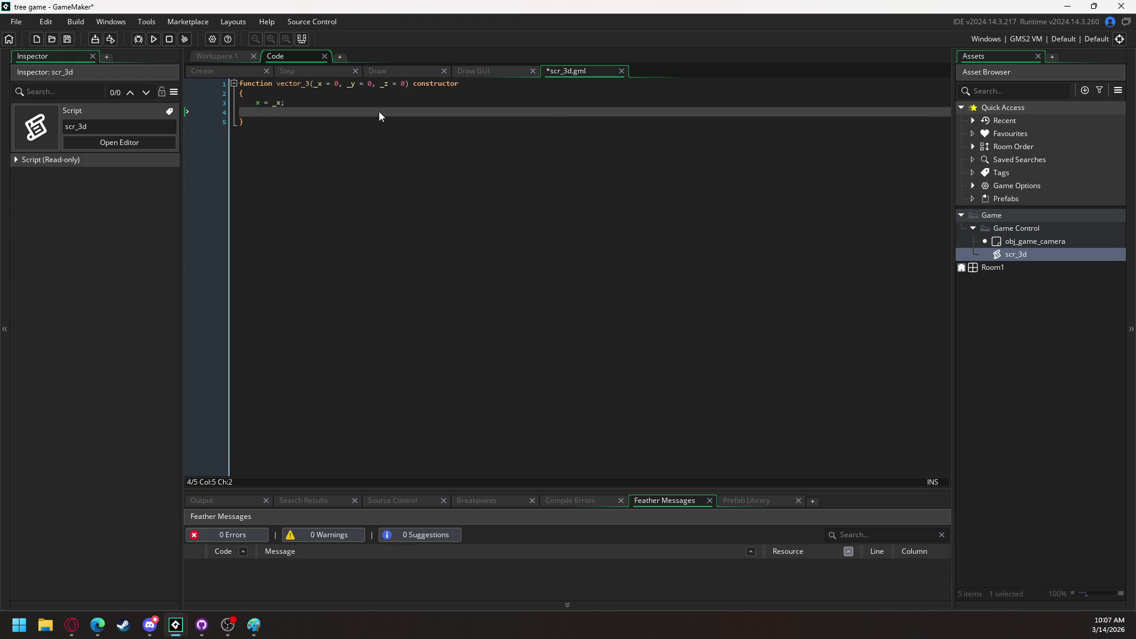
type("y = _")
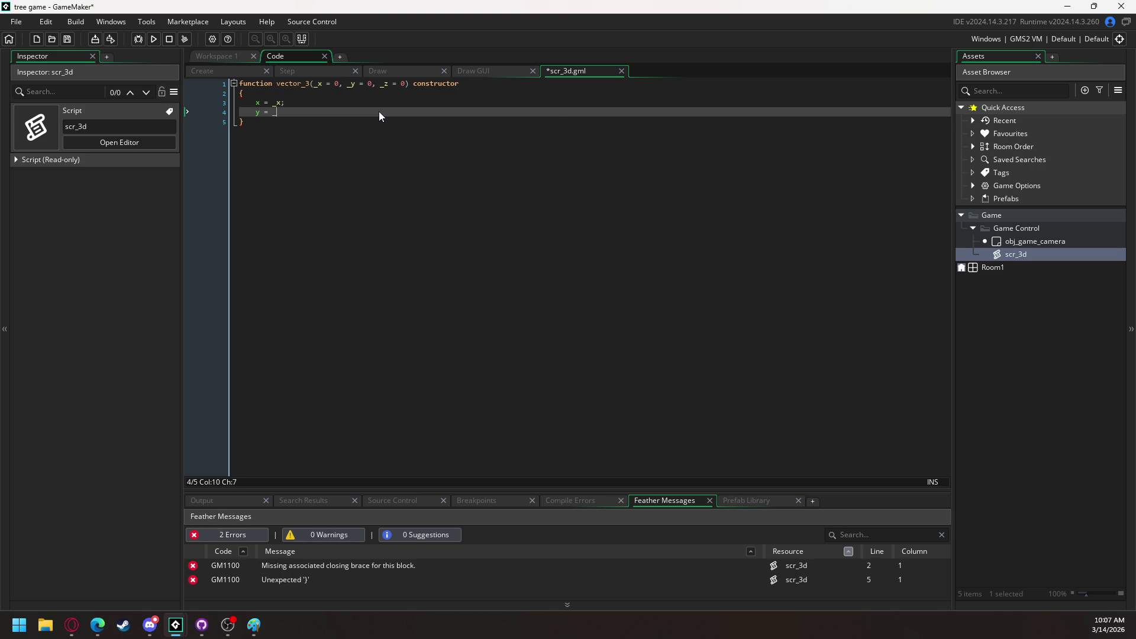
type("y;")
key("Return")
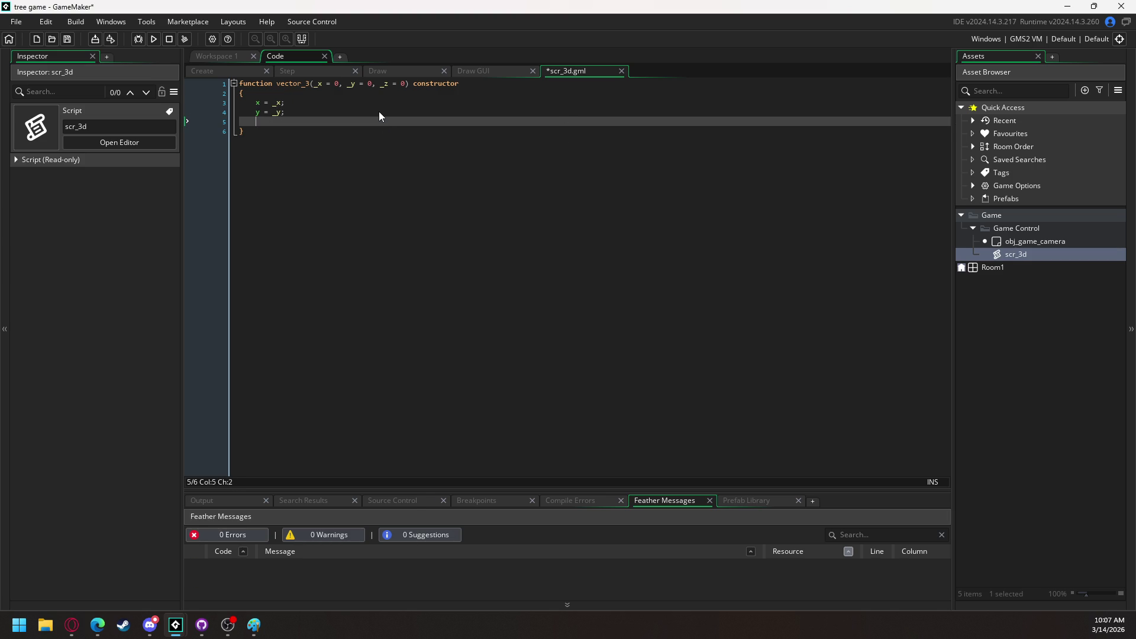
type("z = _")
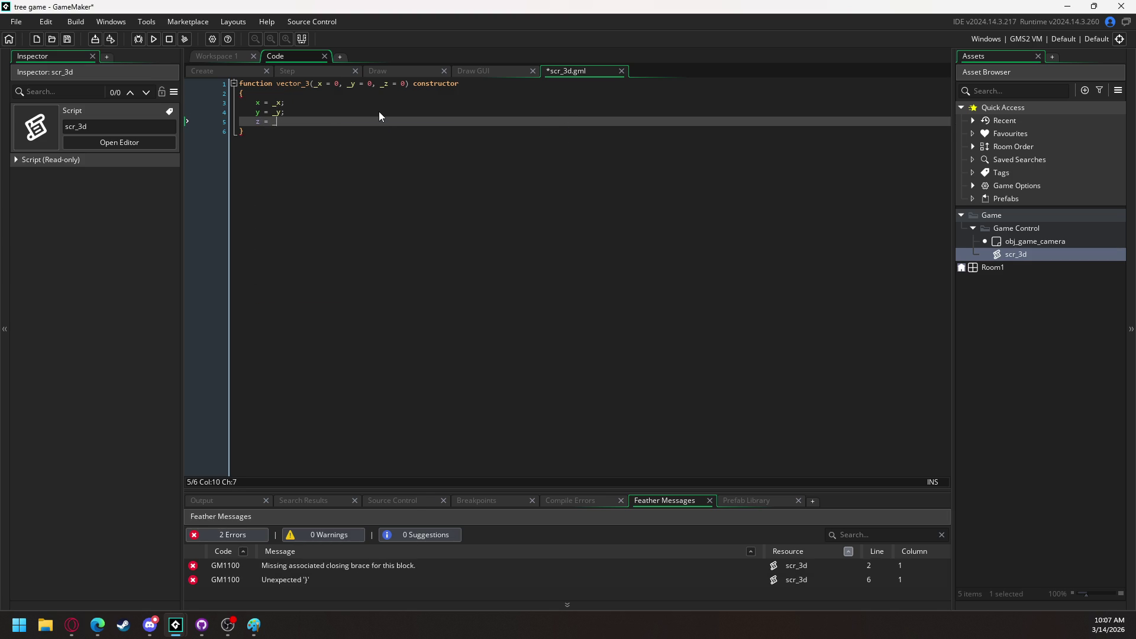
type("z;")
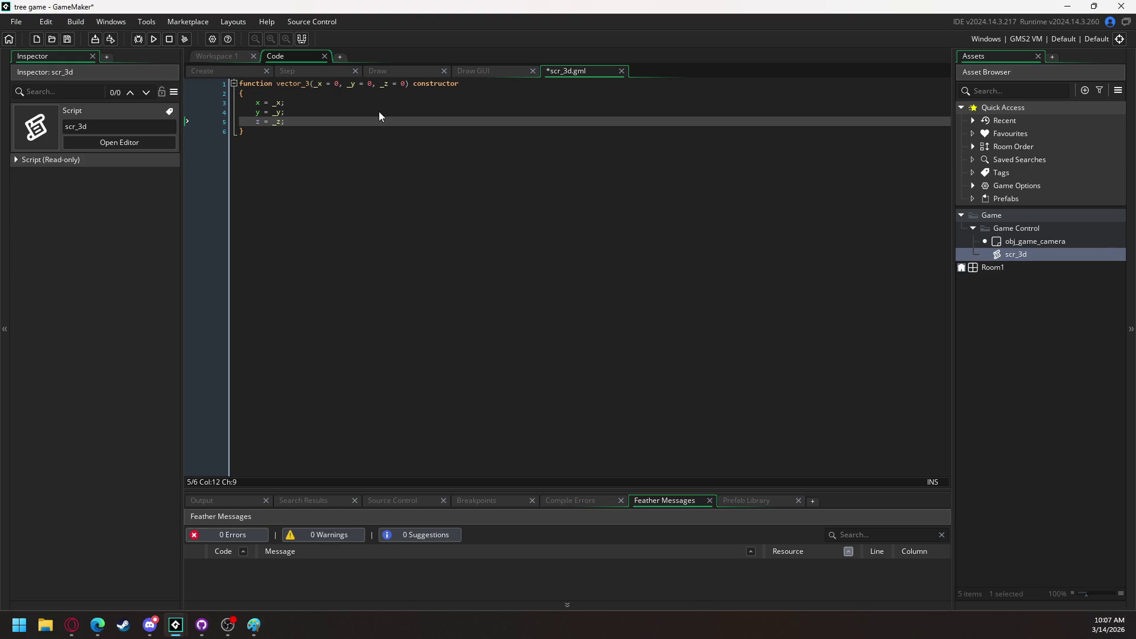
key("Return")
key("Return")
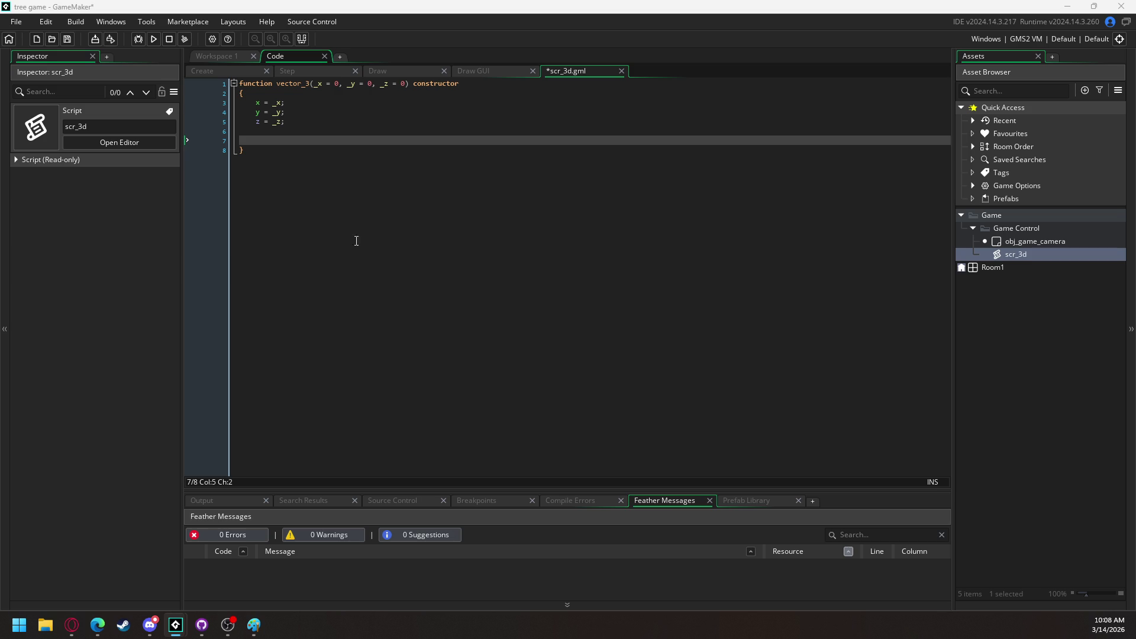
left_click(286, 141)
Add static linear_array = function() returning ([x, y, z]) to vector_3
type("static ")
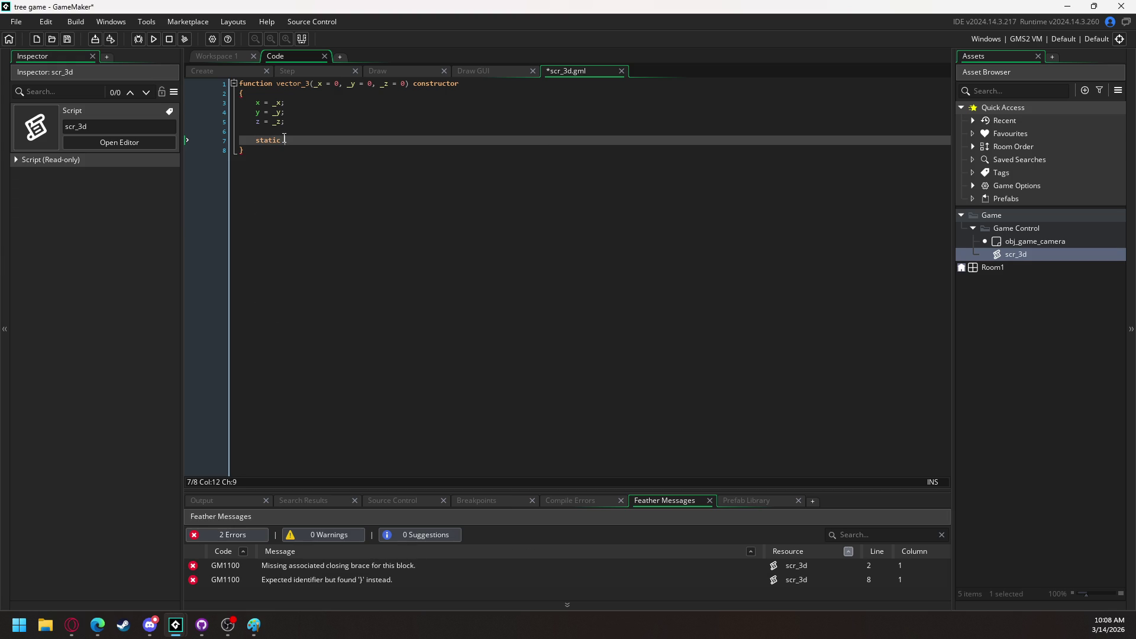
type("l")
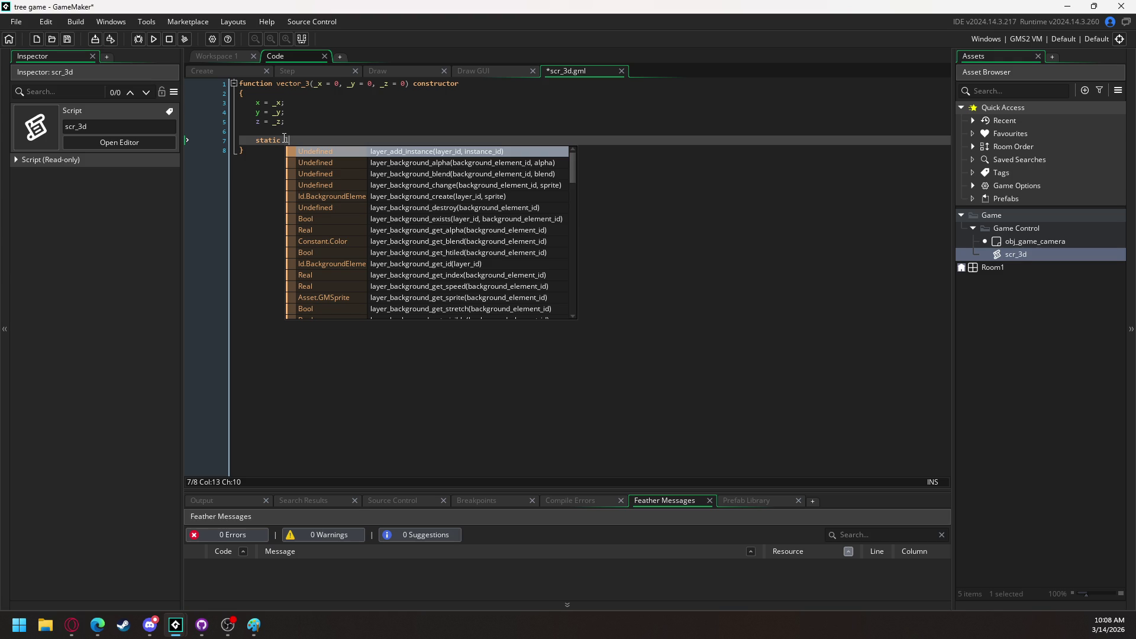
type("inear_array ")
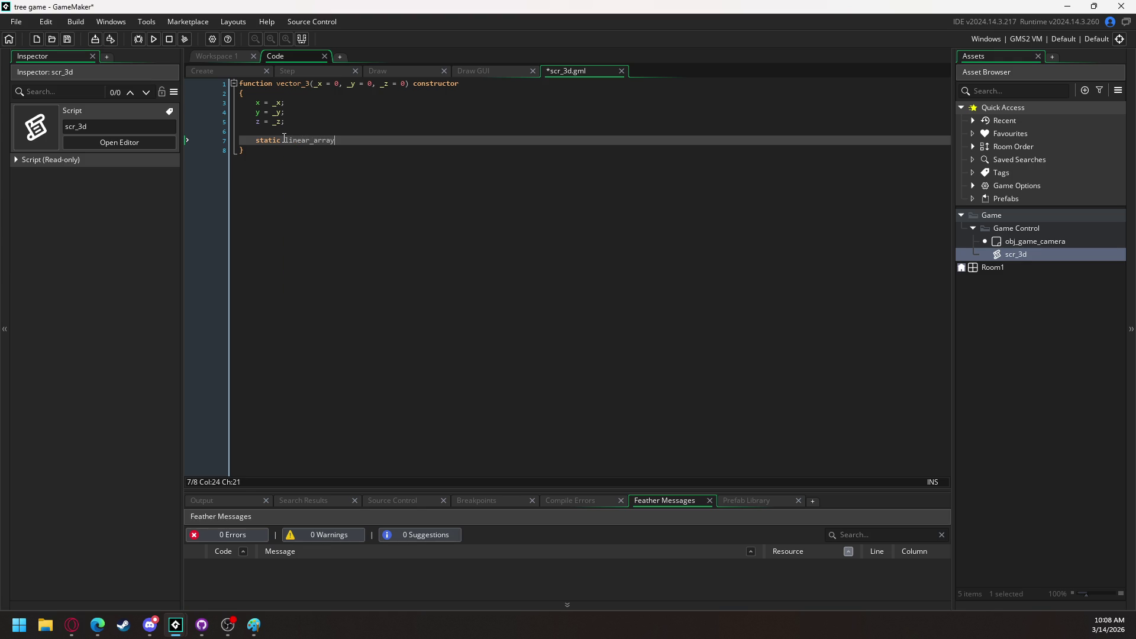
type("= function()")
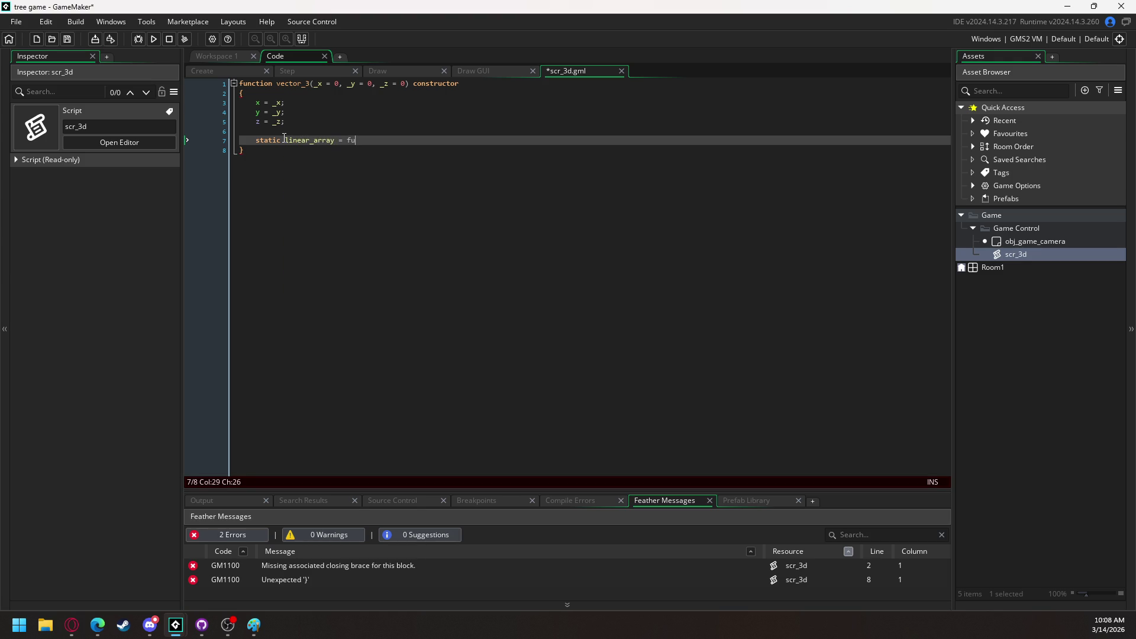
key("Return")
type("{")
key("Return")
key("Tab")
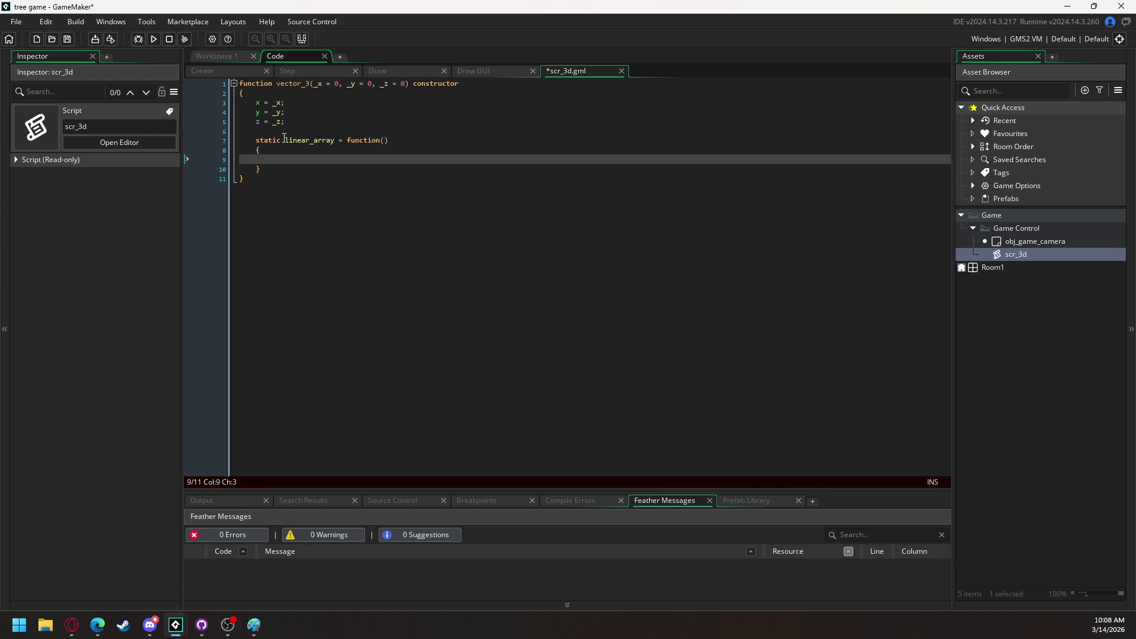
type("return")
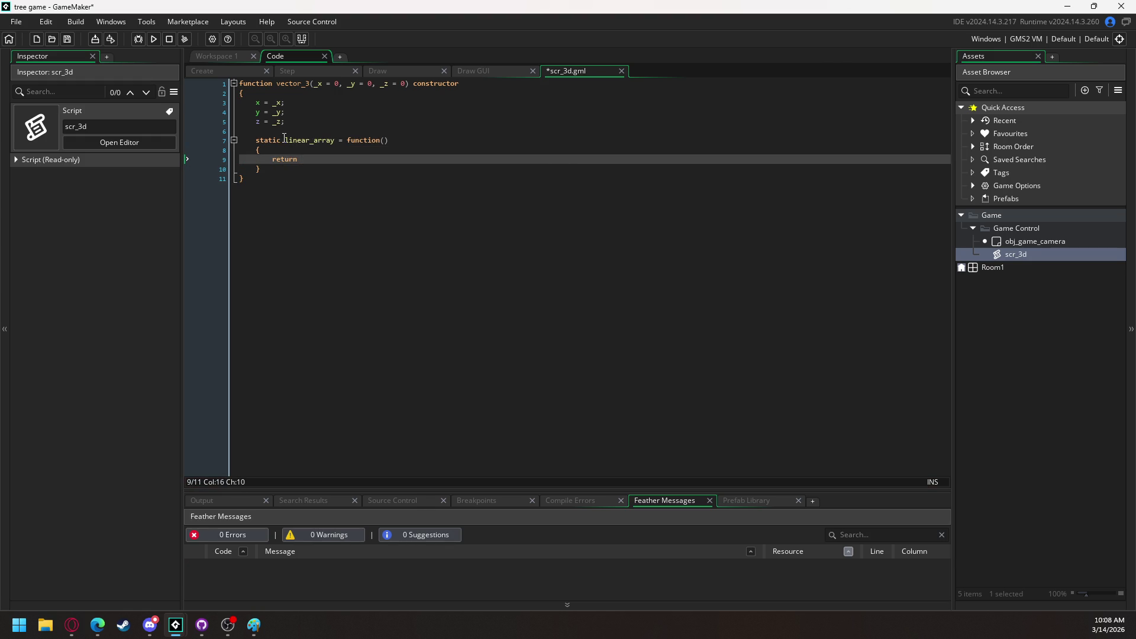
type("()")
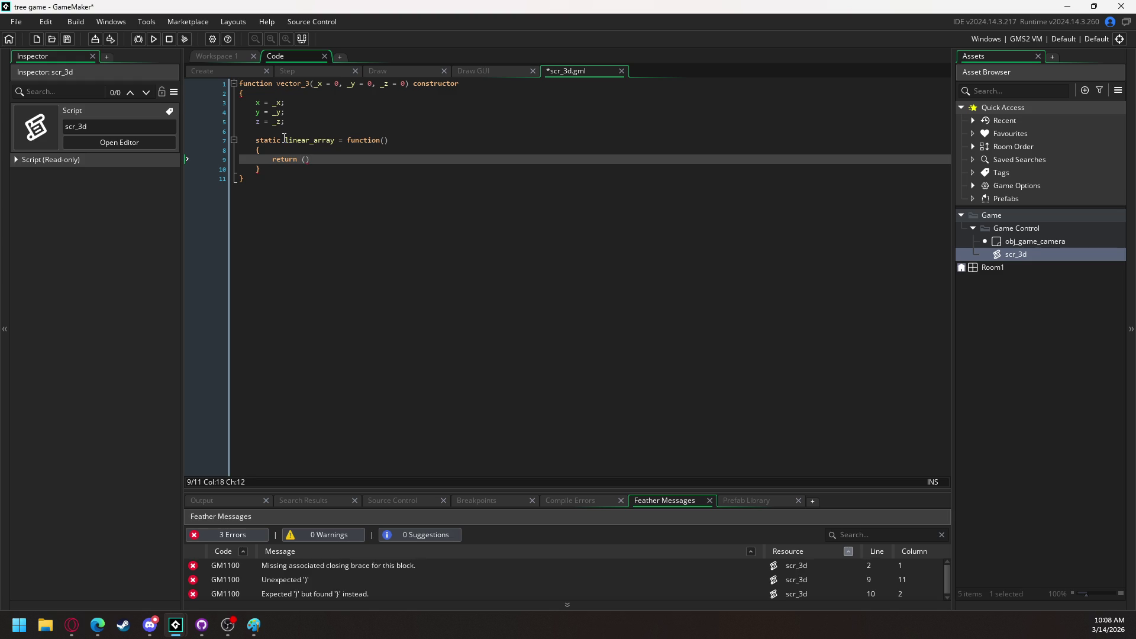
type(";")
key("Left")
type("[")
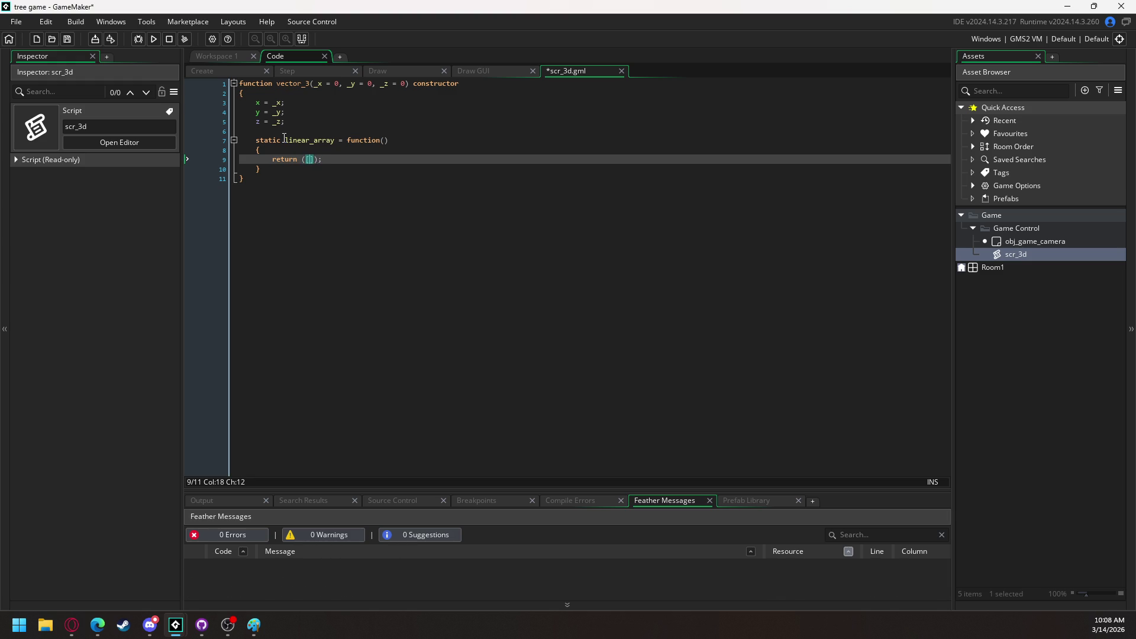
type("x, y")
key("BackSpace")
type(", z]")
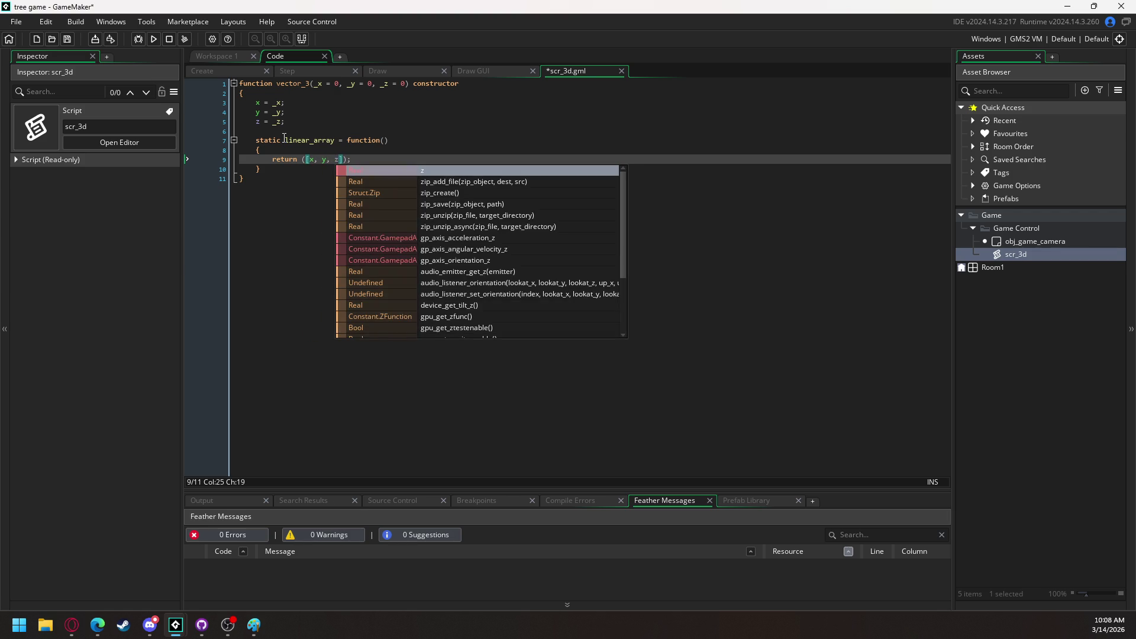
key("Down")
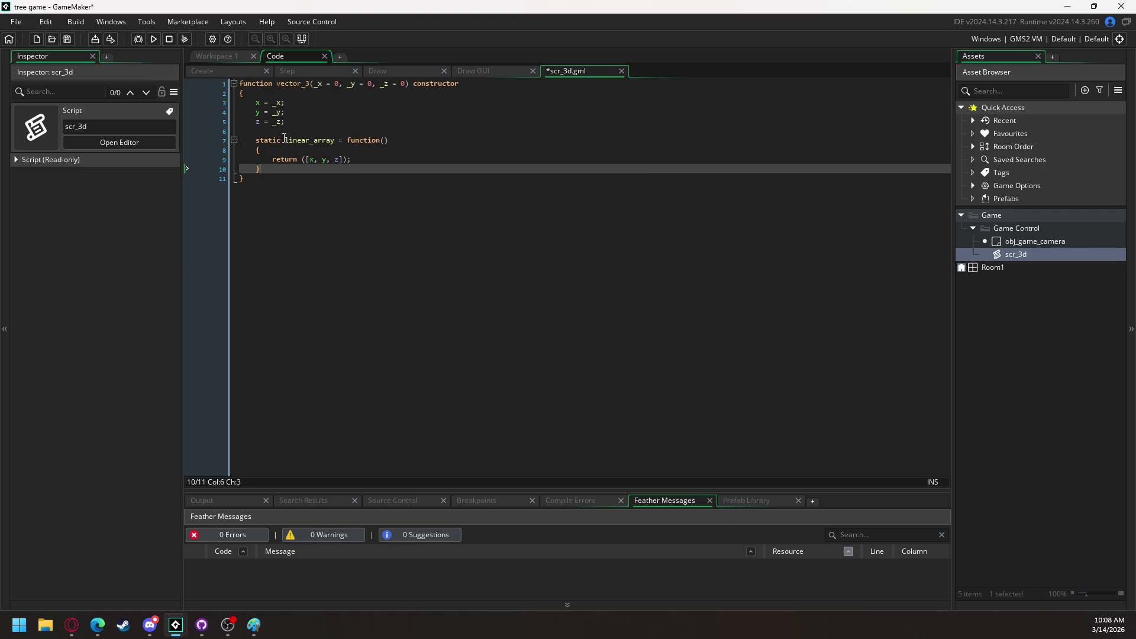
Declare static add = function(_value) with an empty body in vector_3
key("Return")
key("Return")
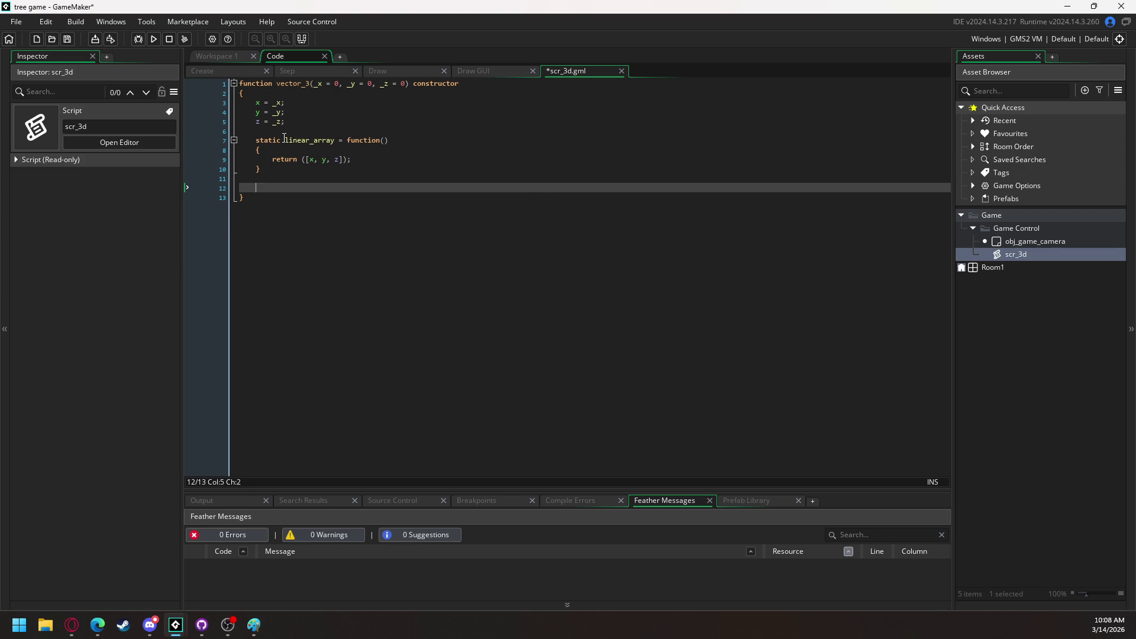
type("static")
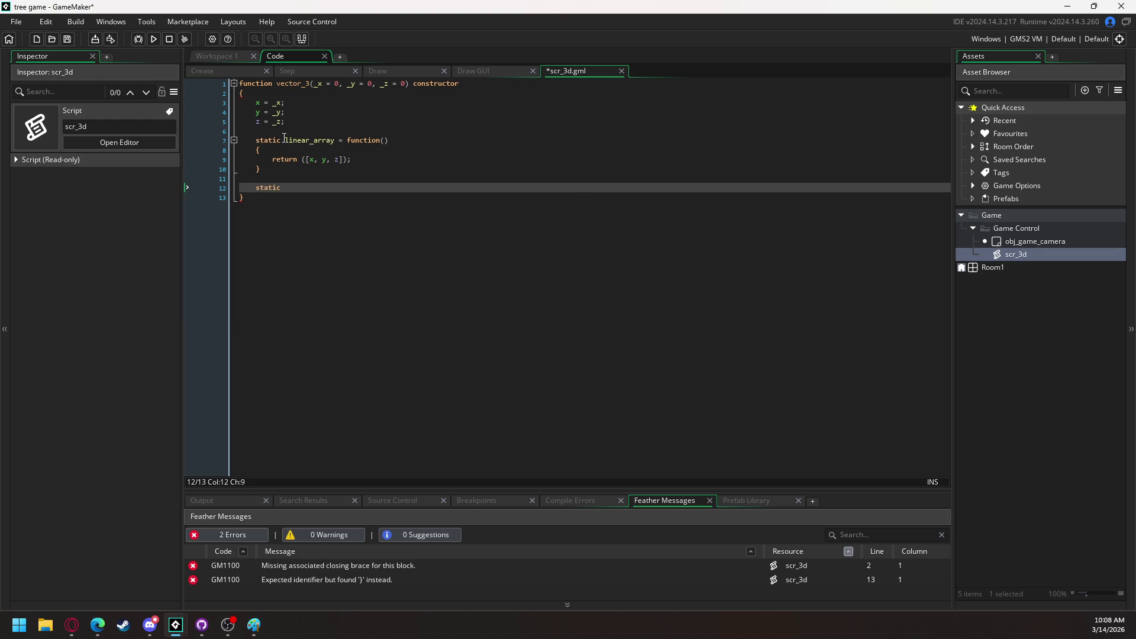
type("add")
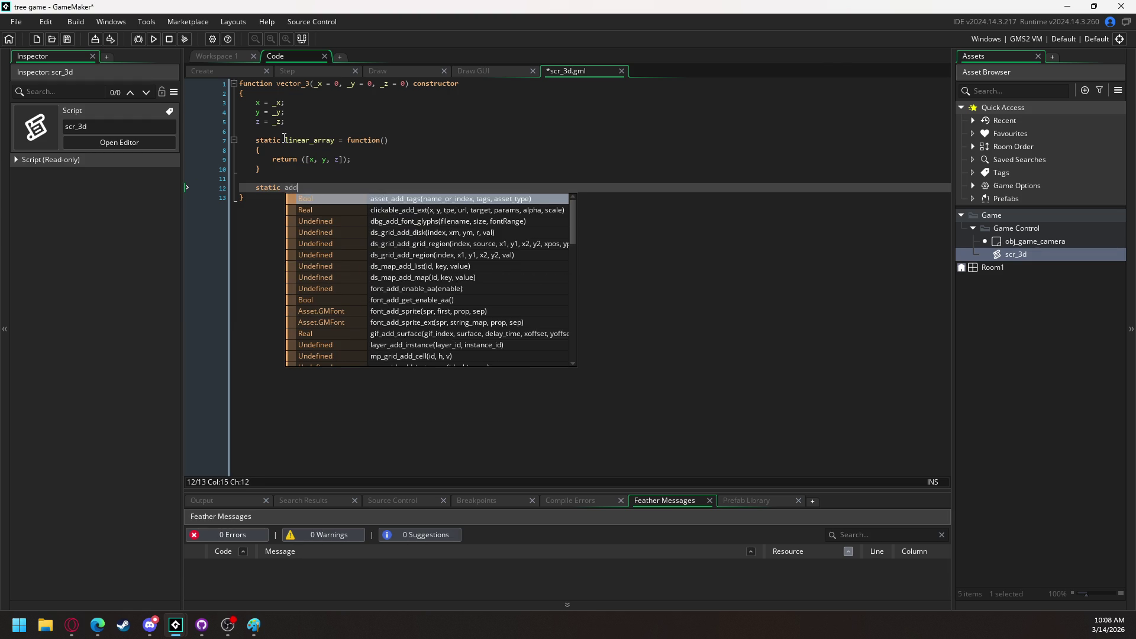
type(" = function")
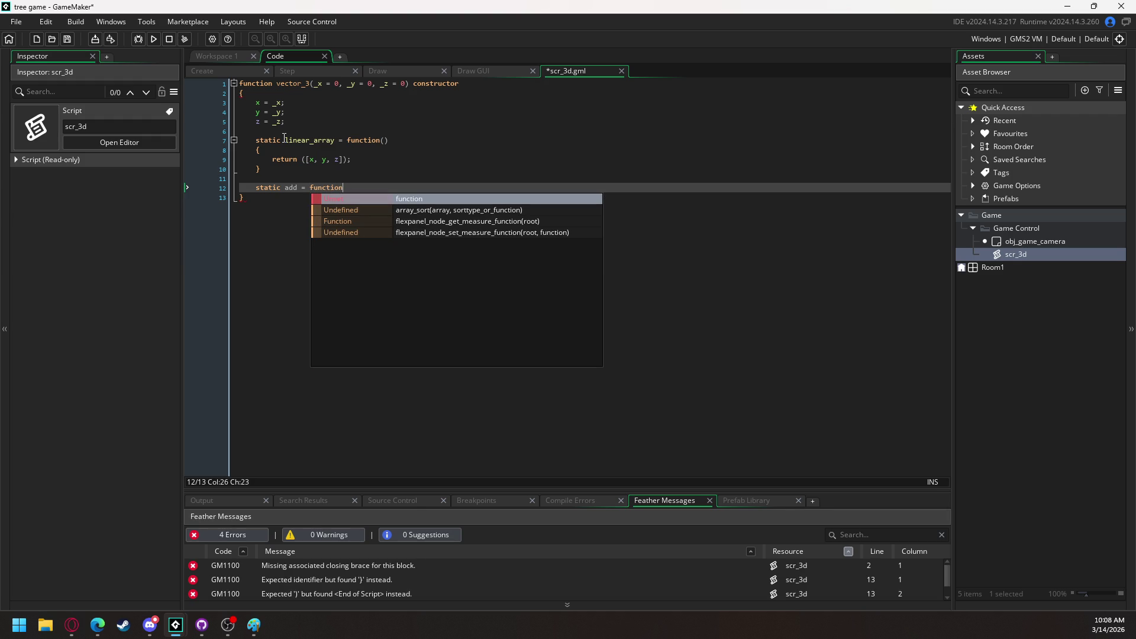
type("(-value)")
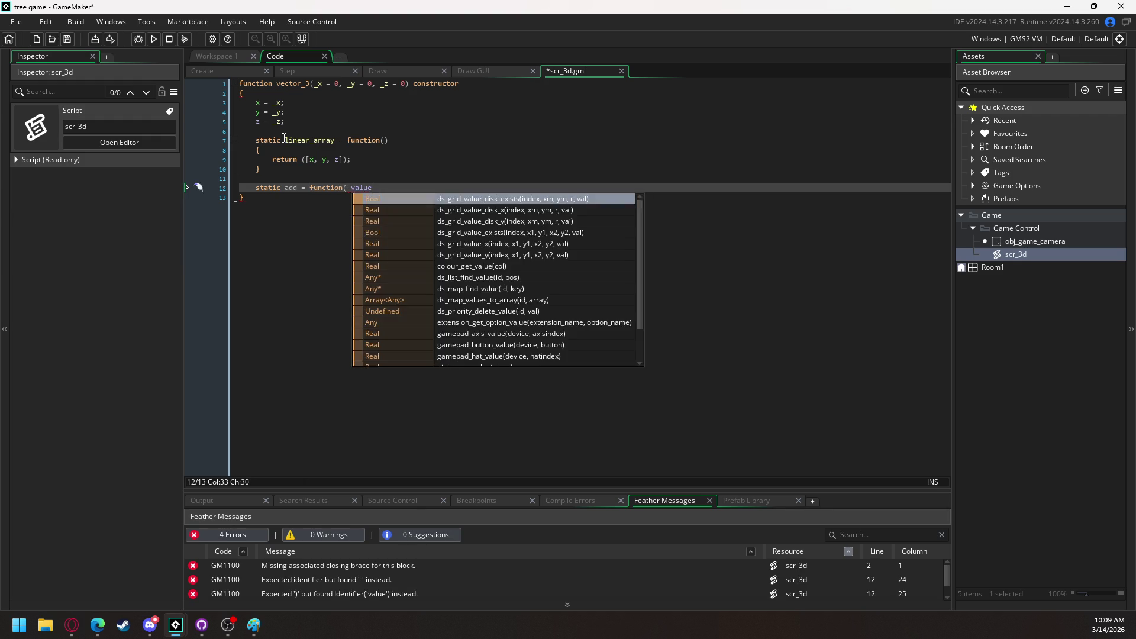
key("BackSpace")
key("BackSpace")
key("BackSpace")
type("_value)")
key("Return")
type("{")
key("Return")
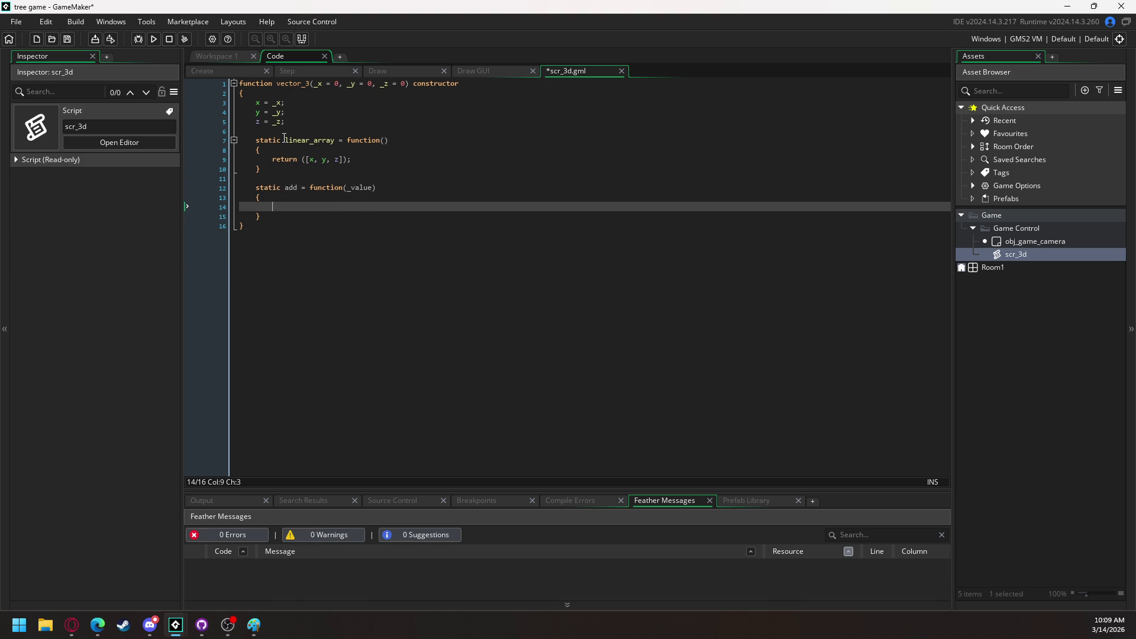
Inside add, write an if (is_numeric(_value)) check with empty if and else blocks
type("if (")
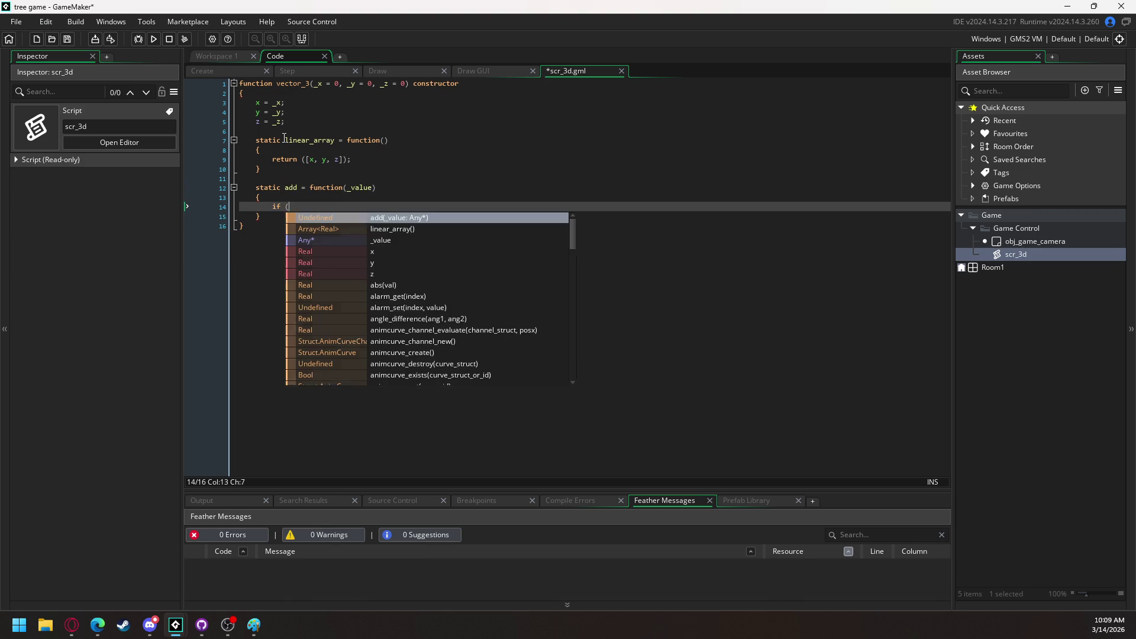
type("is_n")
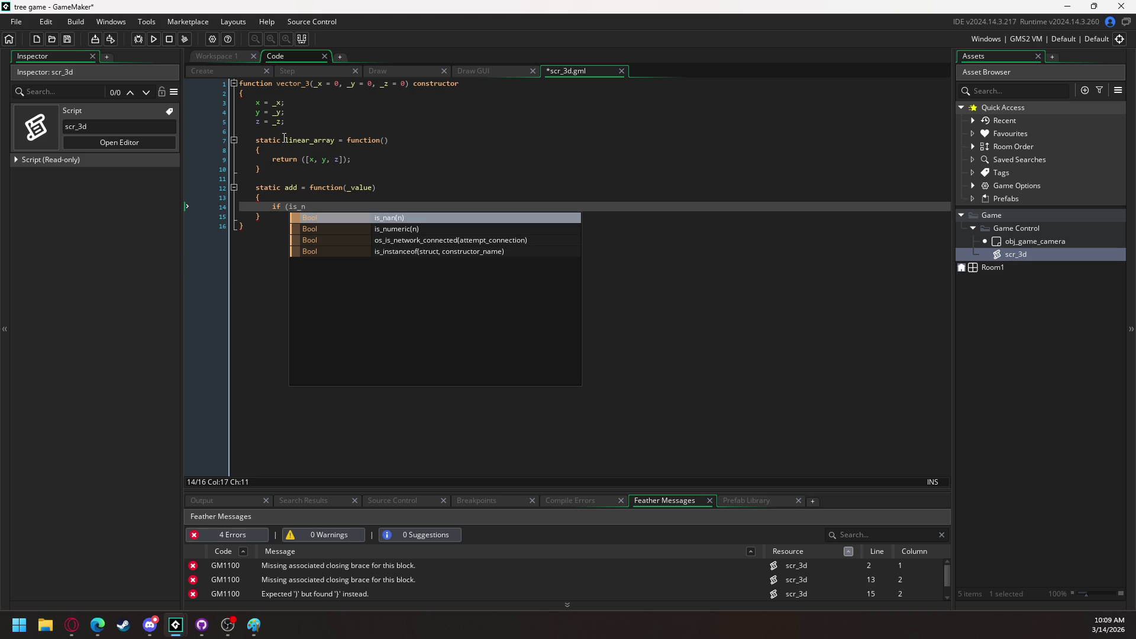
type("umeric")
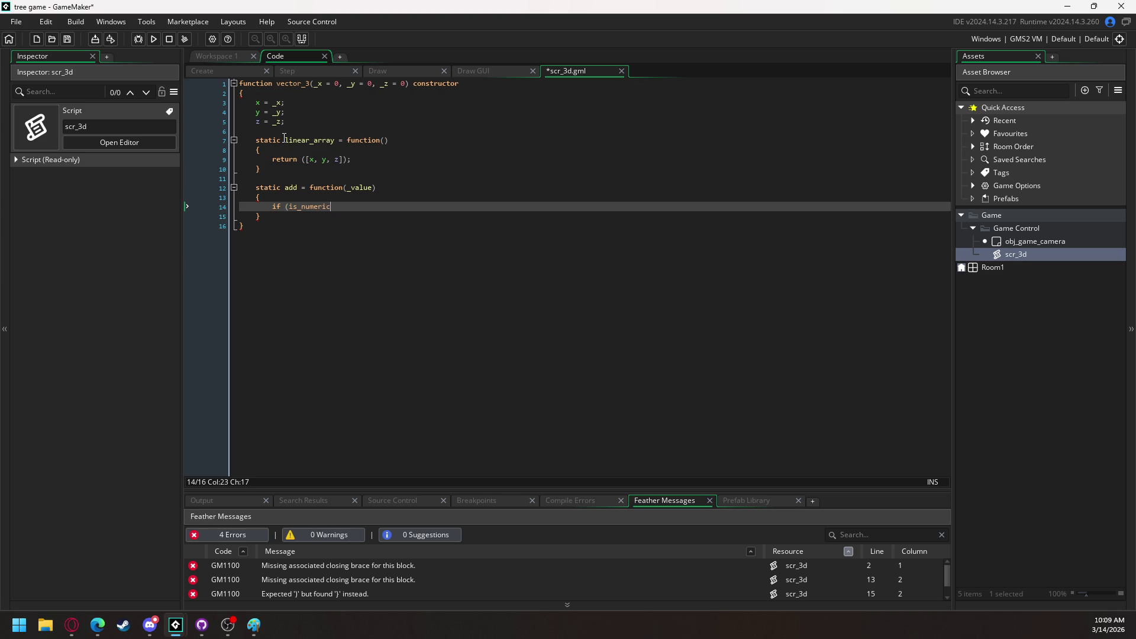
type("(_")
type("value))")
key("Return")
type("{")
key("Return")
key("Return")
type("}")
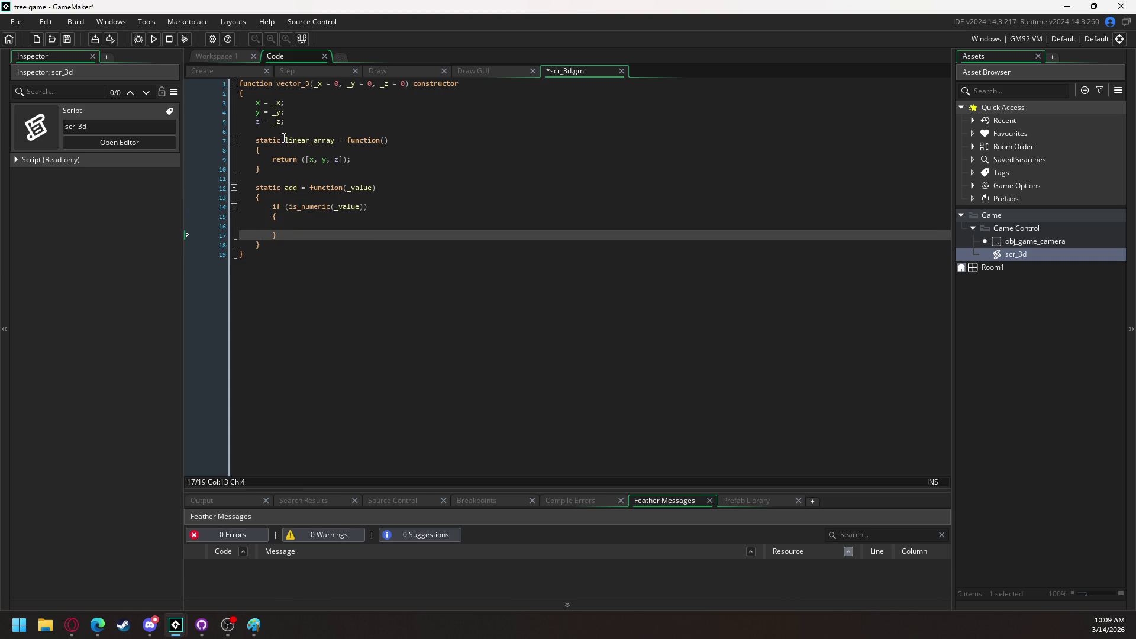
key("Return")
type("else")
key("Return")
type("{")
key("Return")
key("Return")
type("}")
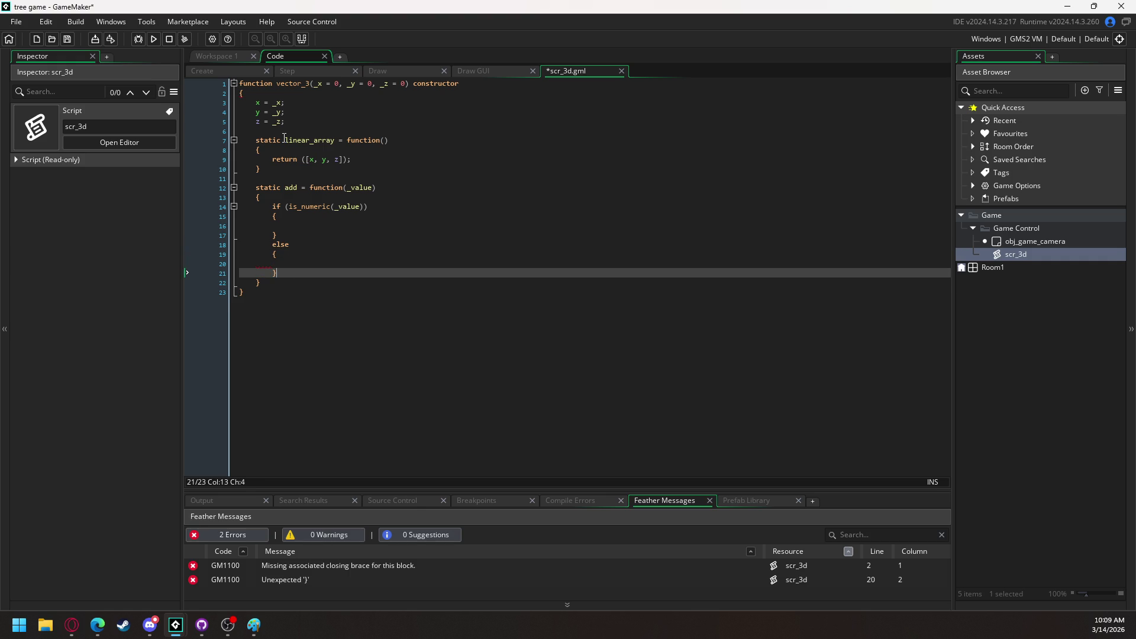
key("Up")
key("Up")
key("Up")
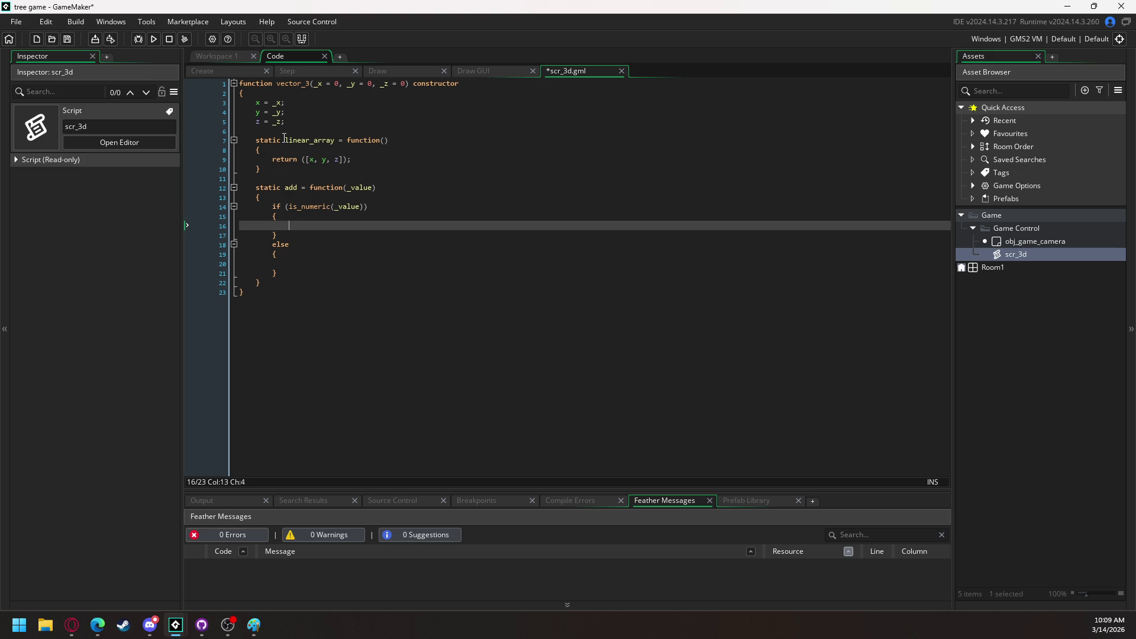
In the numeric branch, return new vector_3(x + _value, y + _value, z + _value)
type("return (")
key("Left")
type("enw vector_")
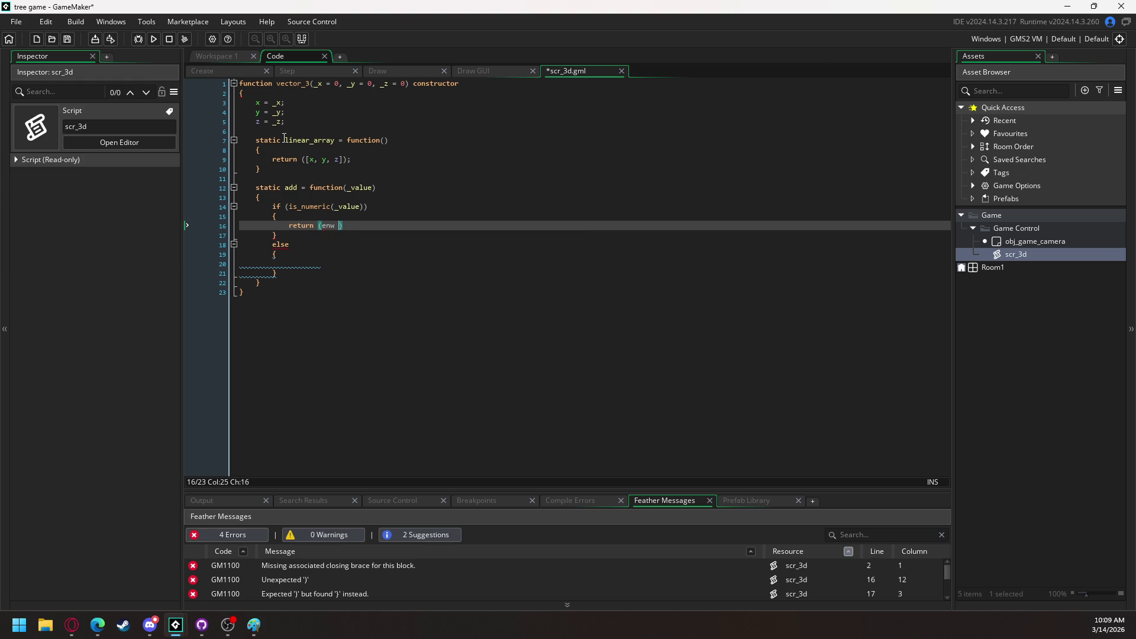
type("3")
key("Return")
key("Left")
key("Left")
key("Left")
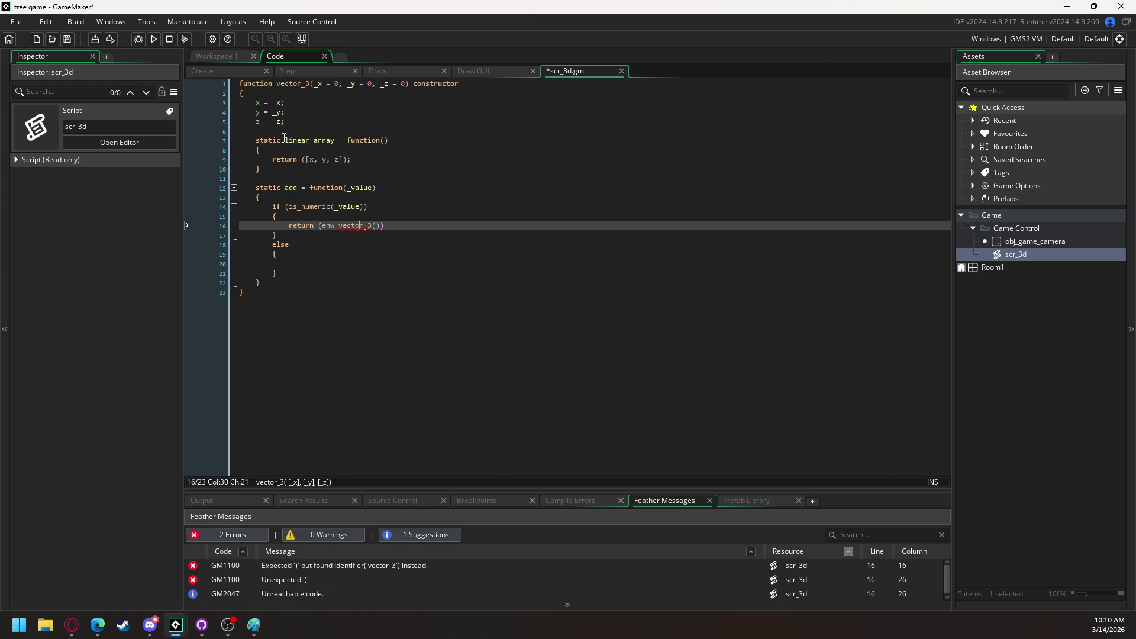
key("BackSpace")
key("BackSpace")
key("BackSpace")
type("new")
key("Right")
key("Right")
key("Right")
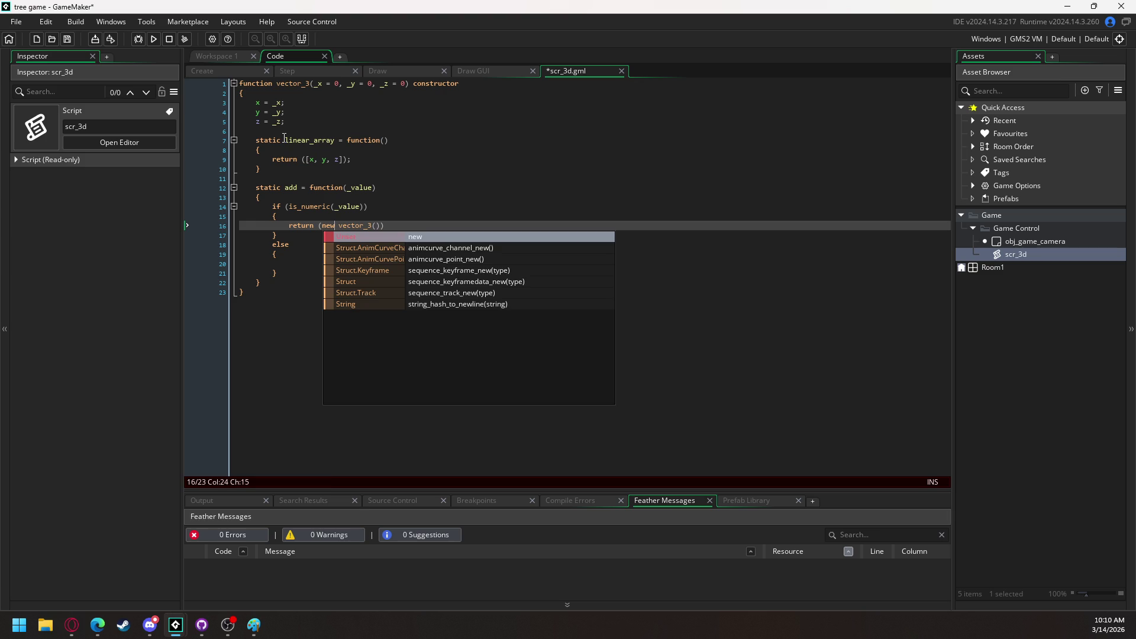
type("x + _")
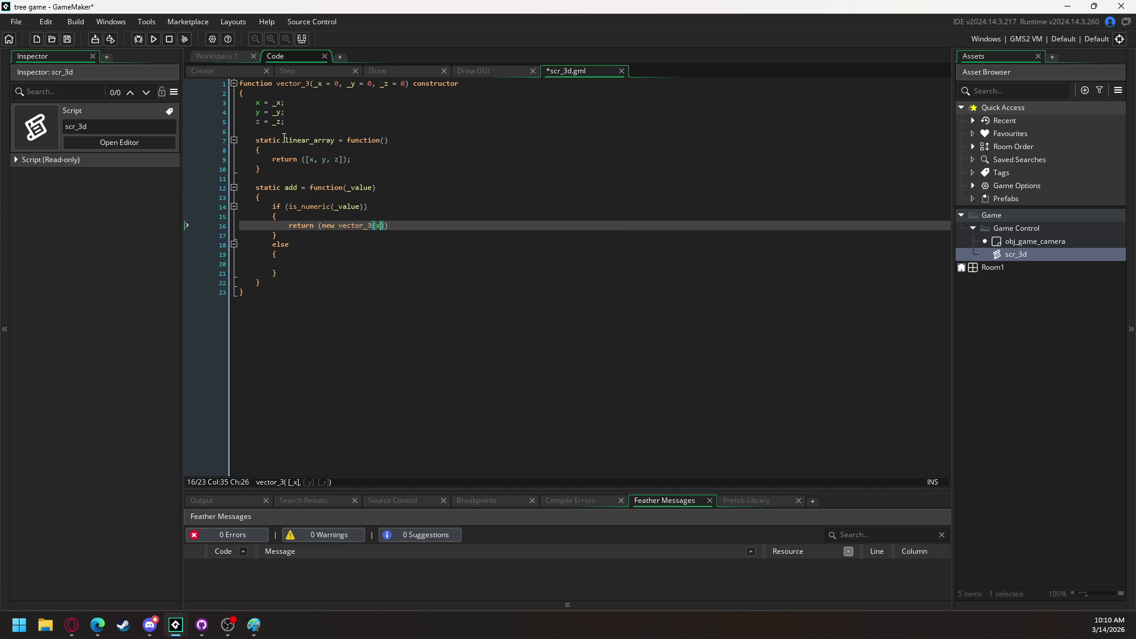
type("value, ")
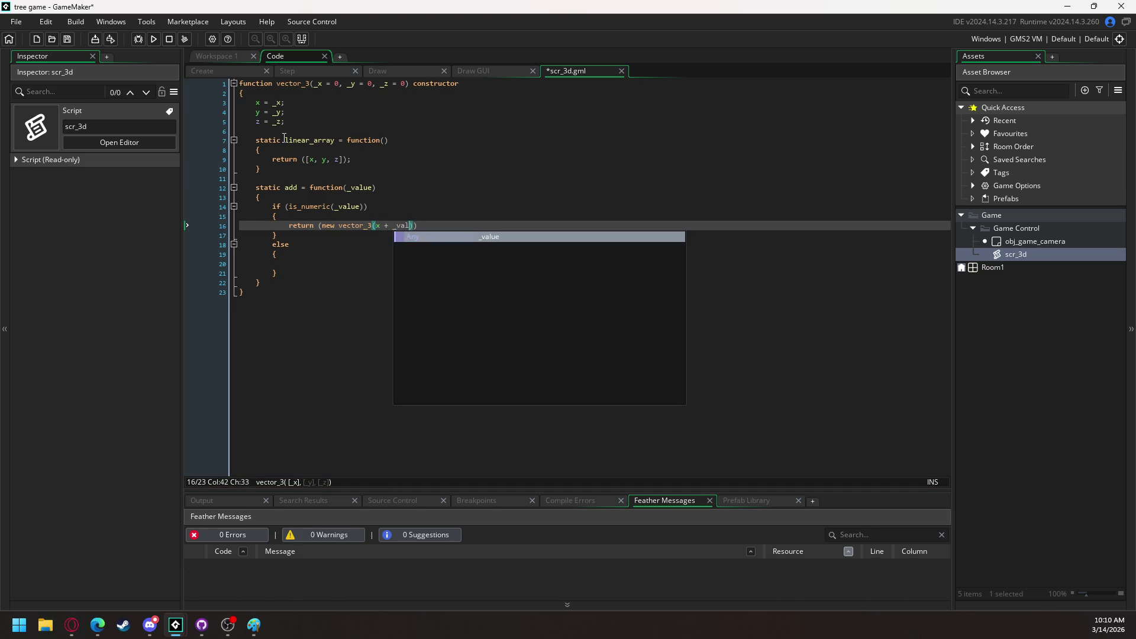
type("y + value")
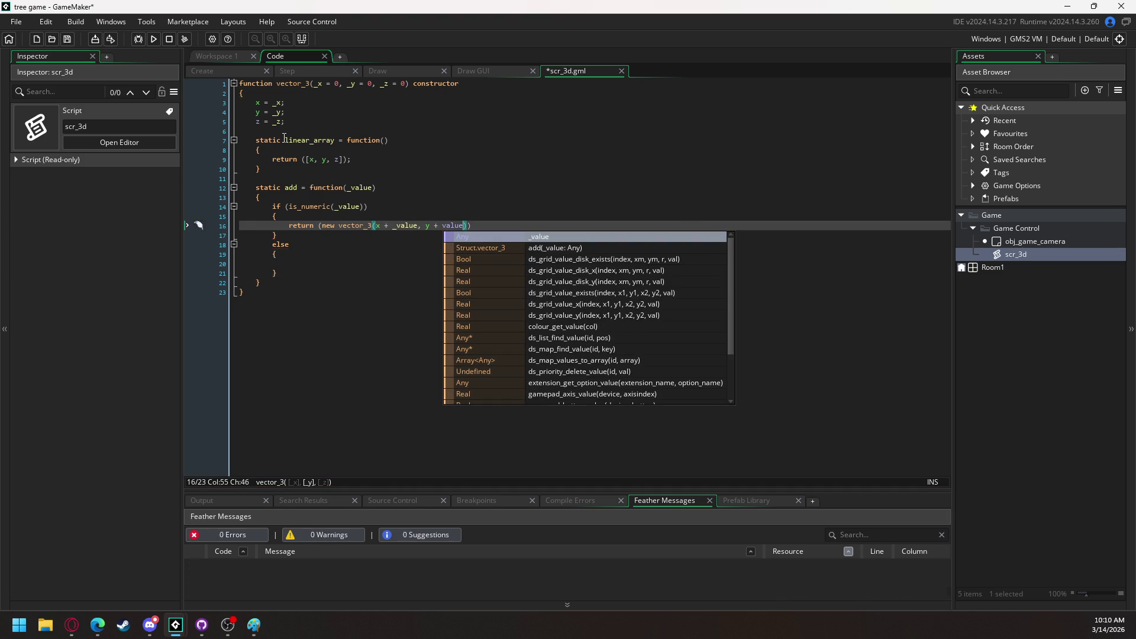
key("Return")
type(", z + _valu")
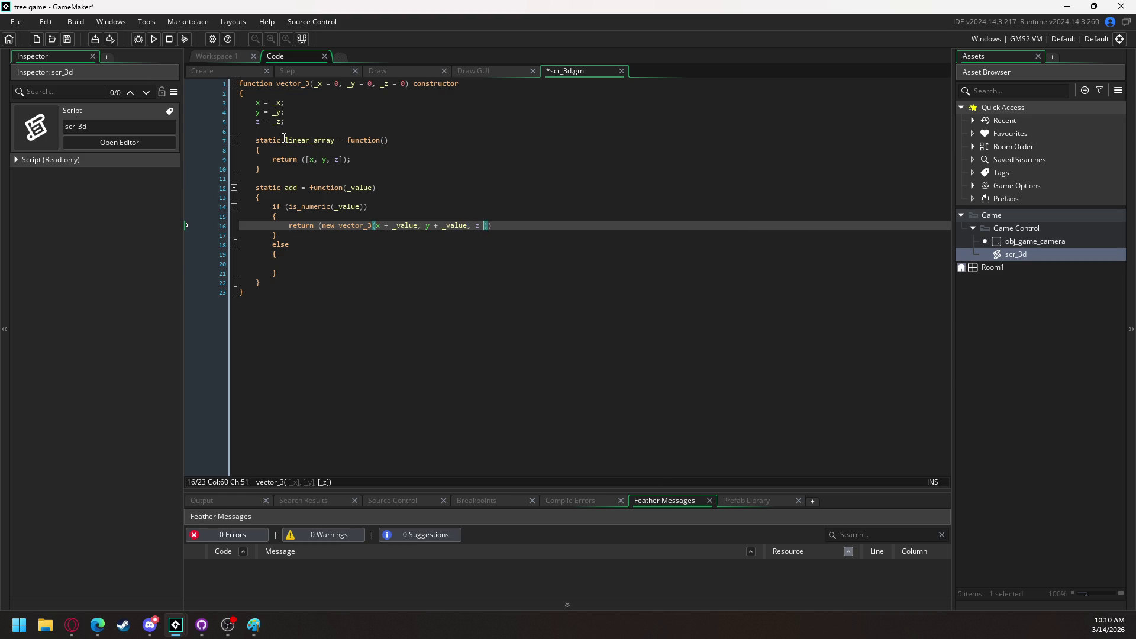
type("e")
key("End")
mouse_move(537, 226)
left_mouse_down()
mouse_move(273, 225)
mouse_move(293, 226)
left_mouse_up()
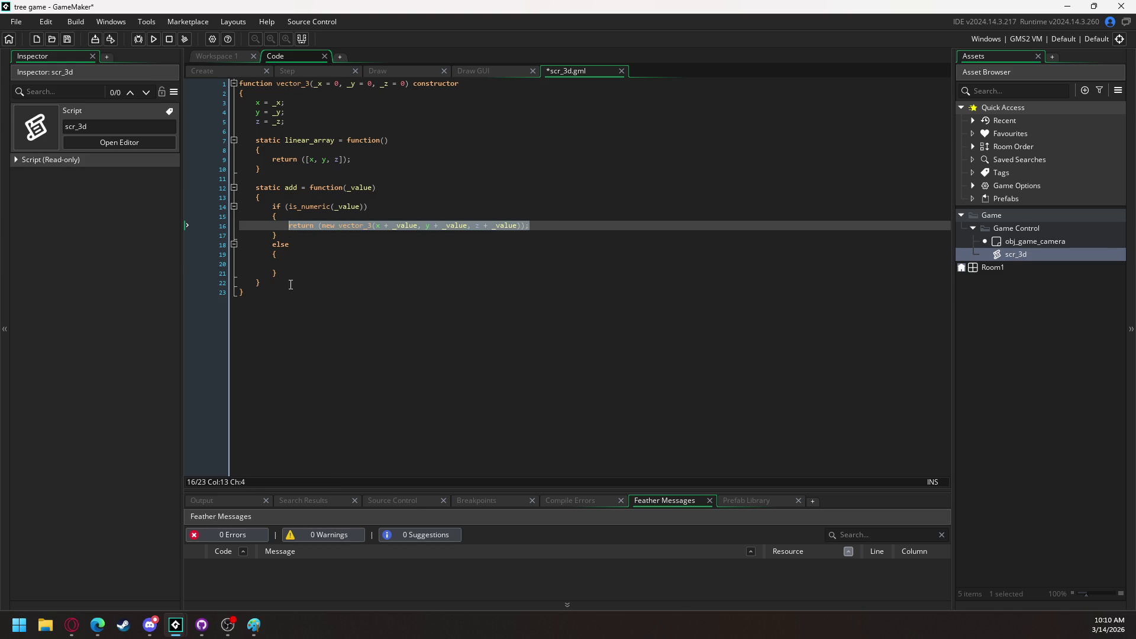
Copy the return line into the else branch using _value.x, _value.y and _value.z
key("ctrl+c")
left_click(368, 264)
key("ctrl+v")
left_click(419, 262)
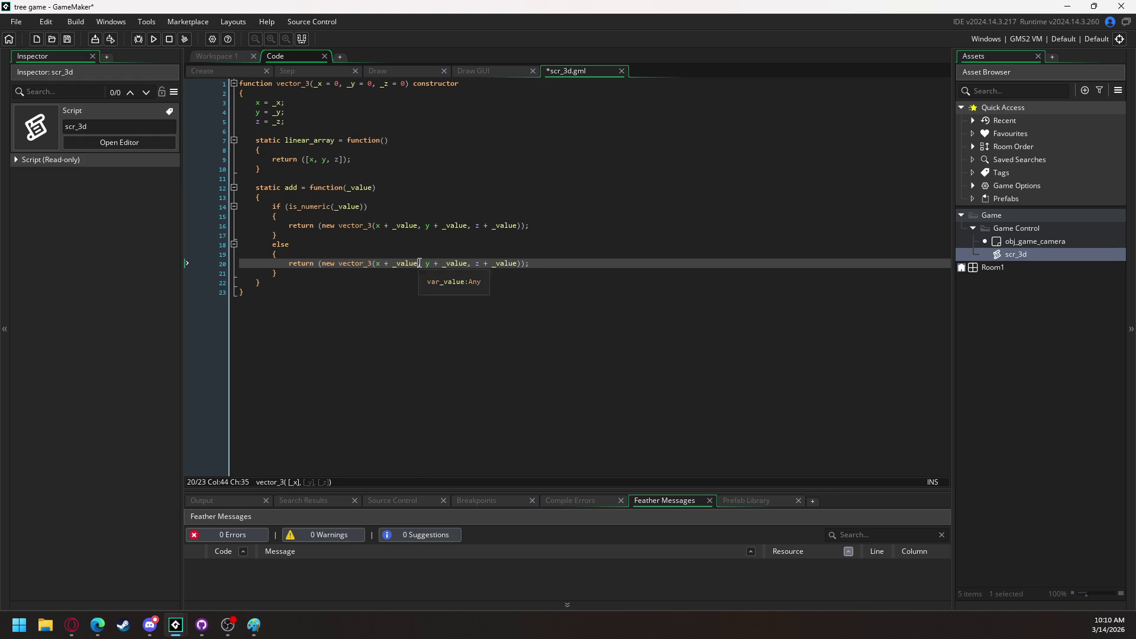
type(".x")
key("Right")
key("Right")
key("Right")
type(".y")
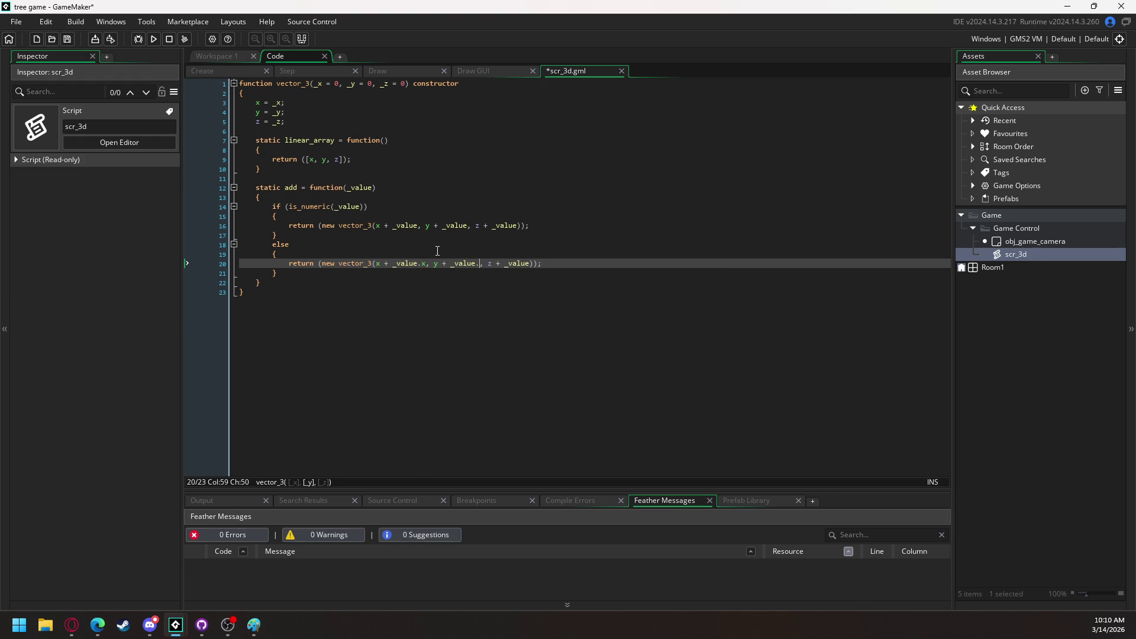
key("Right")
key("Right")
key("Right")
key("Right")
key("Right")
type(".z")
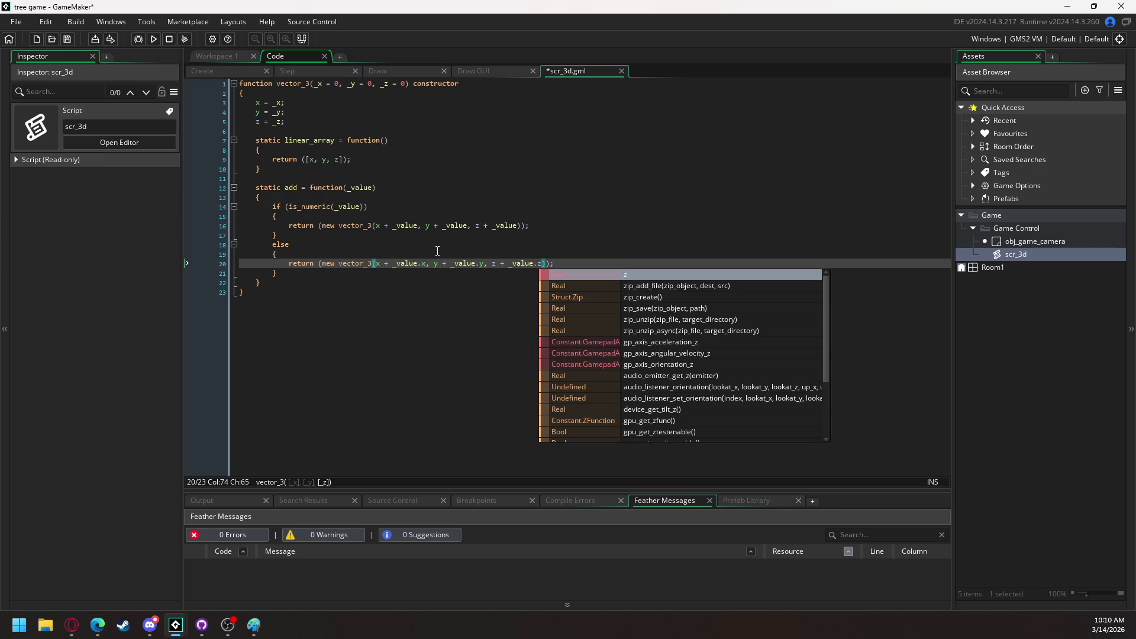
left_click(315, 234)
Duplicate the add function below itself and rename the copy to subtract
left_click_drag(271, 289, 258, 187)
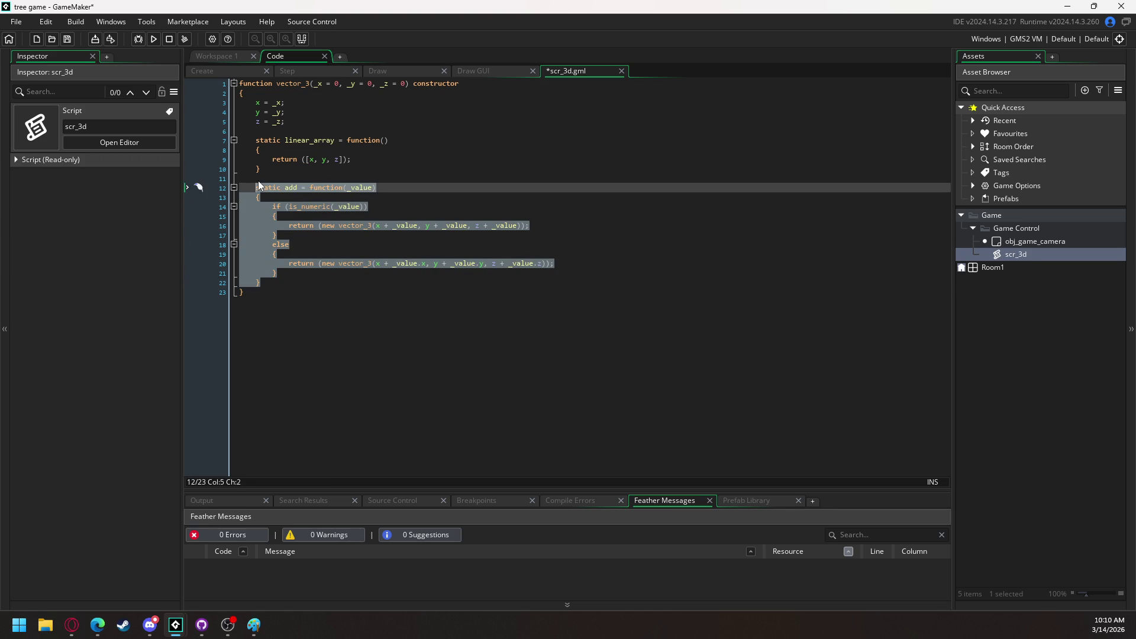
left_click(273, 283)
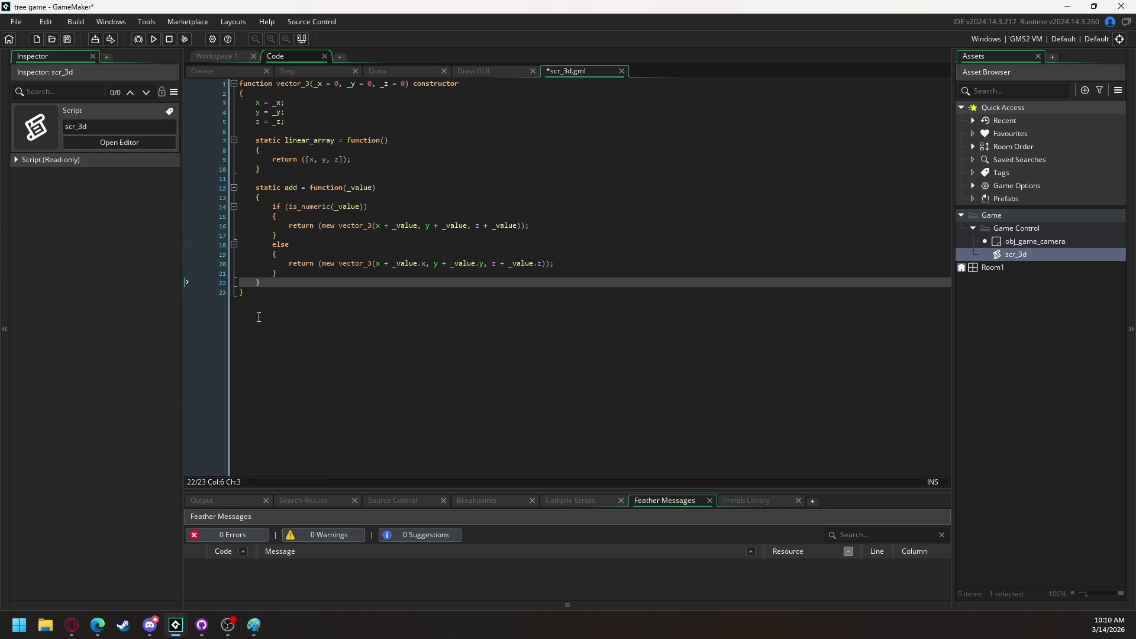
key("Return")
key("Return")
key("ctrl+v")
double_click(291, 302)
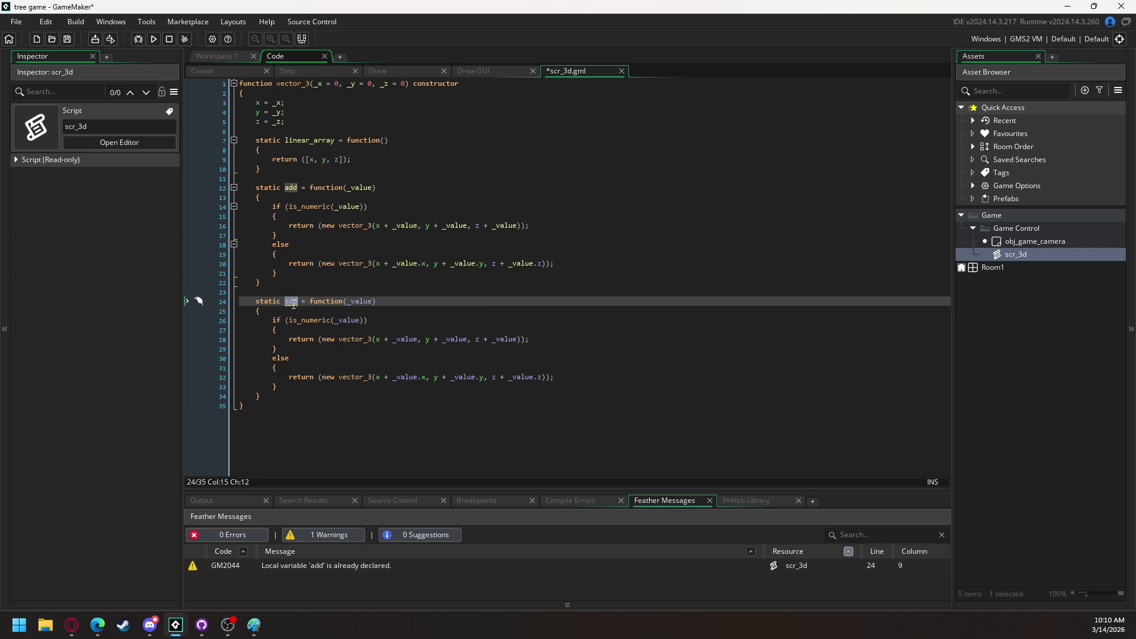
type("subtract")
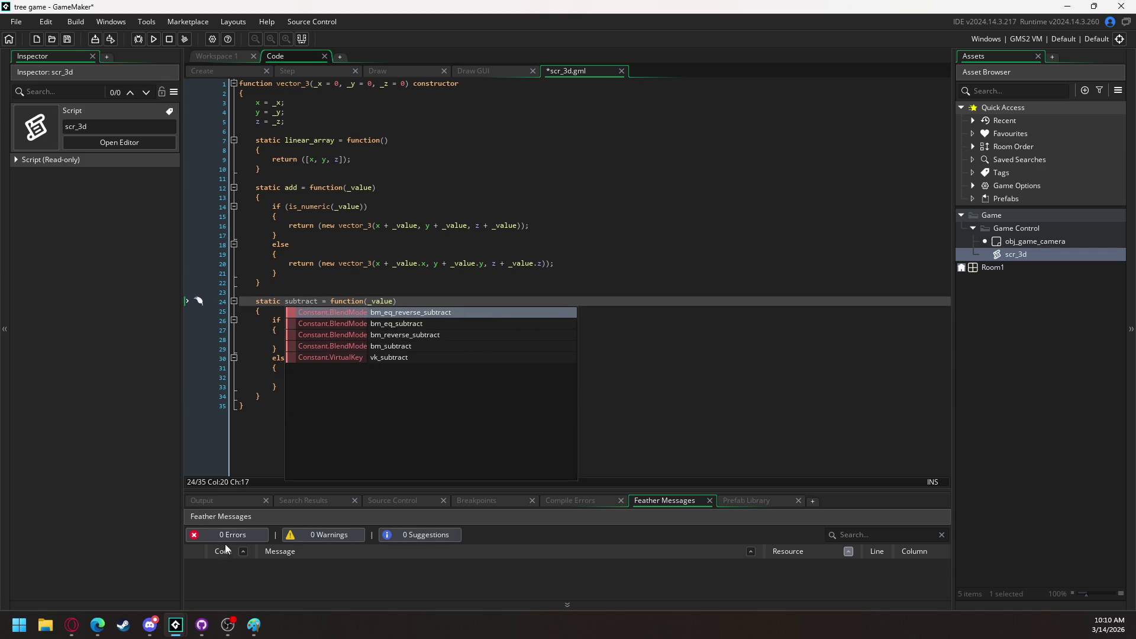
left_click(150, 624)
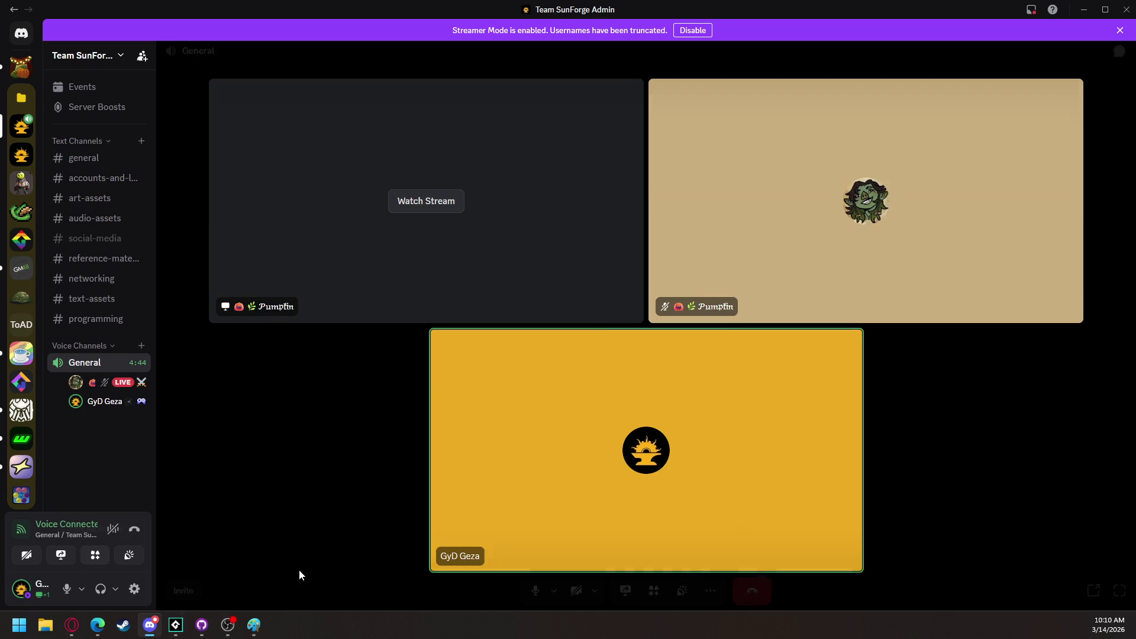
Enlarge the teammate's stream, snip the four witch designs, and return to Paint
left_click(477, 180)
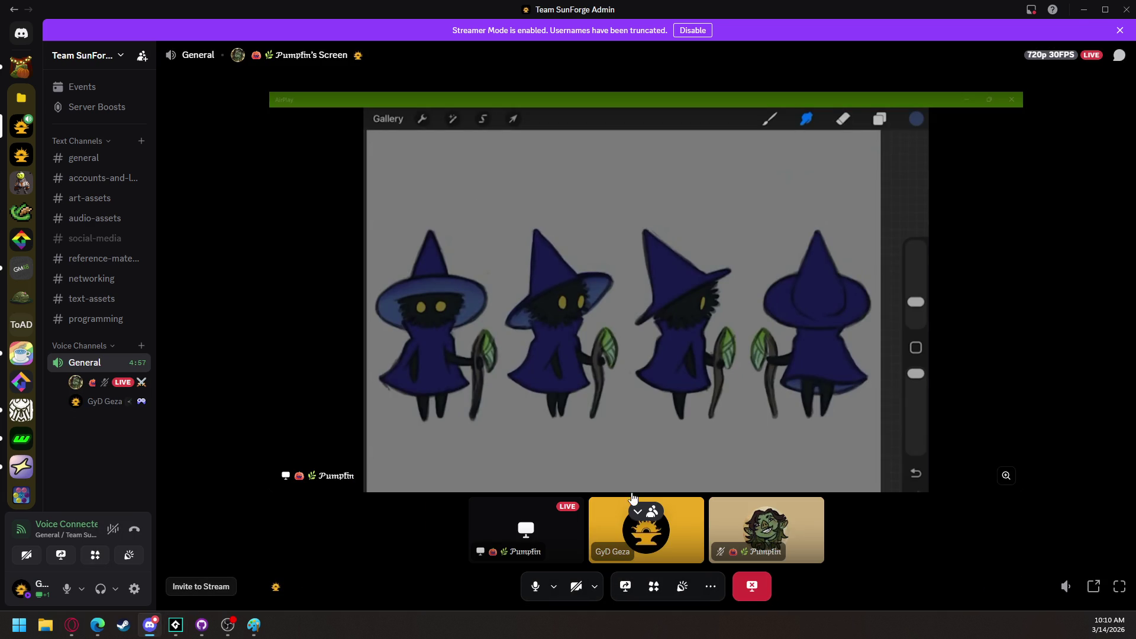
left_click(637, 511)
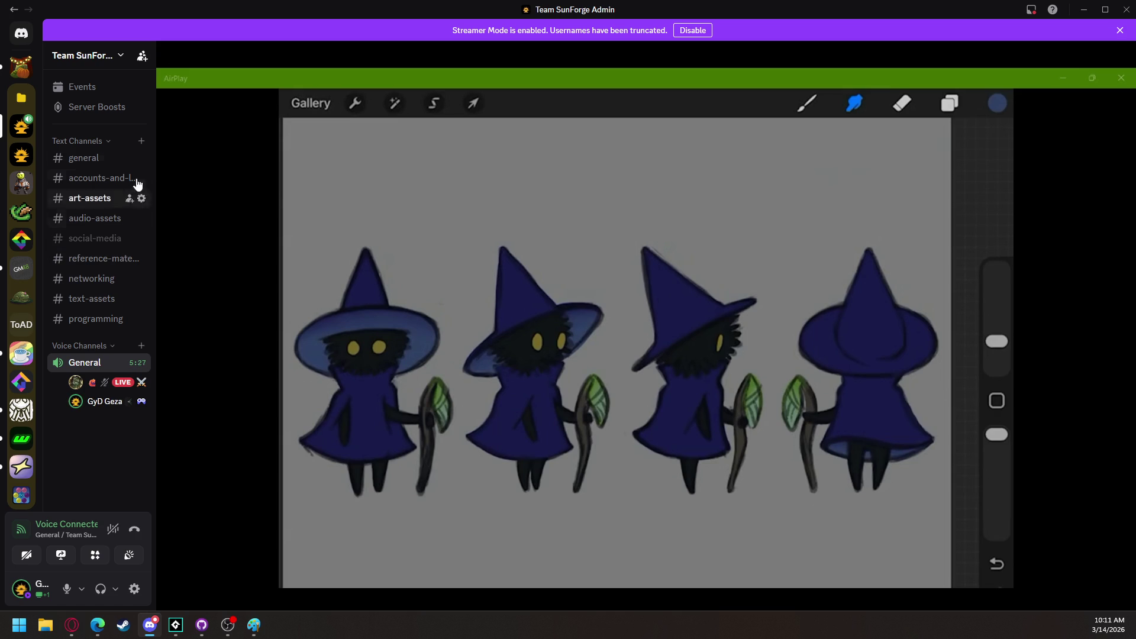
key("shift+super+s")
mouse_move(287, 123)
left_mouse_down()
mouse_move(632, 469)
mouse_move(953, 591)
mouse_move(945, 582)
left_mouse_up()
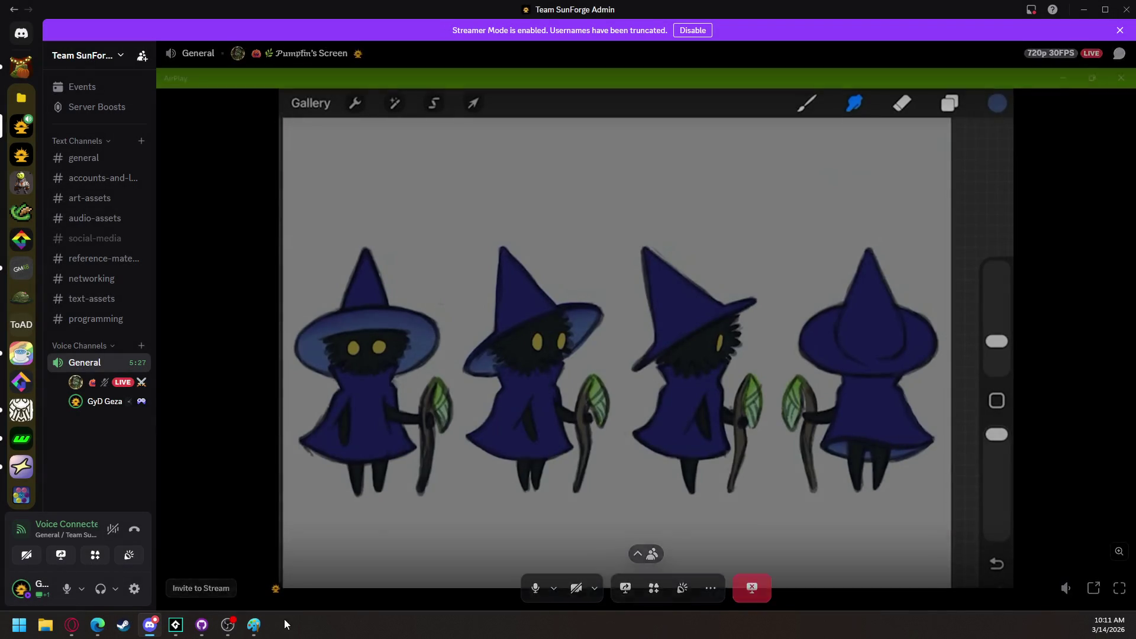
left_click(253, 625)
scroll(592, 464, "down", 4)
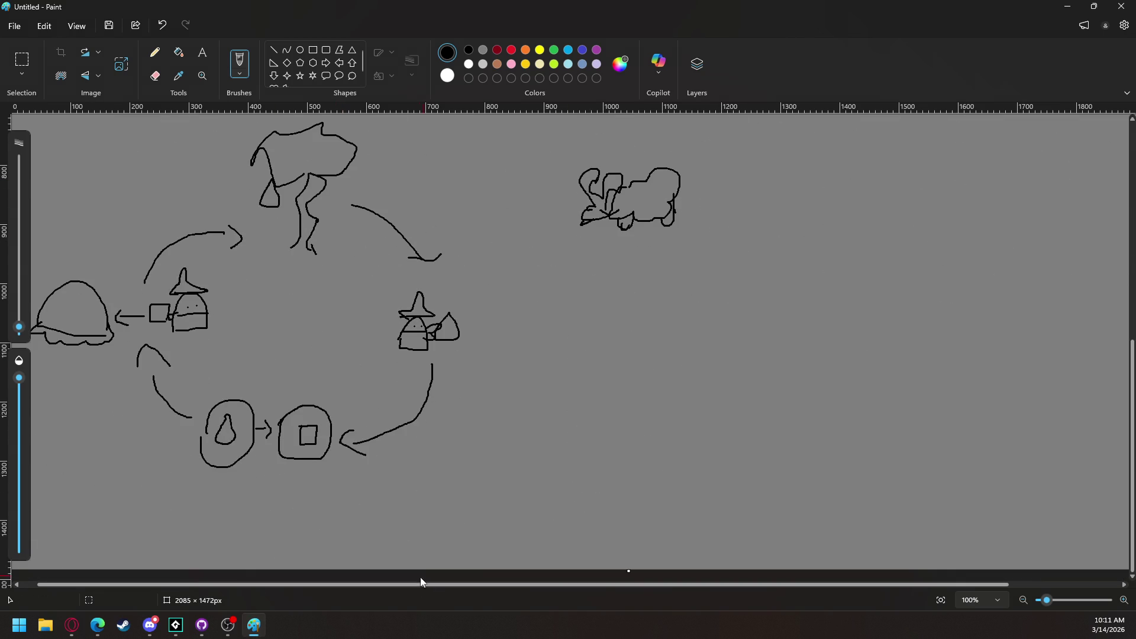
left_click_drag(432, 584, 840, 569)
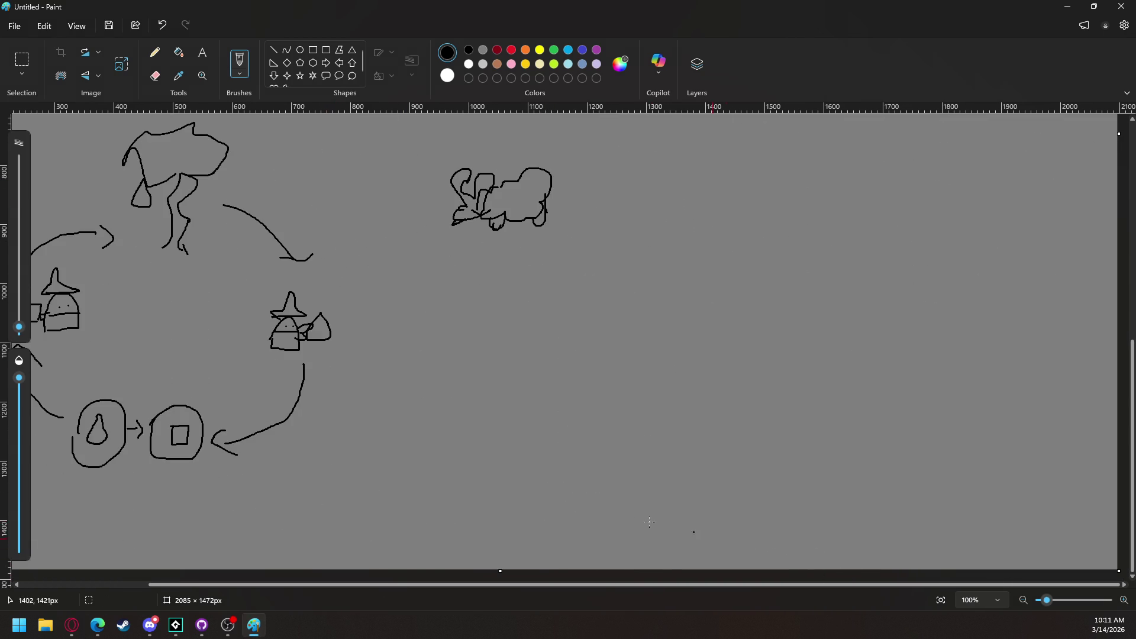
key("ctrl+v")
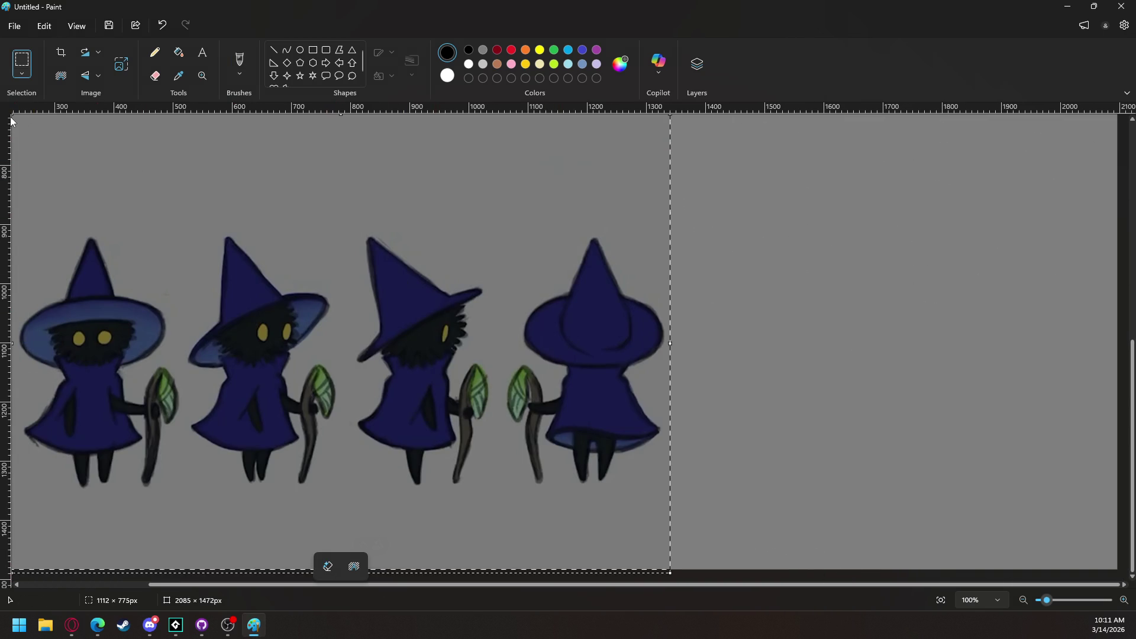
mouse_move(11, 121)
left_mouse_down()
mouse_move(347, 314)
mouse_move(393, 398)
mouse_move(357, 326)
mouse_move(312, 270)
mouse_move(347, 344)
mouse_move(330, 286)
mouse_move(353, 304)
mouse_move(349, 324)
left_mouse_up()
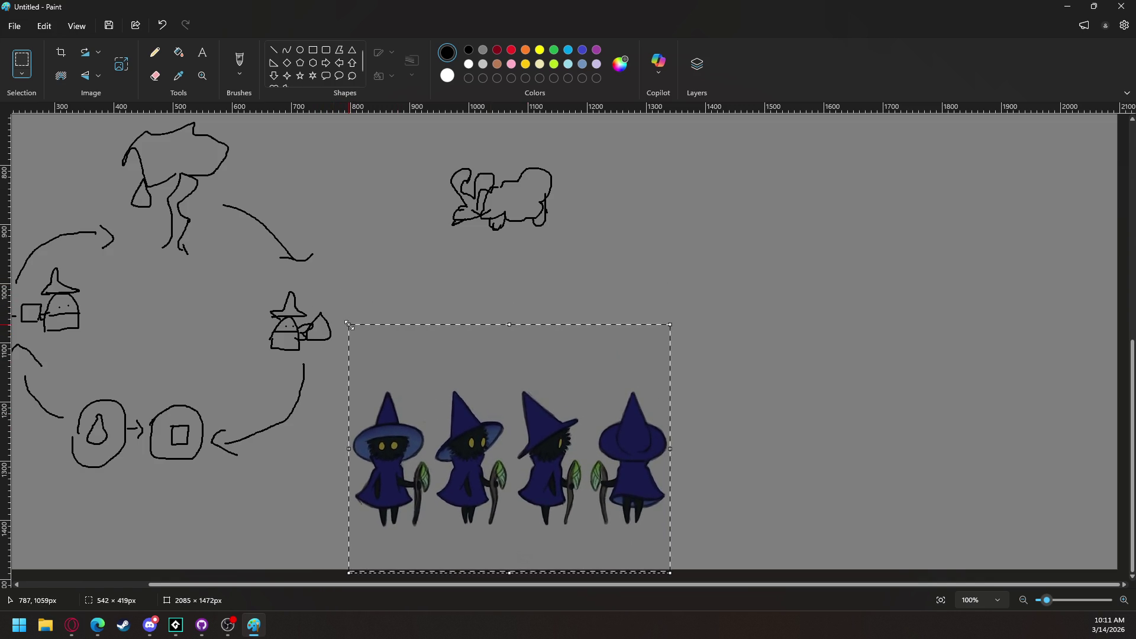
mouse_move(470, 480)
left_mouse_down()
mouse_move(663, 358)
mouse_move(715, 297)
mouse_move(709, 286)
left_mouse_up()
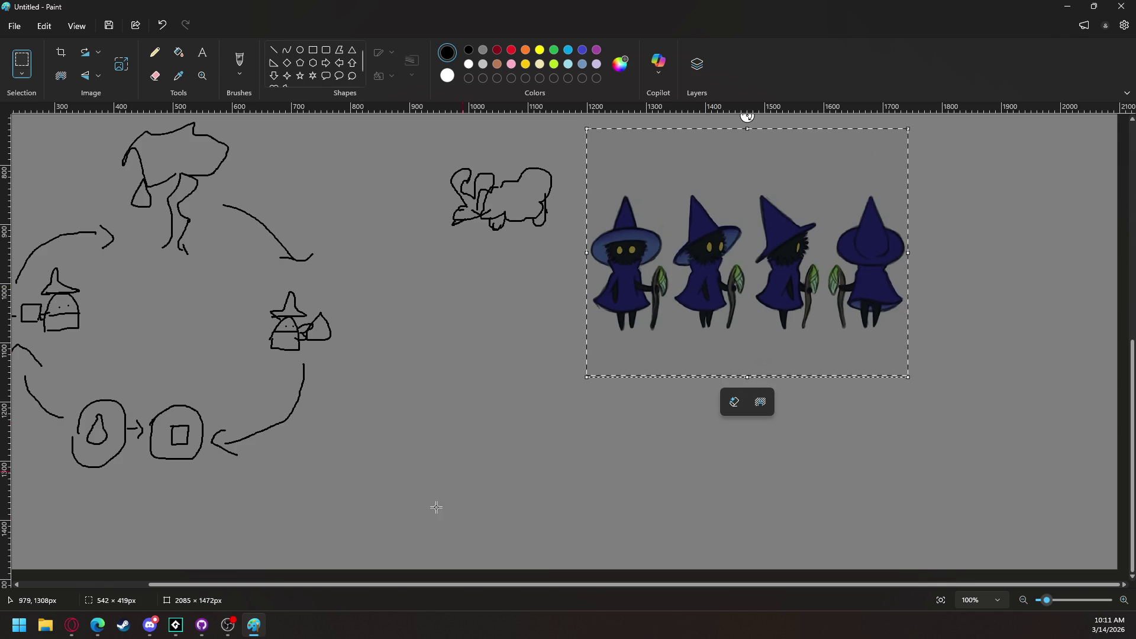
left_click(454, 469)
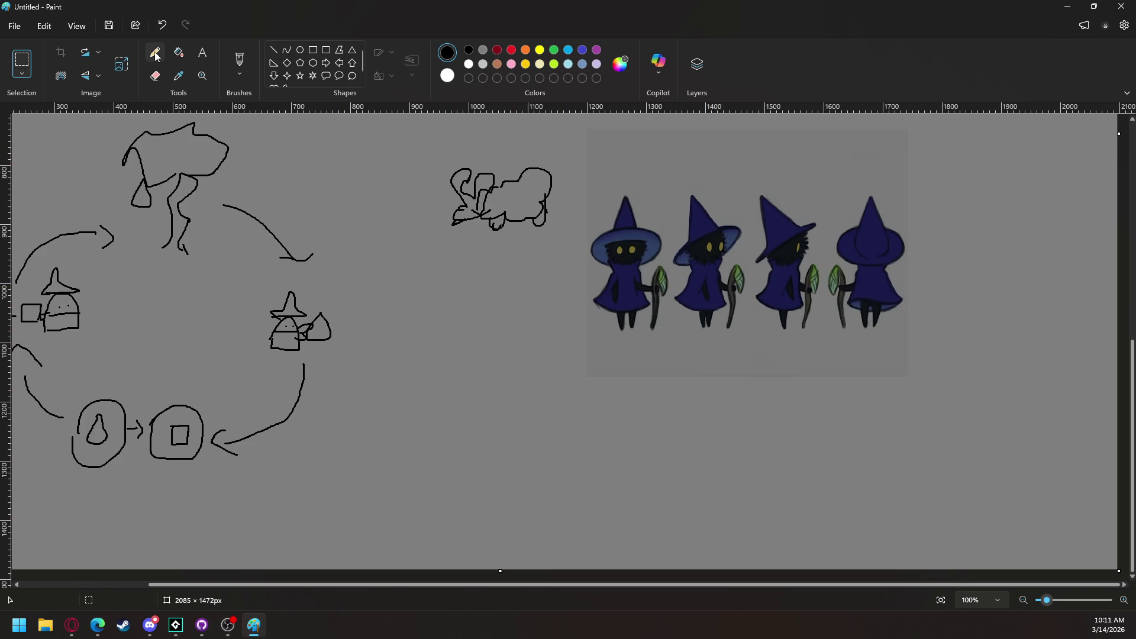
left_click(240, 60)
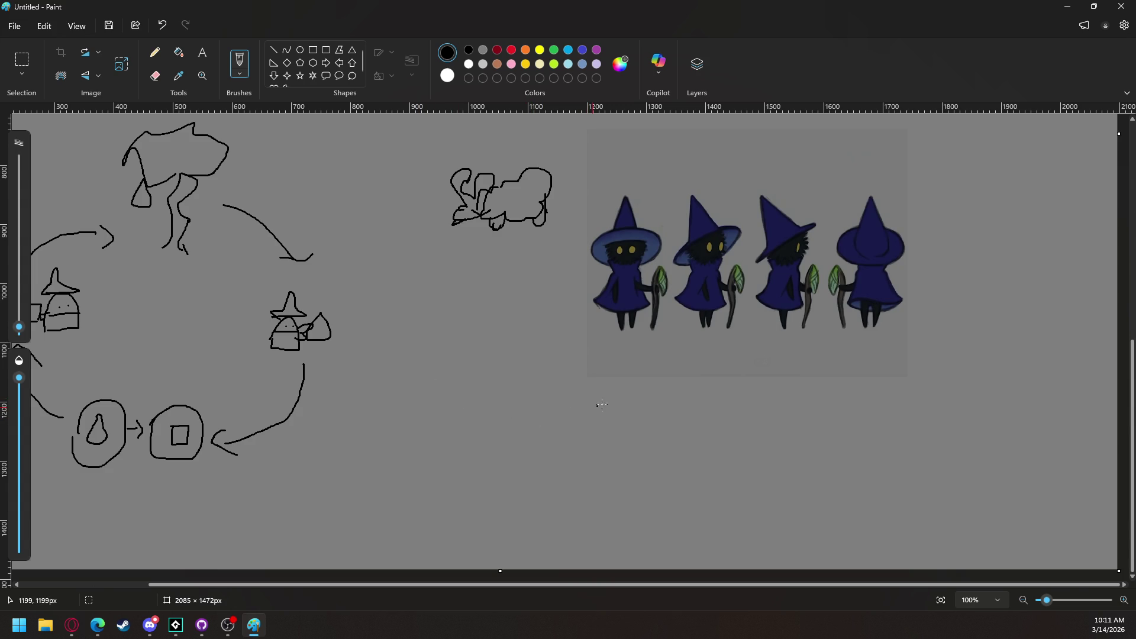
mouse_move(600, 410)
left_mouse_down()
mouse_move(609, 451)
mouse_move(585, 479)
mouse_move(665, 481)
mouse_move(641, 452)
mouse_move(651, 415)
mouse_move(600, 410)
left_mouse_up()
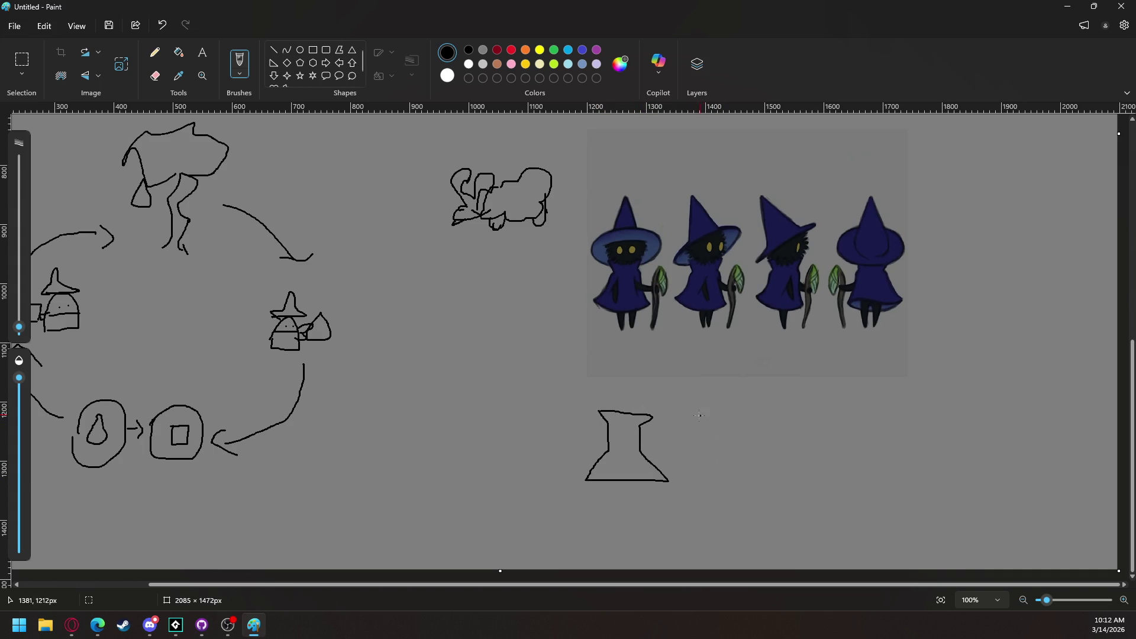
key("ctrl+z")
key("ctrl+z")
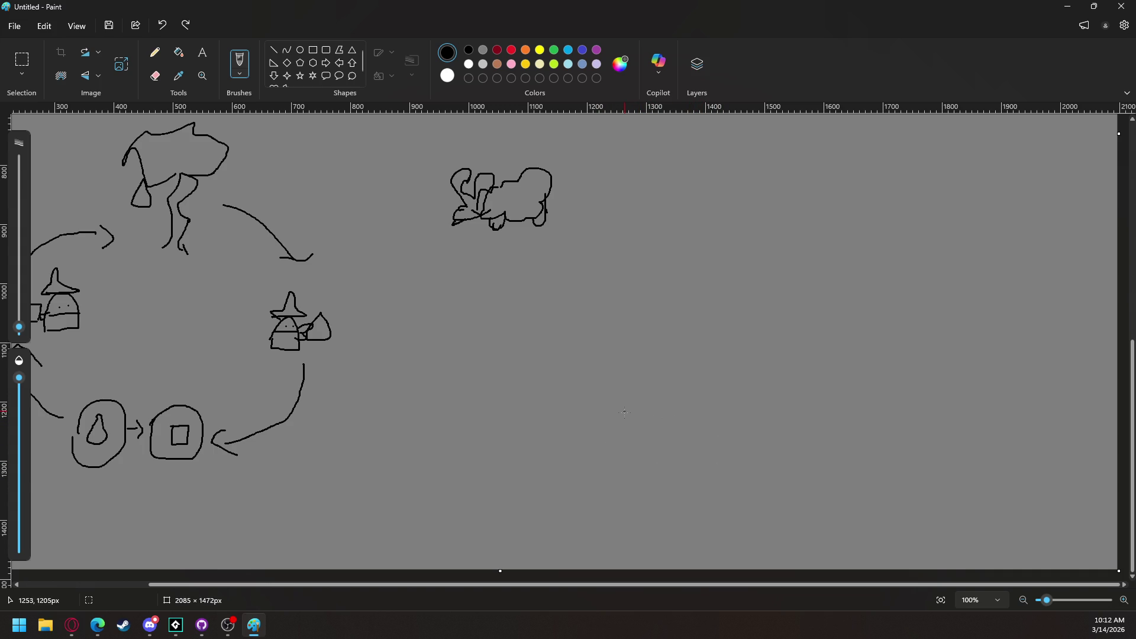
Restore the witch snip and sketch a small witch with hat, arm, eyes and staff
key("ctrl+y")
mouse_move(604, 415)
left_mouse_down()
mouse_move(623, 415)
mouse_move(604, 422)
left_mouse_up()
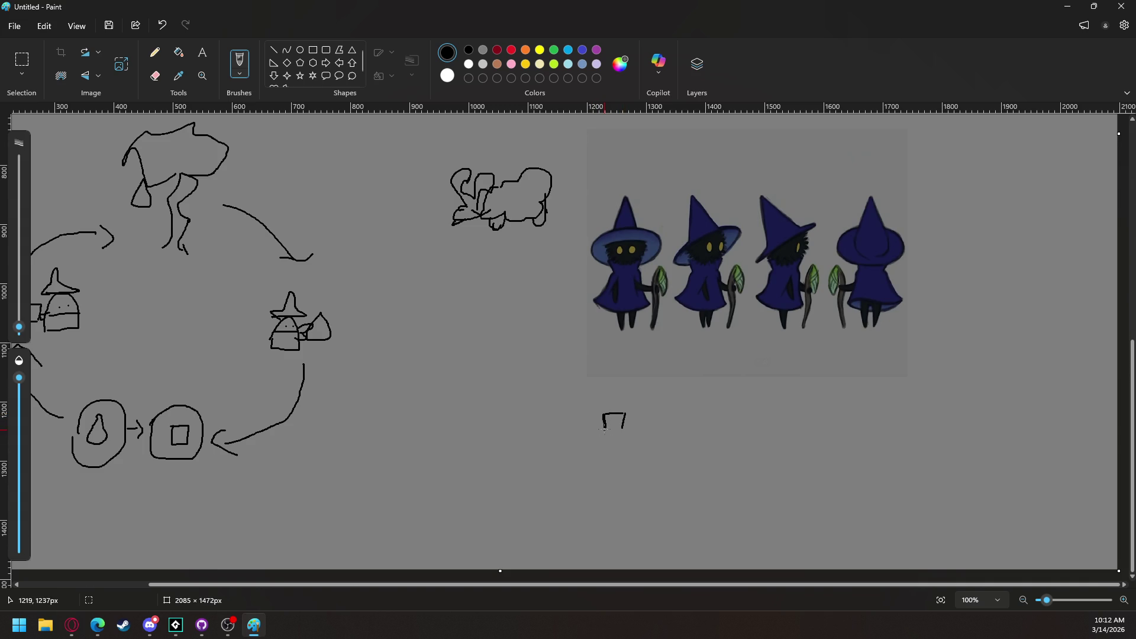
mouse_move(605, 436)
left_mouse_down()
mouse_move(598, 460)
mouse_move(634, 464)
mouse_move(624, 436)
left_mouse_up()
mouse_move(604, 414)
left_mouse_down()
mouse_move(613, 396)
mouse_move(623, 413)
mouse_move(639, 396)
left_mouse_up()
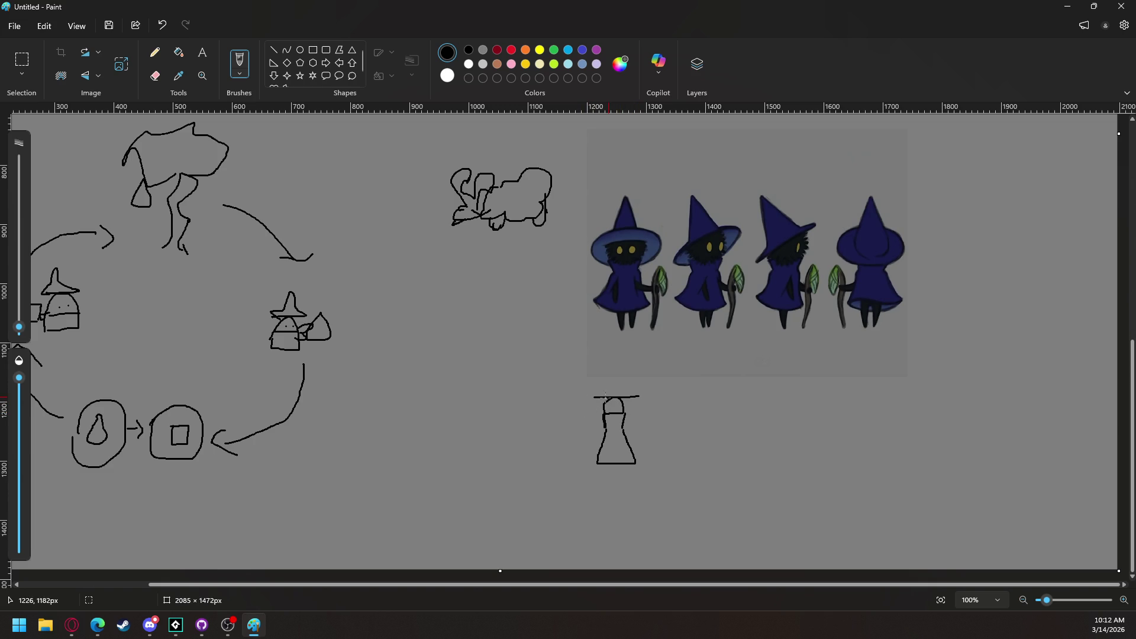
key("ctrl+z")
mouse_move(590, 401)
left_mouse_down()
mouse_move(641, 402)
mouse_move(612, 390)
mouse_move(616, 376)
mouse_move(641, 403)
left_mouse_up()
mouse_move(602, 429)
left_mouse_down()
mouse_move(574, 434)
mouse_move(661, 426)
mouse_move(631, 427)
mouse_move(610, 478)
mouse_move(608, 456)
mouse_move(626, 477)
mouse_move(619, 459)
left_mouse_up()
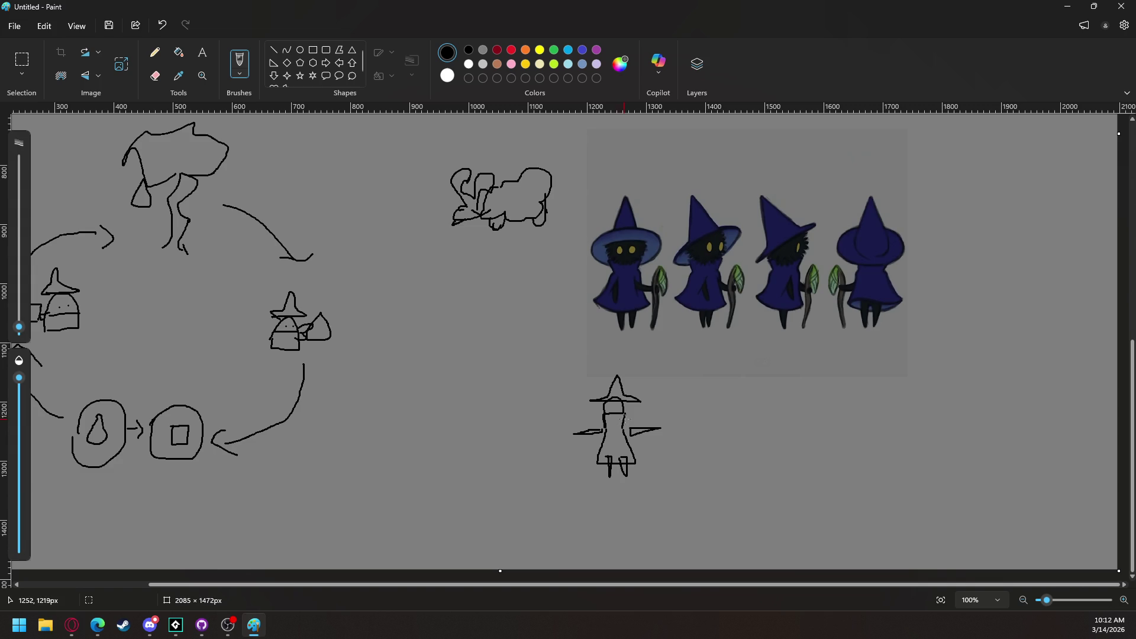
left_click_drag(609, 408, 610, 405)
key("ctrl+z")
left_click(612, 407)
left_click(749, 341)
mouse_move(657, 457)
left_mouse_down()
mouse_move(656, 410)
mouse_move(669, 421)
mouse_move(657, 428)
left_mouse_up()
Sketch a rectangular building with two doorways and a small detailed box beside the witch
mouse_move(776, 413)
left_mouse_down()
mouse_move(773, 497)
mouse_move(914, 512)
mouse_move(910, 415)
mouse_move(779, 409)
left_mouse_up()
mouse_move(831, 497)
left_mouse_down()
mouse_move(855, 470)
mouse_move(843, 501)
mouse_move(834, 480)
left_mouse_up()
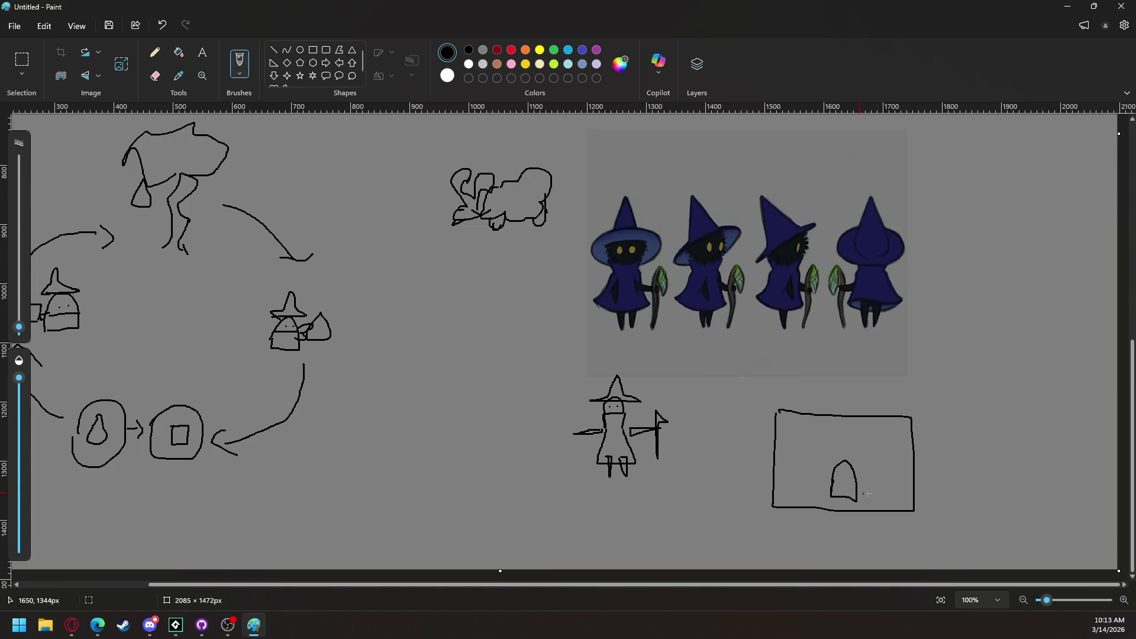
mouse_move(876, 490)
left_mouse_down()
mouse_move(890, 481)
mouse_move(893, 497)
mouse_move(877, 497)
left_mouse_up()
mouse_move(525, 397)
left_mouse_down()
mouse_move(523, 419)
mouse_move(545, 419)
mouse_move(550, 396)
mouse_move(529, 395)
left_mouse_up()
mouse_move(533, 402)
left_mouse_down()
mouse_move(536, 421)
mouse_move(548, 412)
mouse_move(529, 401)
mouse_move(536, 416)
mouse_move(545, 403)
mouse_move(532, 404)
mouse_move(534, 421)
left_mouse_up()
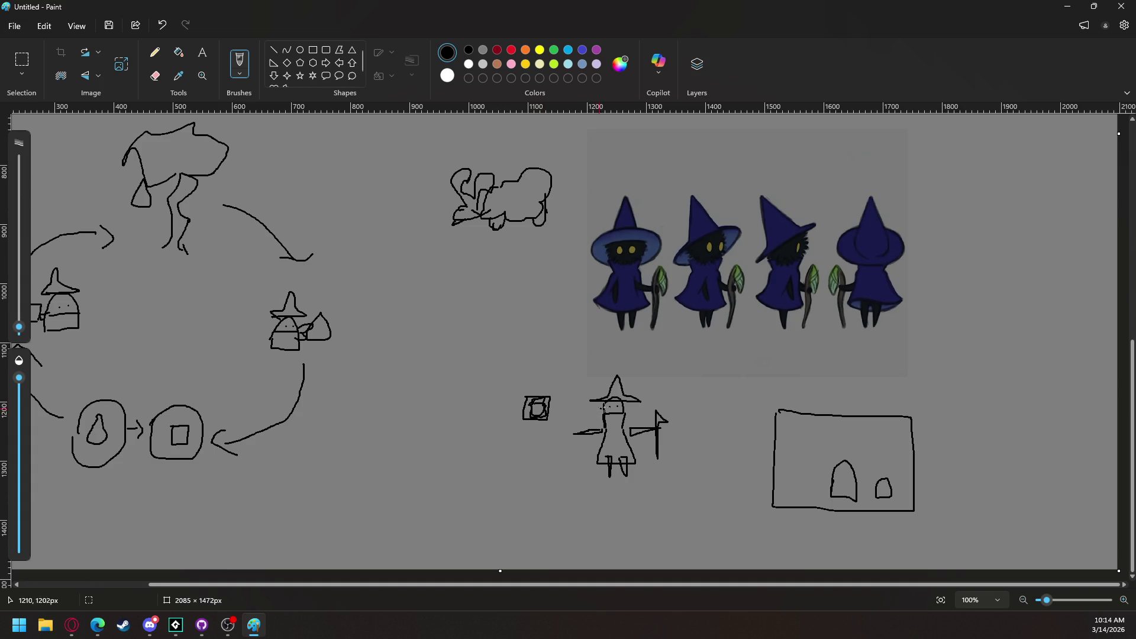
mouse_move(604, 417)
left_mouse_down()
mouse_move(606, 399)
mouse_move(626, 413)
left_mouse_up()
key("ctrl+z")
Sketch a ladder and a dress-shaped witch figure with a pointed head in Paint
mouse_move(415, 391)
left_mouse_down()
mouse_move(402, 484)
mouse_move(429, 510)
mouse_move(439, 403)
mouse_move(414, 391)
mouse_move(438, 435)
mouse_move(438, 471)
left_mouse_up()
left_click_drag(400, 490, 431, 482)
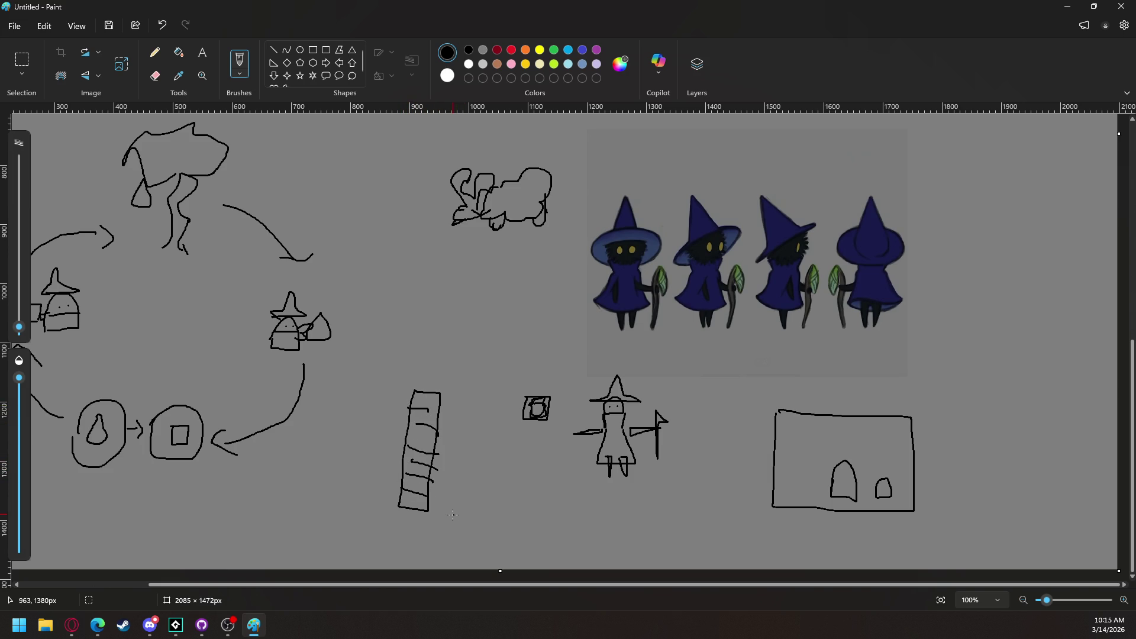
left_click_drag(452, 515, 463, 475)
mouse_move(465, 517)
left_mouse_down()
mouse_move(499, 516)
mouse_move(489, 480)
left_mouse_up()
mouse_move(487, 480)
left_mouse_down()
mouse_move(500, 468)
mouse_move(463, 454)
mouse_move(493, 421)
mouse_move(508, 463)
mouse_move(491, 457)
left_mouse_up()
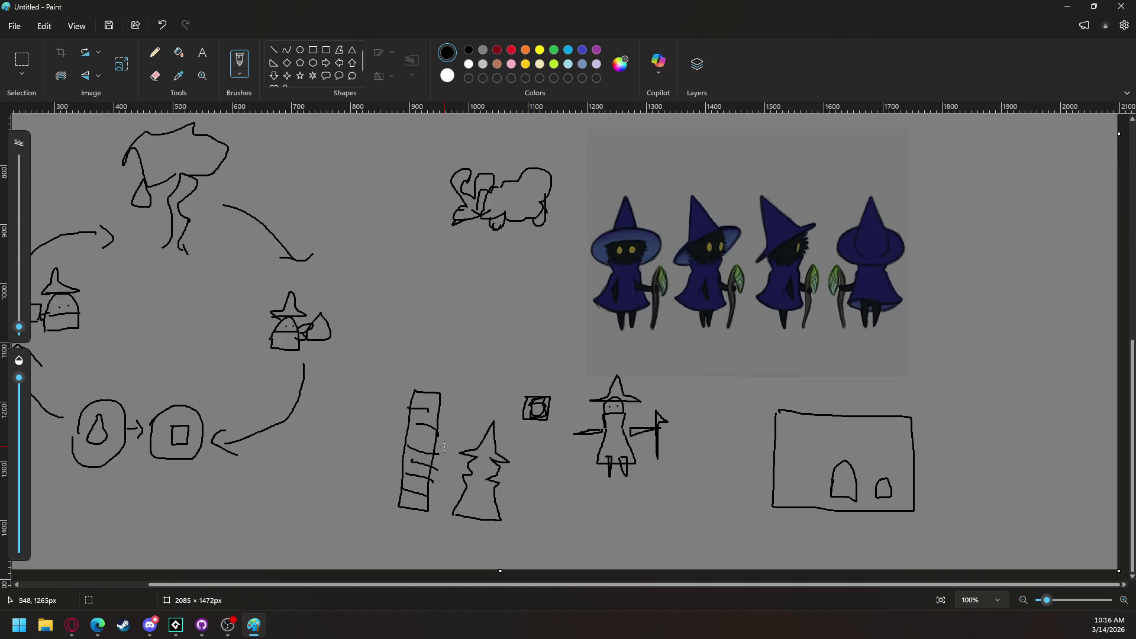
Add body and hat-brim strokes to the witch, then return to the tree game project in GameMaker
mouse_move(469, 487)
left_mouse_down()
mouse_move(500, 488)
mouse_move(483, 459)
mouse_move(493, 454)
mouse_move(467, 455)
mouse_move(489, 457)
left_mouse_up()
key("ctrl+z")
left_click_drag(483, 452, 509, 462)
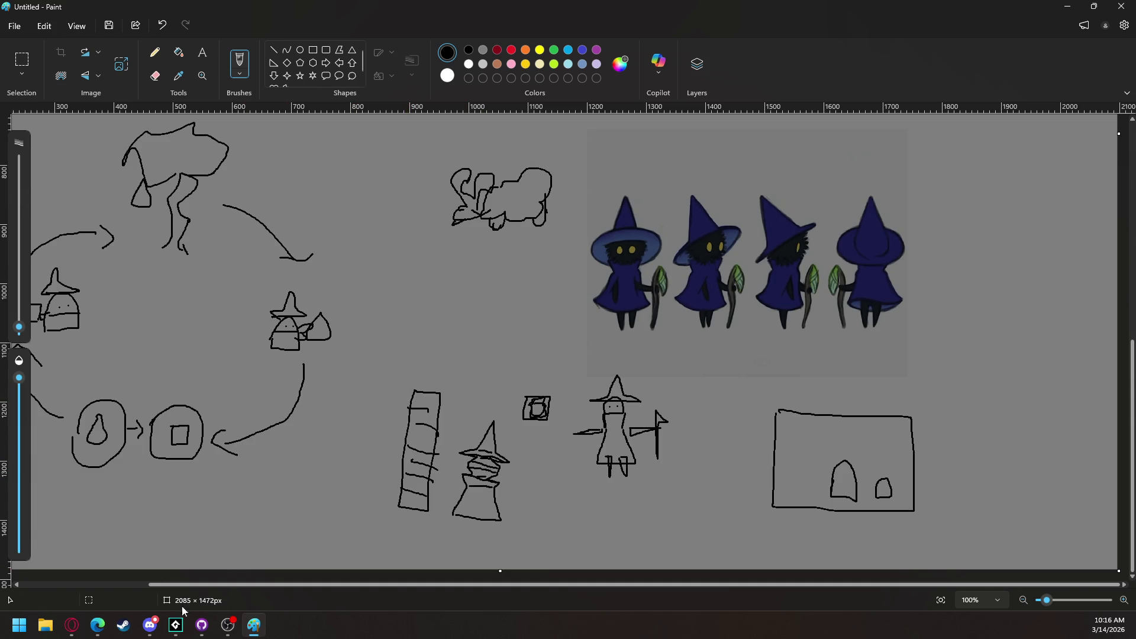
mouse_move(176, 625)
left_click(78, 536)
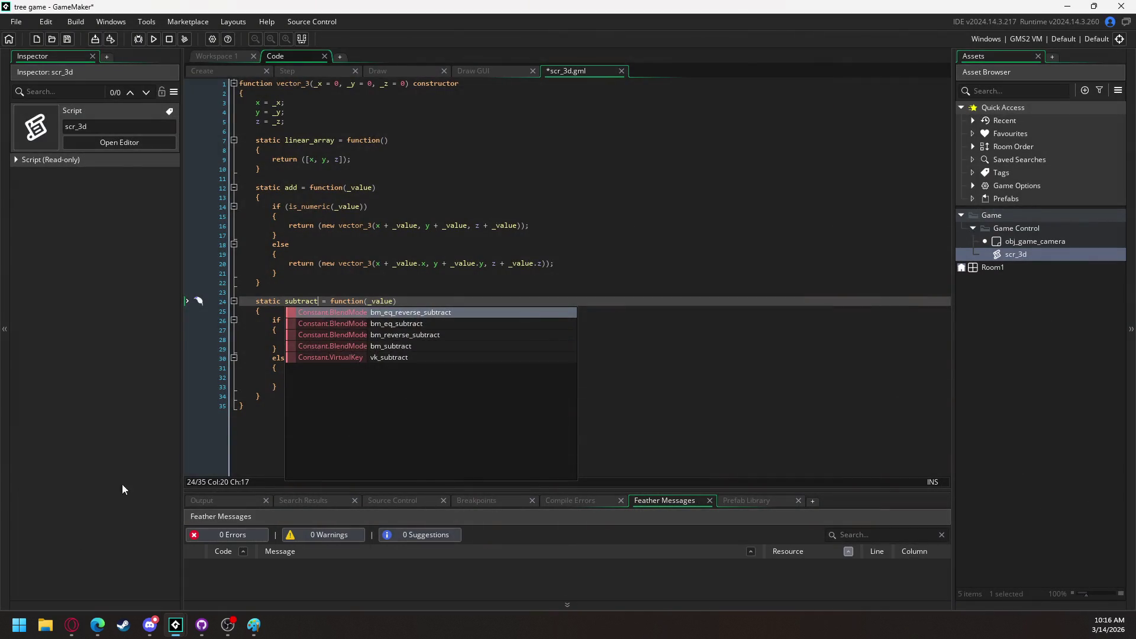
Change line 28's x, y and z additions to subtractions in the subtract function
left_click(371, 292)
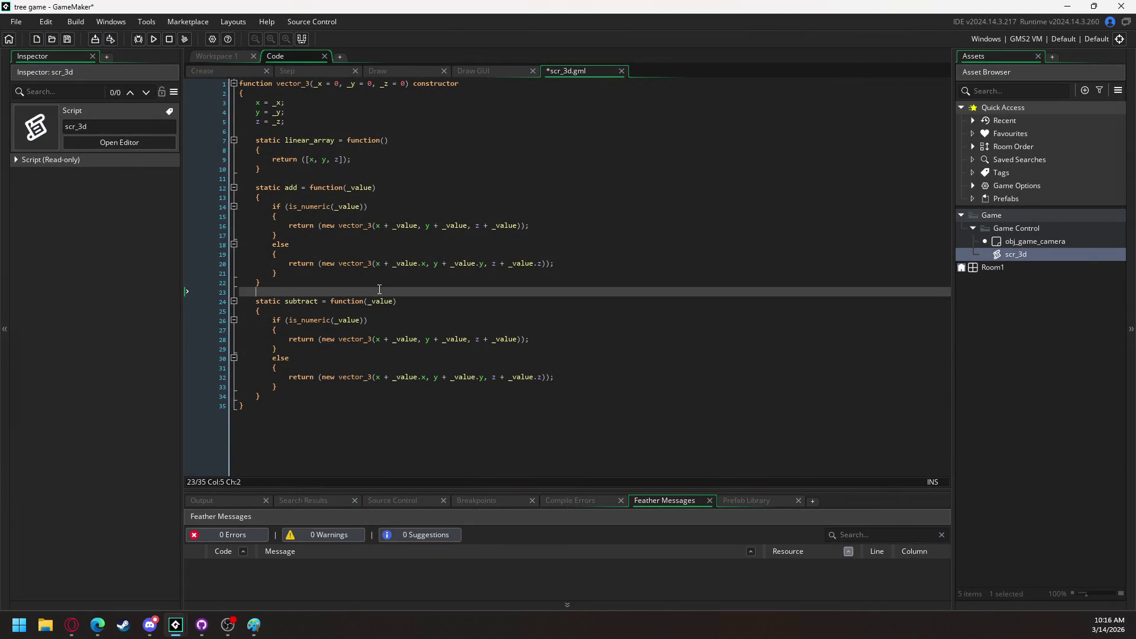
left_click(385, 339)
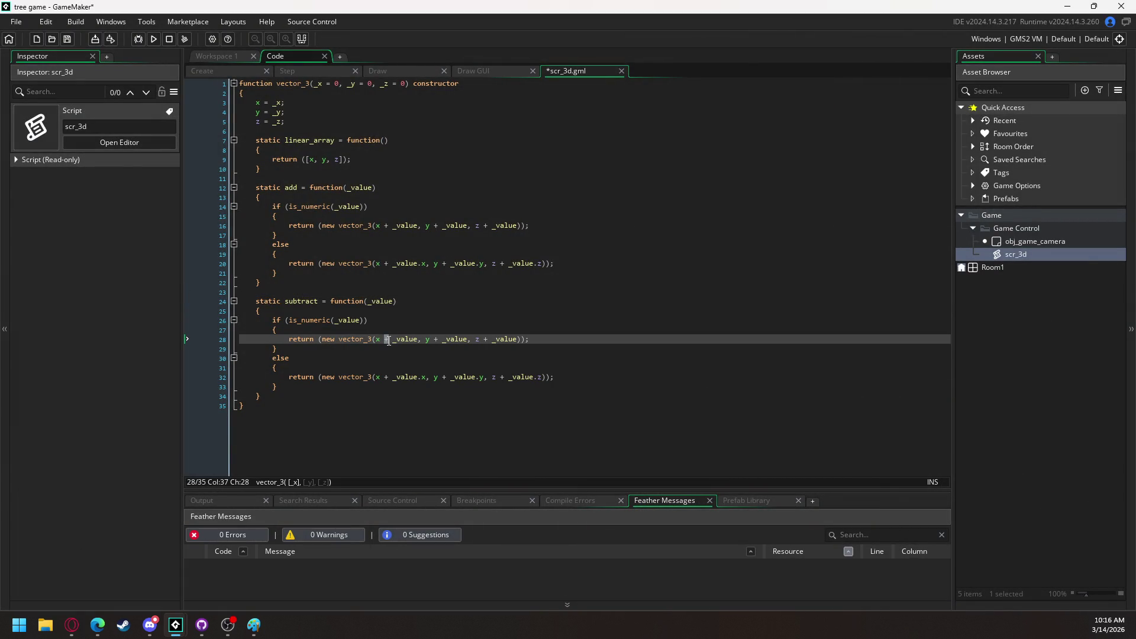
type("-")
left_click(434, 339)
type("-")
left_click(488, 339)
Change line 32's additions to subtractions as well, then switch to Discord
left_click(387, 377)
type("-")
left_click(442, 377)
type("-")
left_click(502, 377)
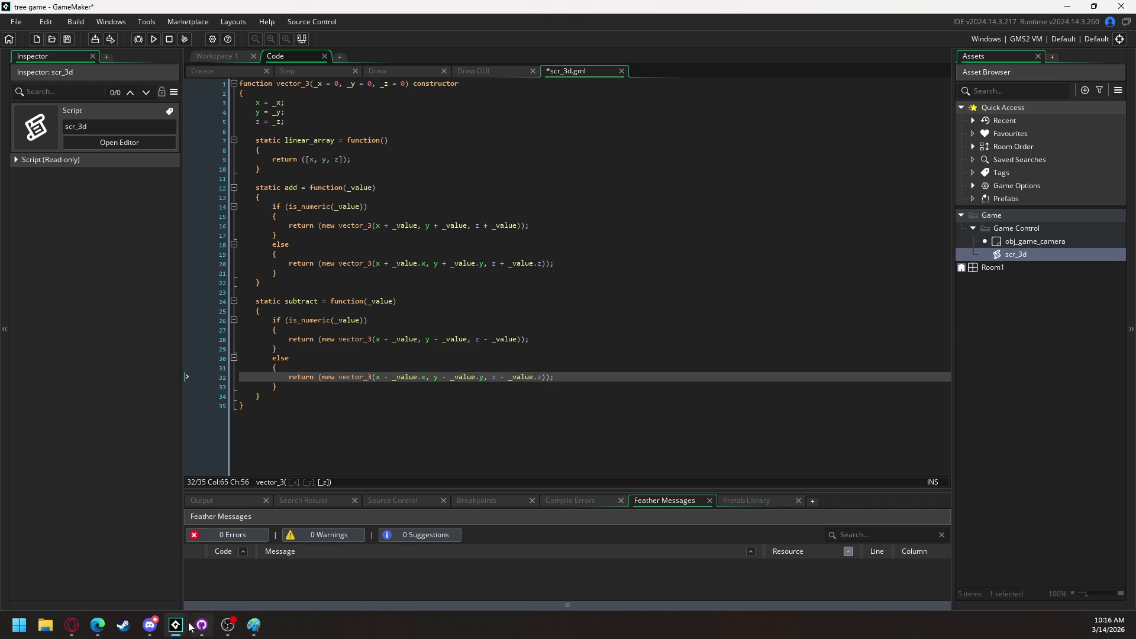
left_click(152, 626)
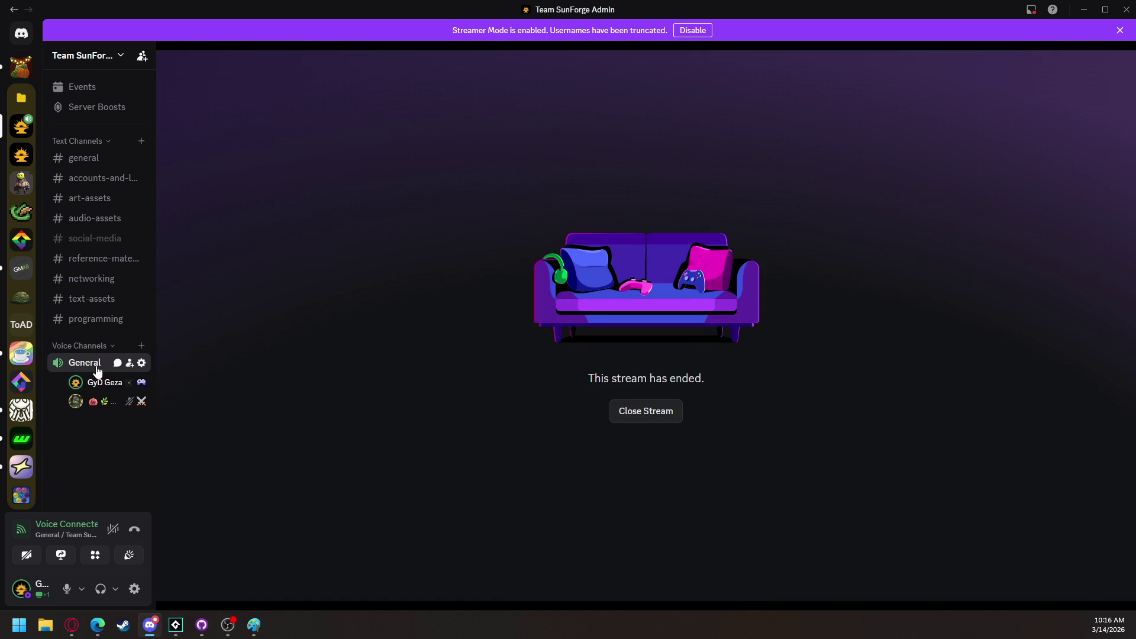
Close the ended stream to see the General voice call, then minimize Discord
mouse_move(137, 370)
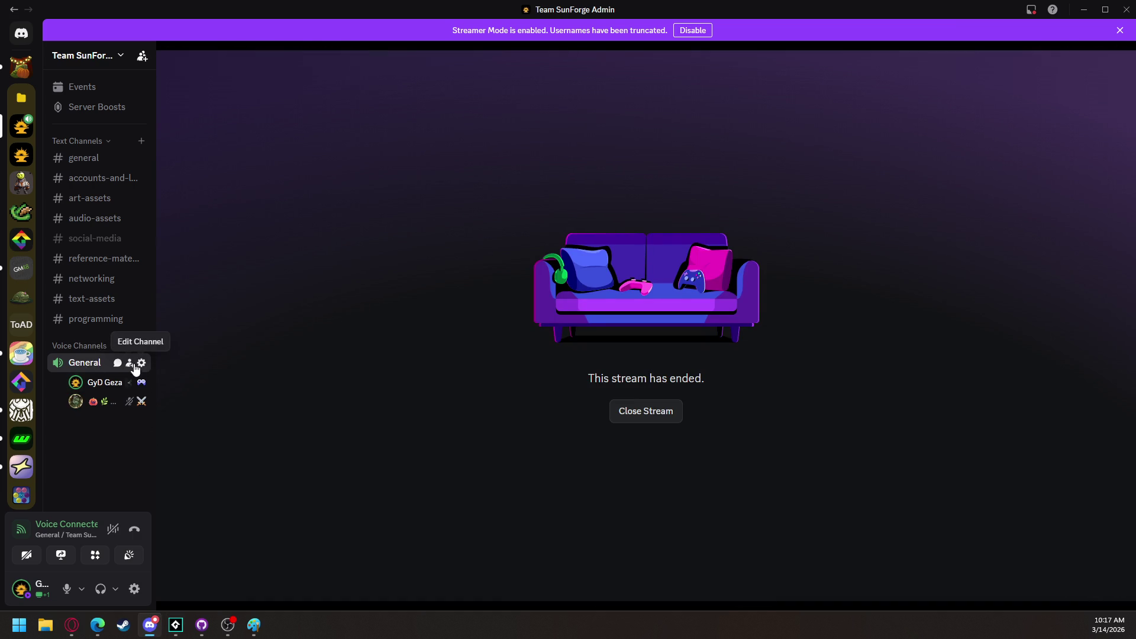
left_click(618, 415)
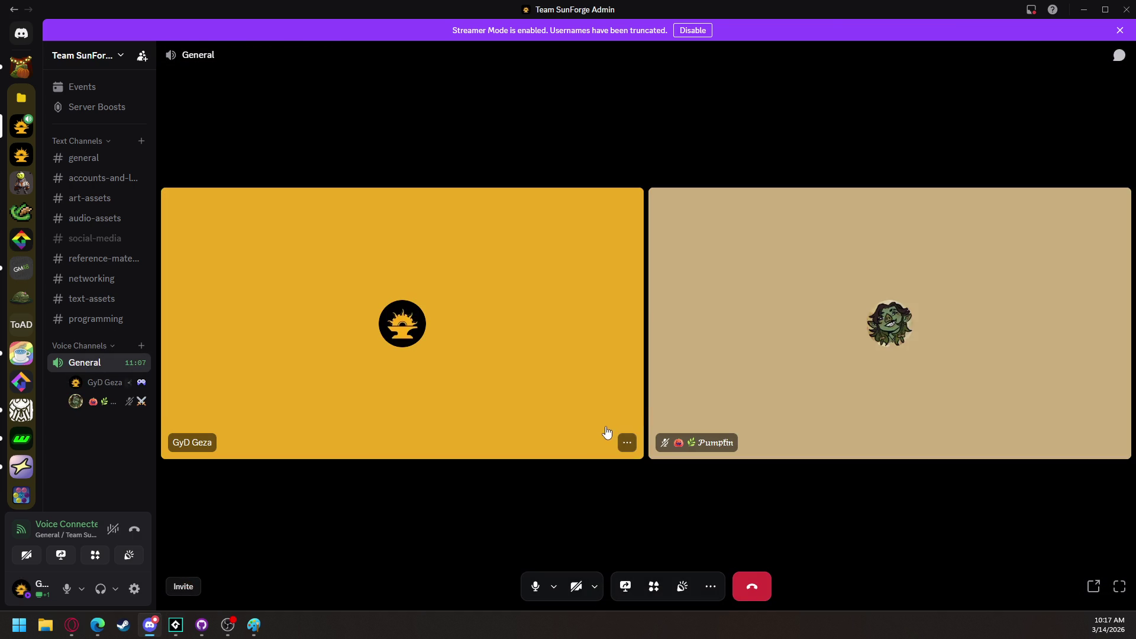
left_click(686, 592)
left_click(692, 571)
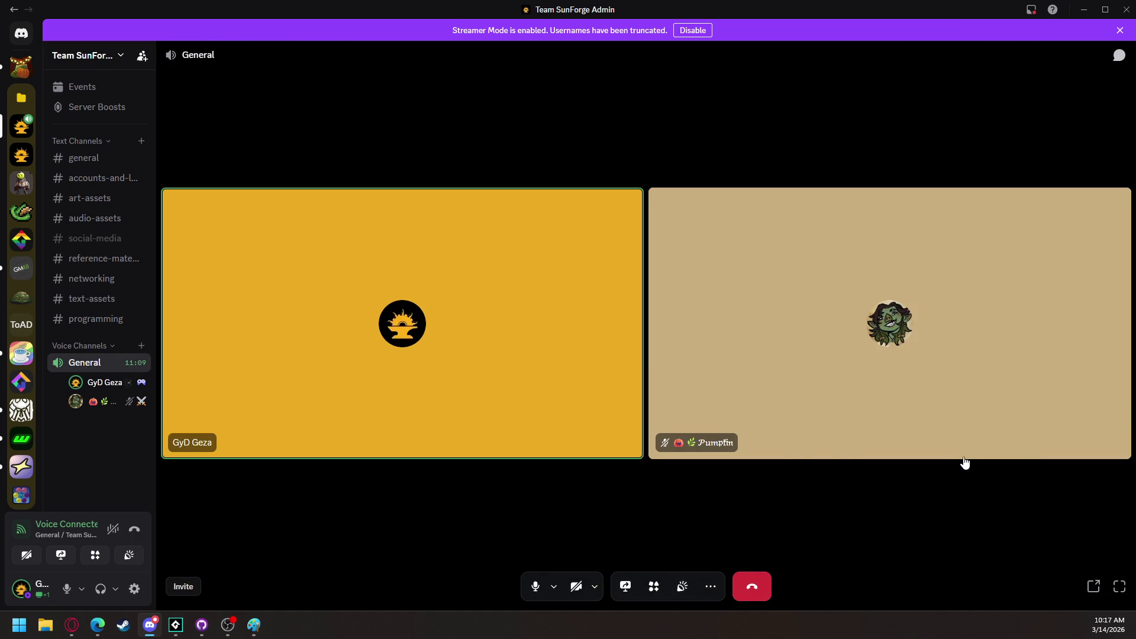
left_click(1083, 10)
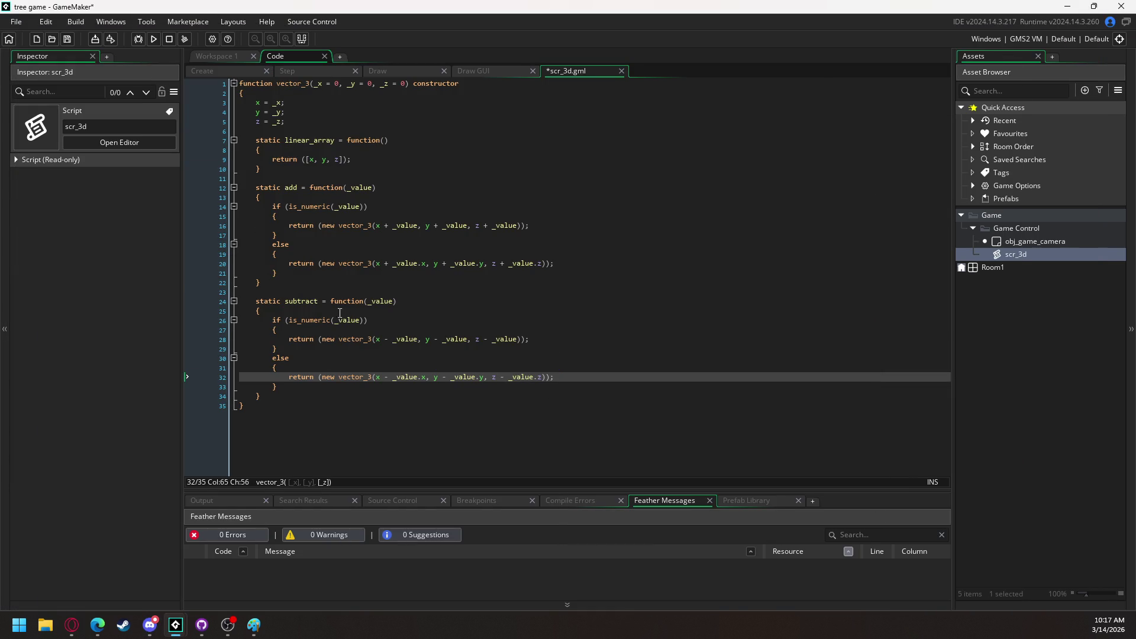
Duplicate the add function below subtract and rename the copy multiply_by
left_click_drag(262, 283, 258, 189)
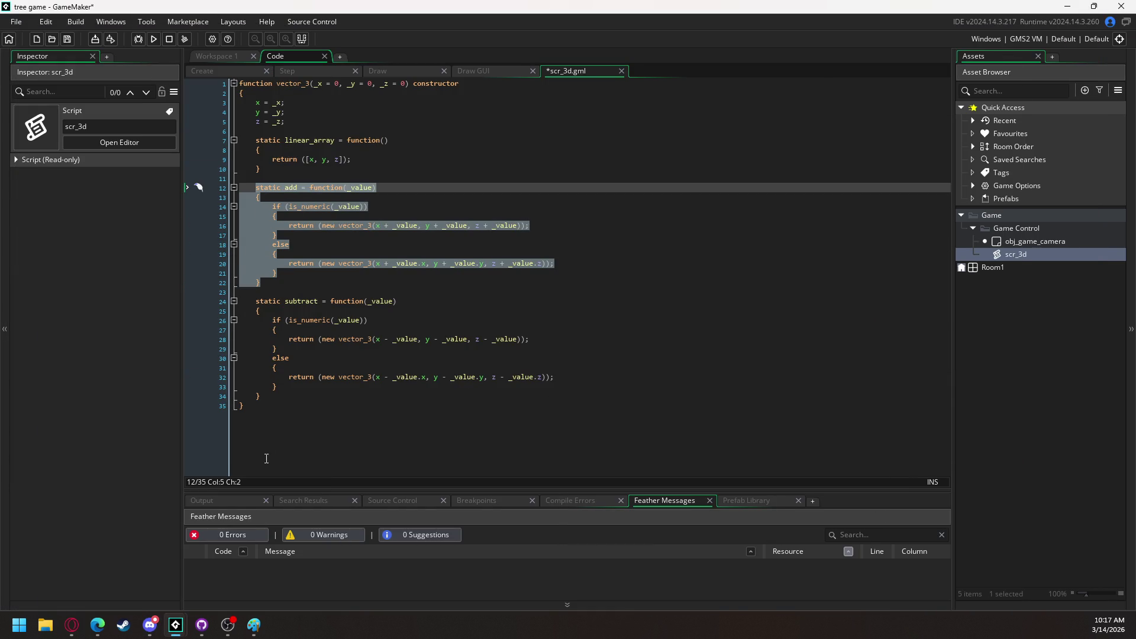
key("ctrl+c")
left_click(273, 399)
key("Return")
key("Return")
key("ctrl+v")
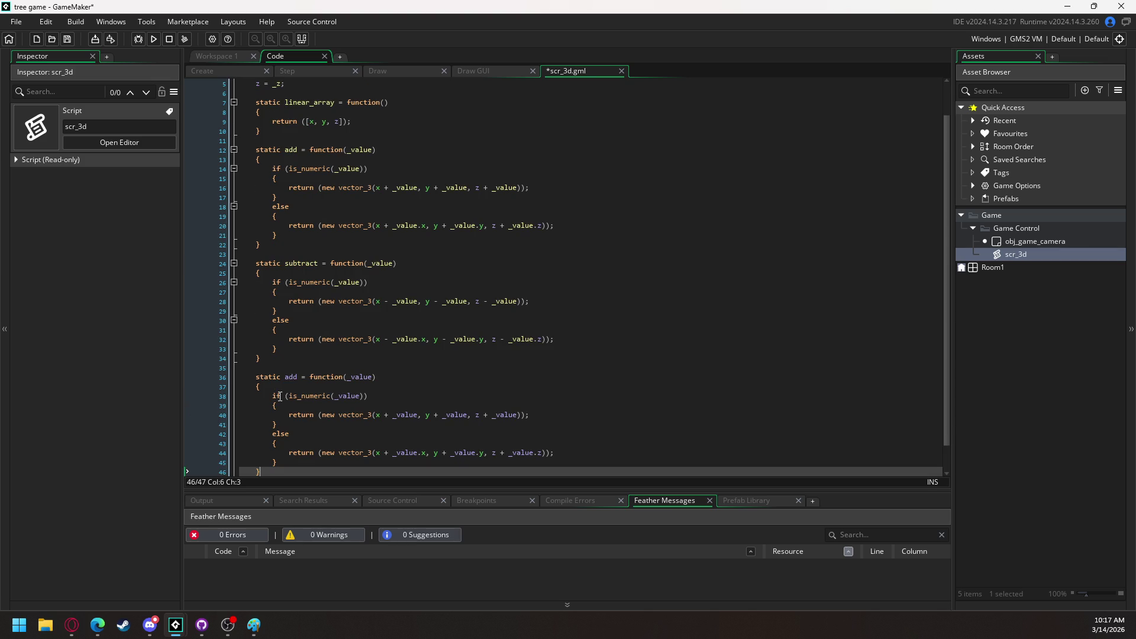
double_click(291, 378)
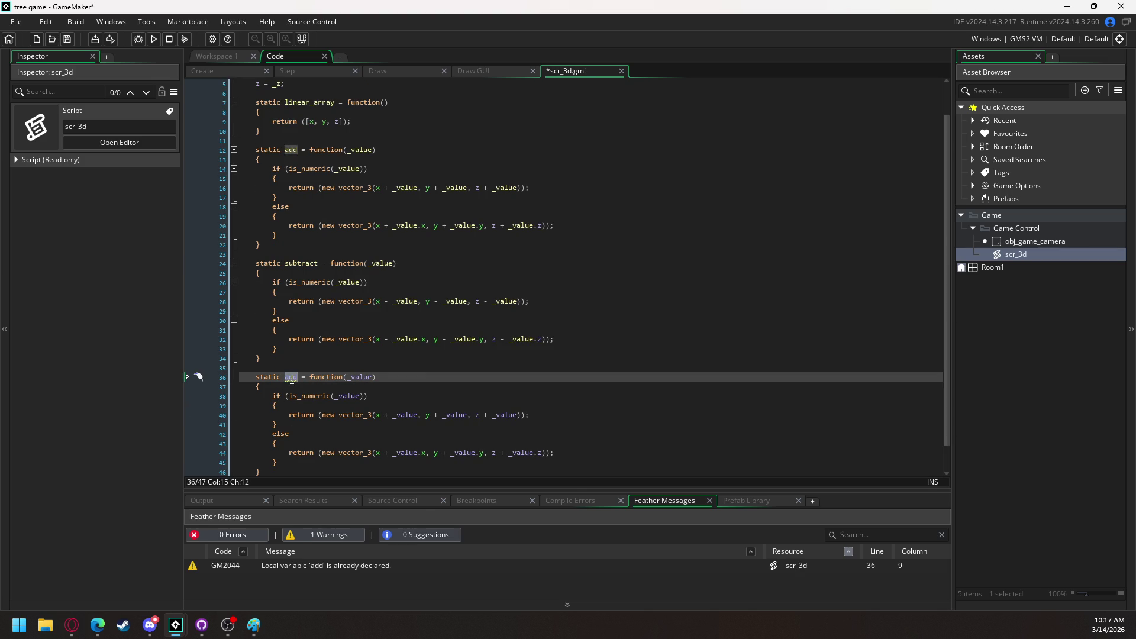
type("multiply_")
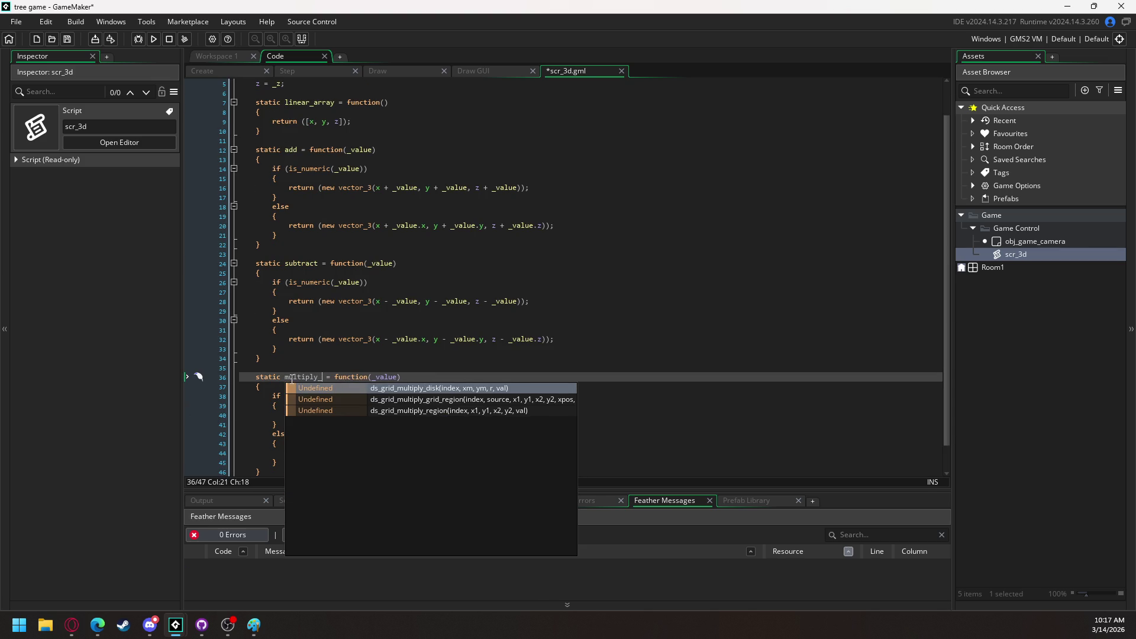
type("by")
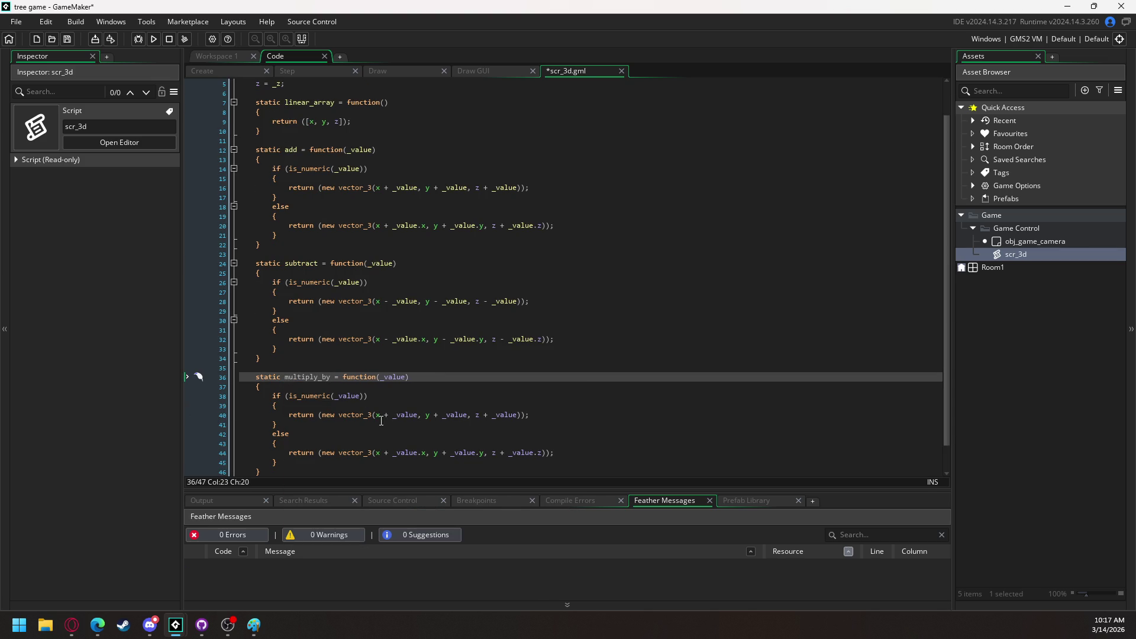
Replace the plus signs with * in multiply_by's return lines 40 and 44
left_click(386, 415)
right_click(388, 414)
key("Escape")
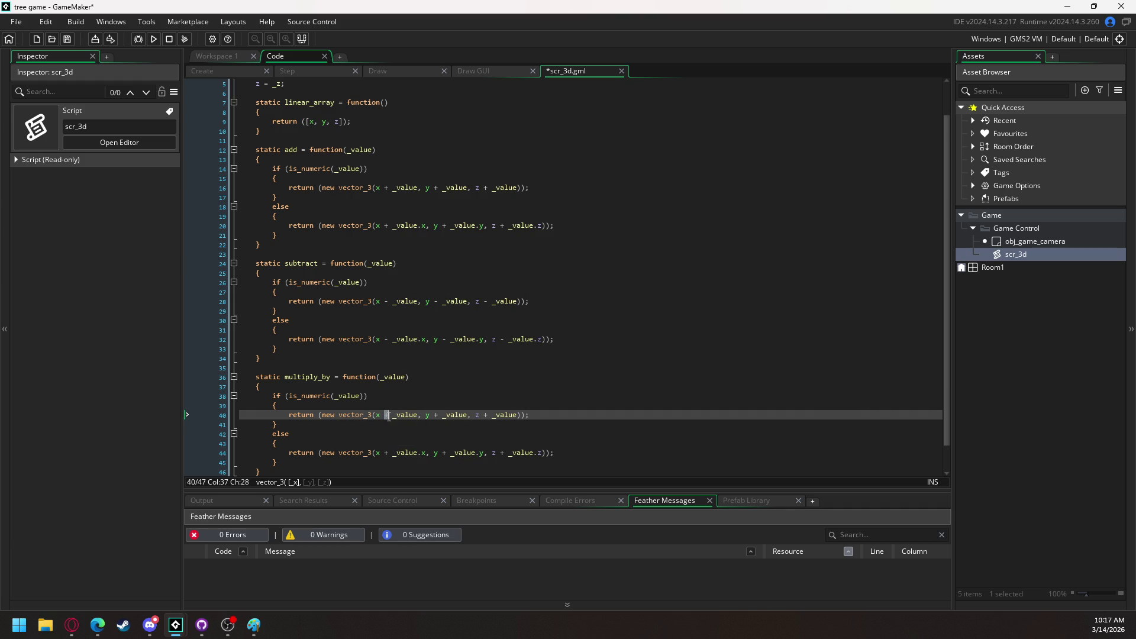
type("*")
left_click(441, 414)
double_click(435, 416)
type("*")
left_click(487, 417)
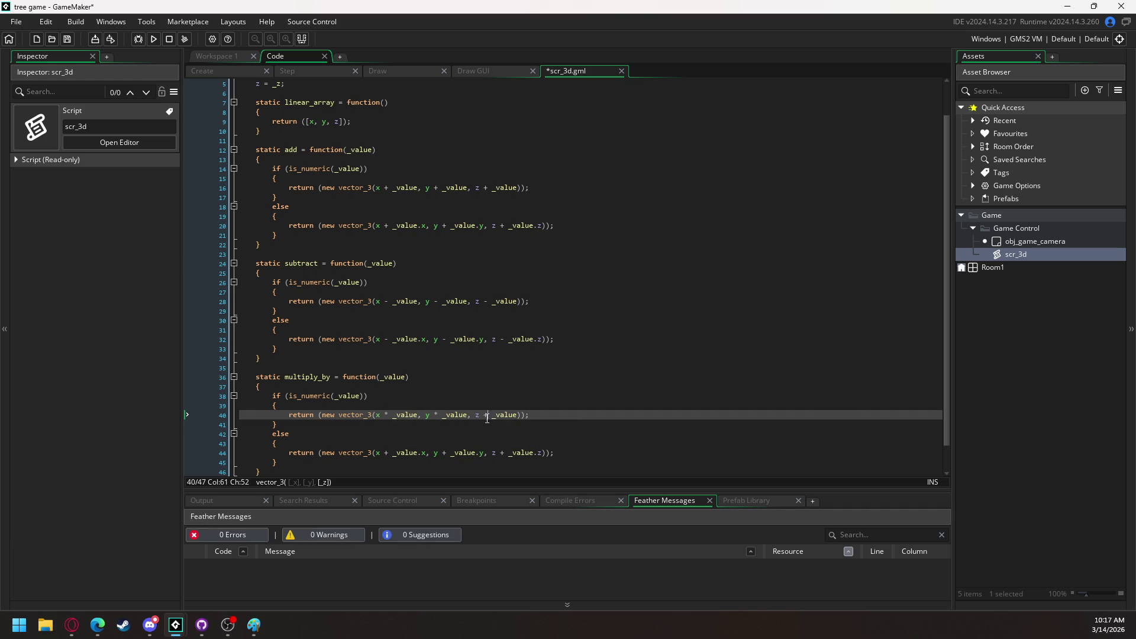
double_click(387, 453)
type("*")
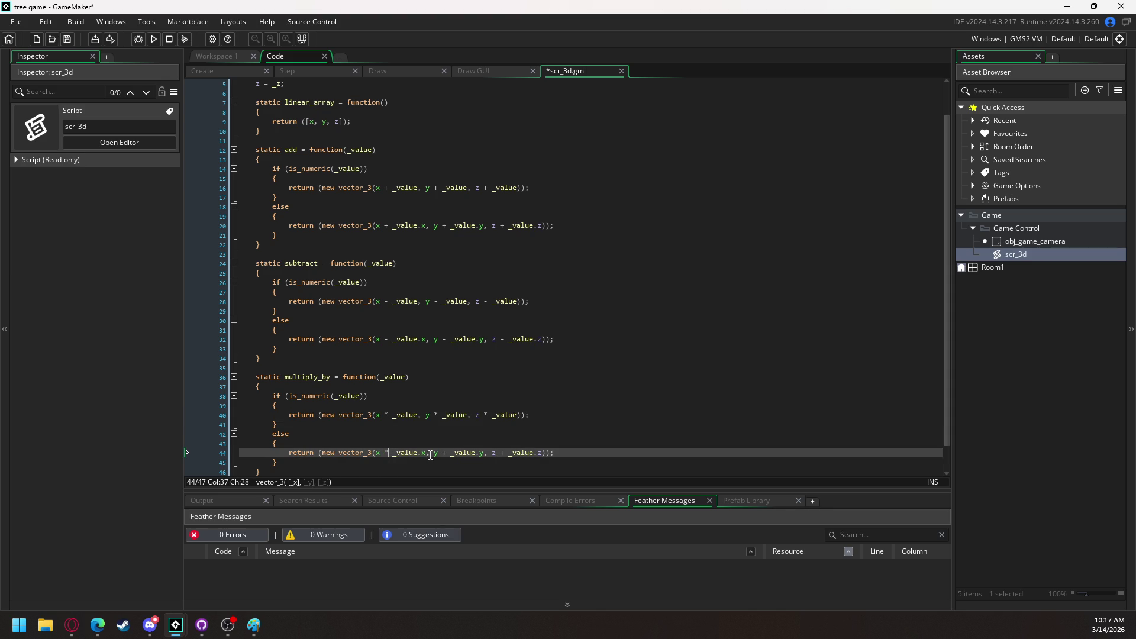
double_click(447, 454)
double_click(502, 454)
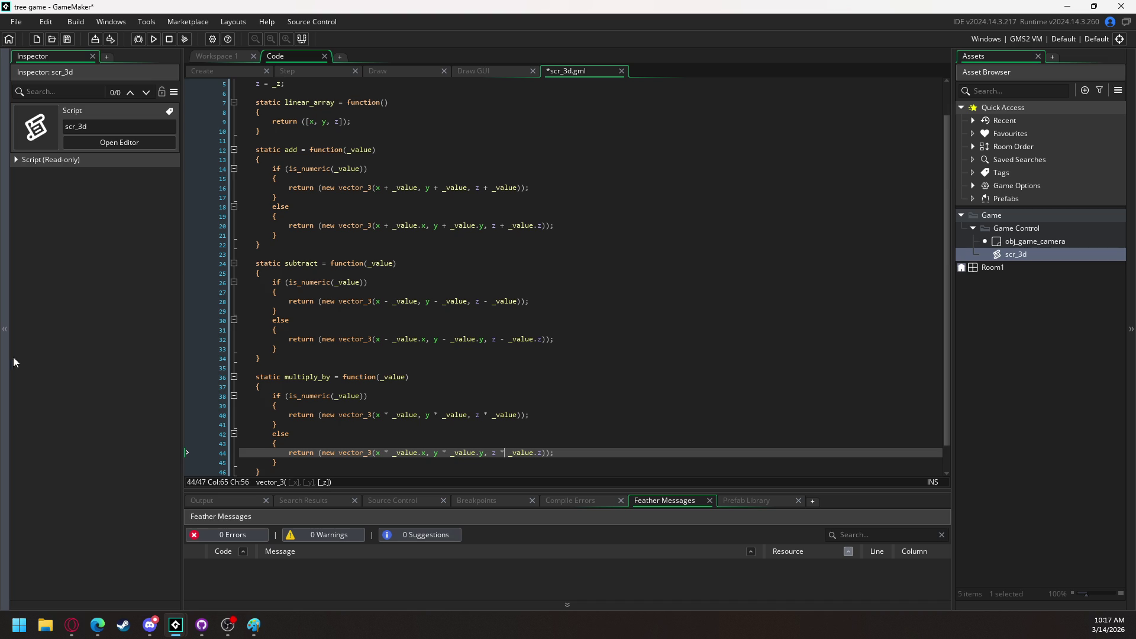
Copy the whole multiply_by function and place the cursor below it
scroll(275, 365, "down", 1)
left_click_drag(258, 448, 257, 346)
key("ctrl+c")
left_click(286, 443)
Paste a copy of multiply_by below it and rename the copy divide_by
key("Return")
key("Return")
key("ctrl+v")
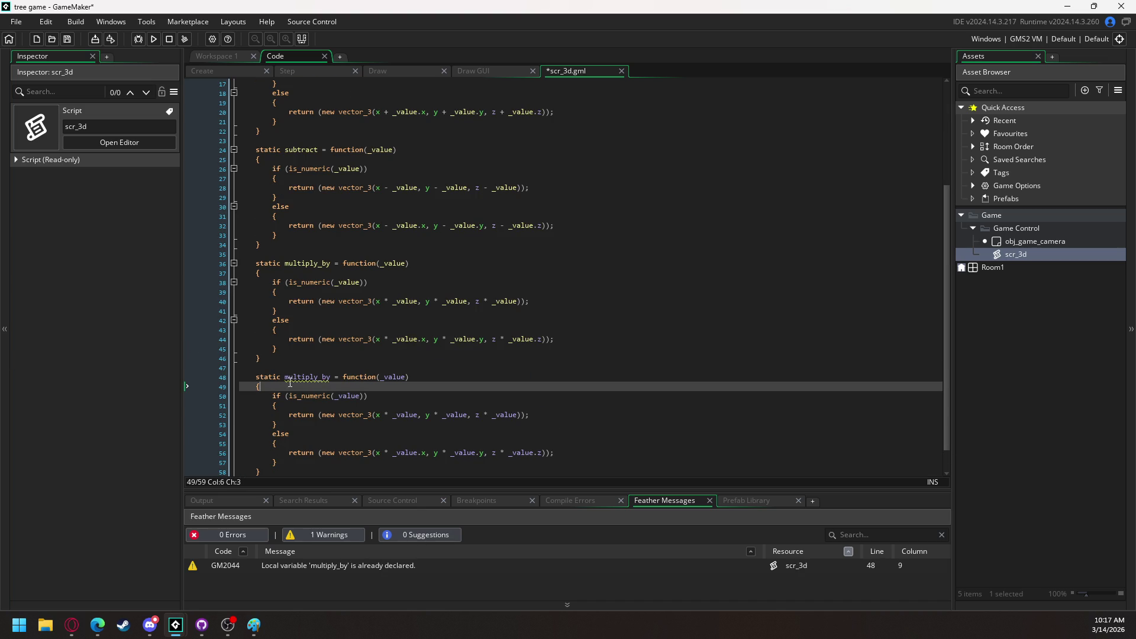
left_click_drag(285, 382, 318, 383)
right_click(318, 383)
key("Escape")
type("dici")
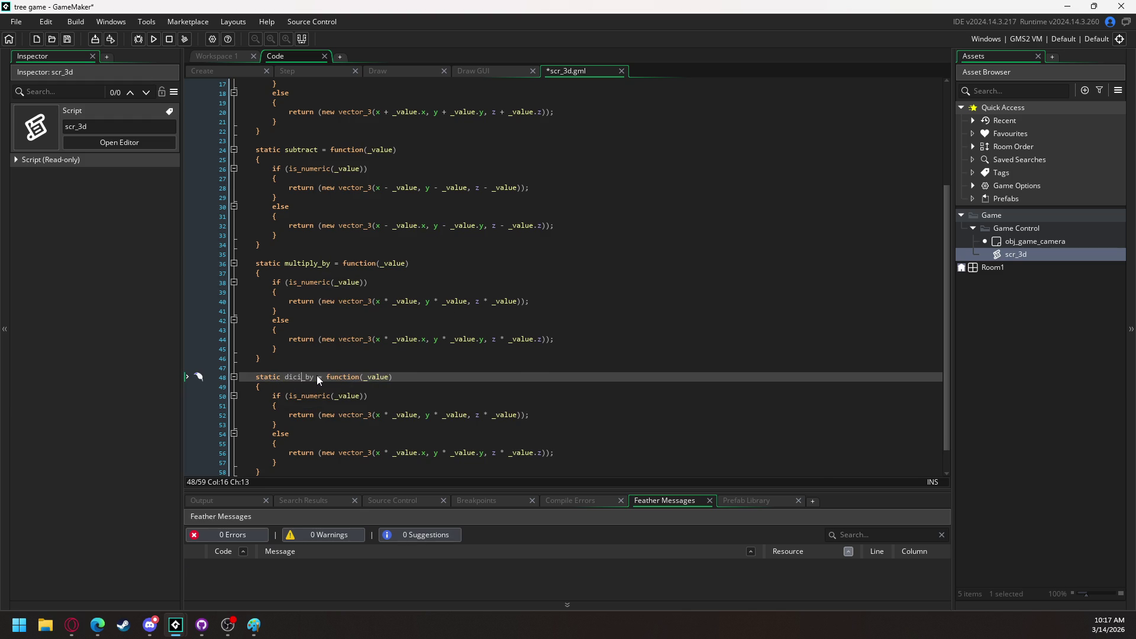
key("BackSpace")
key("BackSpace")
type("vide")
Change every * to / for x, y and z in divide_by's lines 52 and 56
left_click(388, 414)
type("/")
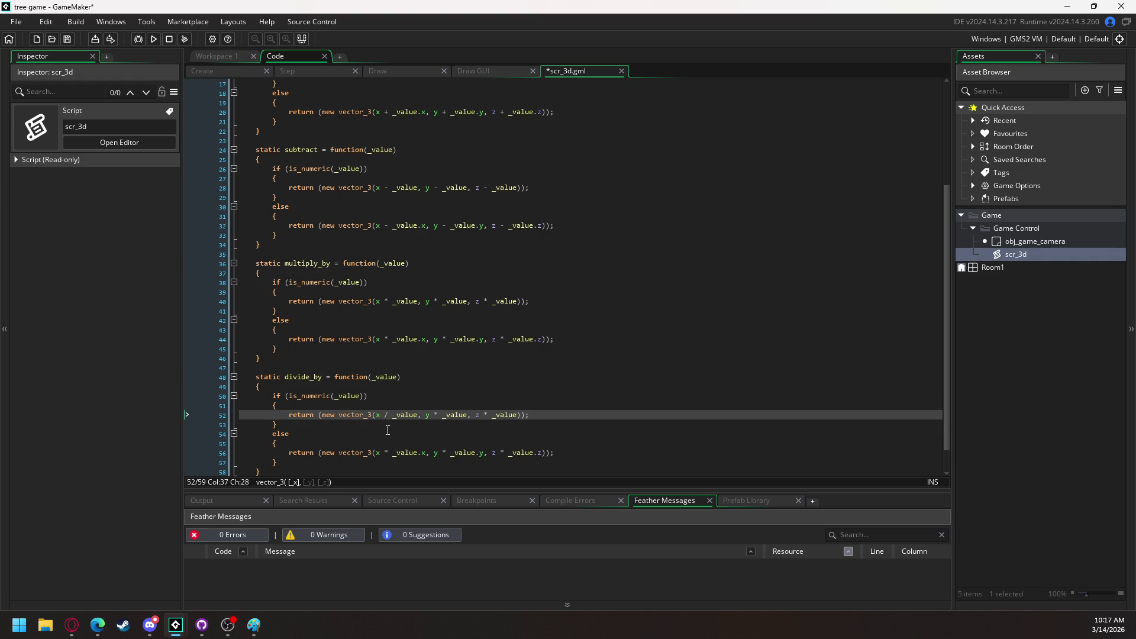
double_click(388, 454)
type("/")
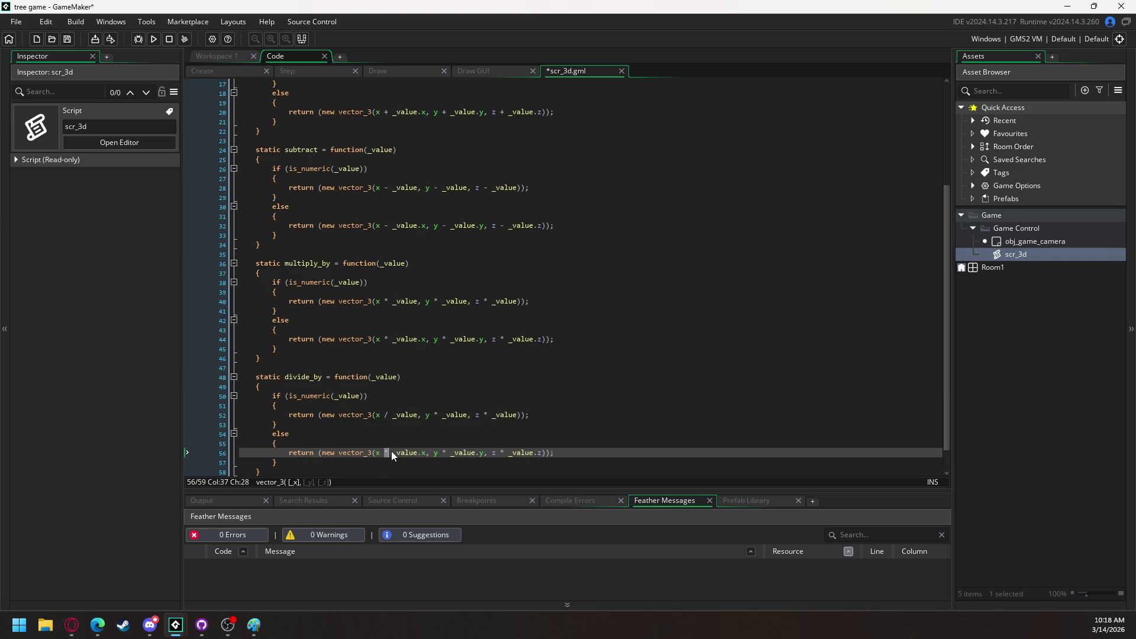
double_click(437, 415)
type("/")
double_click(486, 415)
type("/")
double_click(444, 452)
type("/")
double_click(503, 453)
type("/")
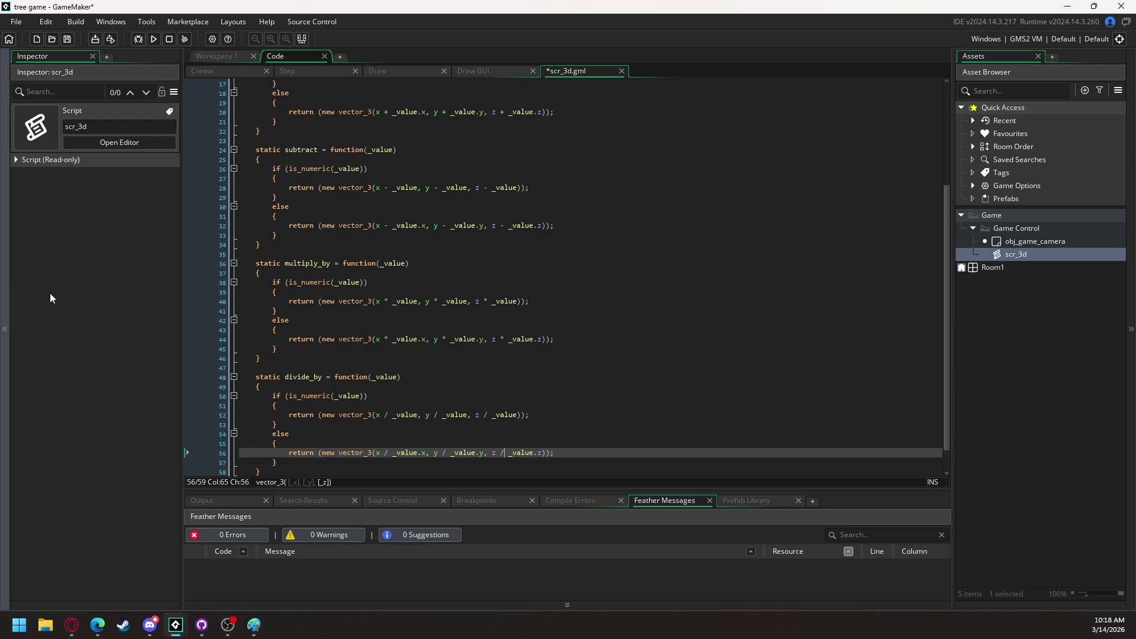
left_click(275, 468)
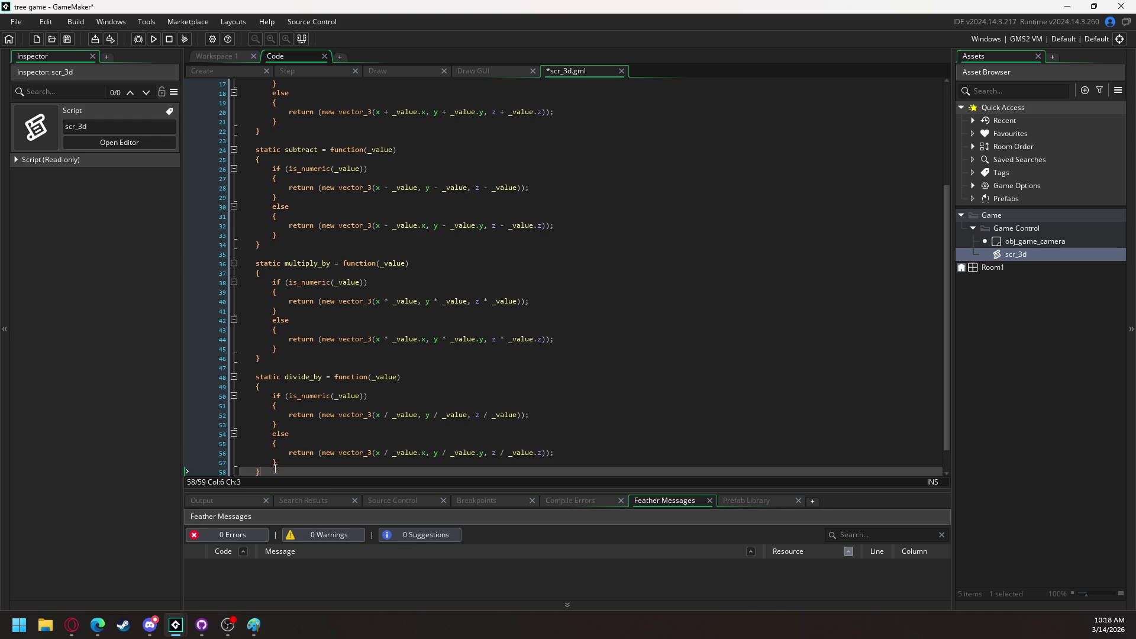
Add a static magnitude function returning point_distance_3d(0, 0, 0, x, y, z) below divide_by
key("Return")
key("Return")
scroll(275, 388, "down", 1)
type("s")
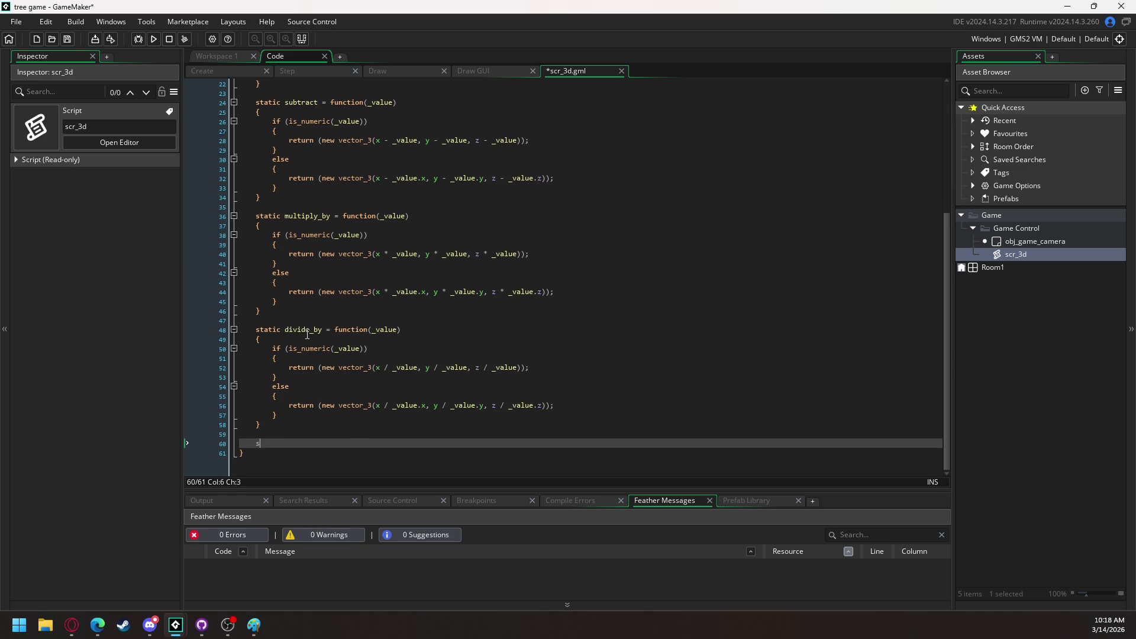
type("t")
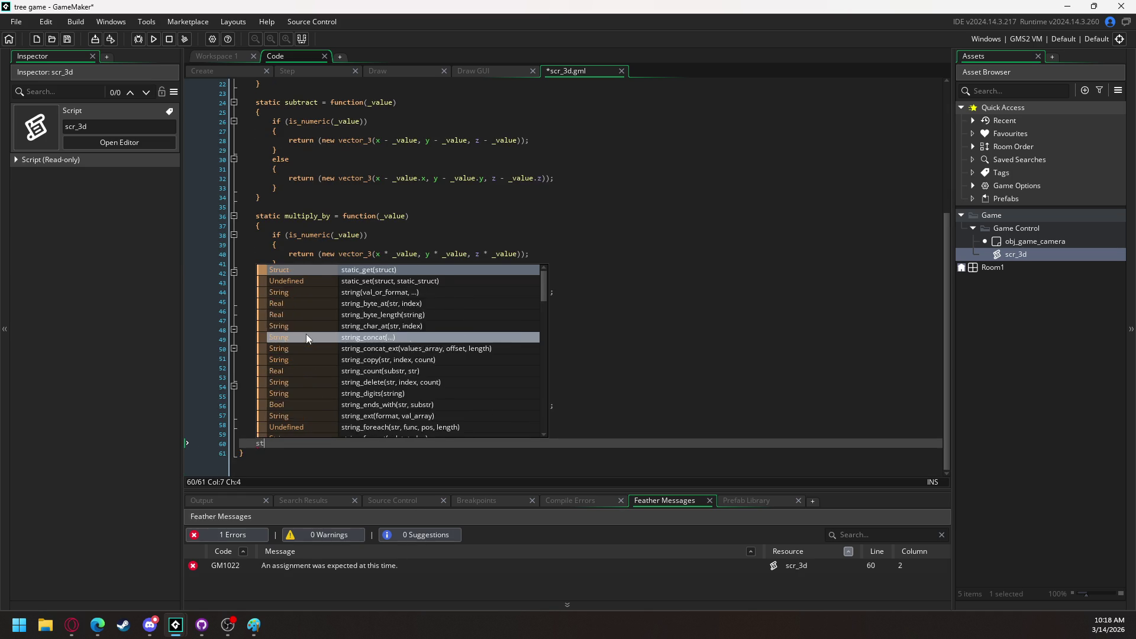
type("atic ")
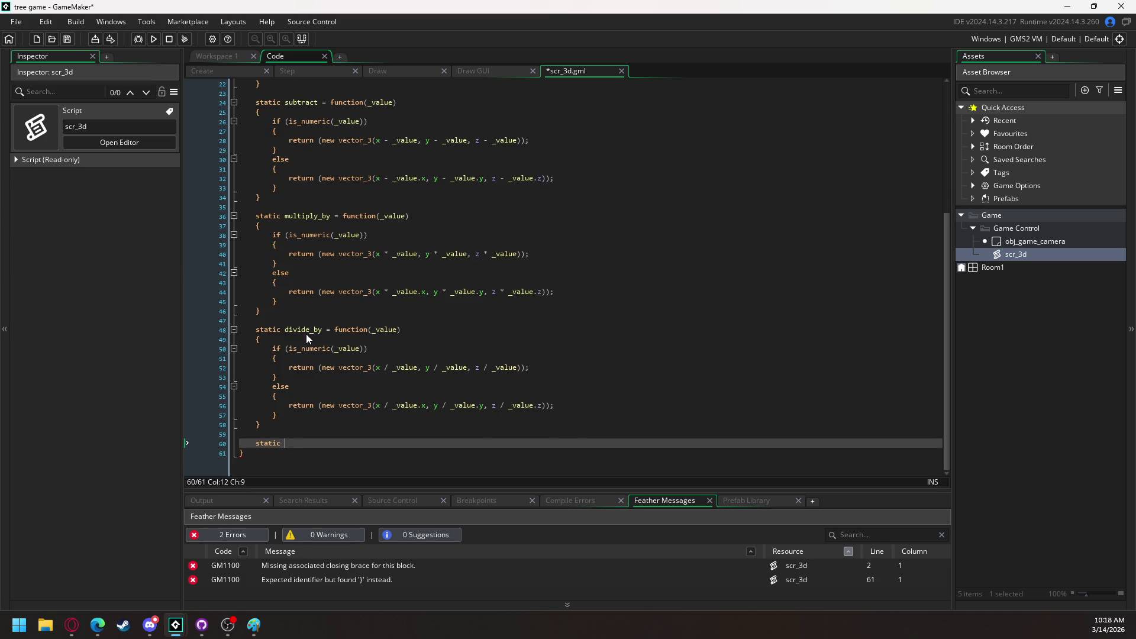
type("magniture = ")
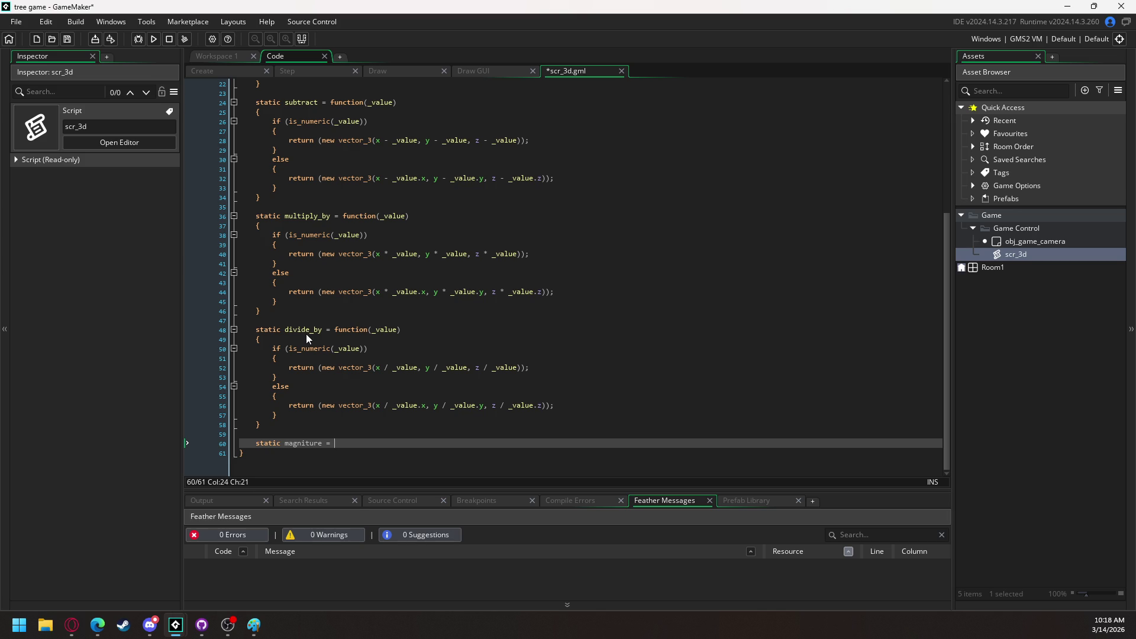
type("function()")
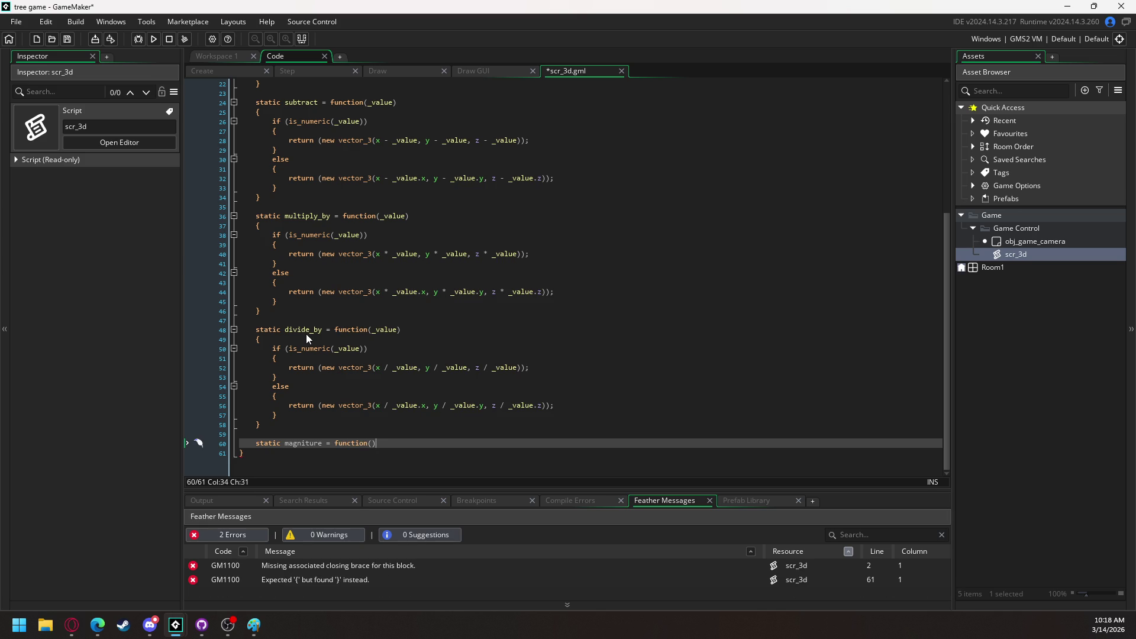
key("Return")
type("{")
key("Return")
key("Return")
type("}")
key("Up")
type("re")
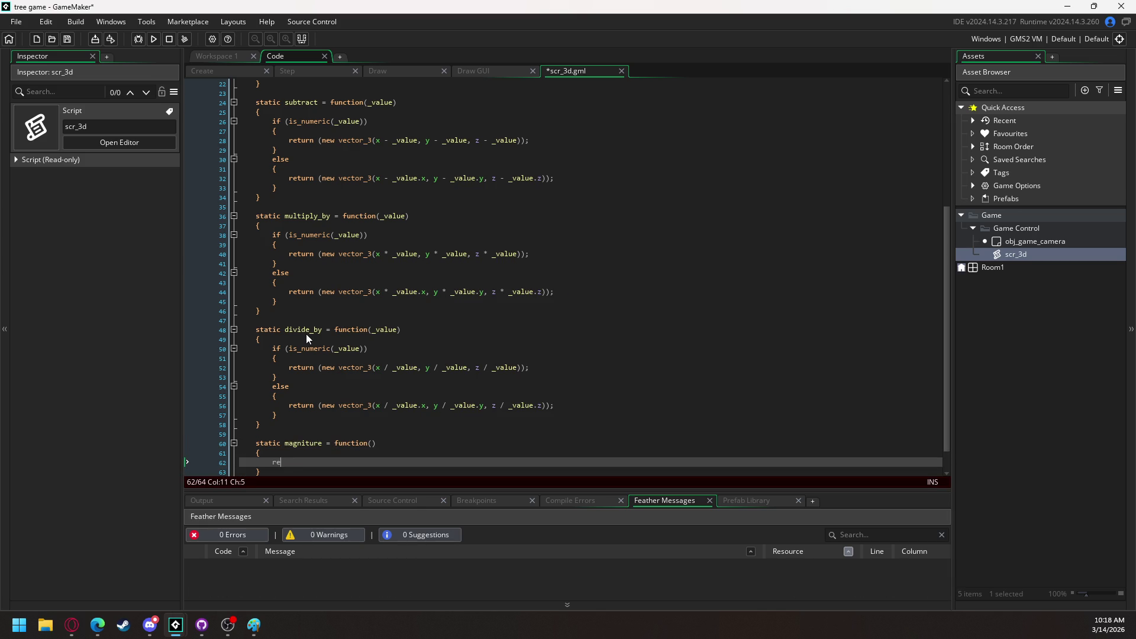
type("turn ();")
type("point_distance_3d(0, 0, 0, x, y, z)")
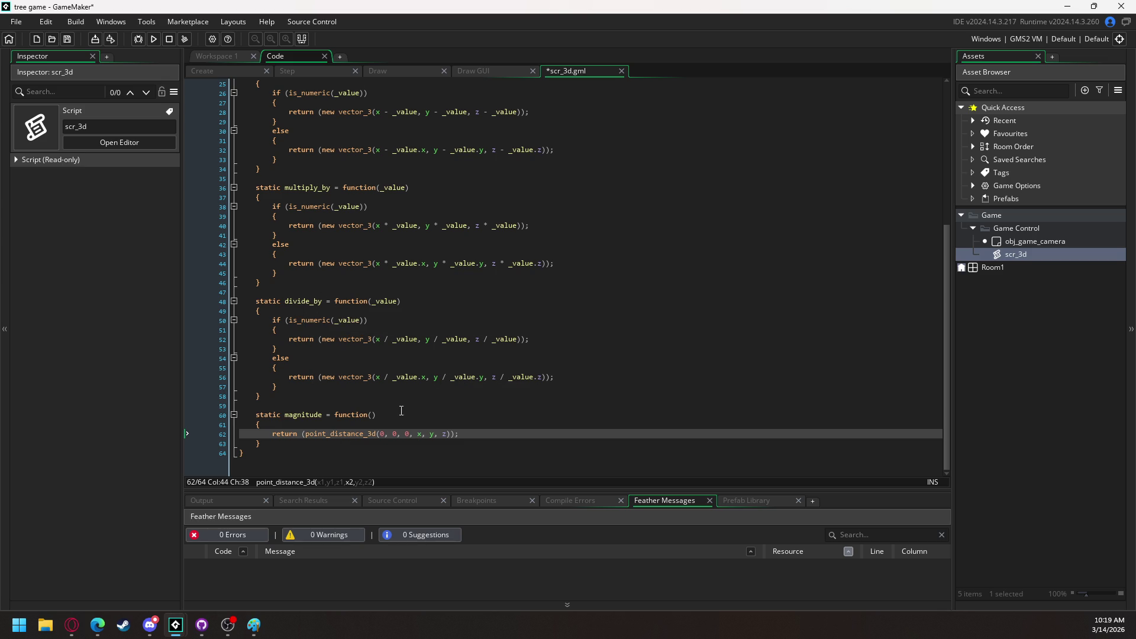
left_click(470, 435)
left_click(289, 446)
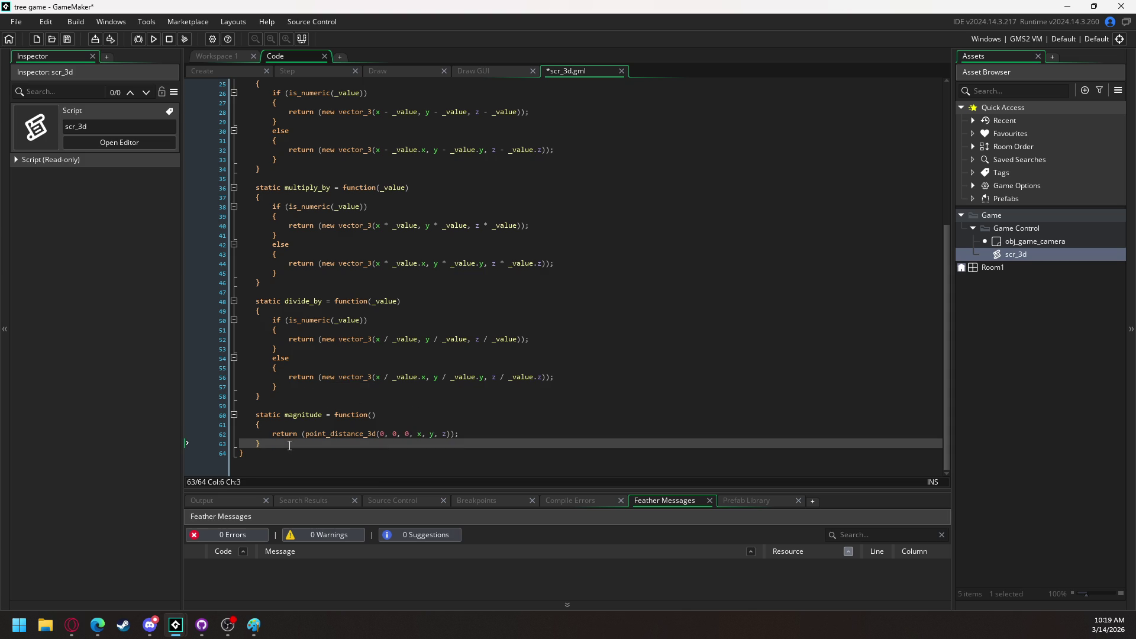
key("Return")
key("Return")
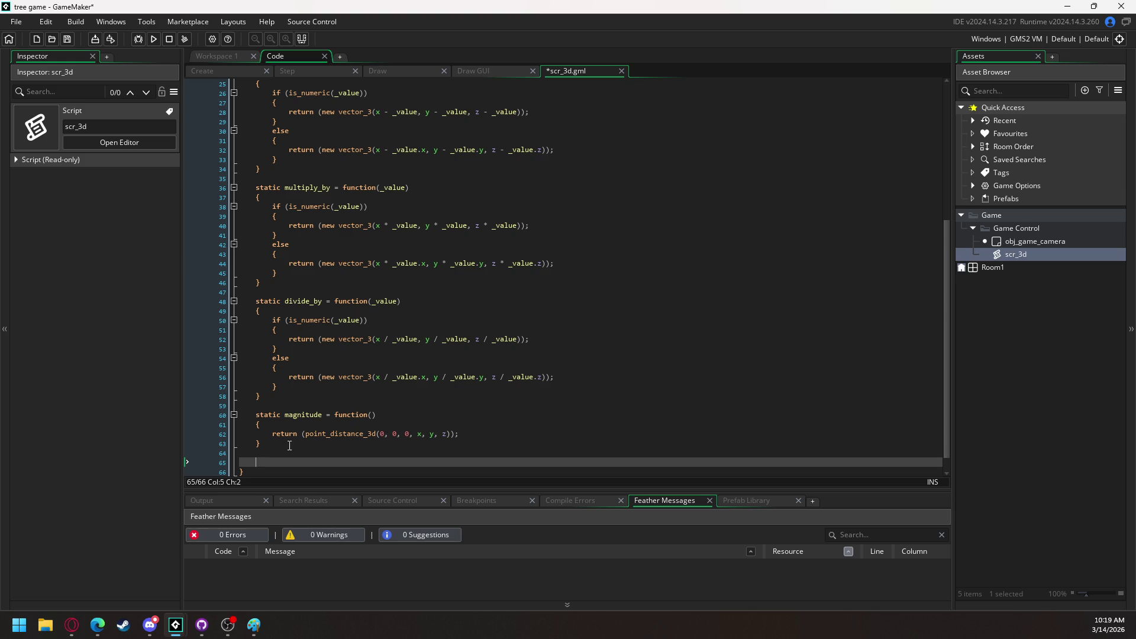
Declare static distance_to = function(_value) with an empty braced body on line 65
type("sta")
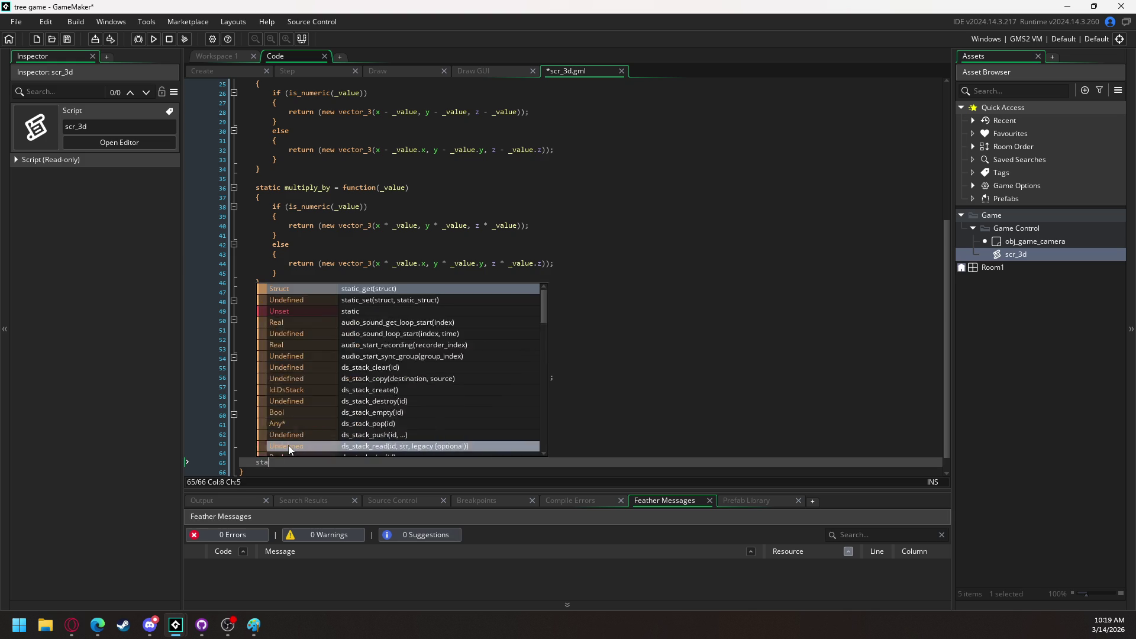
type("tic distance_to")
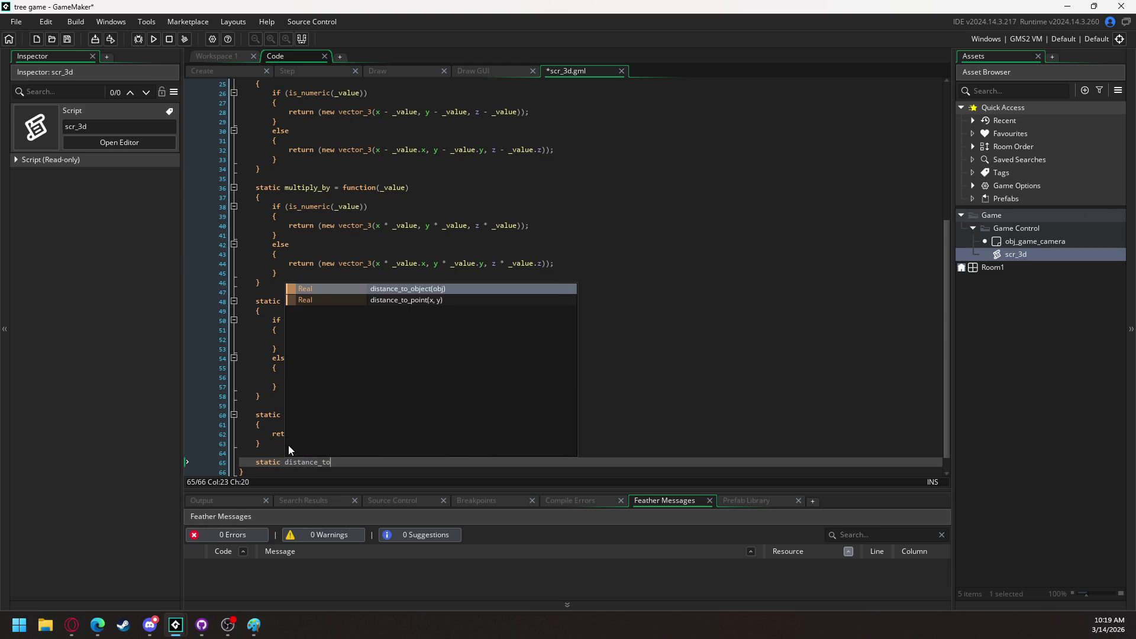
type("(_valuie")
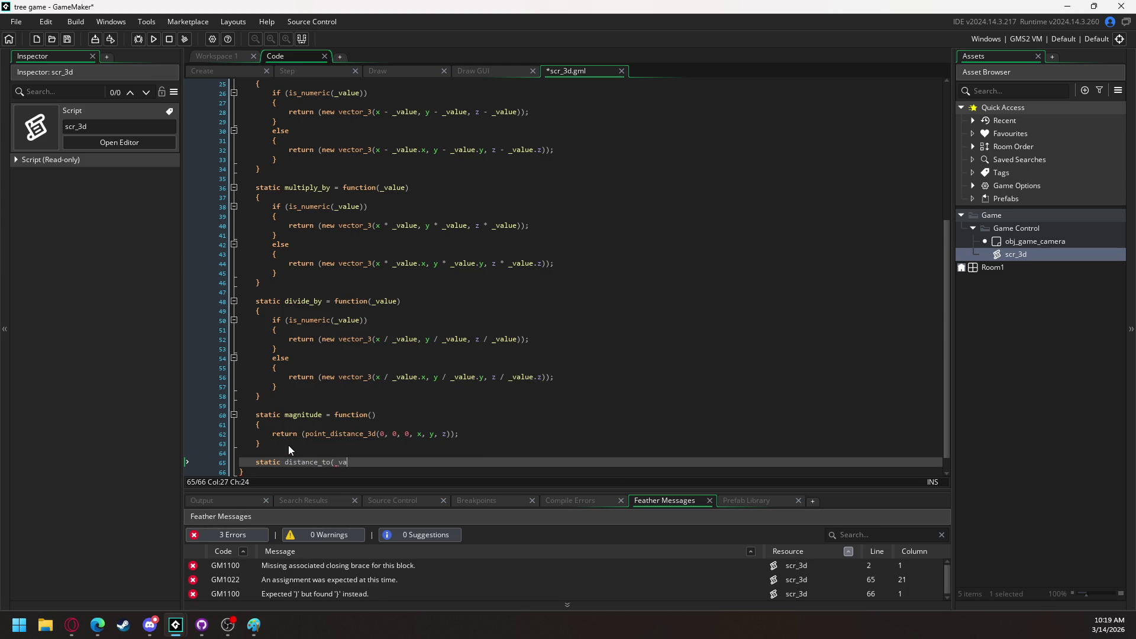
key("BackSpace")
key("BackSpace")
type("e)")
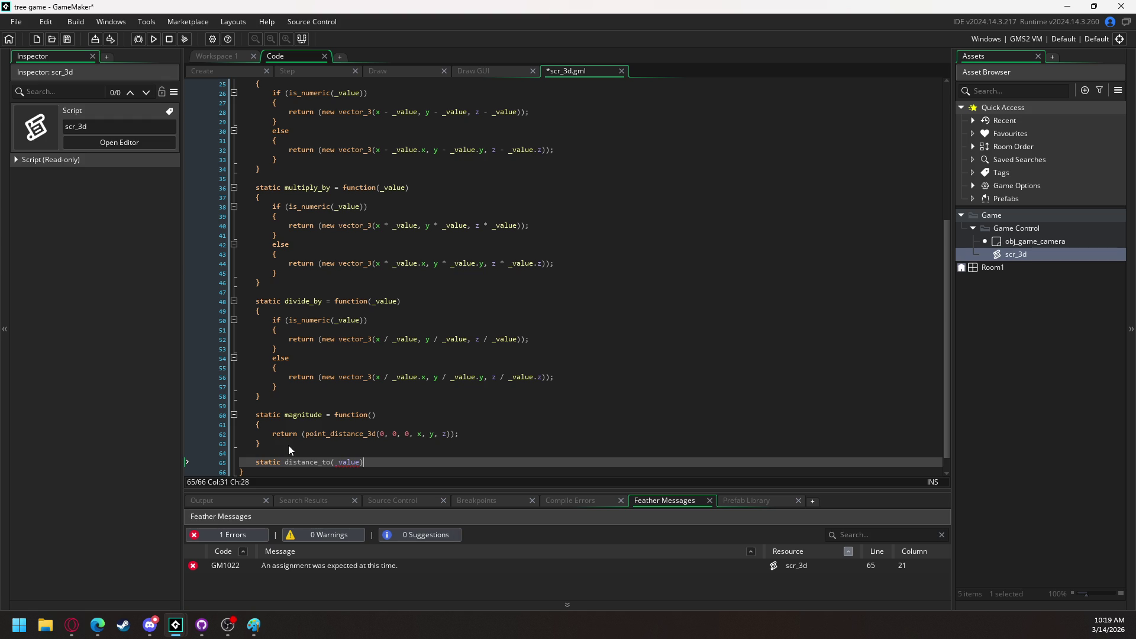
key("Left")
key("Left")
key("Left")
type("= funct")
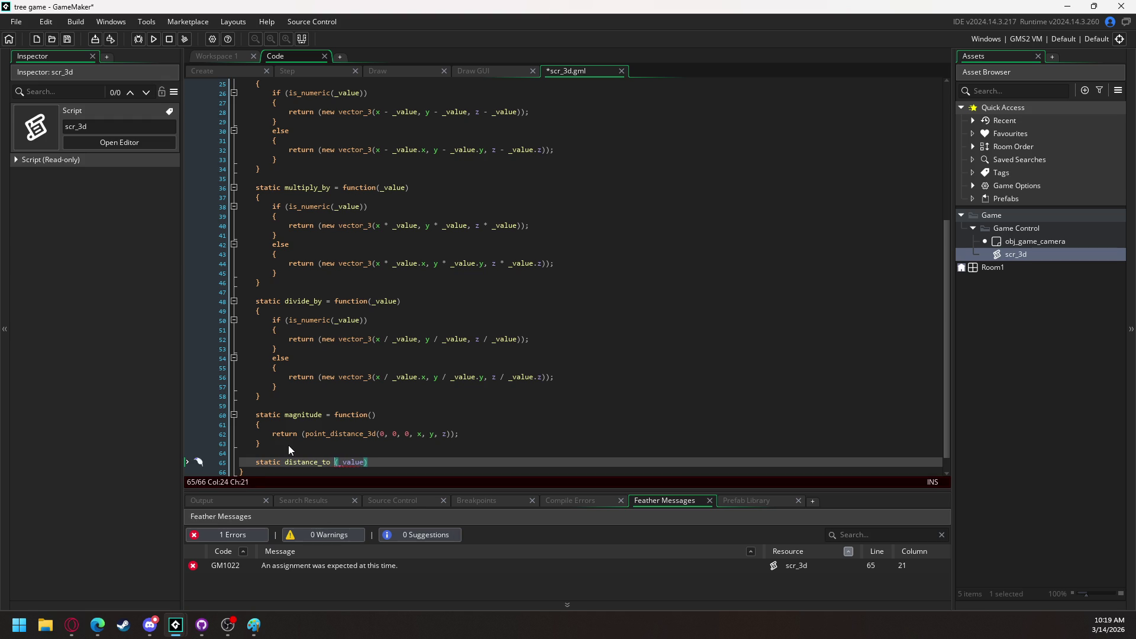
type("ion(")
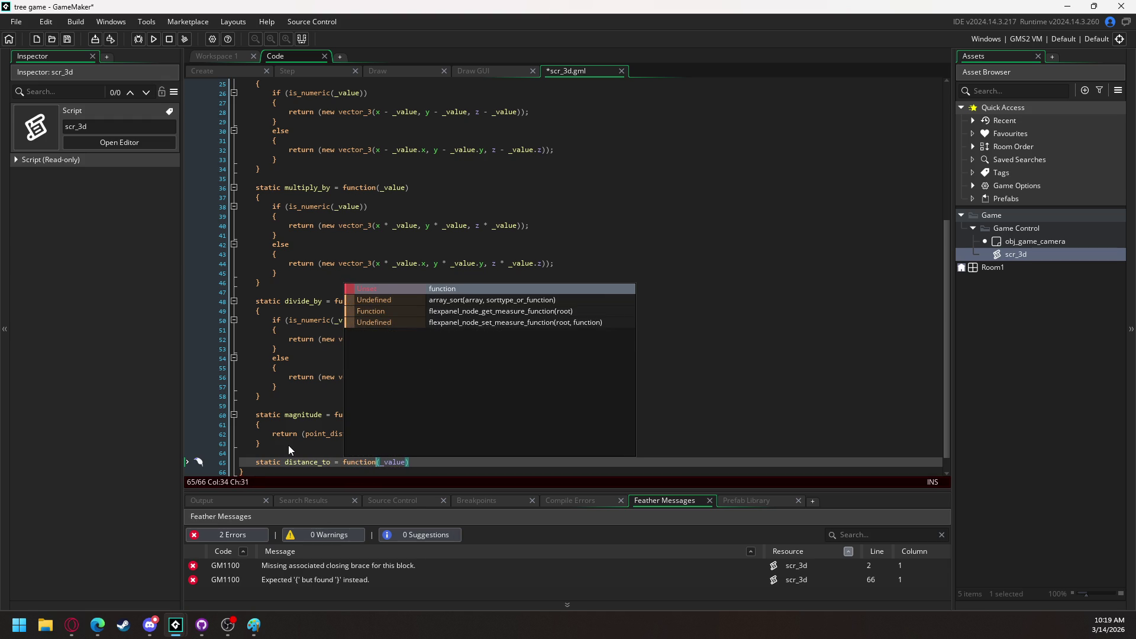
key("End")
key("Return")
type("{")
key("Return")
type("]")
key("BackSpace")
key("Return")
type("}")
key("Up")
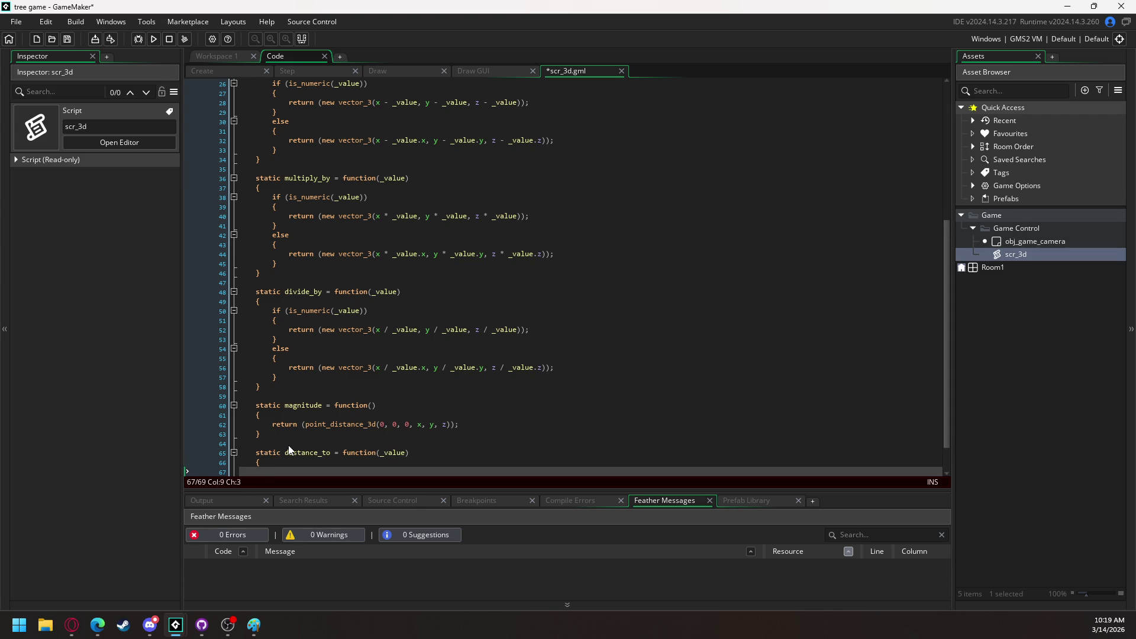
Reuse magnitude's return line in distance_to with arguments x, y, z, _value.x, _value.y, _value.z
scroll(600, 382, "down", 1)
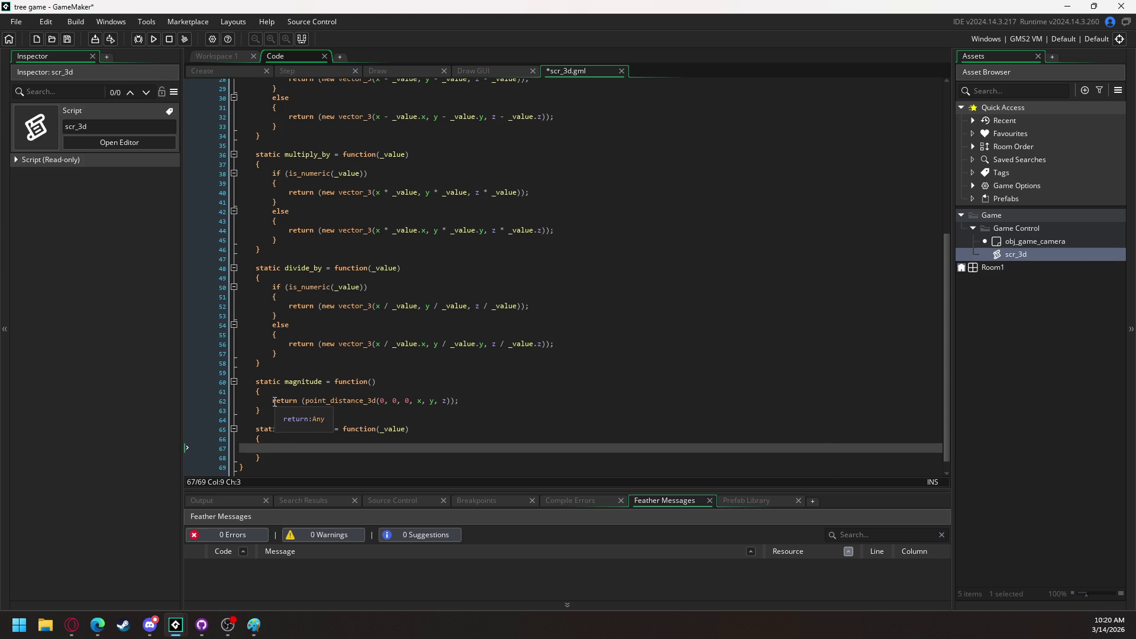
left_click_drag(273, 401, 461, 402)
key("ctrl+c")
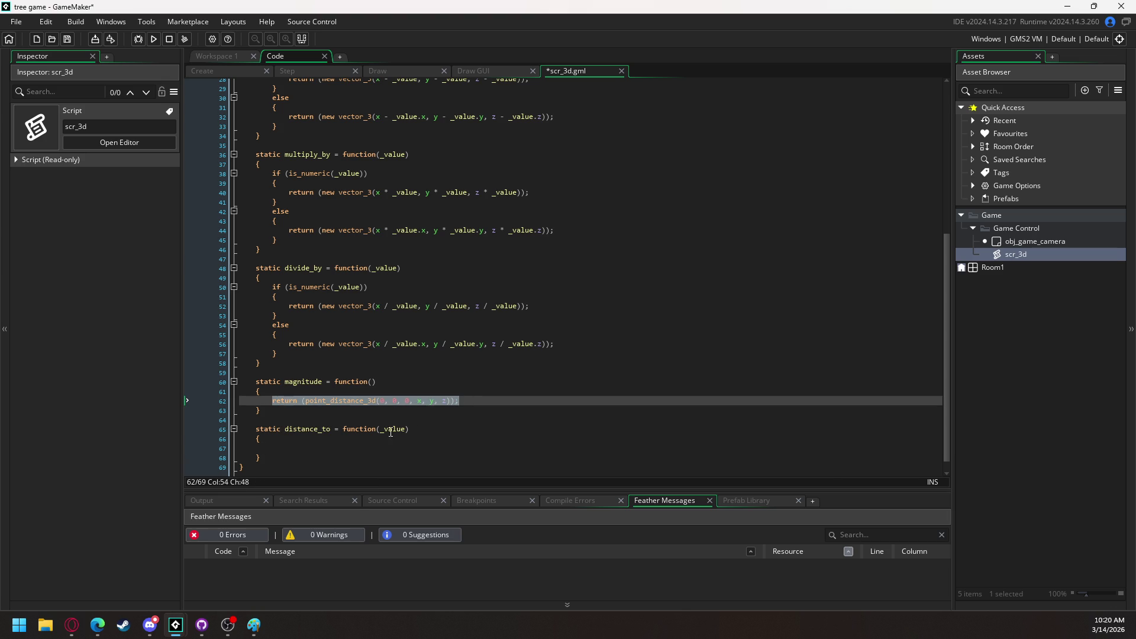
left_click(308, 448)
key("ctrl+v")
left_click_drag(380, 448, 452, 448)
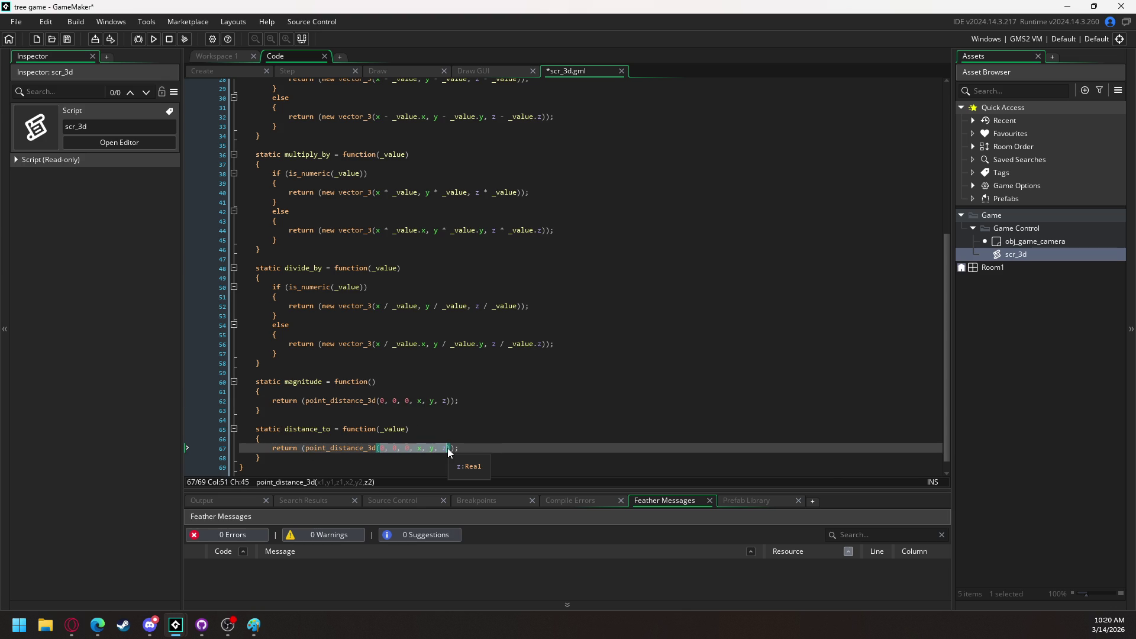
type("x, y, z, _")
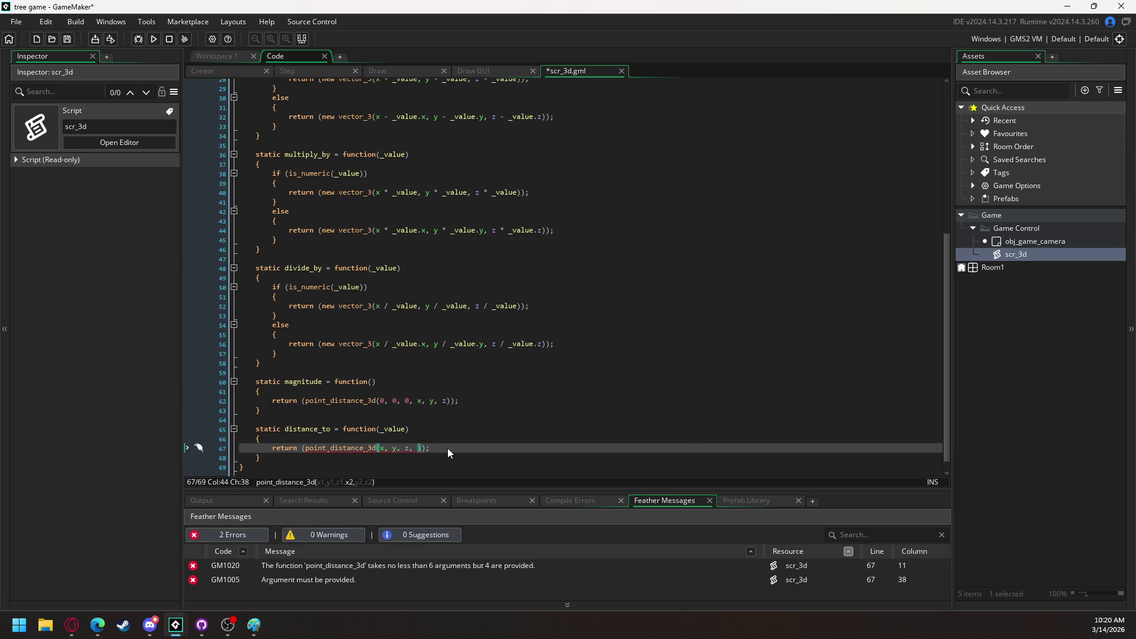
type("value.x, ")
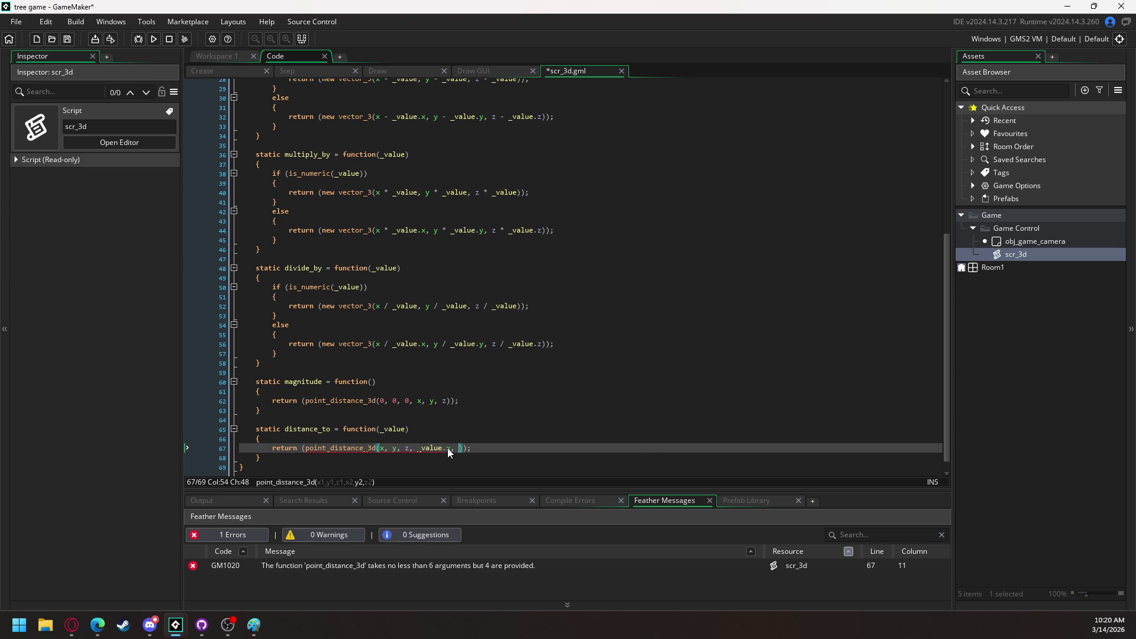
type("_value.")
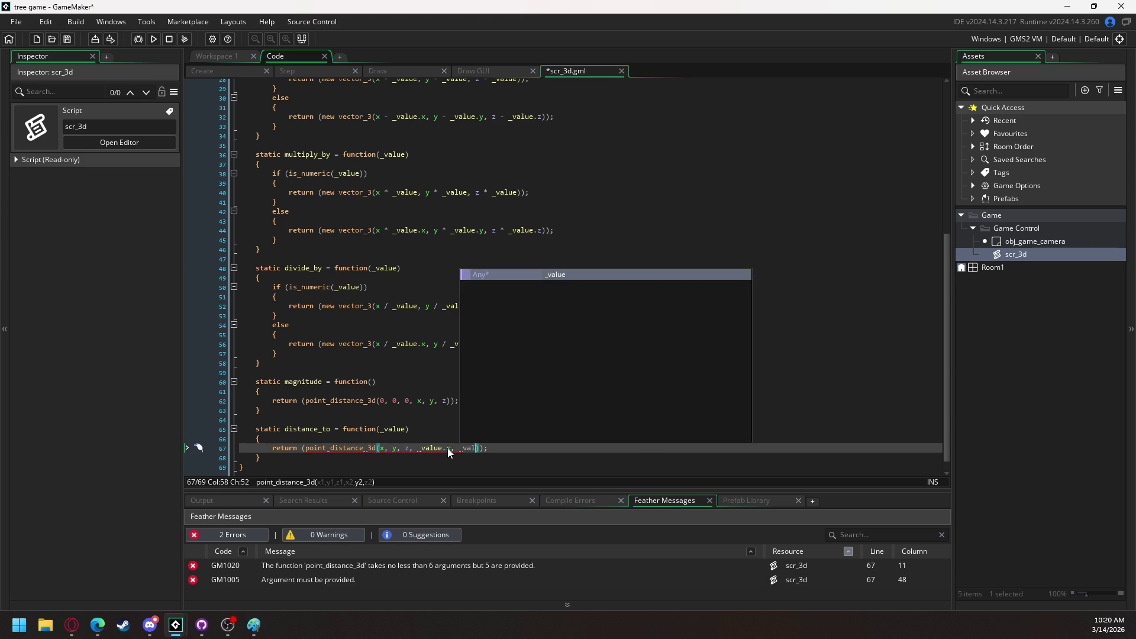
type("y")
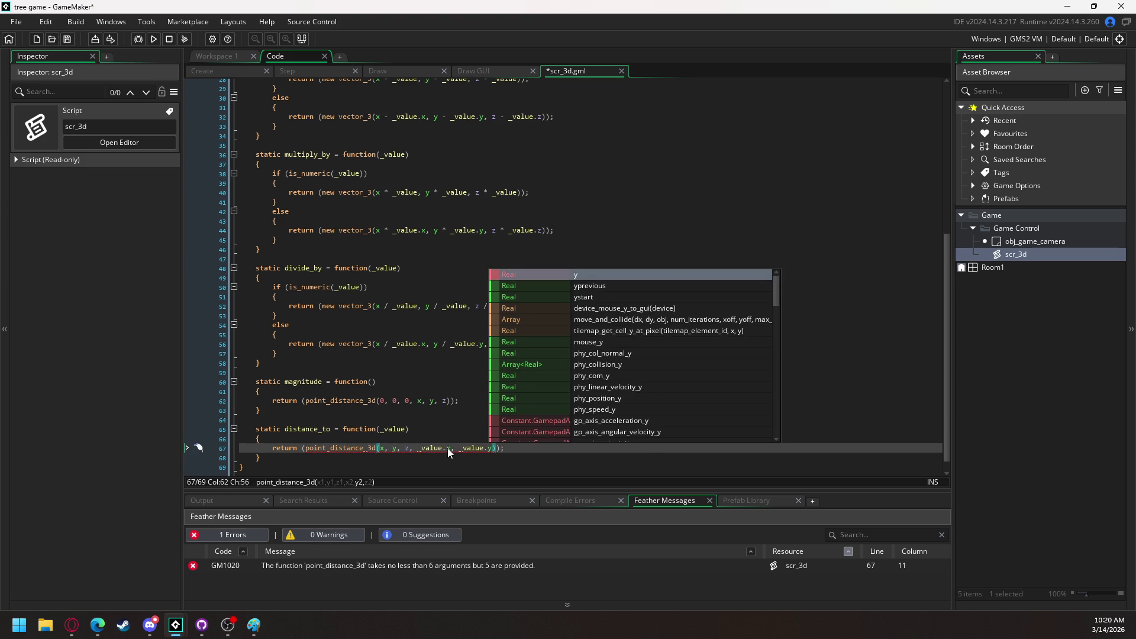
type(", ")
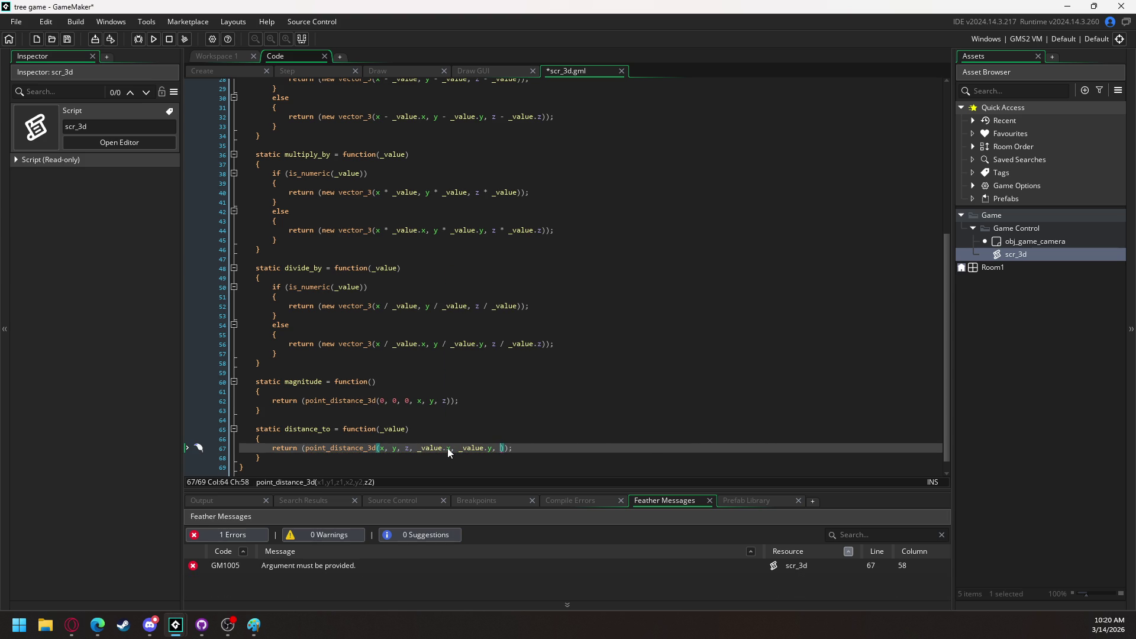
type("_value.")
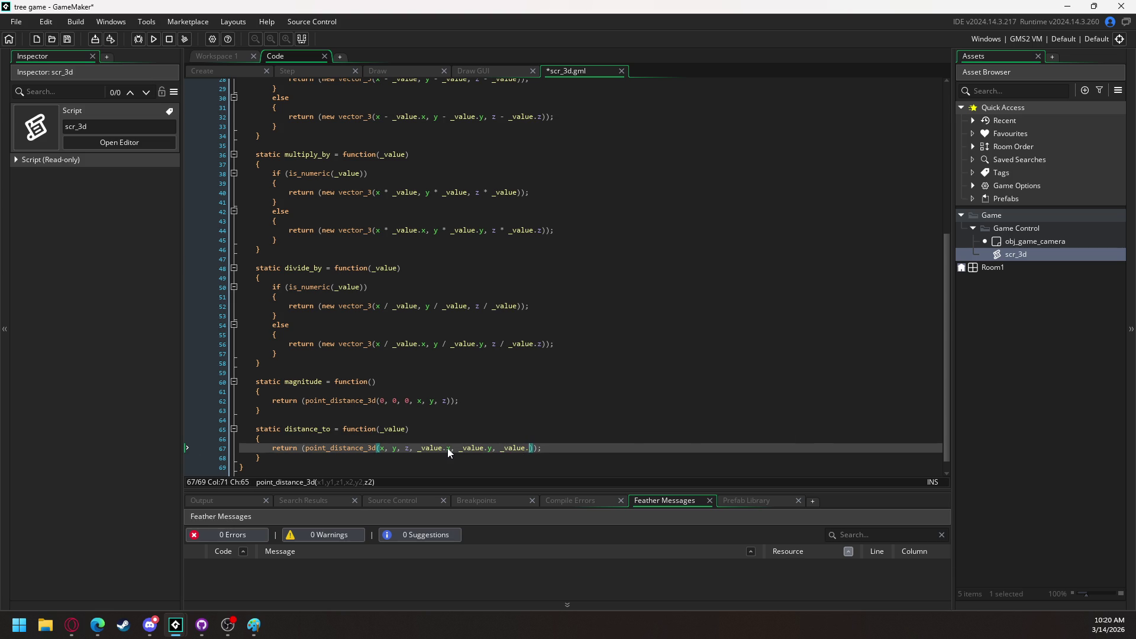
type("z")
left_click(305, 456)
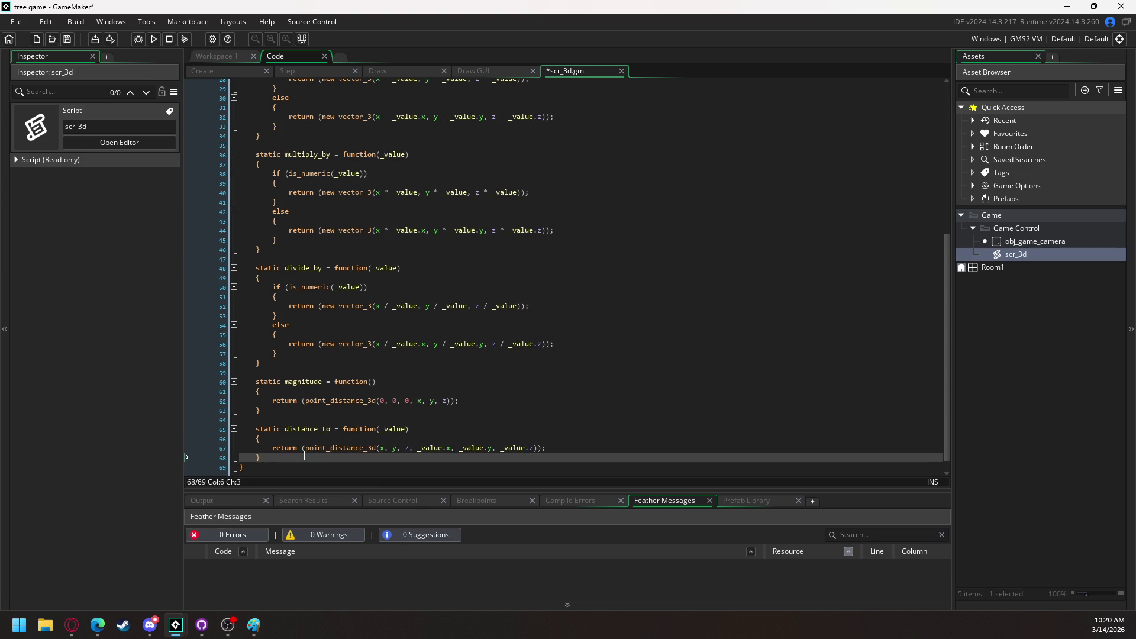
scroll(304, 456, "down", 1)
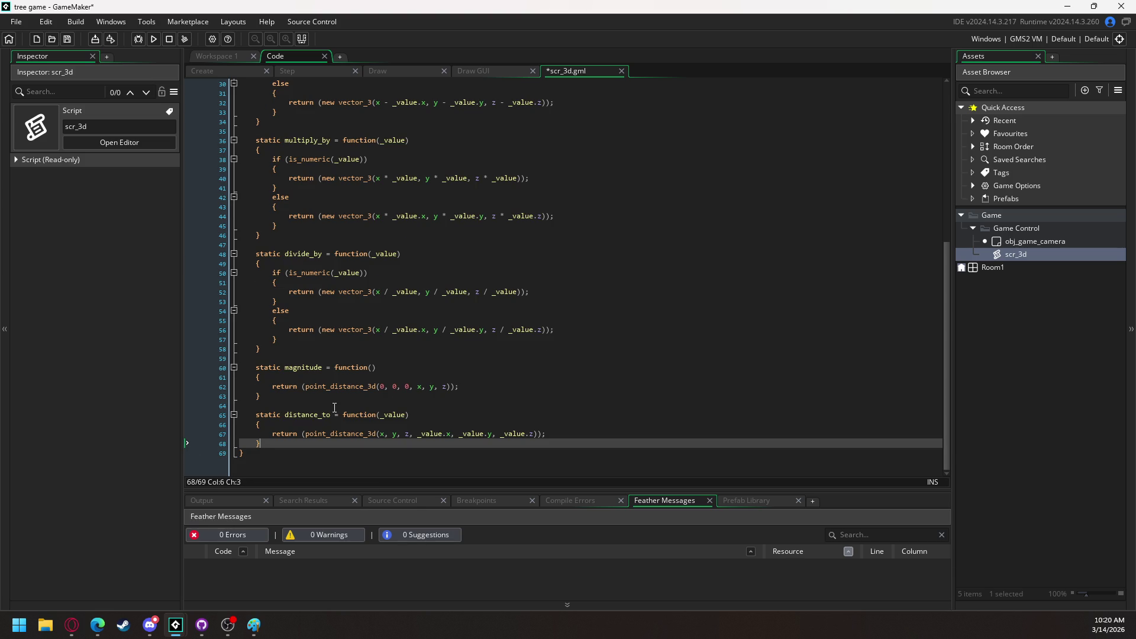
key("Return")
key("Return")
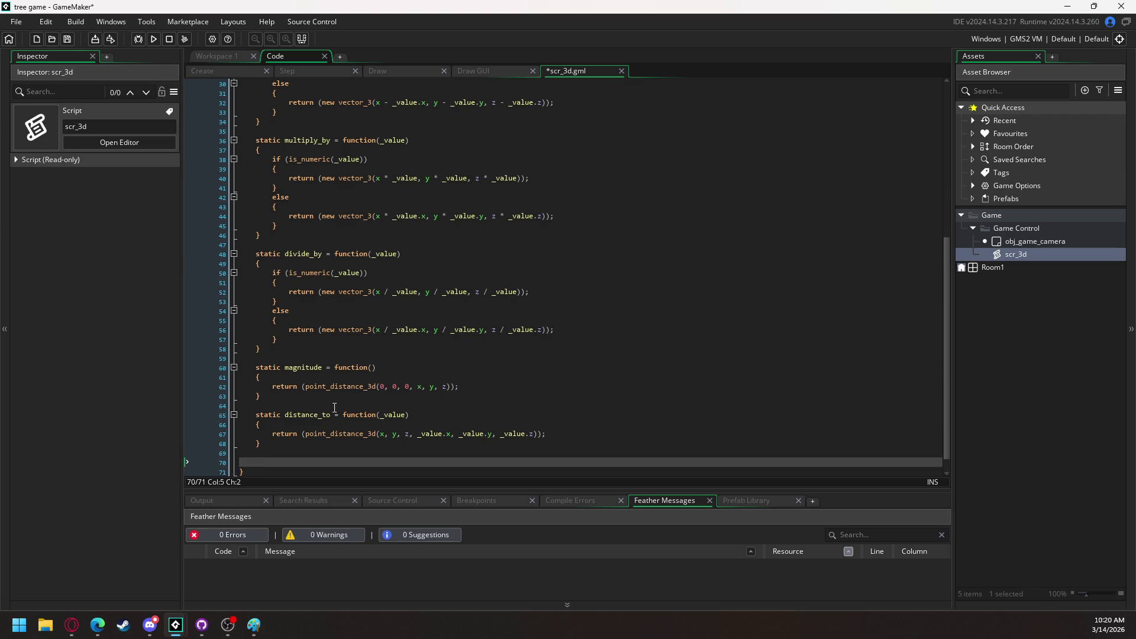
Type the static equals = function(_value) declaration with an empty braced body
type("static ")
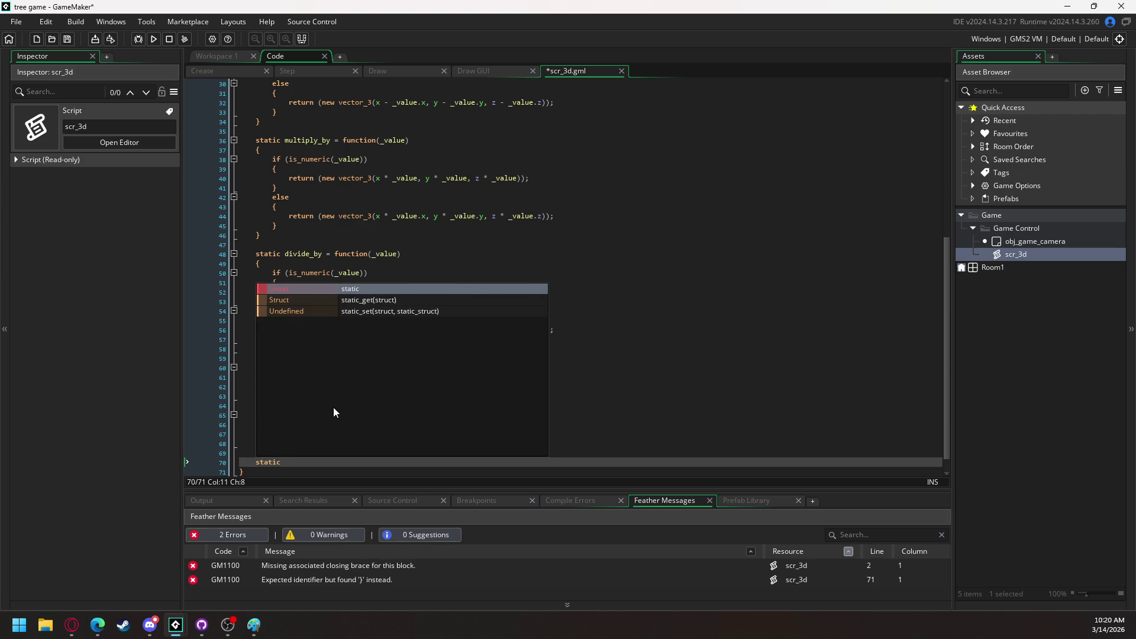
type("equals")
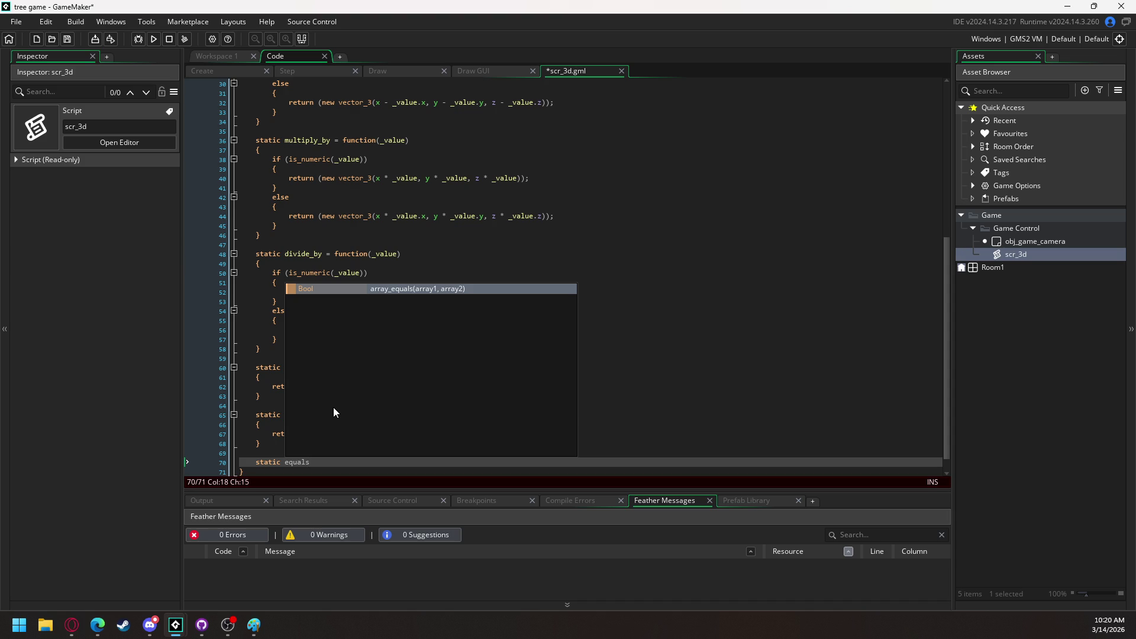
type(" = function(_valu")
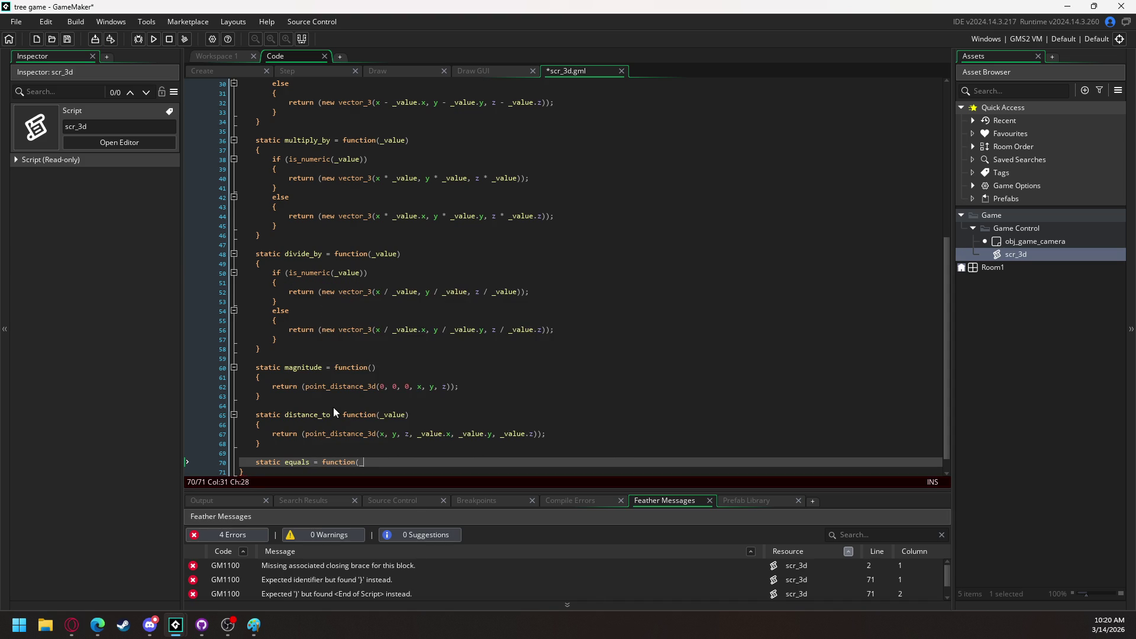
type("e)")
key("Return")
type("{")
key("Return")
key("Return")
type("}")
key("Up")
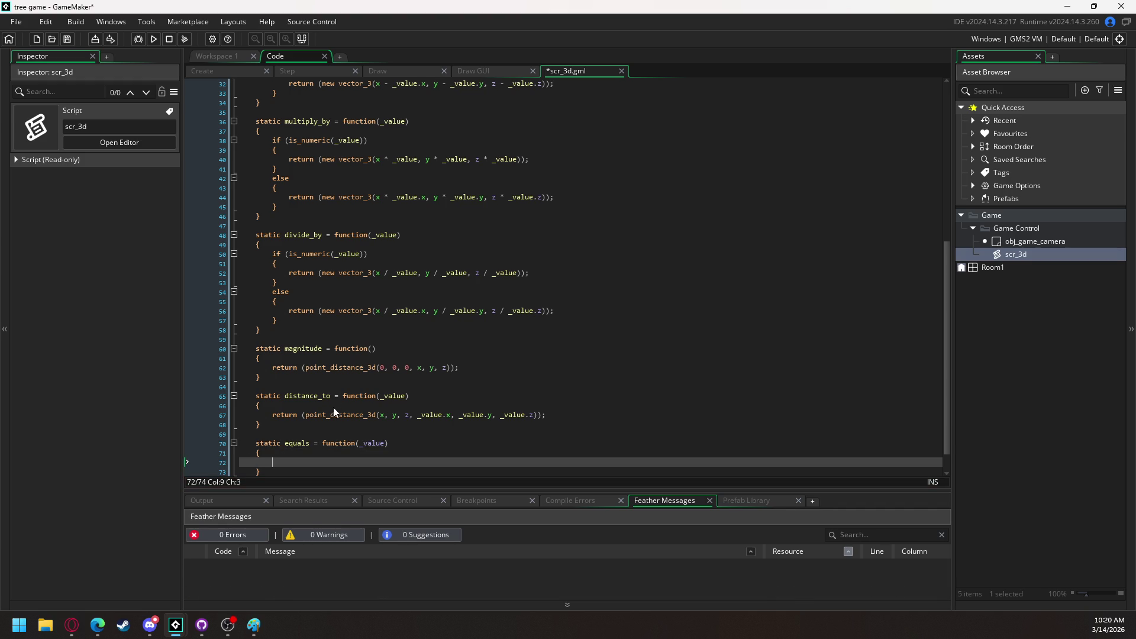
Make equals return (x == _value.x && y == _value.y && z == _value.z)
type("return();")
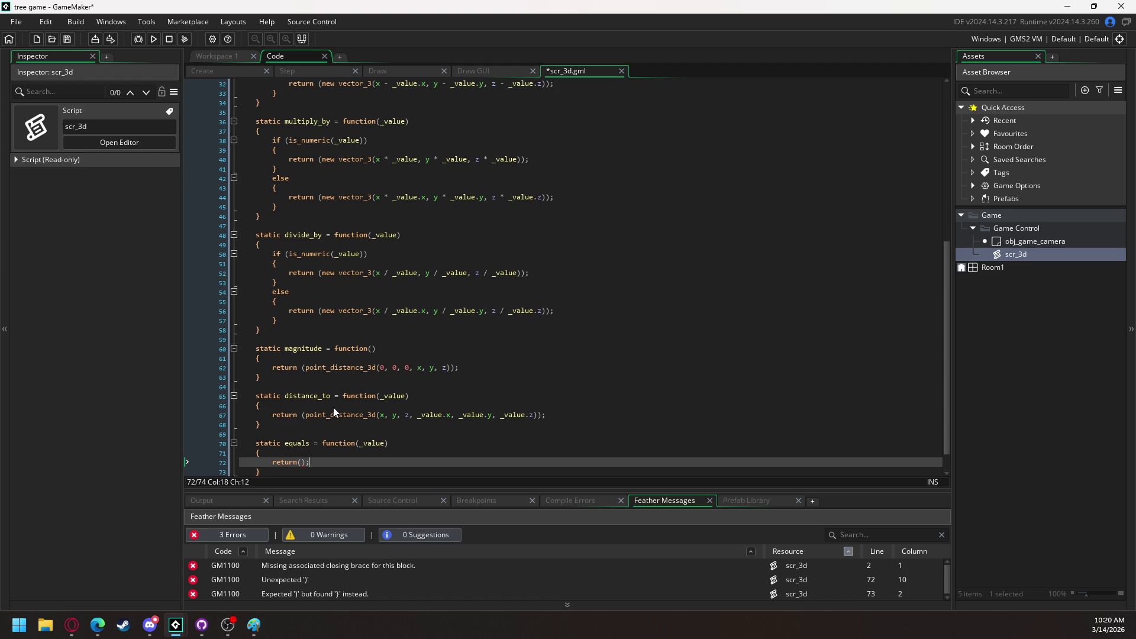
key("Left")
key("Left")
key("Left")
key("Right")
type("x == ")
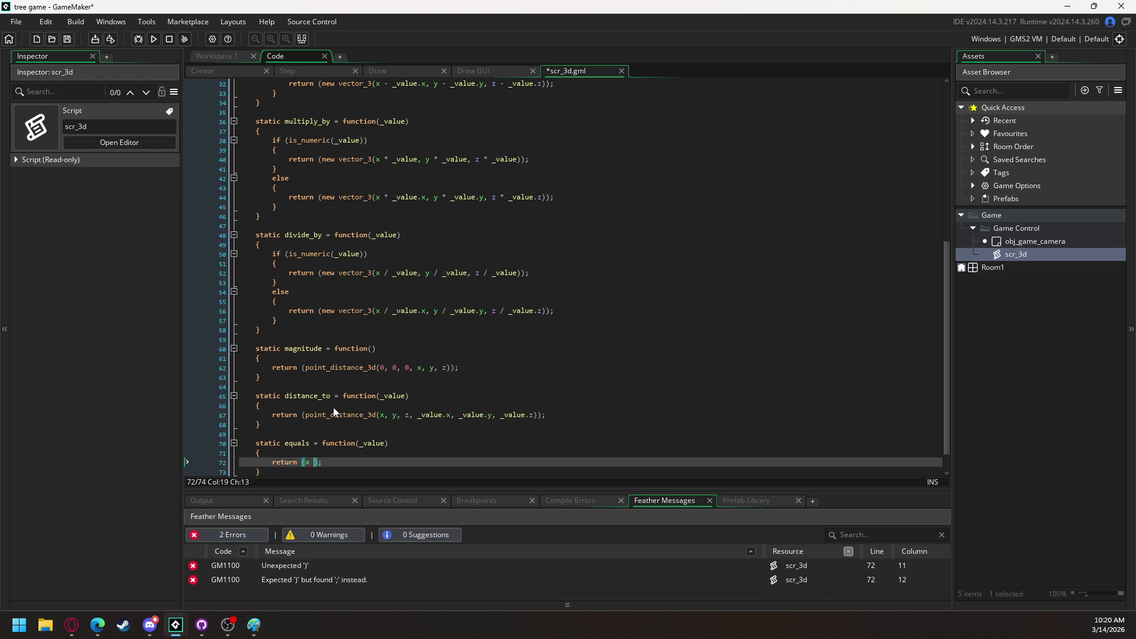
type("_value.x && y == _value.y && z == ")
type("_value")
type(".z")
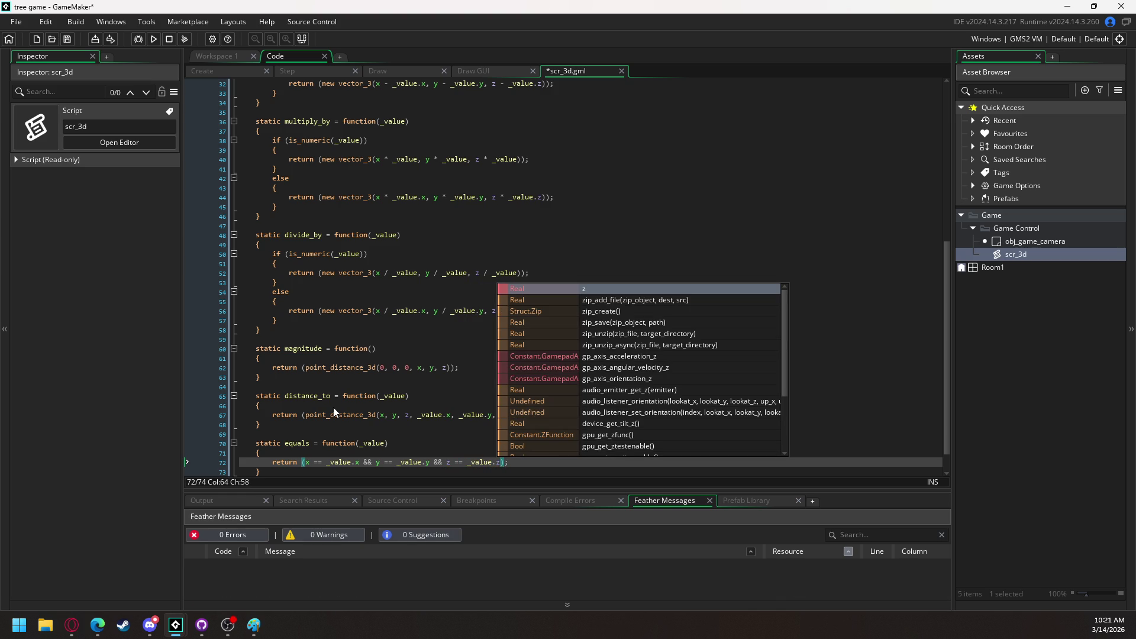
scroll(336, 414, "down", 2)
left_click(330, 442)
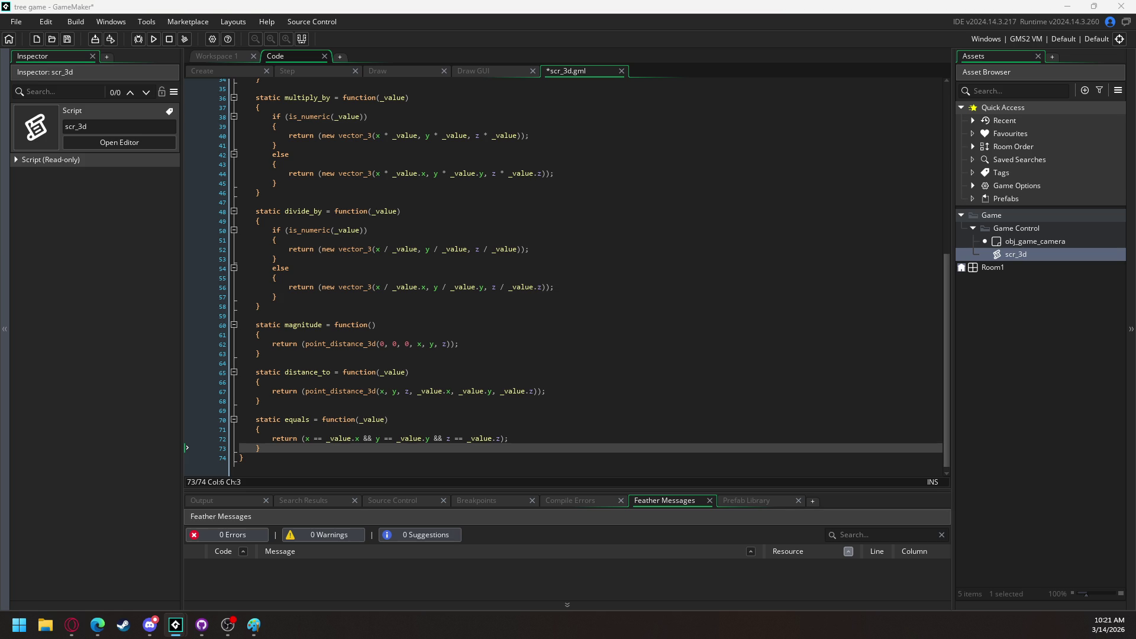
key("Return")
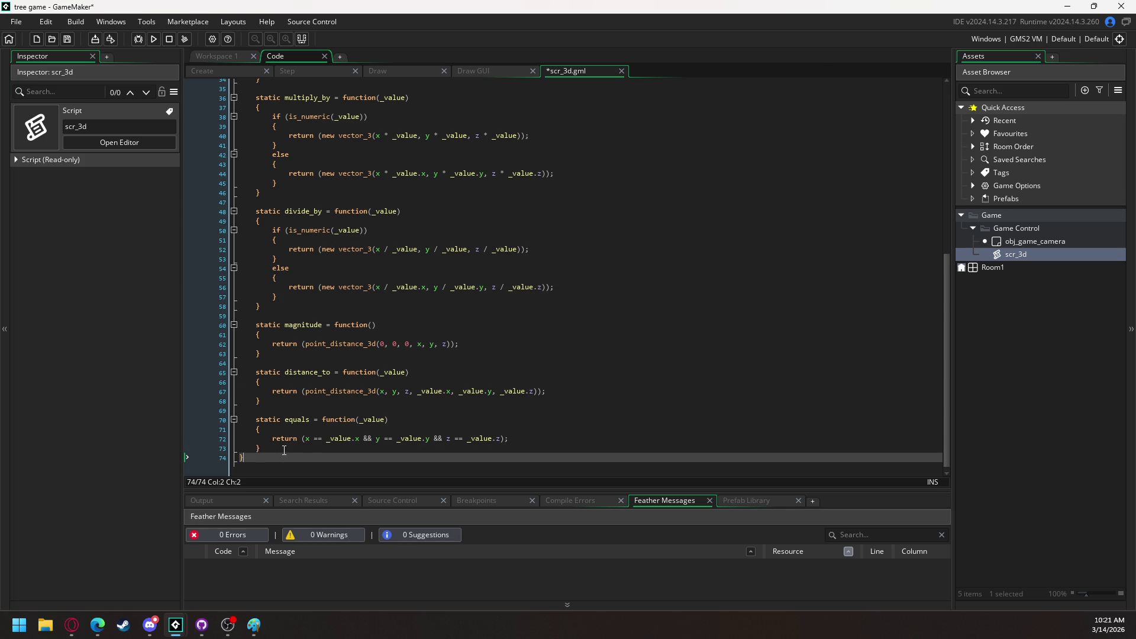
Paste the product_dot and product_cross functions after equals
key("ctrl+v")
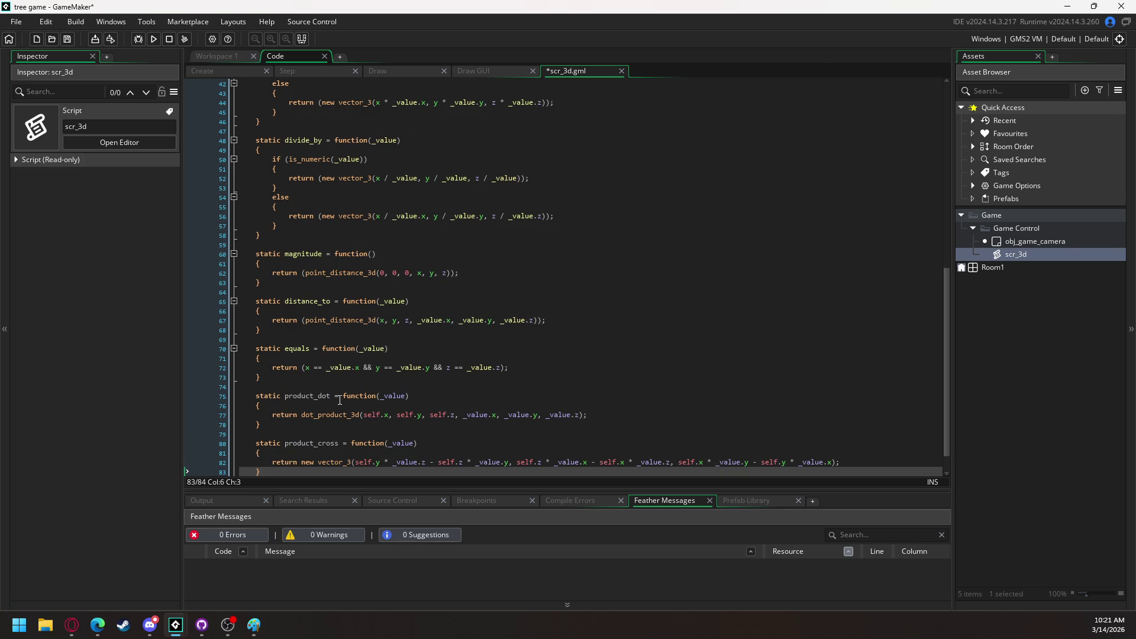
scroll(392, 341, "down", 1)
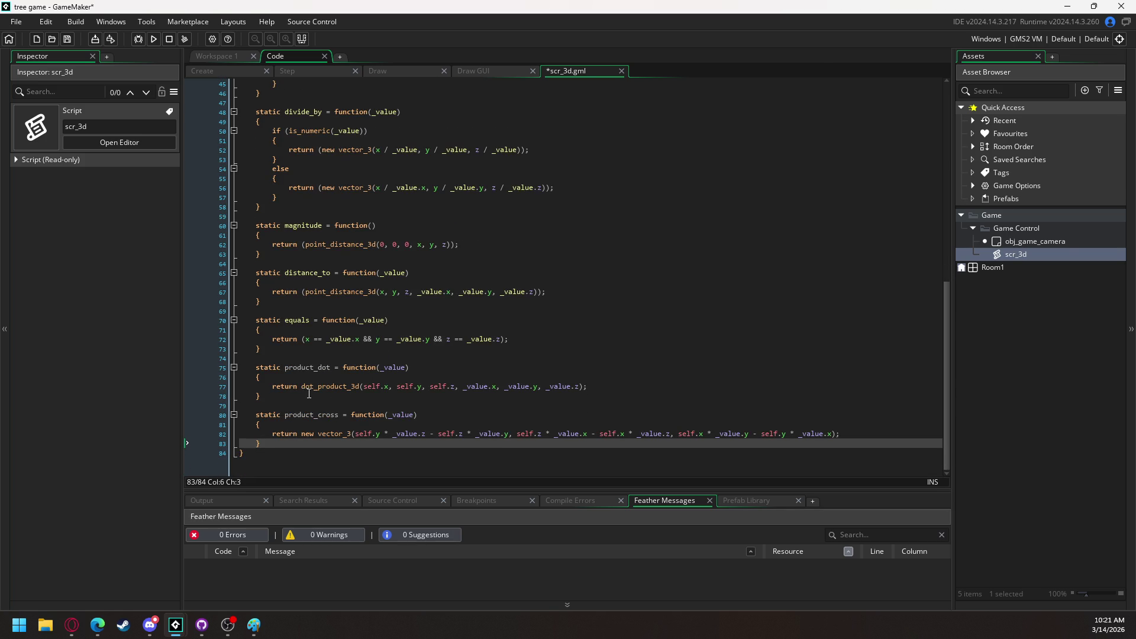
left_click(351, 386)
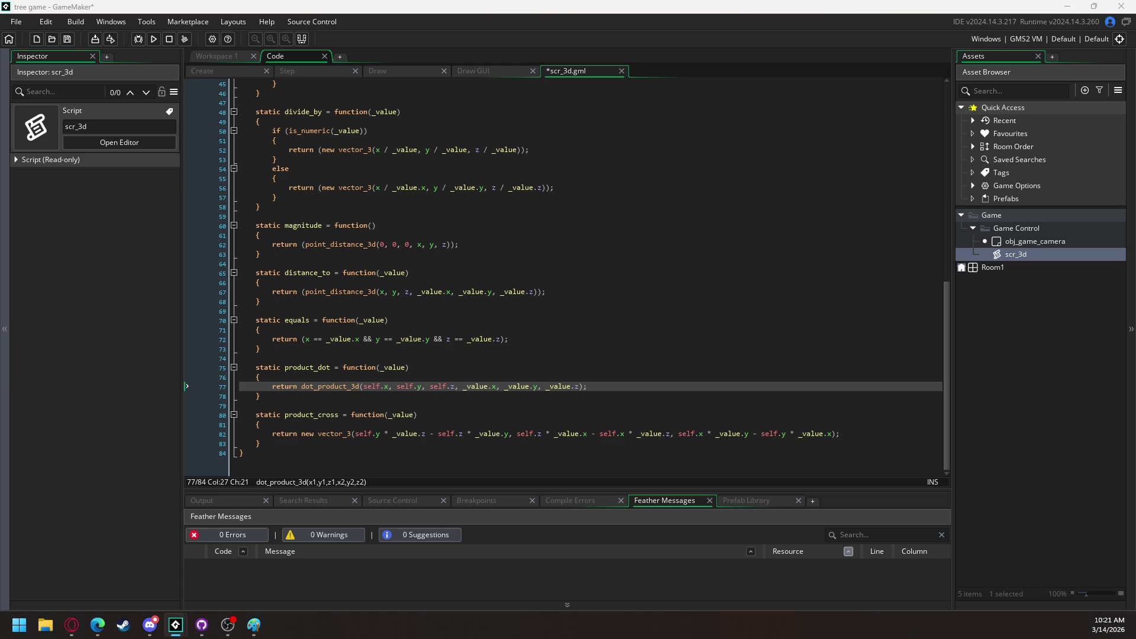
left_click(264, 443)
Paste the normalize function below product_cross and add blank lines after it
key("Return")
type("static normalize = function() \t{ \t\tvar _magnitude = self.magnitude(); \t\tif _magnitude == 0 \t\t{ \t\t\treturn undefined; \t\t} \t\telse \t\t{ \t\t\treturn new vector_3(self.x / _magnitude, self.y / _magnitude, self.z / _magnitude); \t\t} \t}")
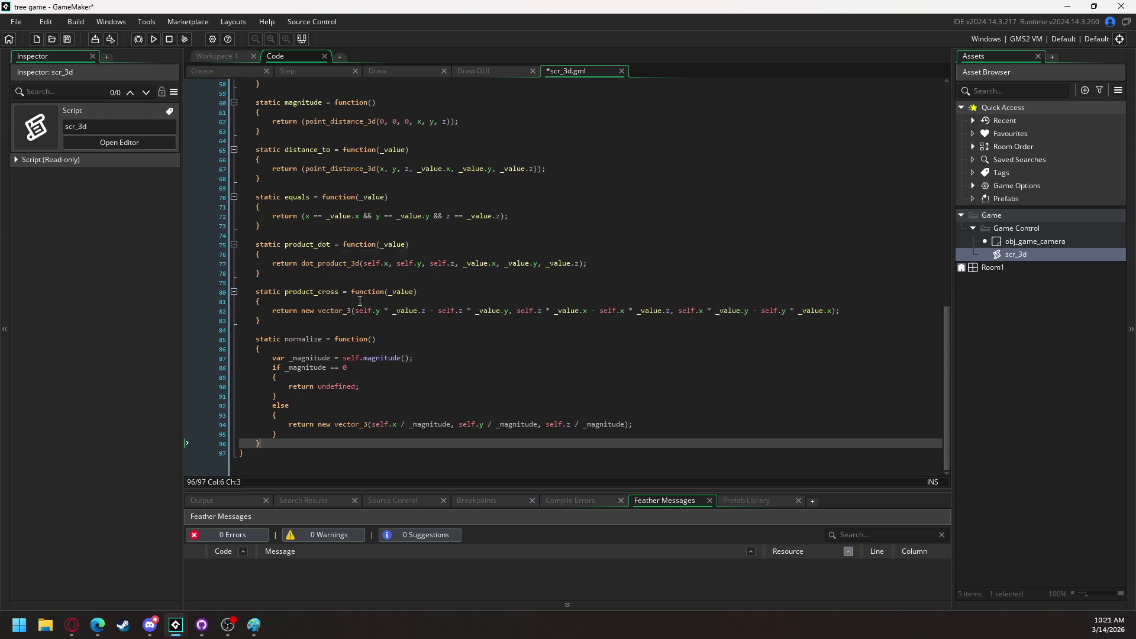
left_click(329, 359)
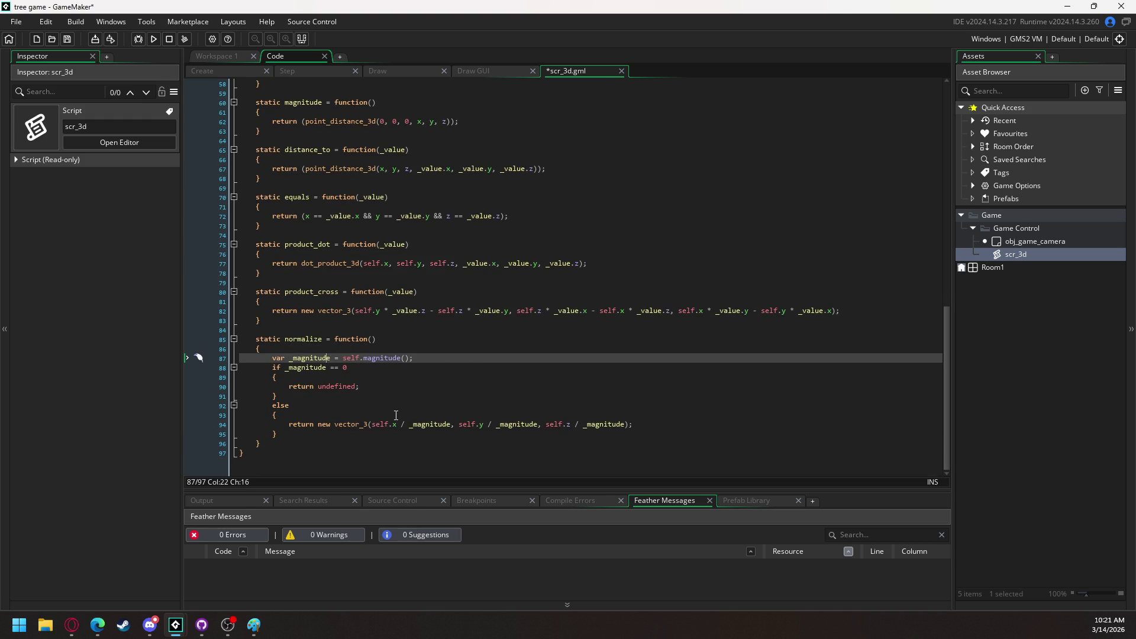
left_click(272, 445)
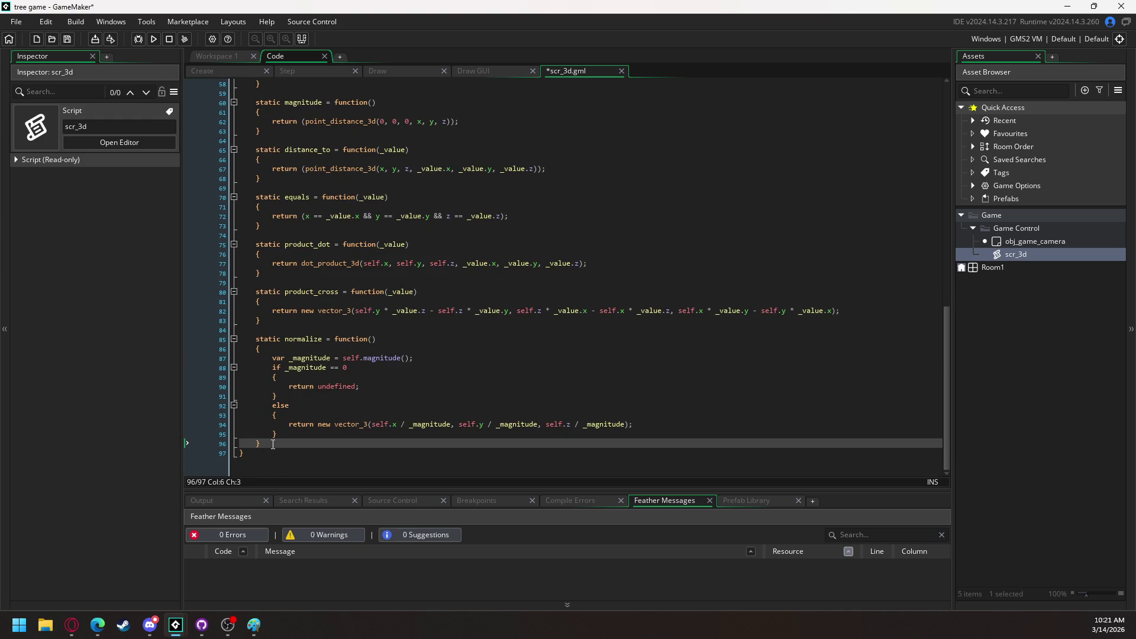
key("Return")
key("Return")
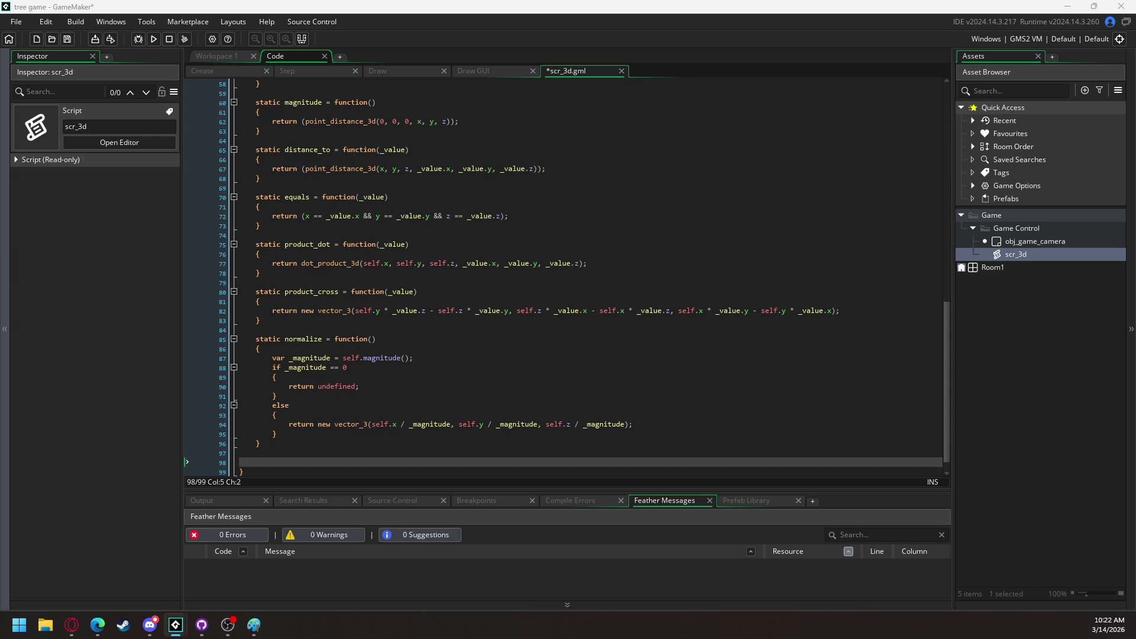
scroll(249, 436, "down", 1)
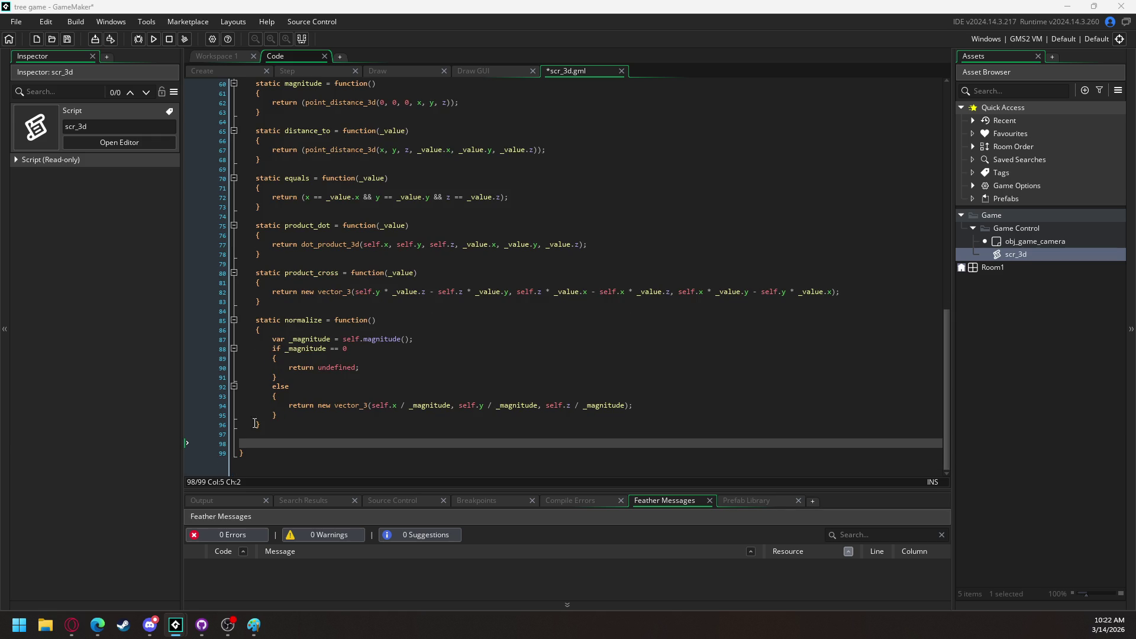
Delete the blank lines before scr_3d's closing brace, move its tab, and show obj_game_camera's Create event
key("BackSpace")
key("BackSpace")
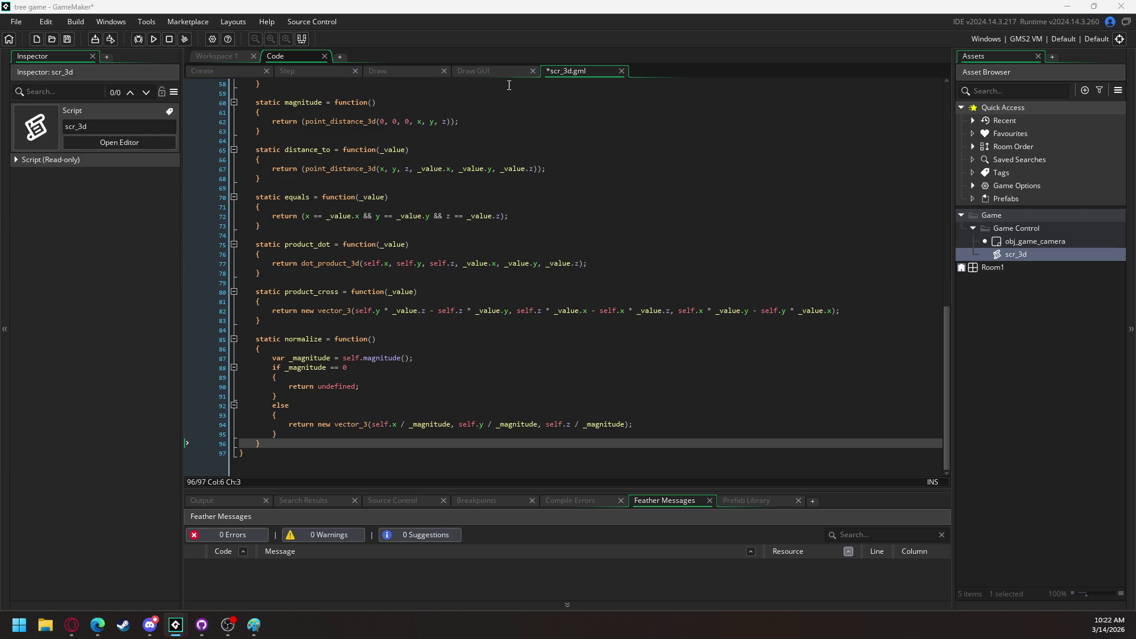
mouse_move(577, 73)
left_mouse_down()
mouse_move(580, 64)
mouse_move(339, 73)
left_mouse_up()
left_click(274, 56)
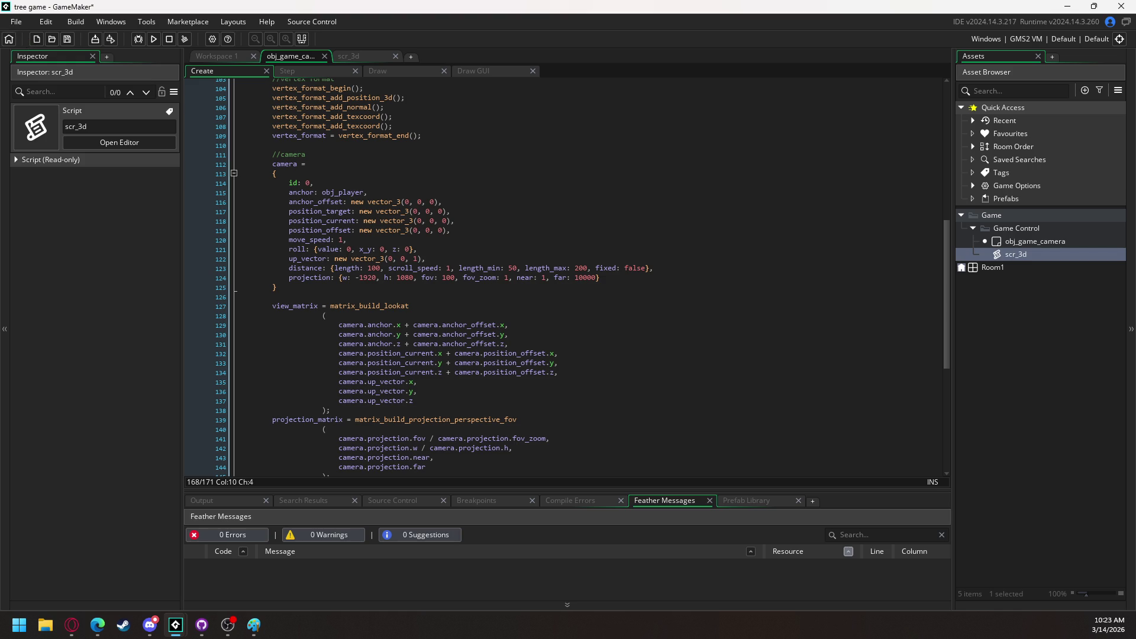
Comment out the camera's roll field on line 121 with //
left_click(289, 249)
type("//")
scroll(296, 230, "down", 10)
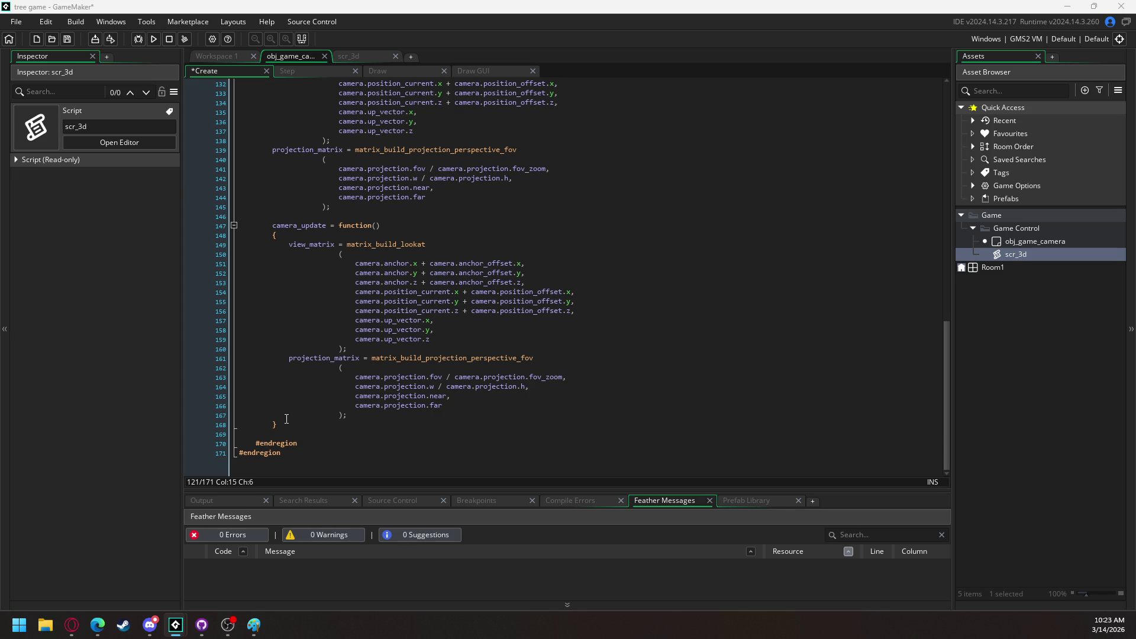
Add an empty camera_input = function() { } block right below camera_update
left_click(286, 417)
left_click(287, 426)
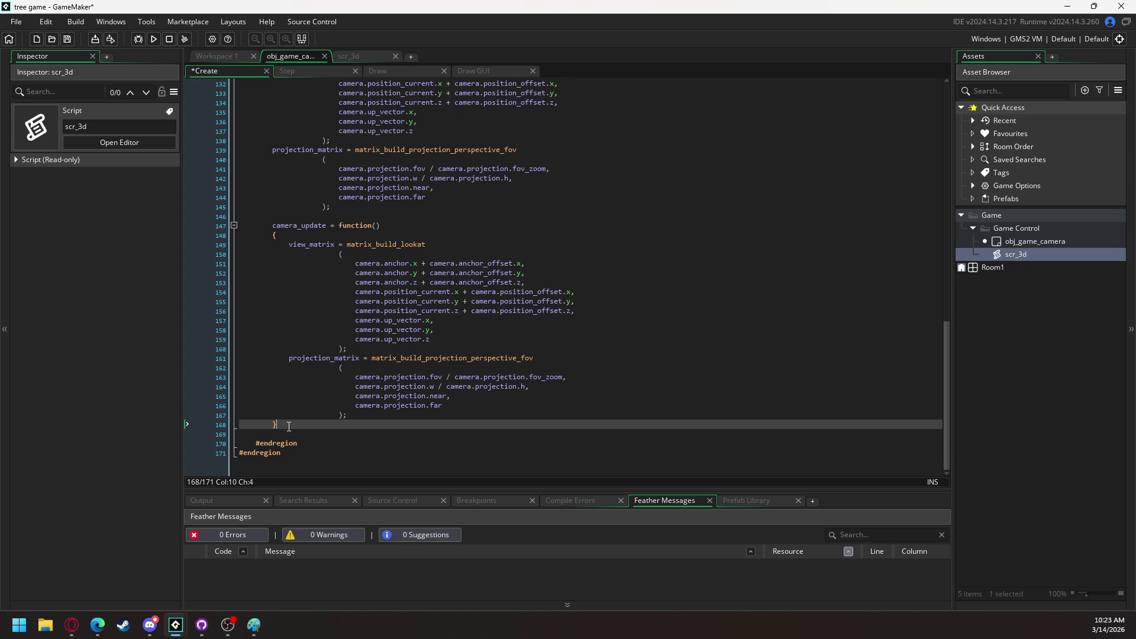
key("Return")
key("Return")
type("camera_input = function")
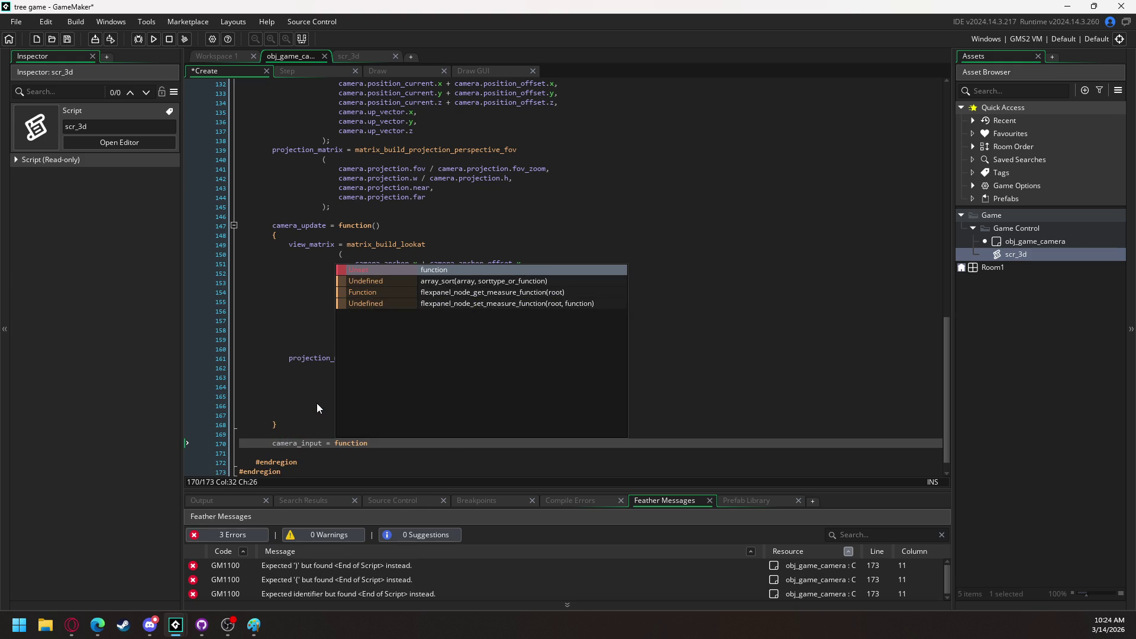
type("()")
key("Return")
type("{")
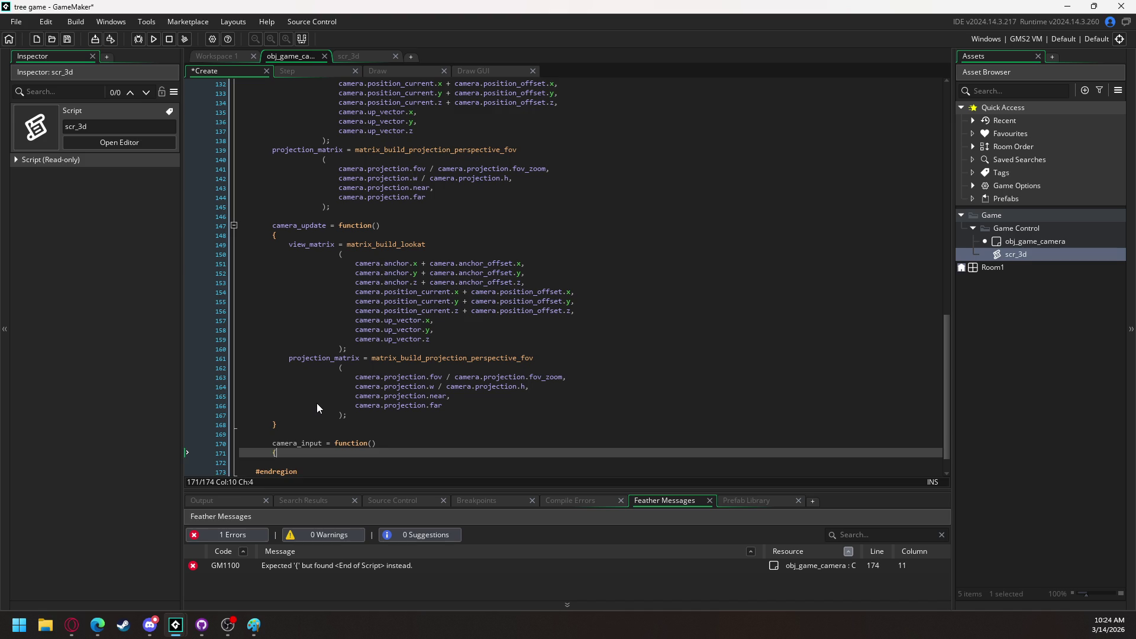
key("Return")
key("Return")
type("}")
key("Up")
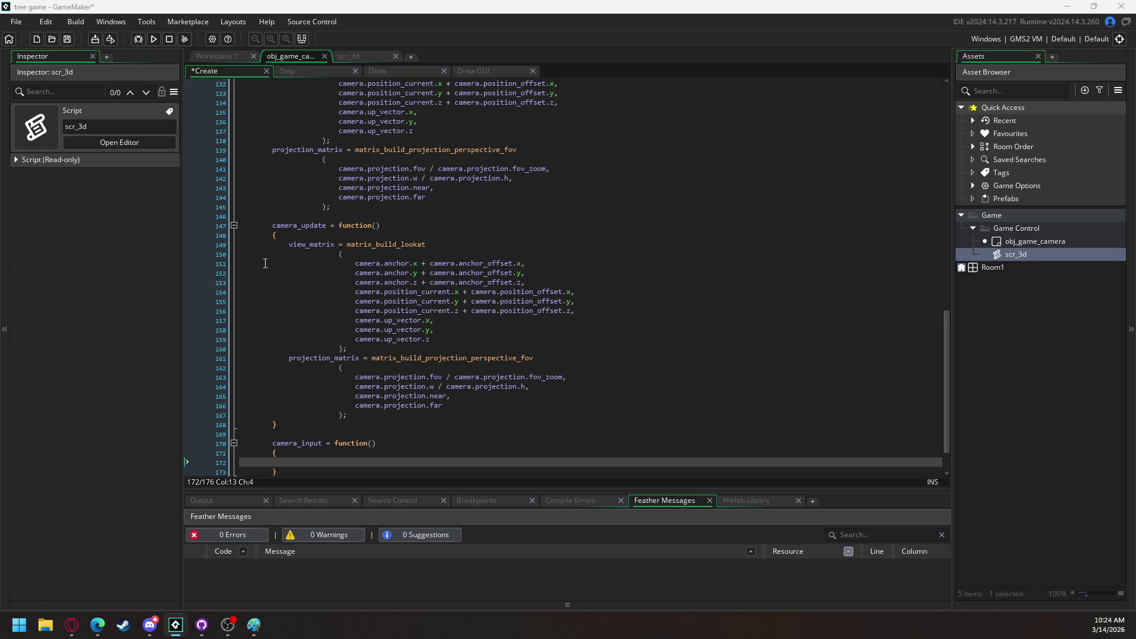
Add rotation: {yaw: 0, pitch: 0, roll: 0} to the camera struct below move_speed: 1
mouse_move(358, 343)
scroll(425, 267, "up", 1)
scroll(425, 266, "up", 8)
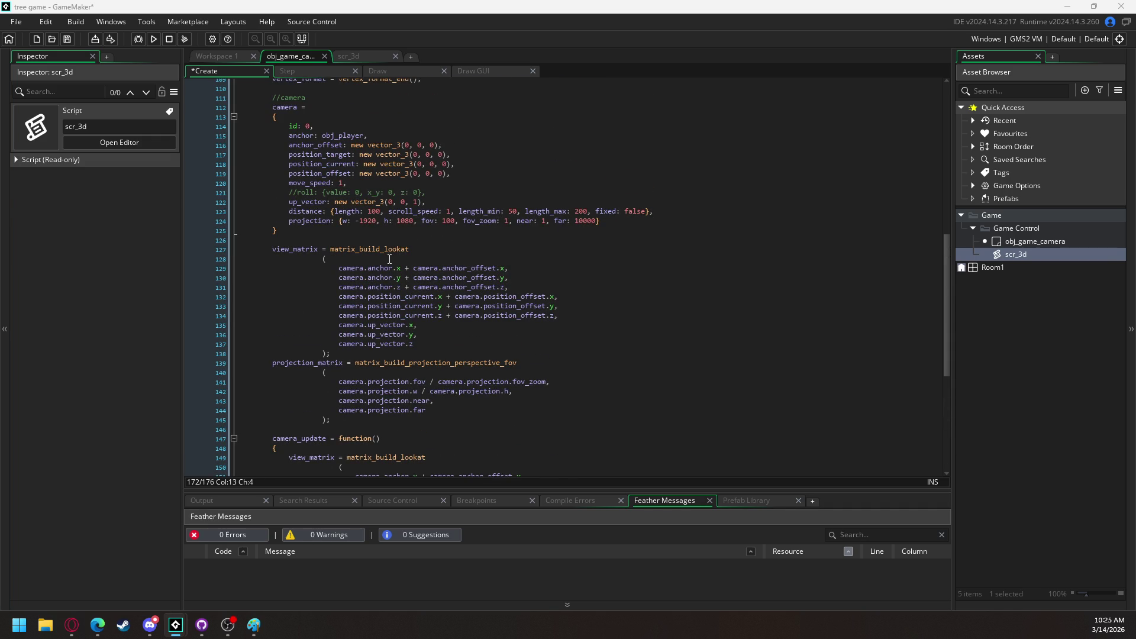
scroll(388, 257, "down", 4)
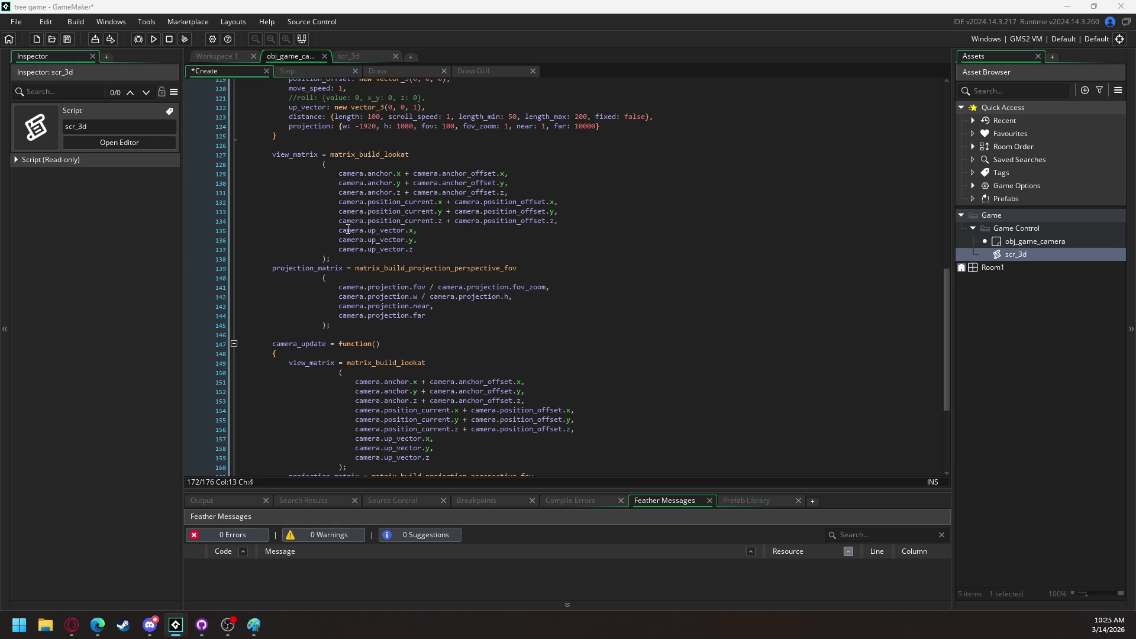
scroll(356, 280, "down", 1)
scroll(331, 177, "up", 4)
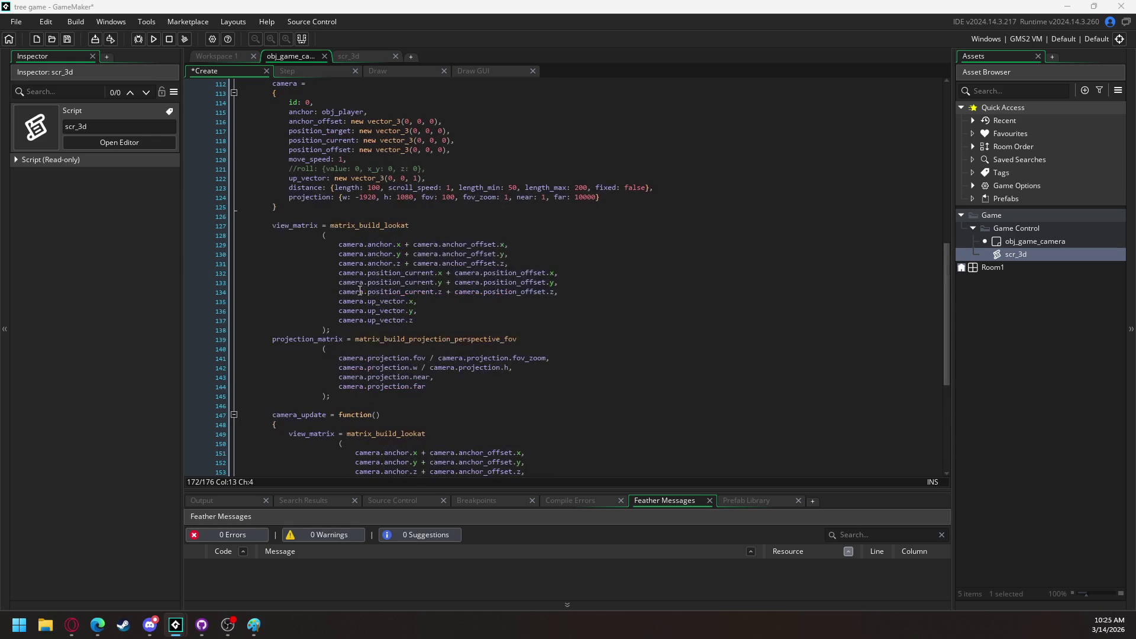
left_click(355, 150)
left_click(368, 160)
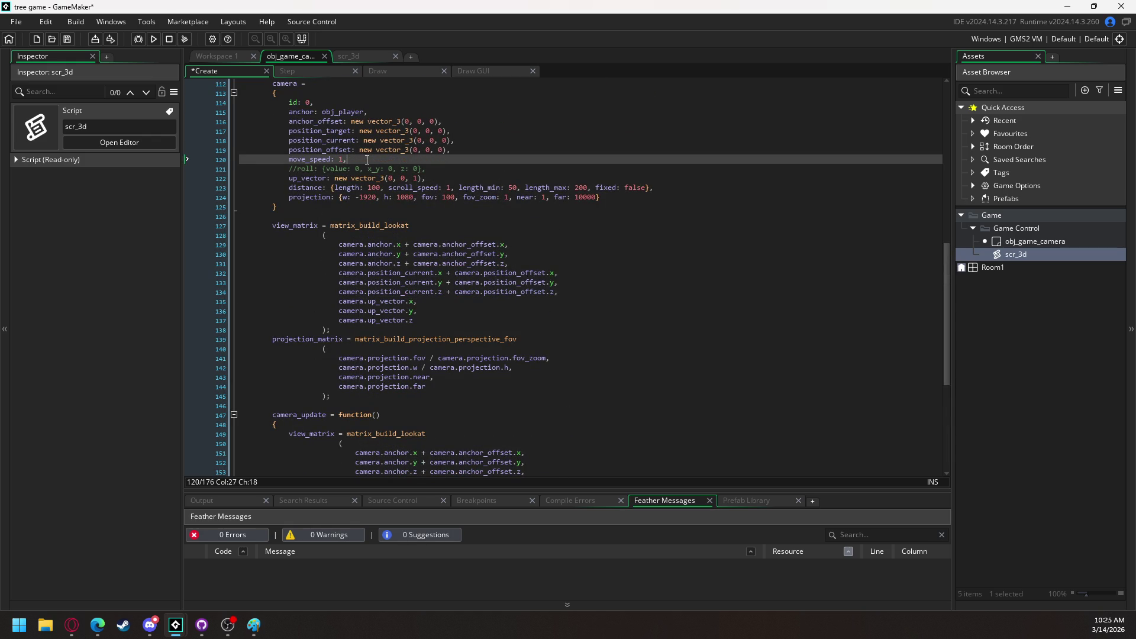
key("Return")
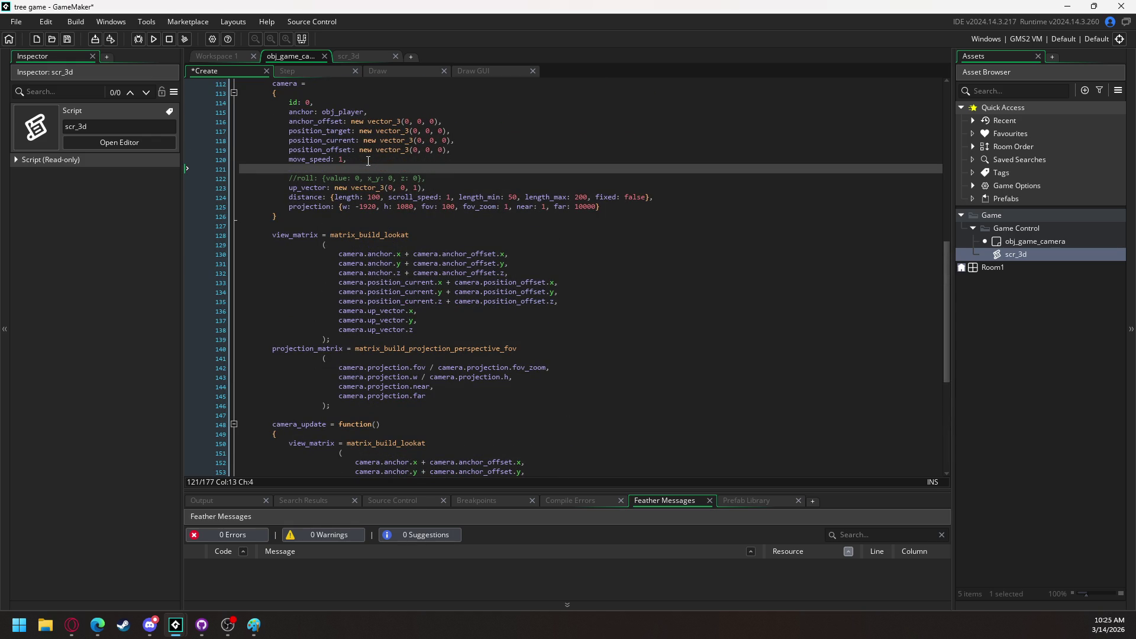
type("rotation")
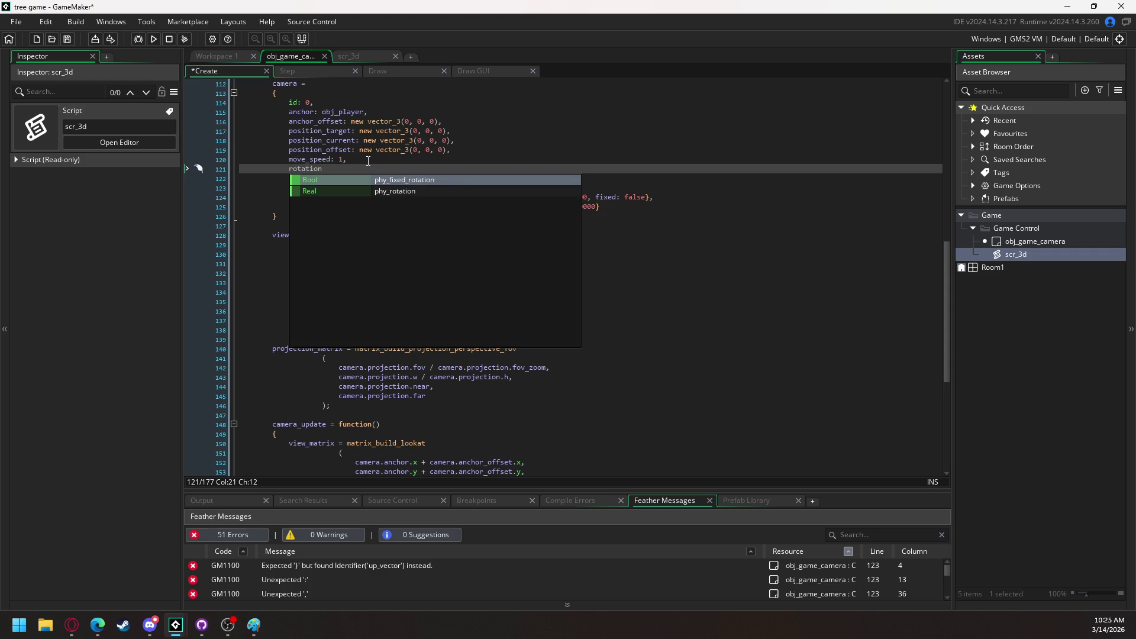
type(": {")
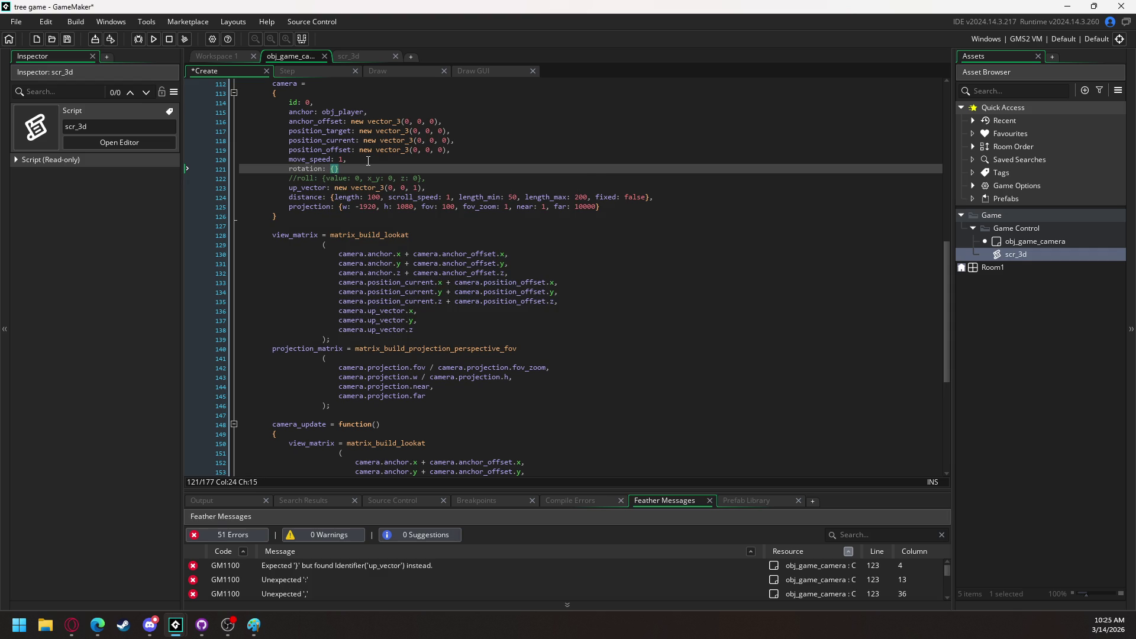
type("yaw: 0, ")
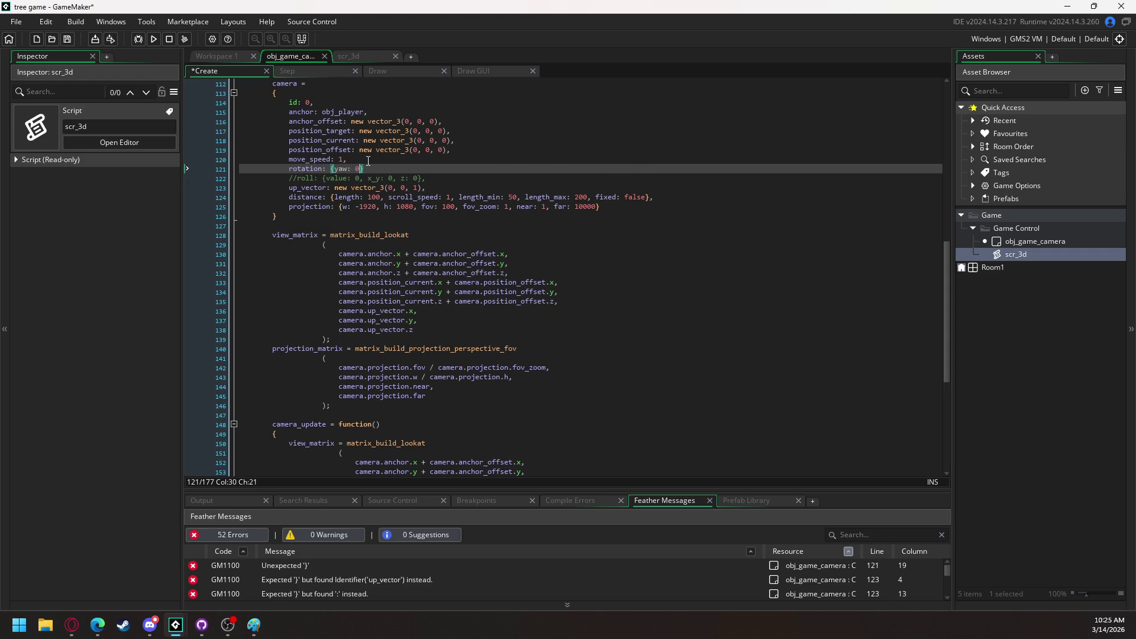
type("pitch:")
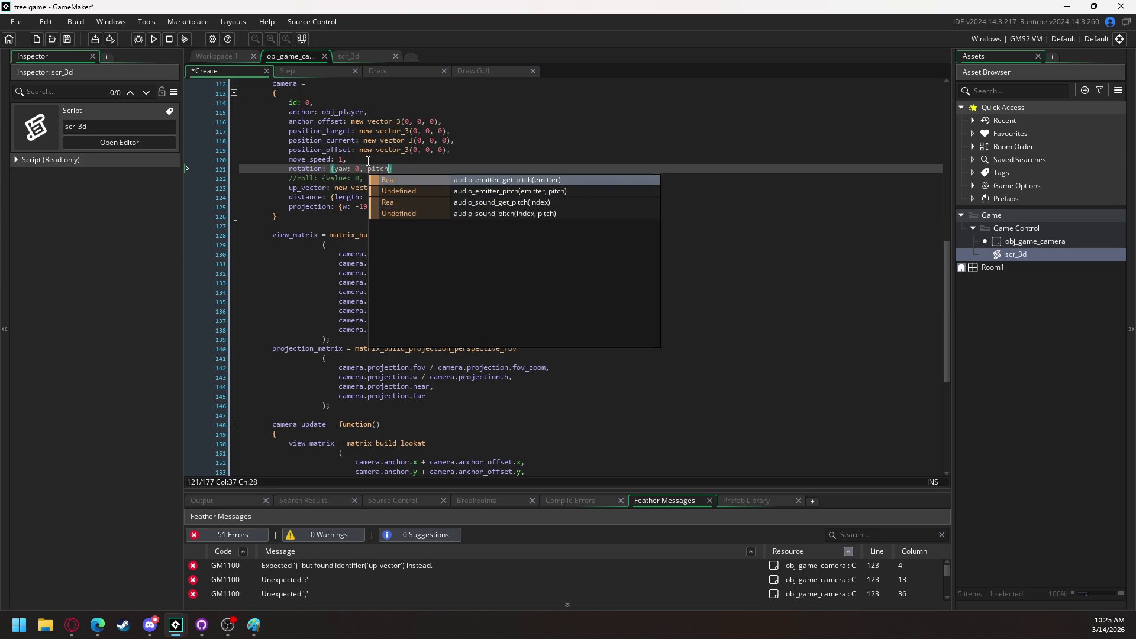
type(" 0, roll: 0")
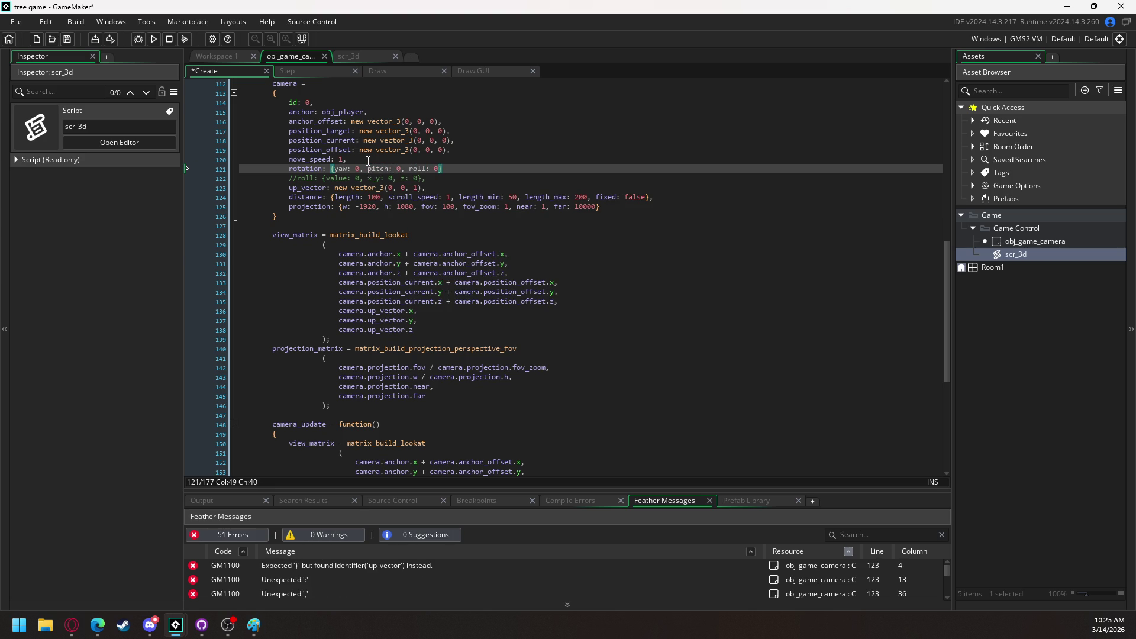
type(",")
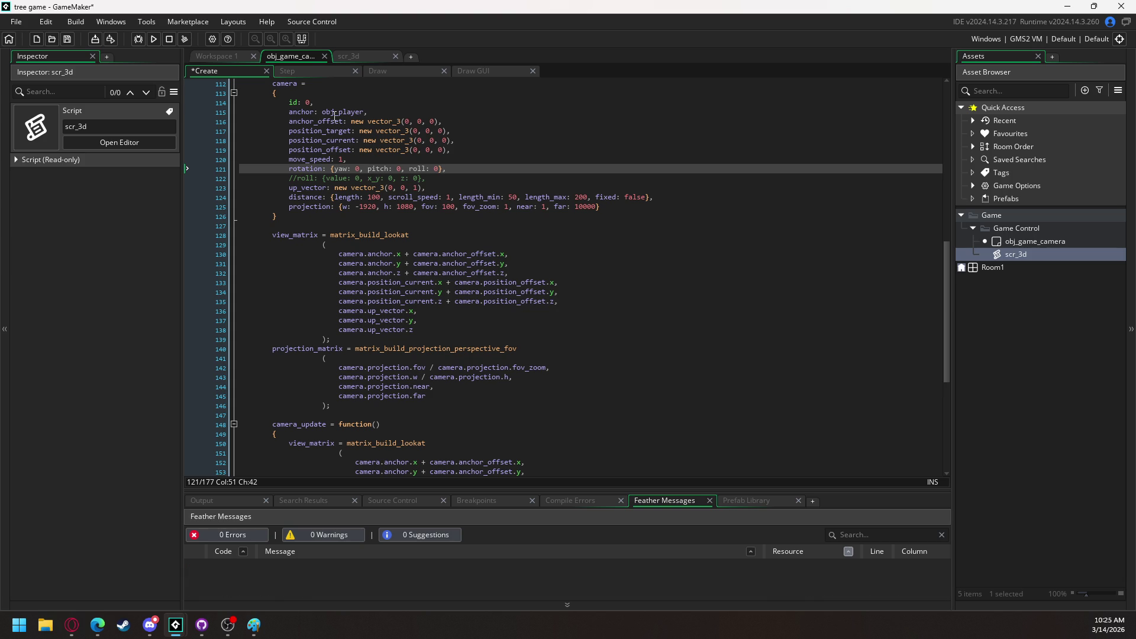
scroll(392, 237, "down", 4)
scroll(392, 236, "down", 5)
left_click(336, 413)
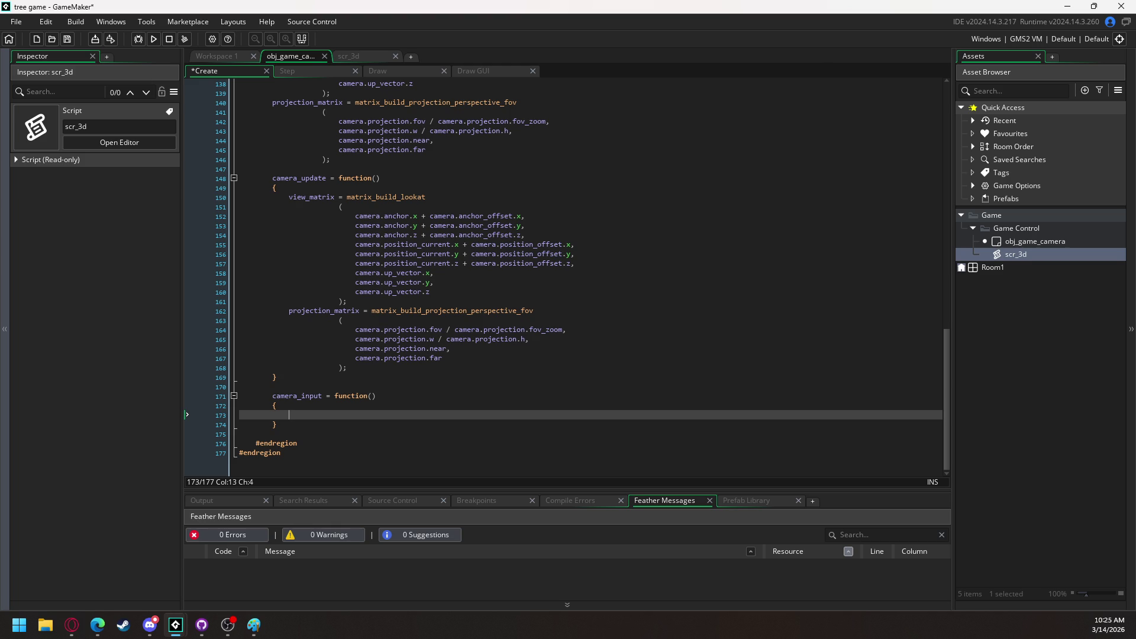
scroll(323, 177, "up", 9)
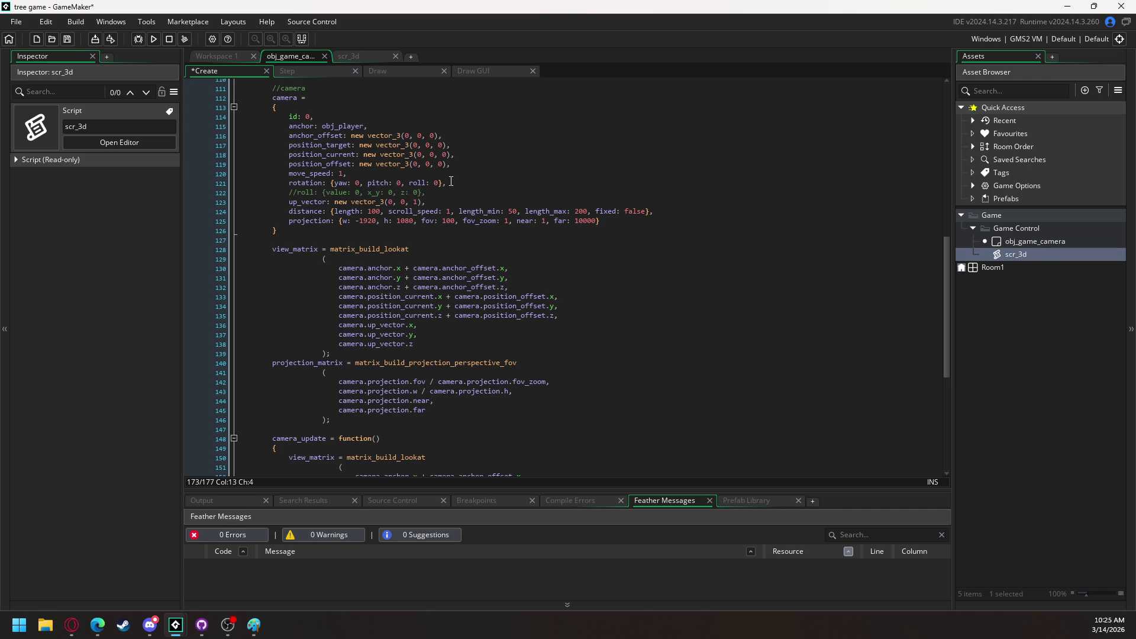
Start a // comment on the empty line inside camera_input
mouse_move(285, 211)
scroll(407, 190, "down", 9)
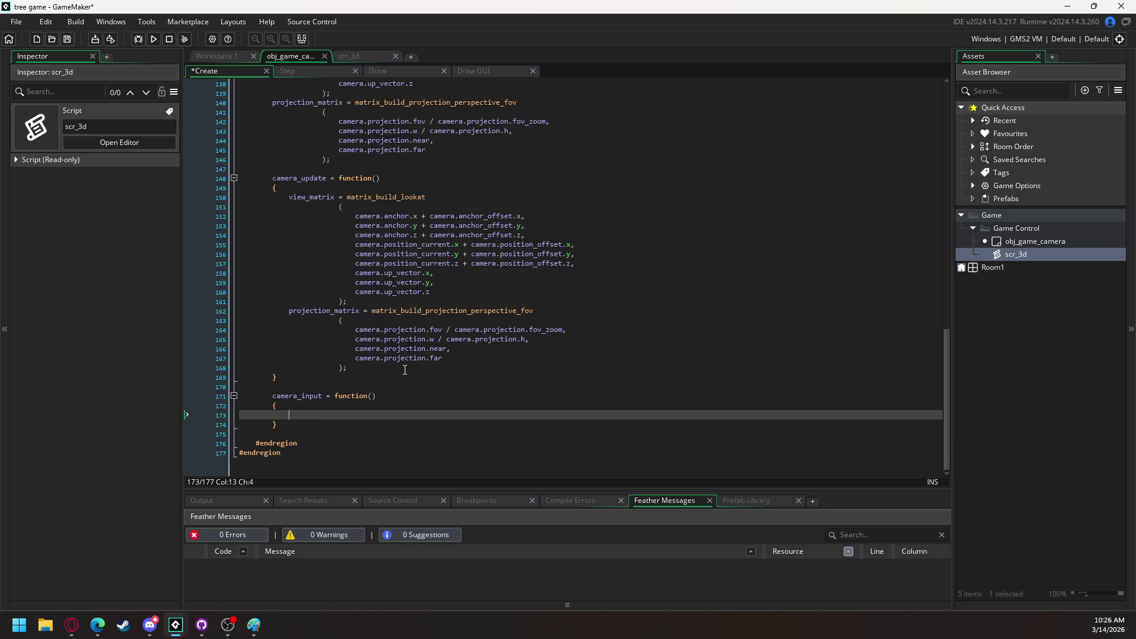
type("//")
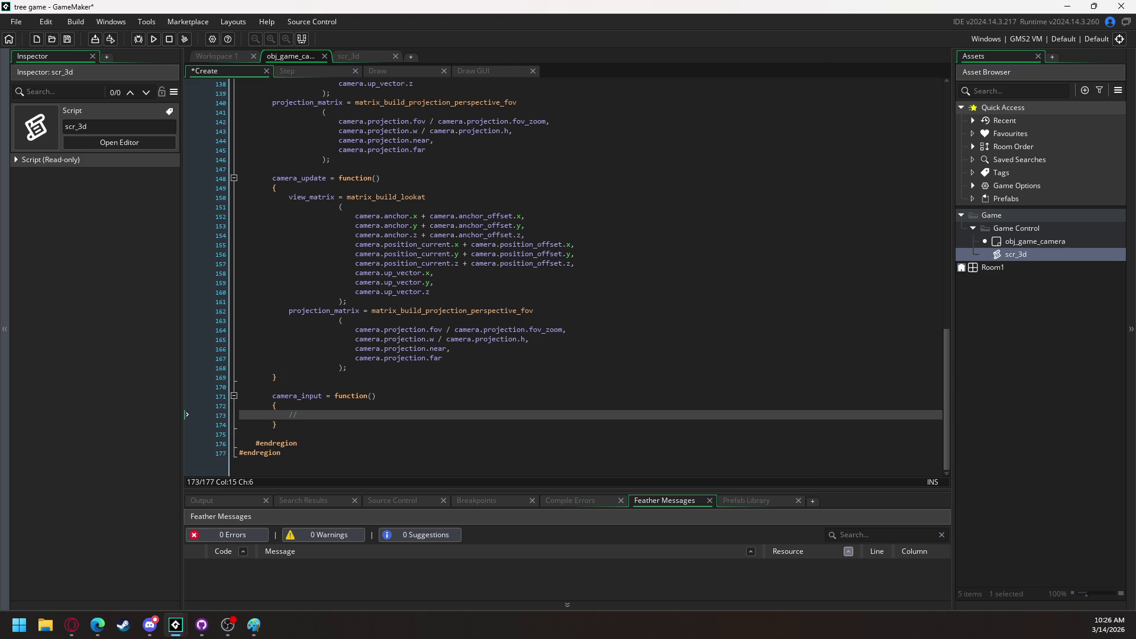
Add a 'mouse input' comment and a yaw line subtracting window_mouse_get_delta_x() / camera.sensitivity
type("mouse input")
key("Return")
type("camera")
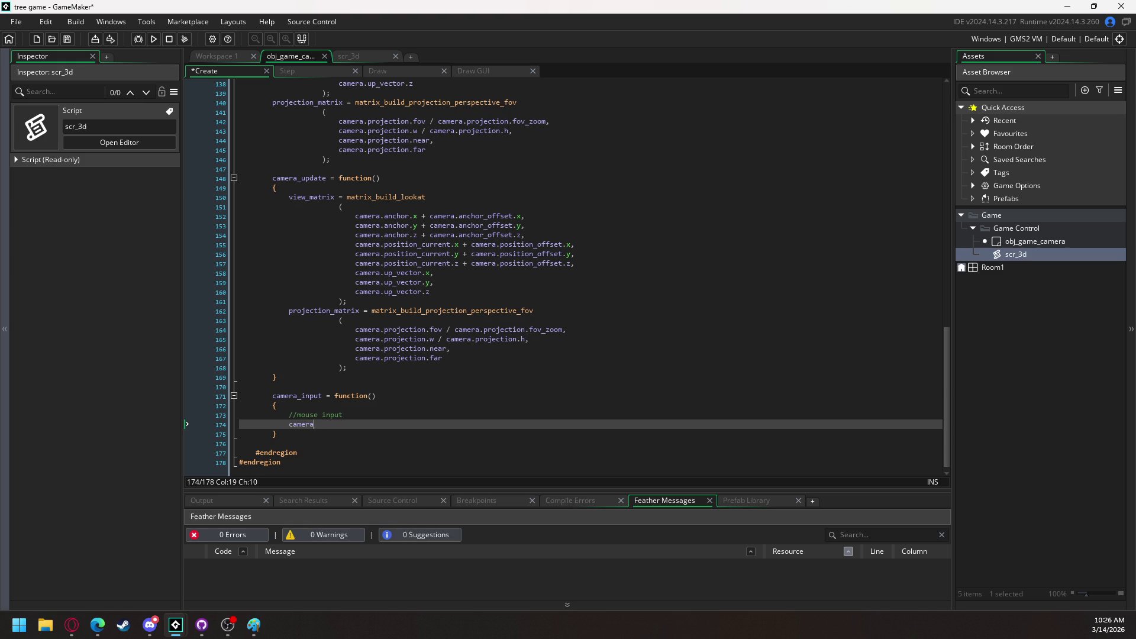
type(".rota")
key("Return")
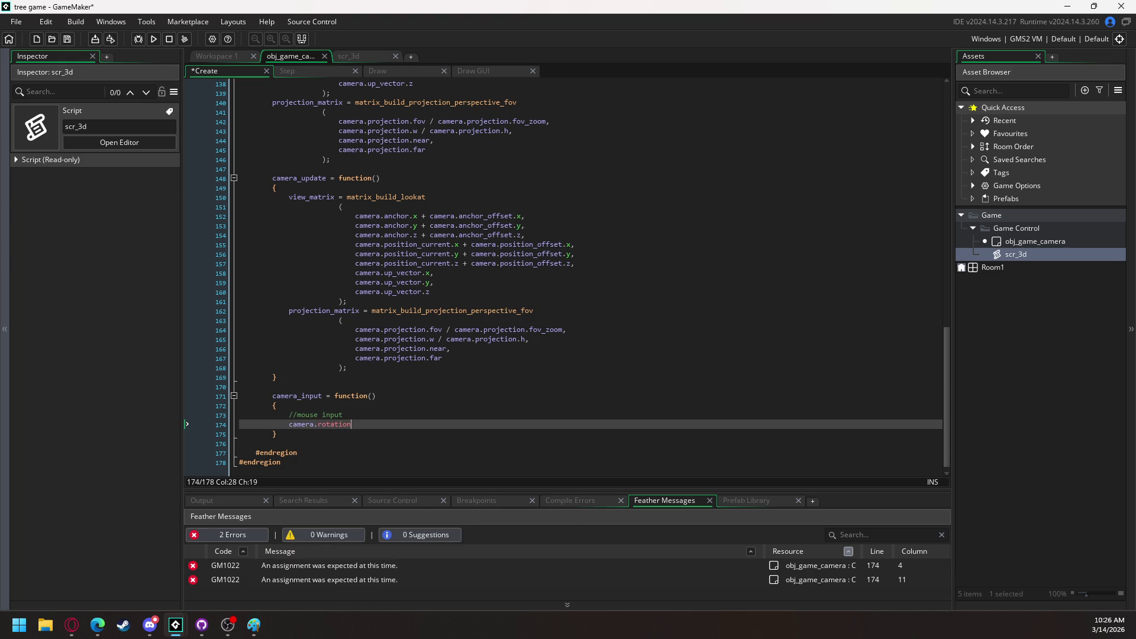
type(".")
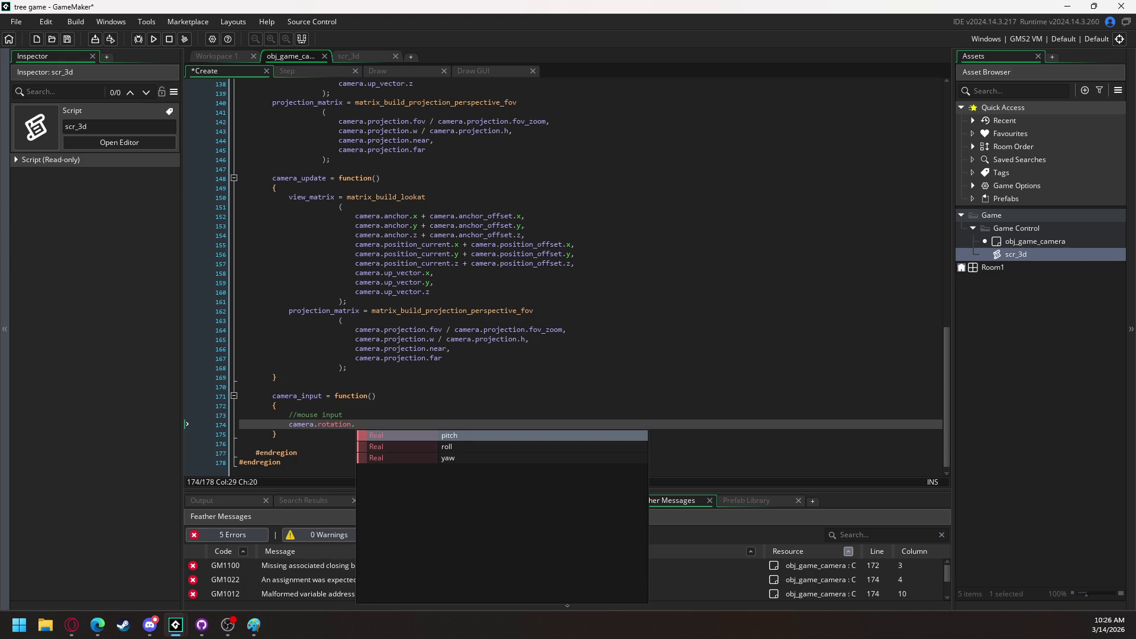
type("y")
key("Return")
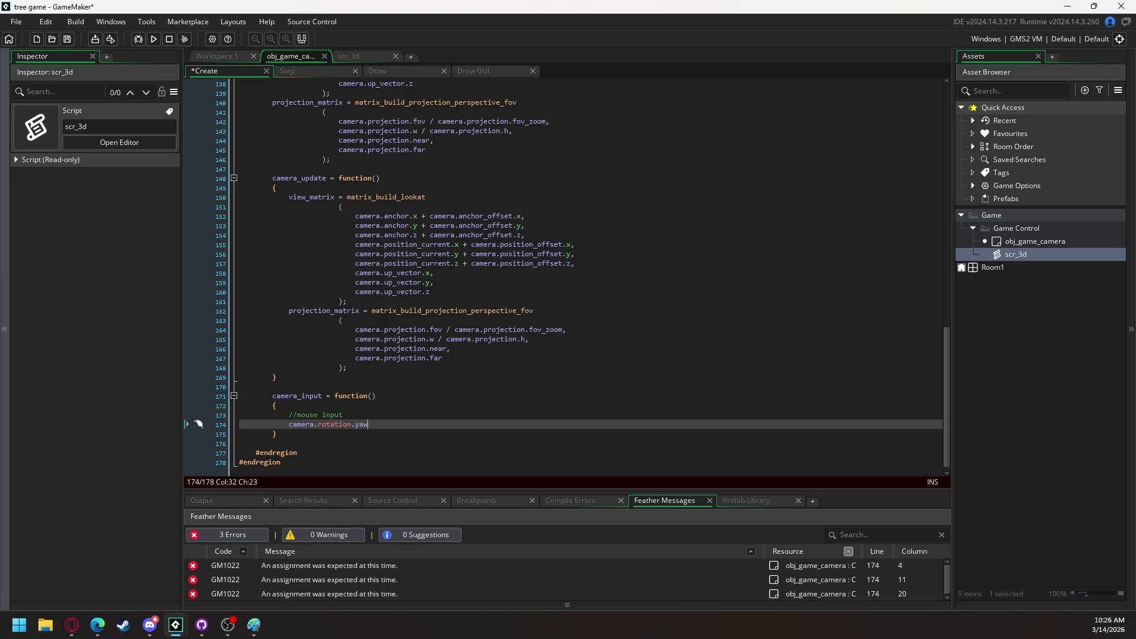
type("- ")
type("=")
type("= ")
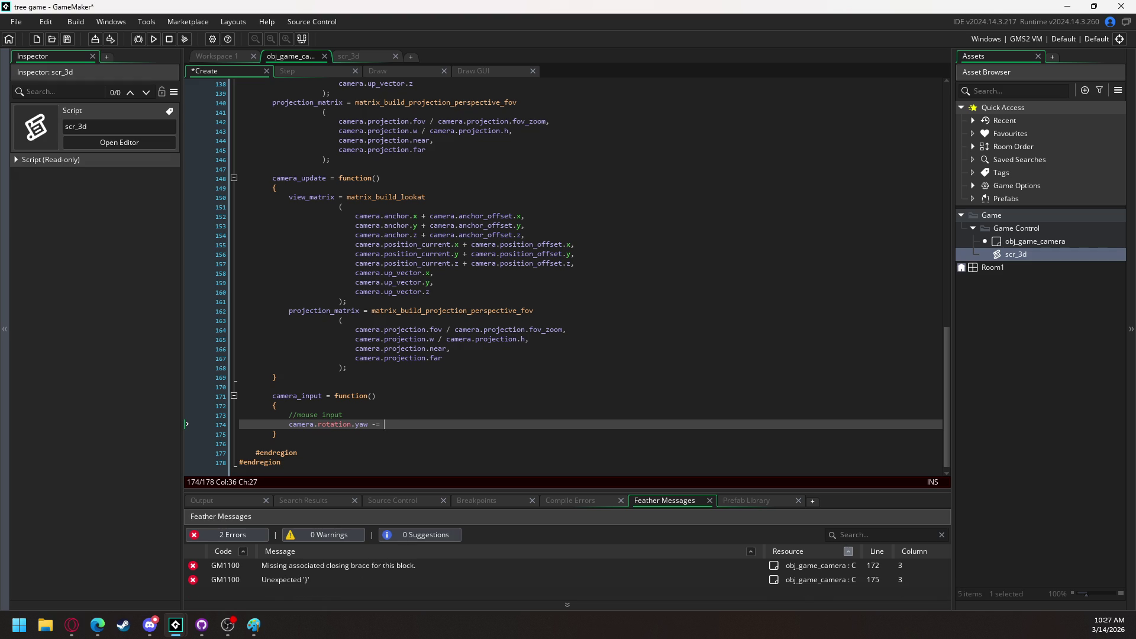
type("window")
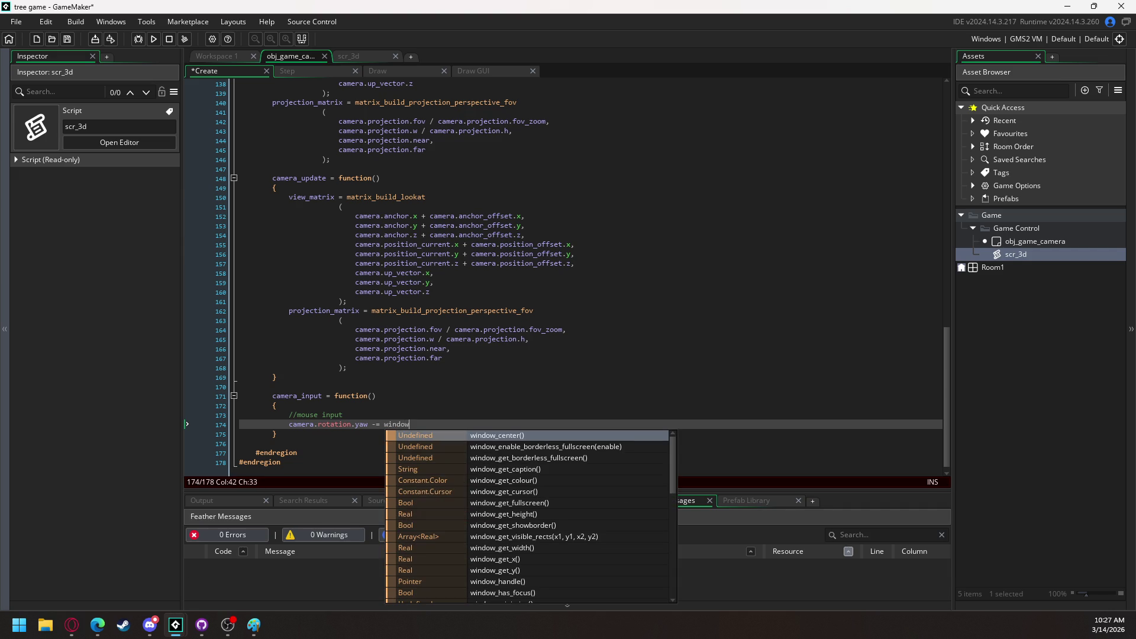
type("_mouse")
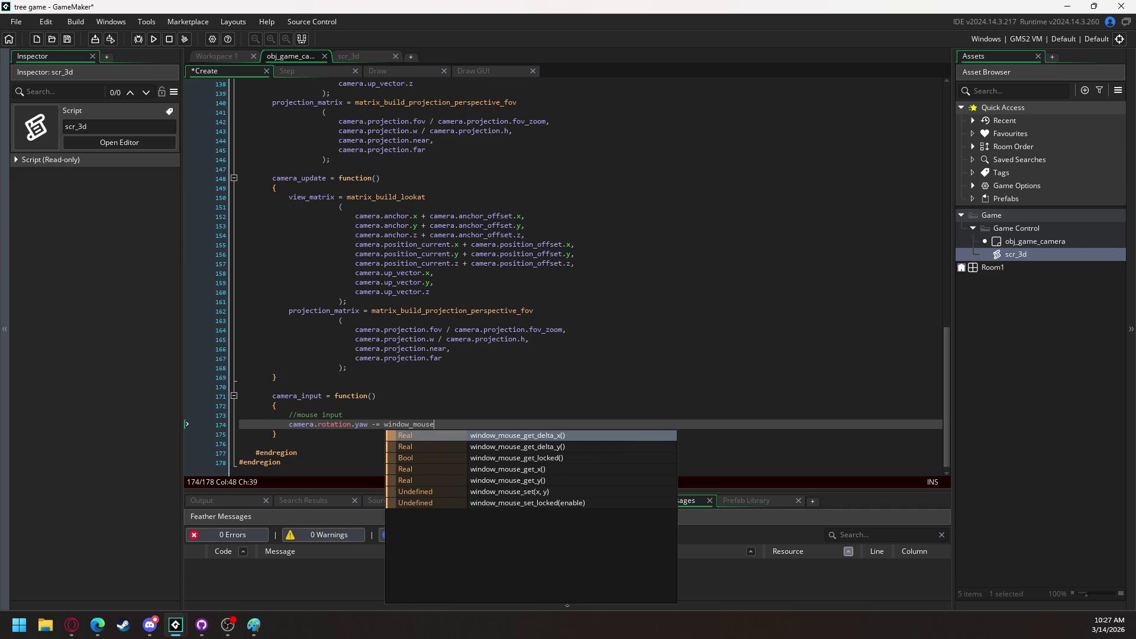
key("Return")
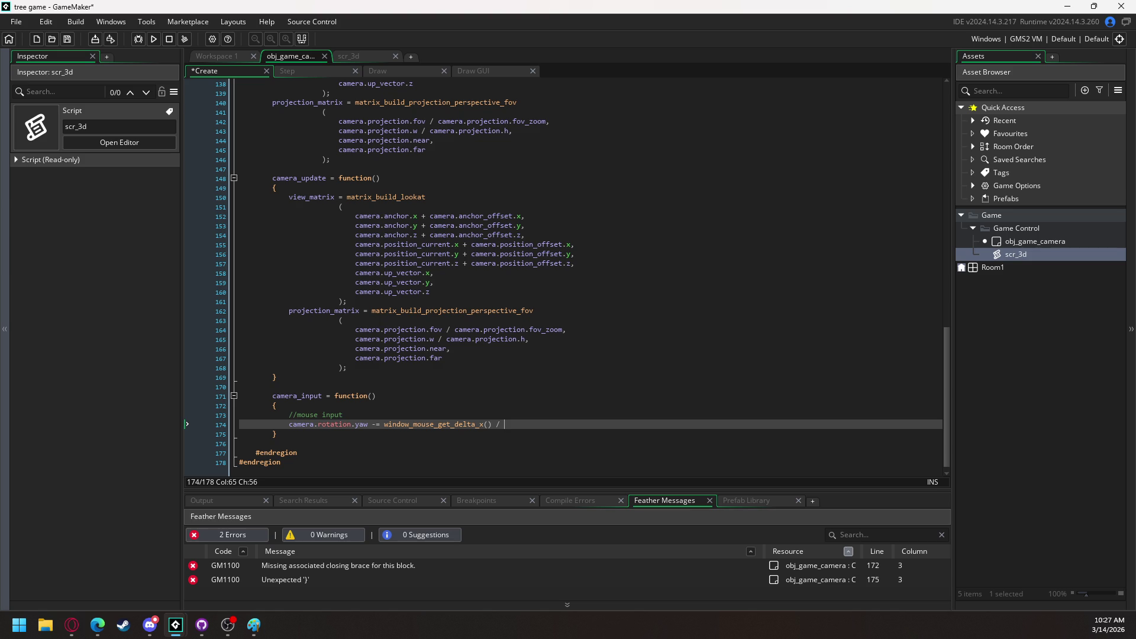
type("camera")
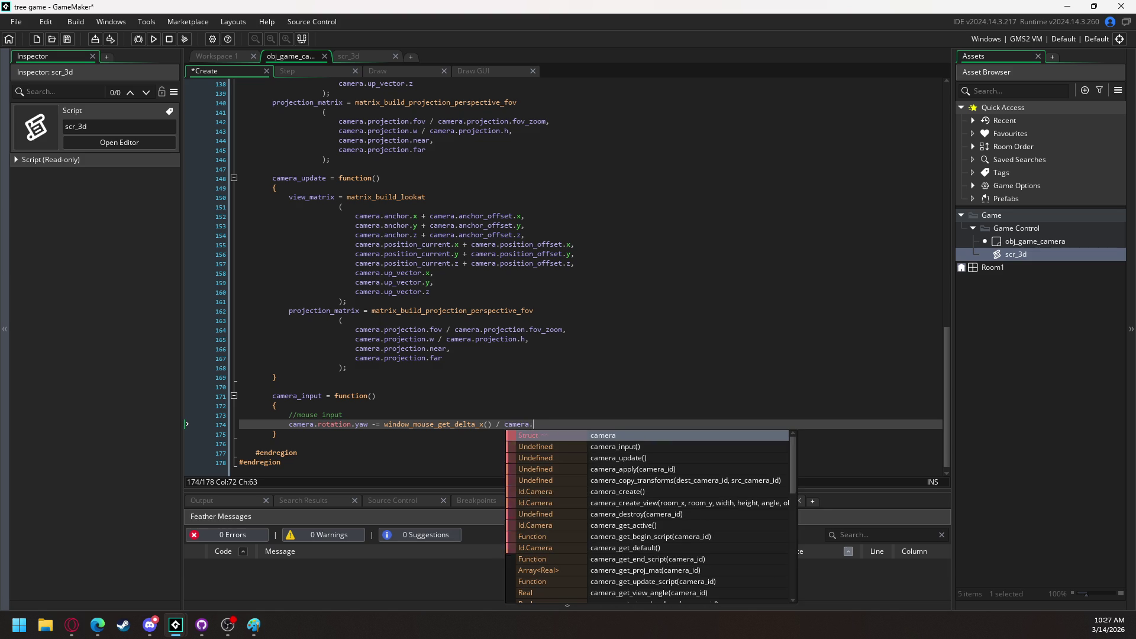
type(".sensiti")
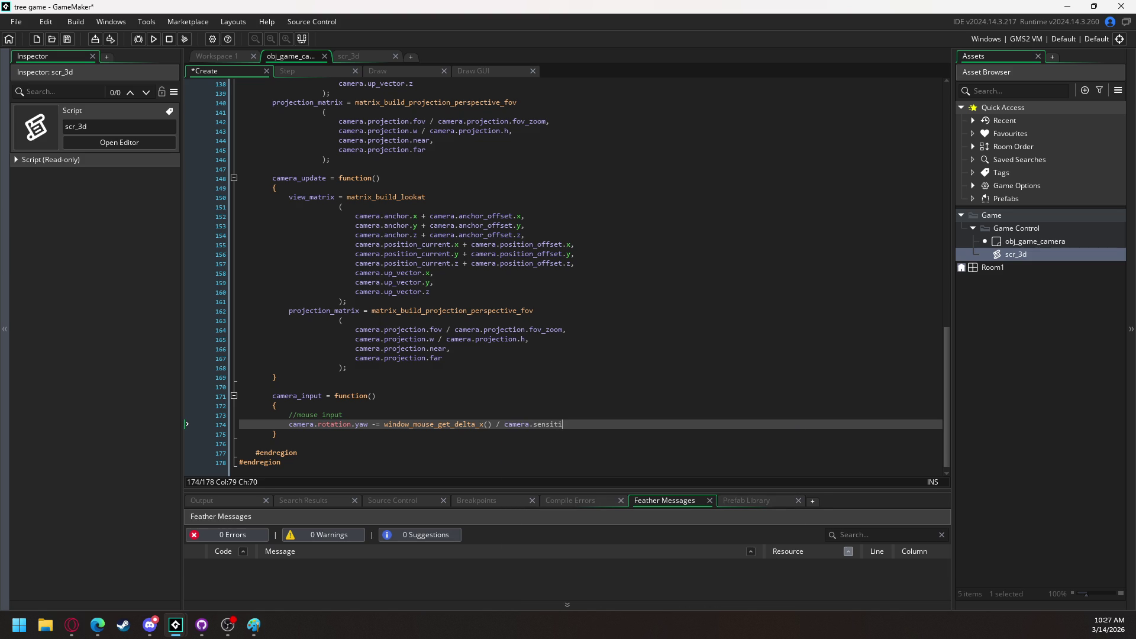
type("vity")
type(".x")
scroll(426, 290, "up", 10)
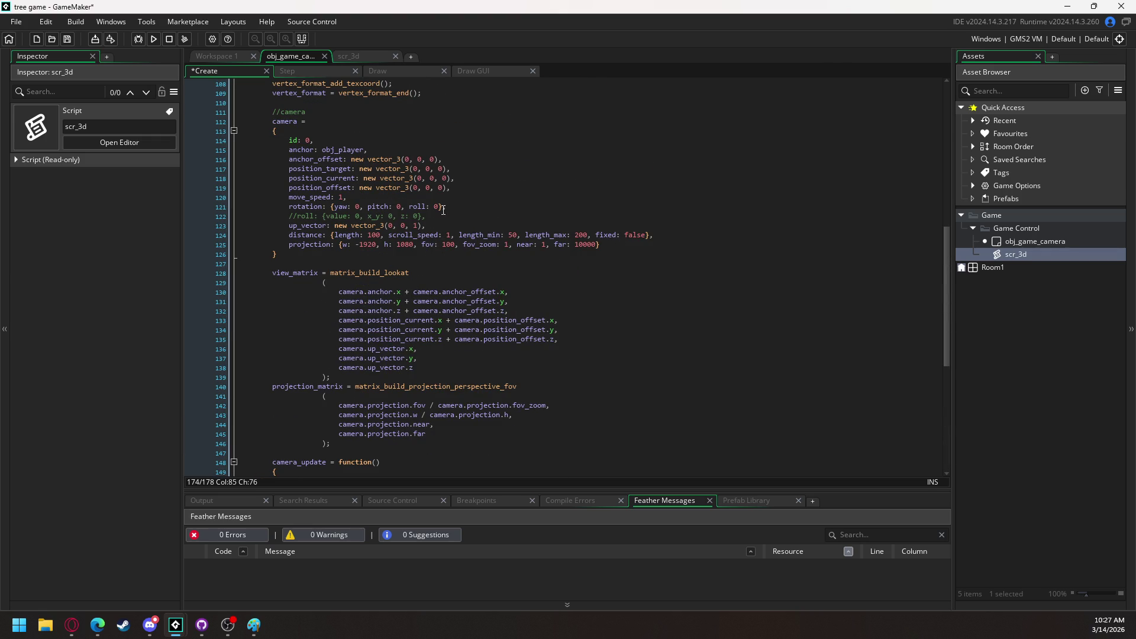
Move the up_vector line below projection and add sensitivity: {x: 1, y: 1} after it
left_click_drag(430, 225, 290, 226)
key("ctrl+x")
left_click(608, 244)
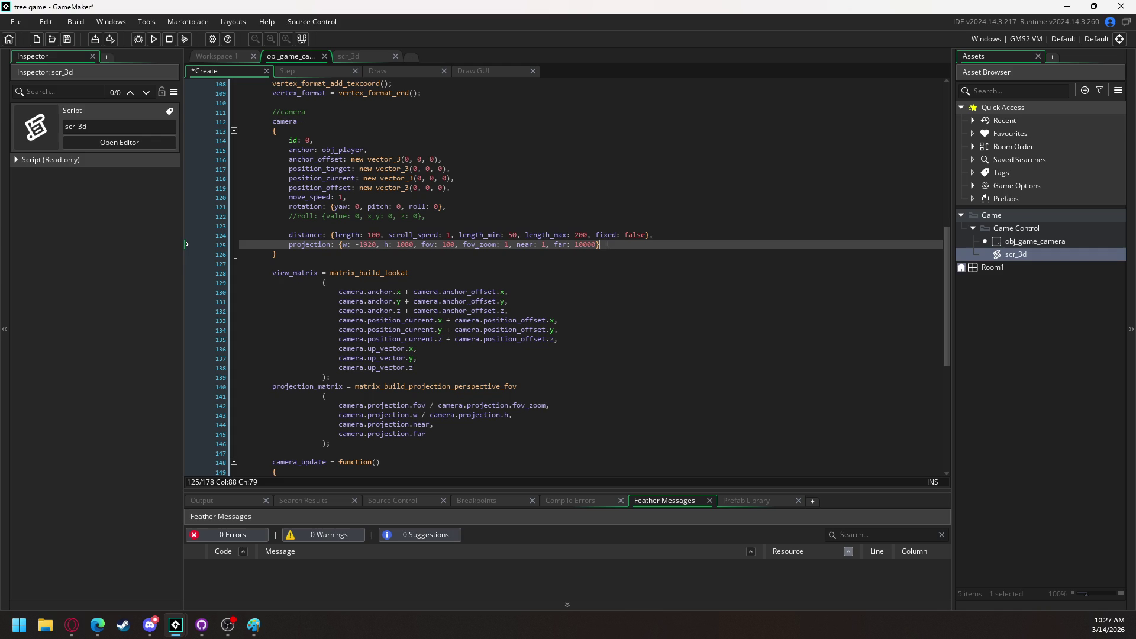
type(",")
key("Return")
key("ctrl+v")
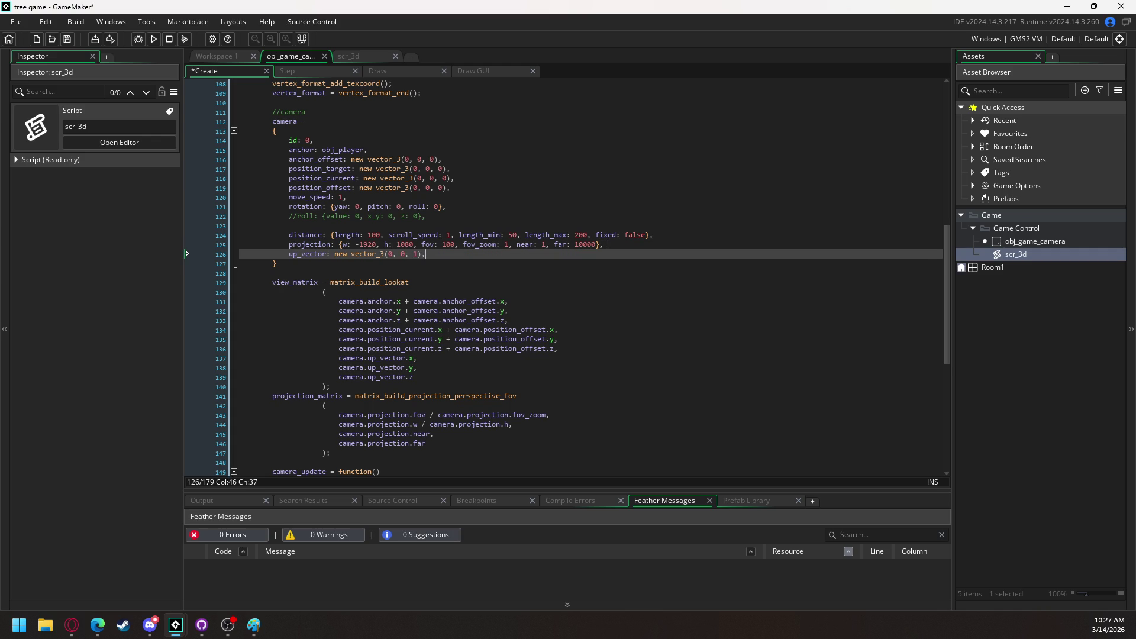
key("Return")
type("sensitivity: {")
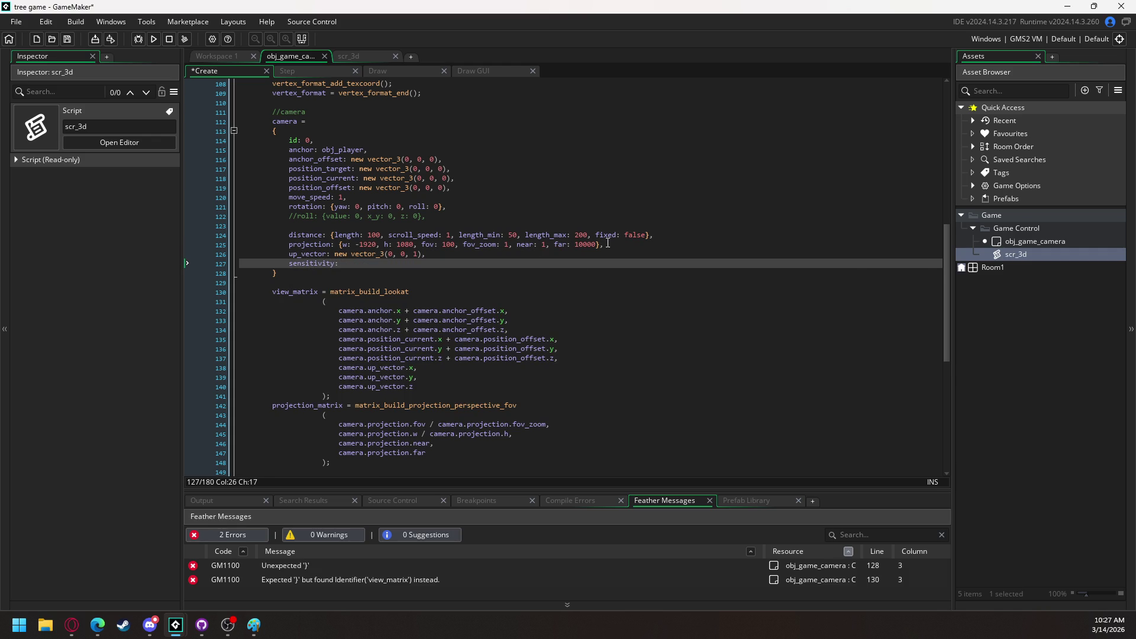
type("x: ")
type("1, y:")
type(" 1")
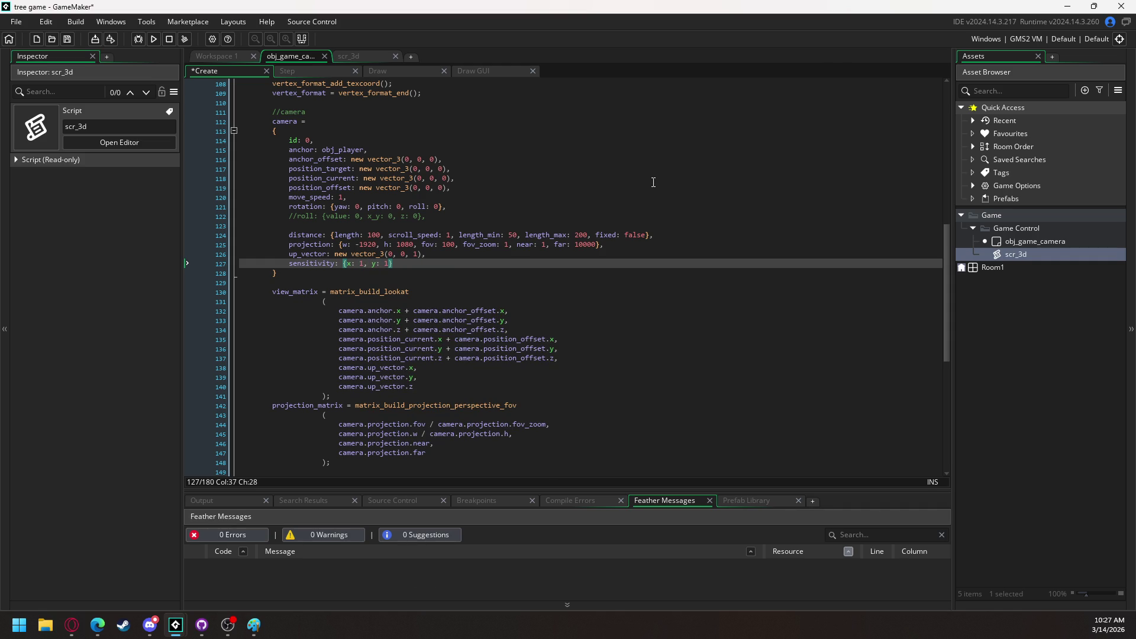
Move the //roll comment to the end of the struct and delete the leftover blank lines
mouse_move(430, 216)
left_mouse_down()
mouse_move(289, 226)
mouse_move(289, 215)
left_mouse_up()
key("BackSpace")
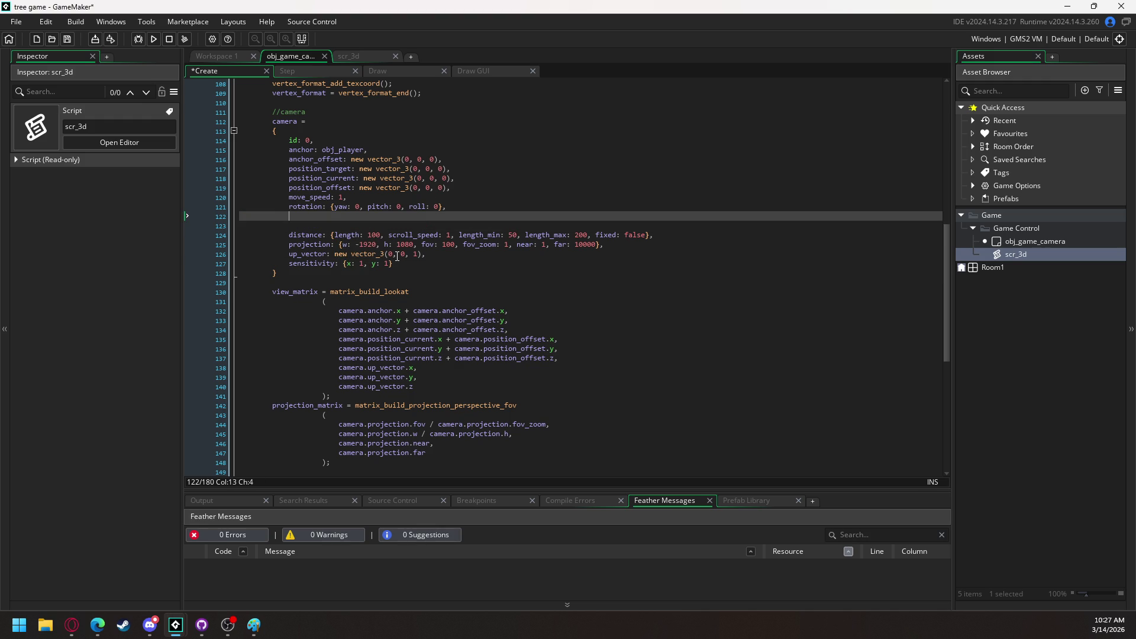
left_click(415, 265)
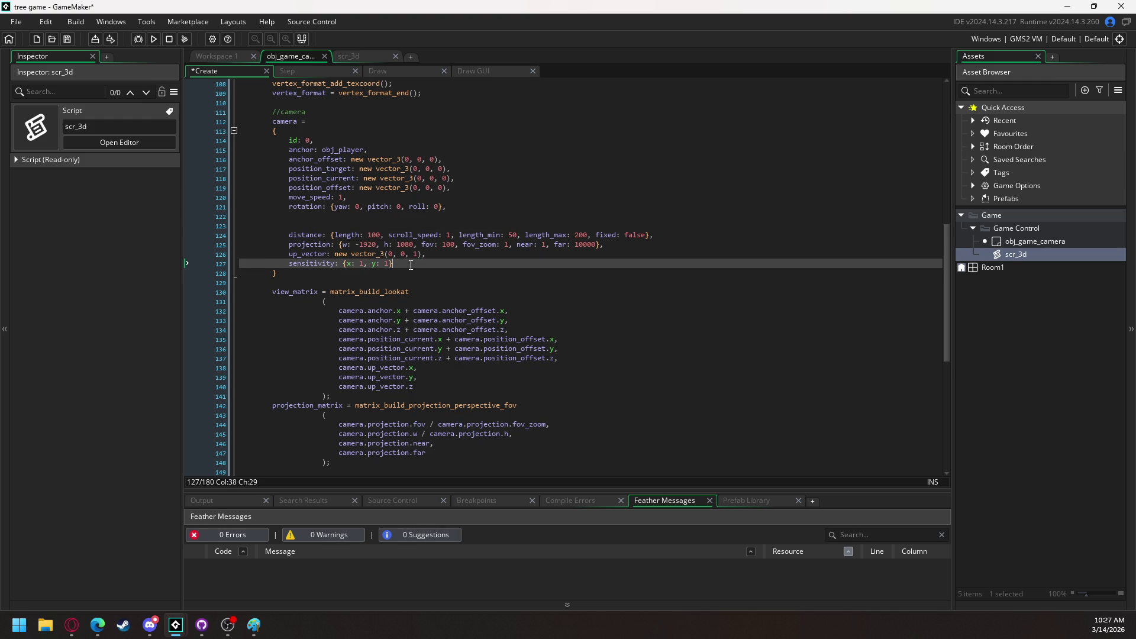
key("Return")
key("ctrl+v")
left_click(367, 226)
key("BackSpace")
key("BackSpace")
key("BackSpace")
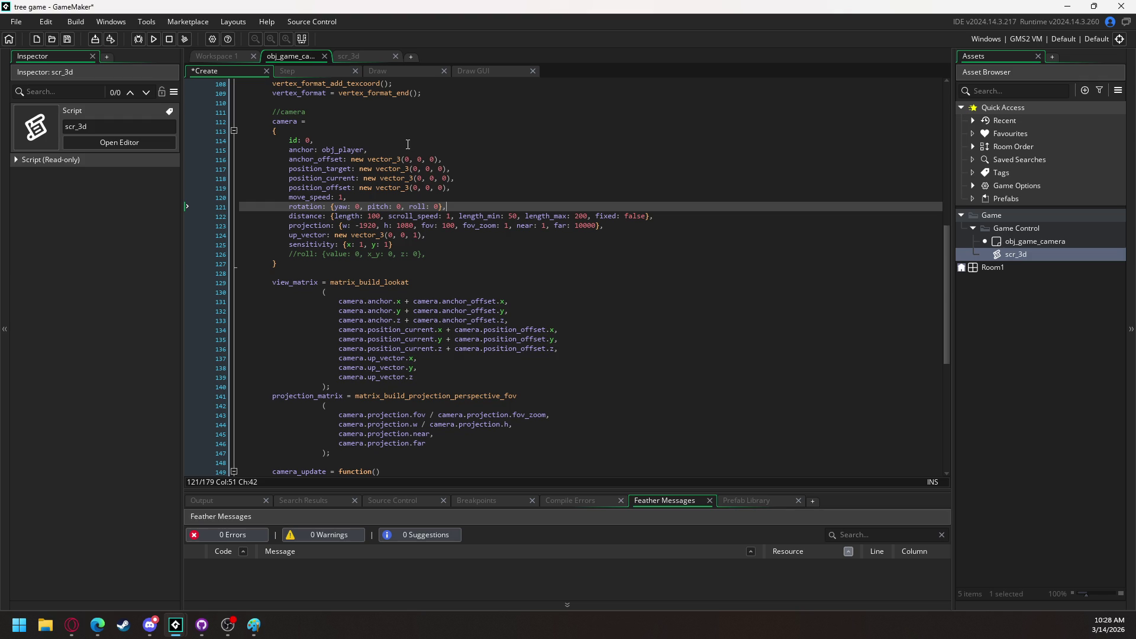
scroll(407, 142, "down", 10)
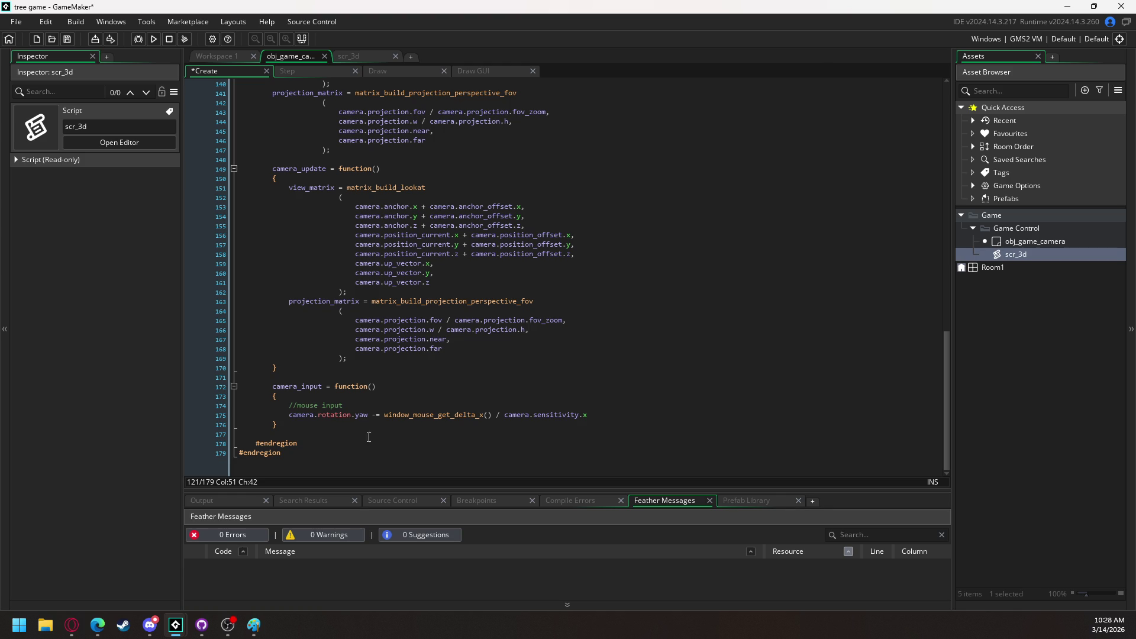
End the yaw line with a semicolon and add camera.rotation.yaw = camera.rotation.yaw mod 360
left_click(594, 417)
type(";")
key("Return")
type("camera_")
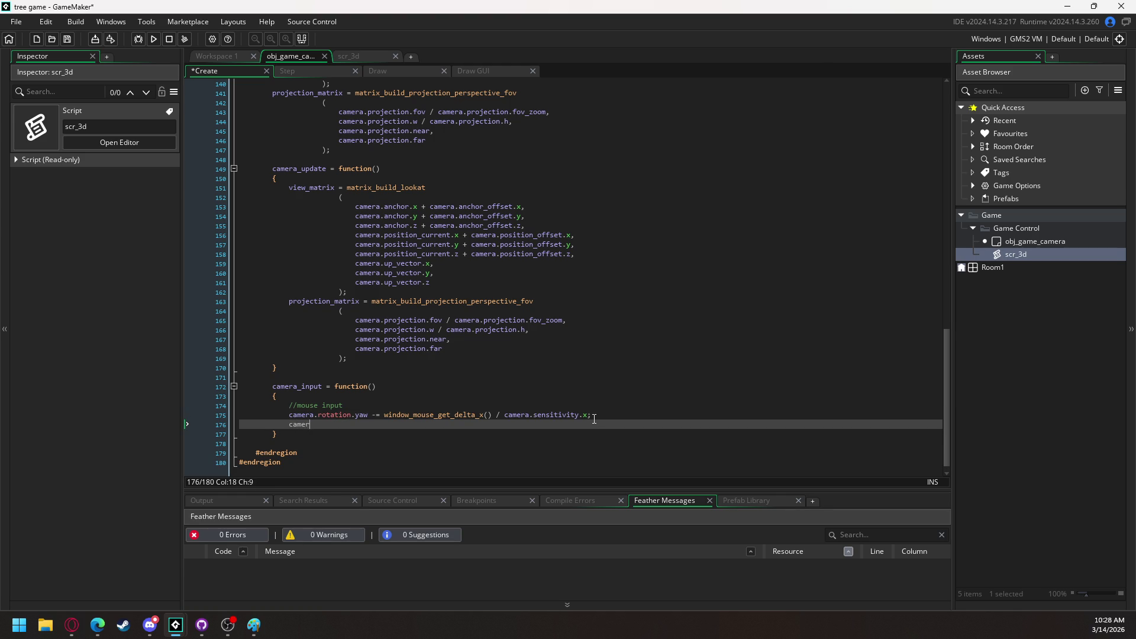
key("Escape")
key("BackSpace")
type(".rotation")
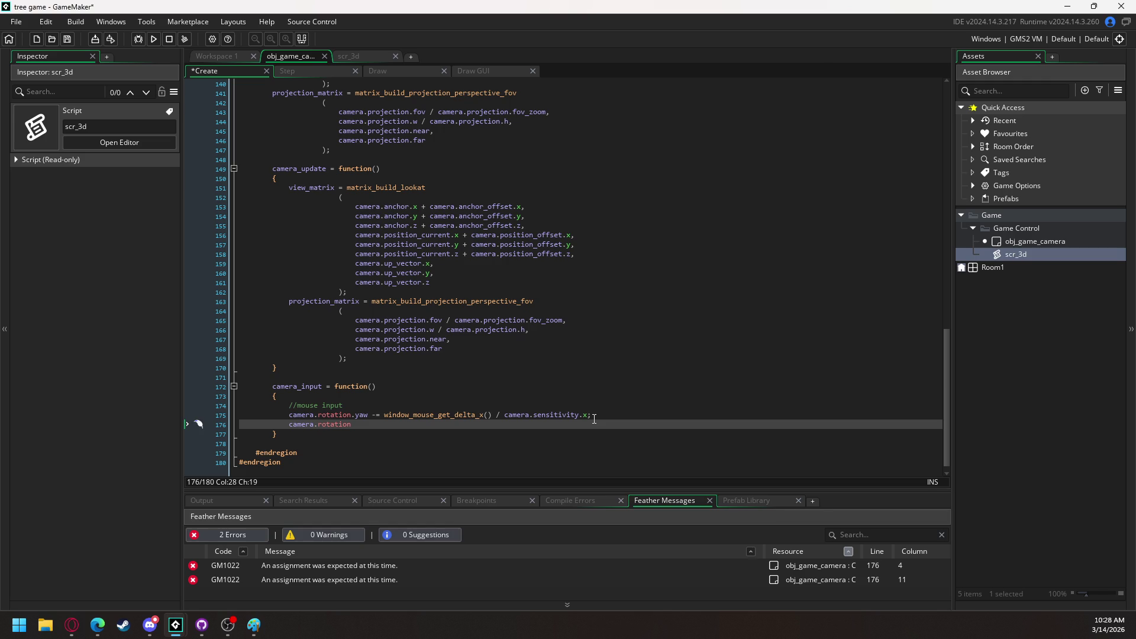
type(".")
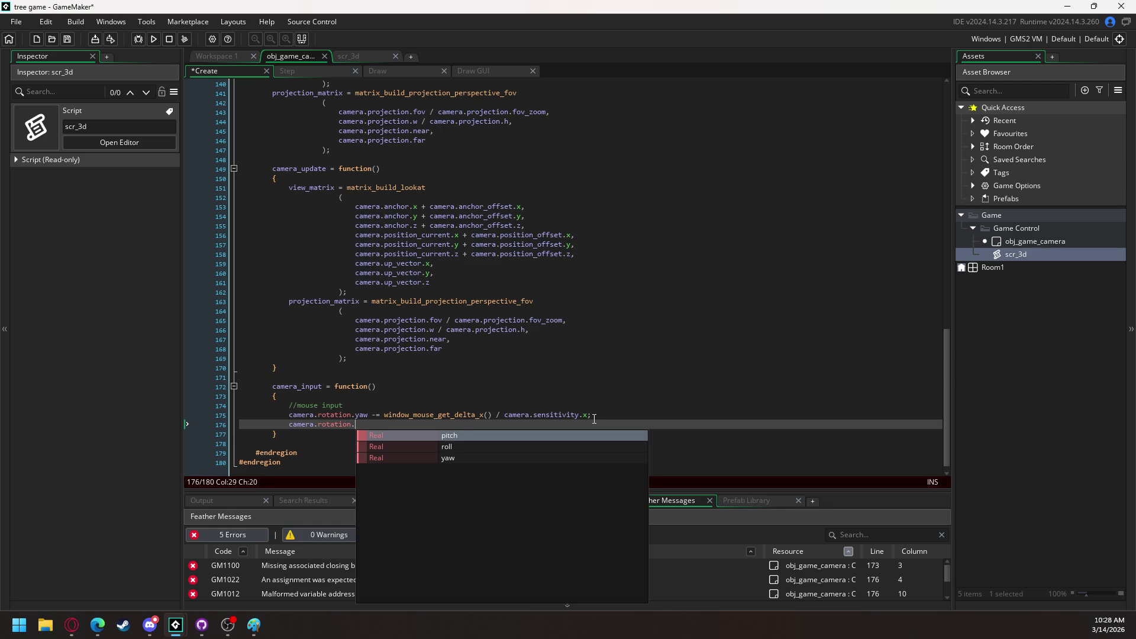
type("yaw")
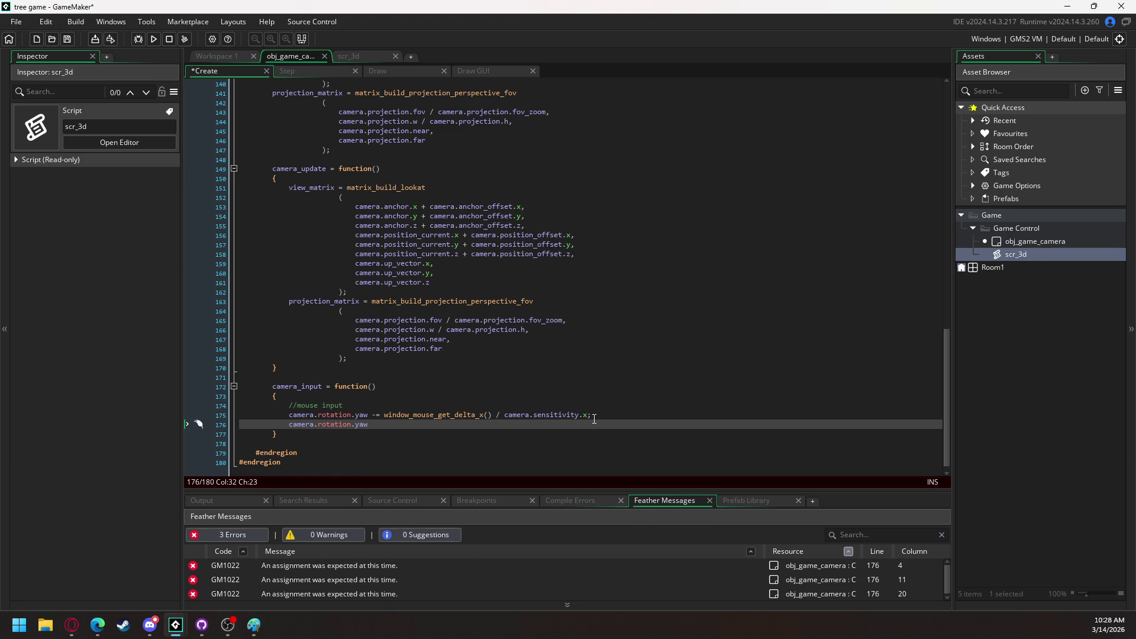
type(" = ")
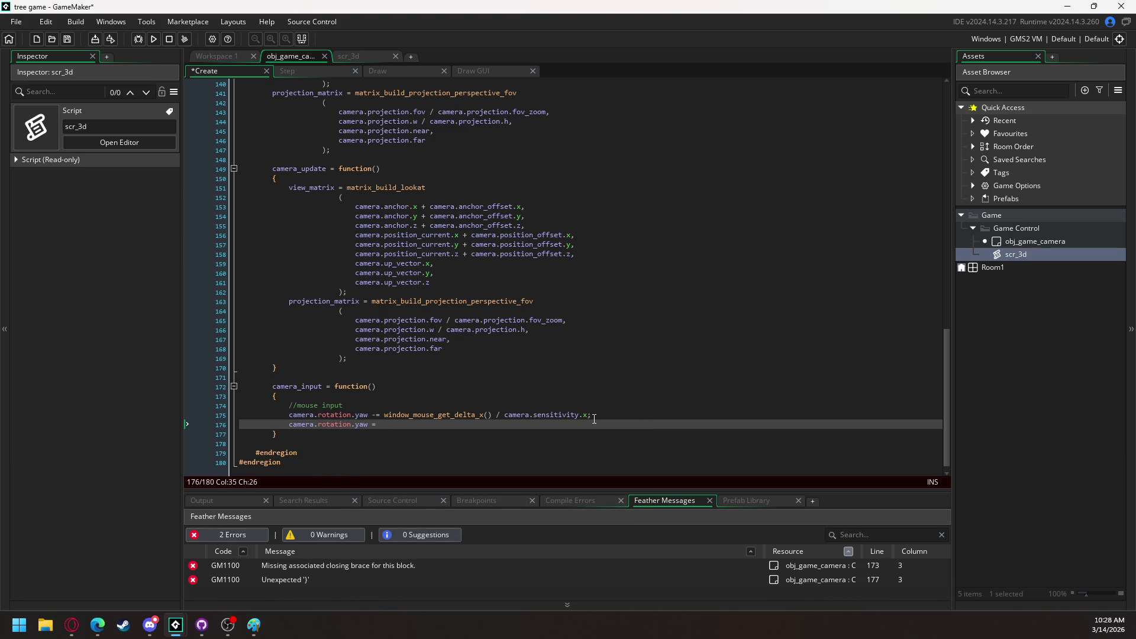
type("camera")
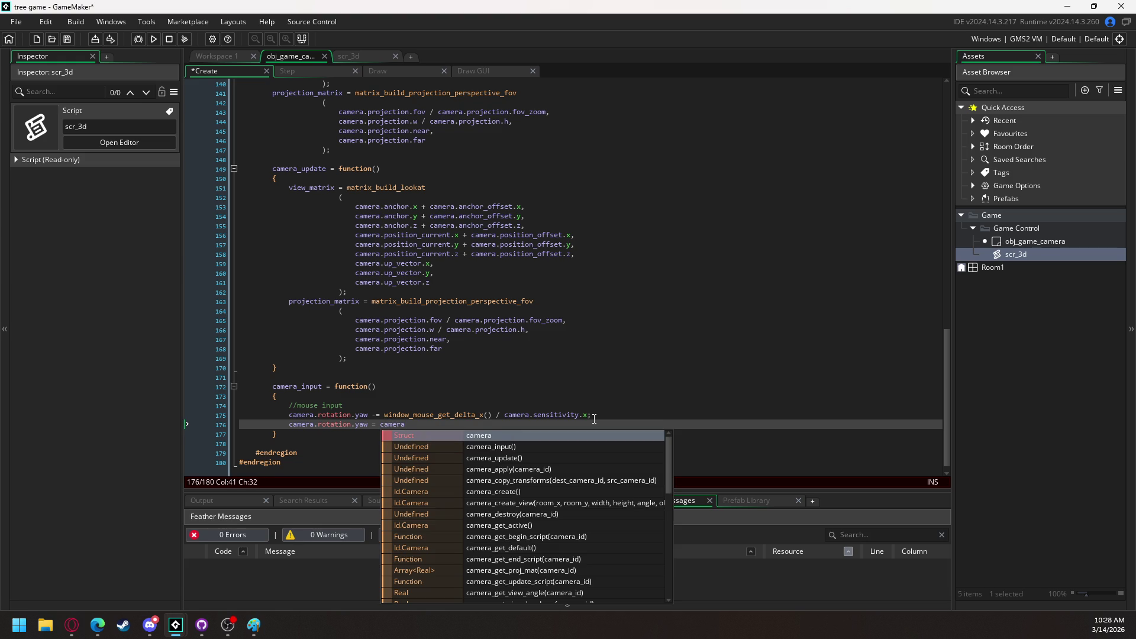
type(".rotation")
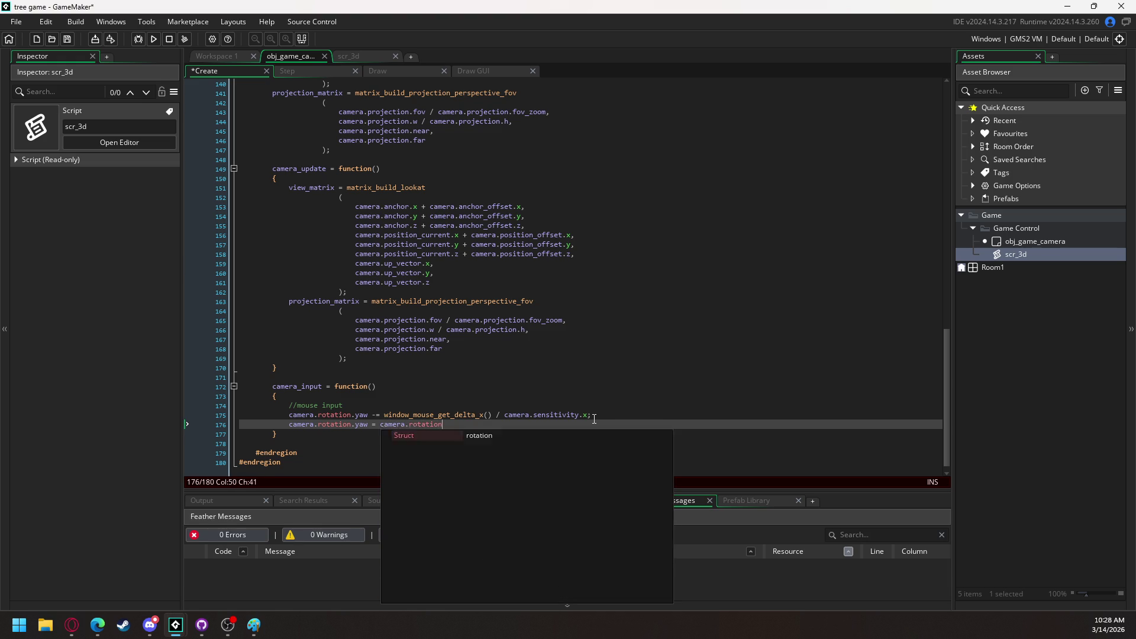
type(".yaw mod 360;")
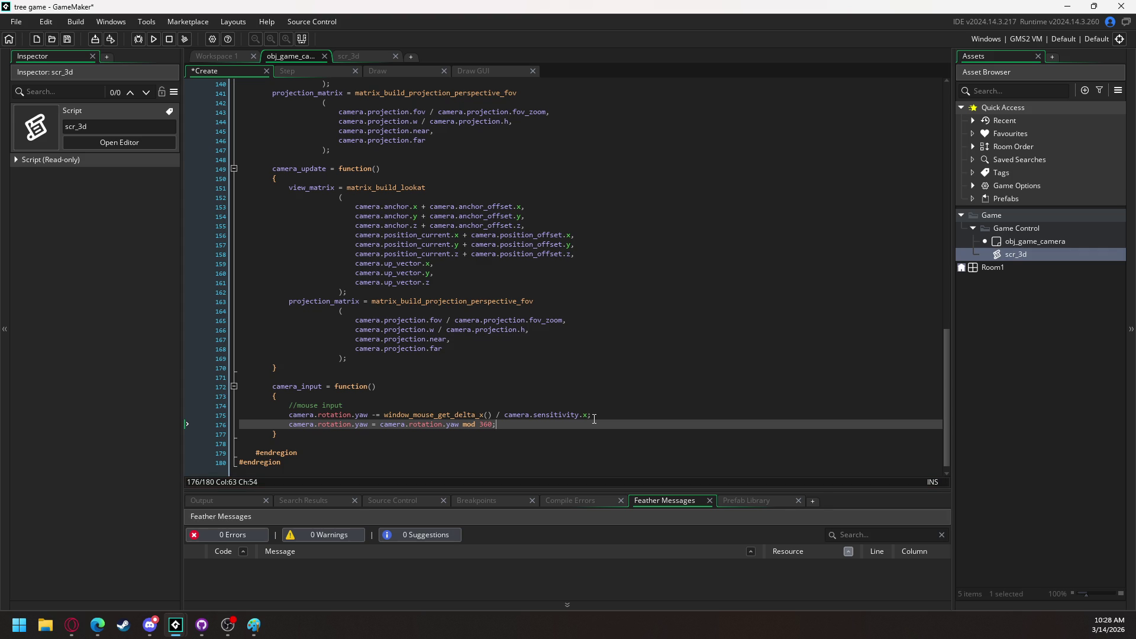
key("Return")
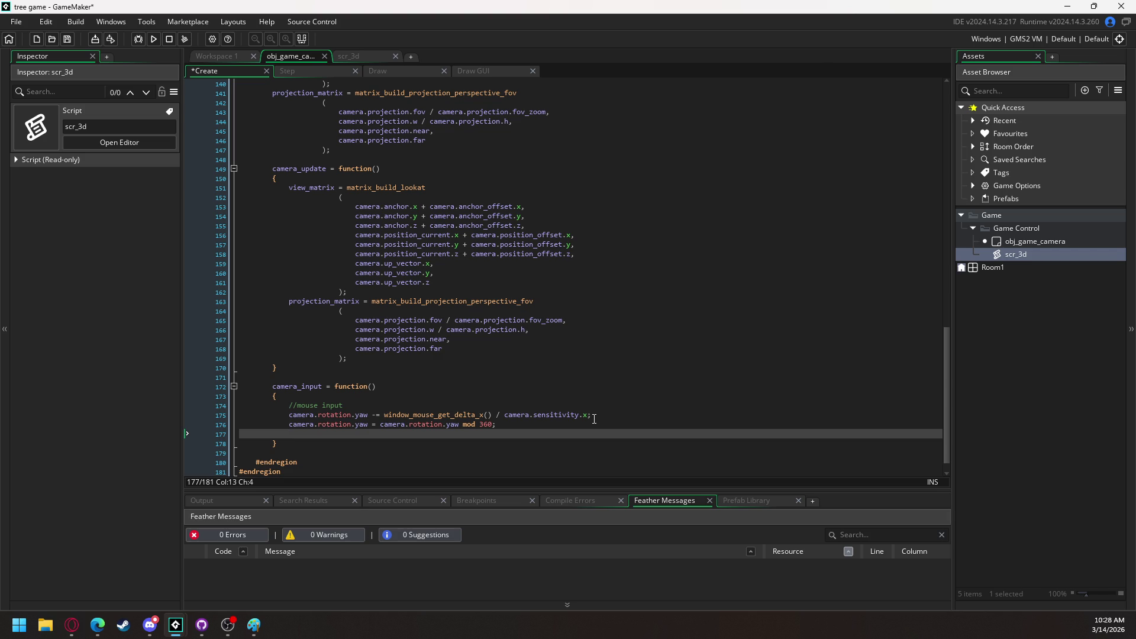
Add an if (camera.rotation.yaw < 0) block that adds 360 to the yaw
type("camer")
key("BackSpace")
key("BackSpace")
key("BackSpace")
type("if (camer")
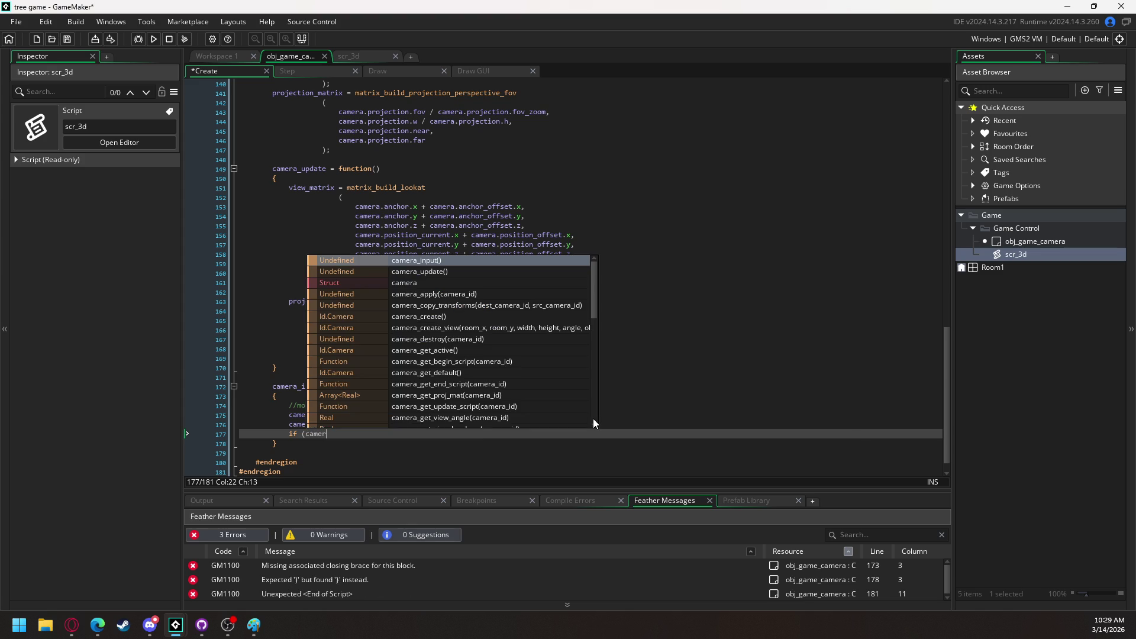
type("a")
type(".rota")
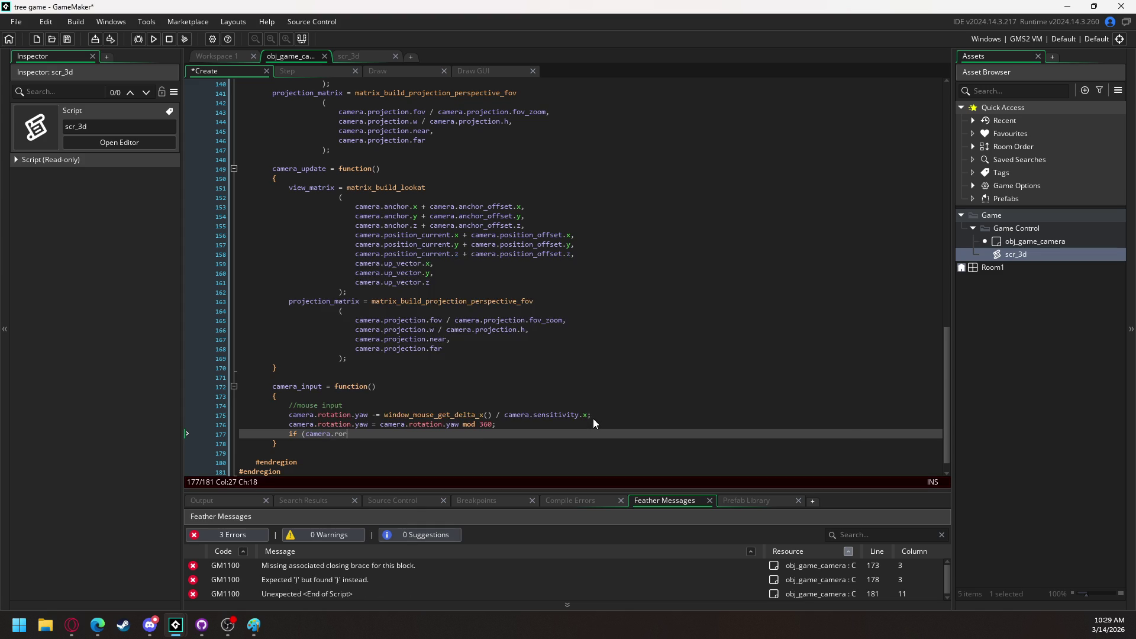
key("Return")
type(".yaw ")
type("< 0)")
key("Return")
type("{")
key("Return")
type("}")
key("Up")
key("Return")
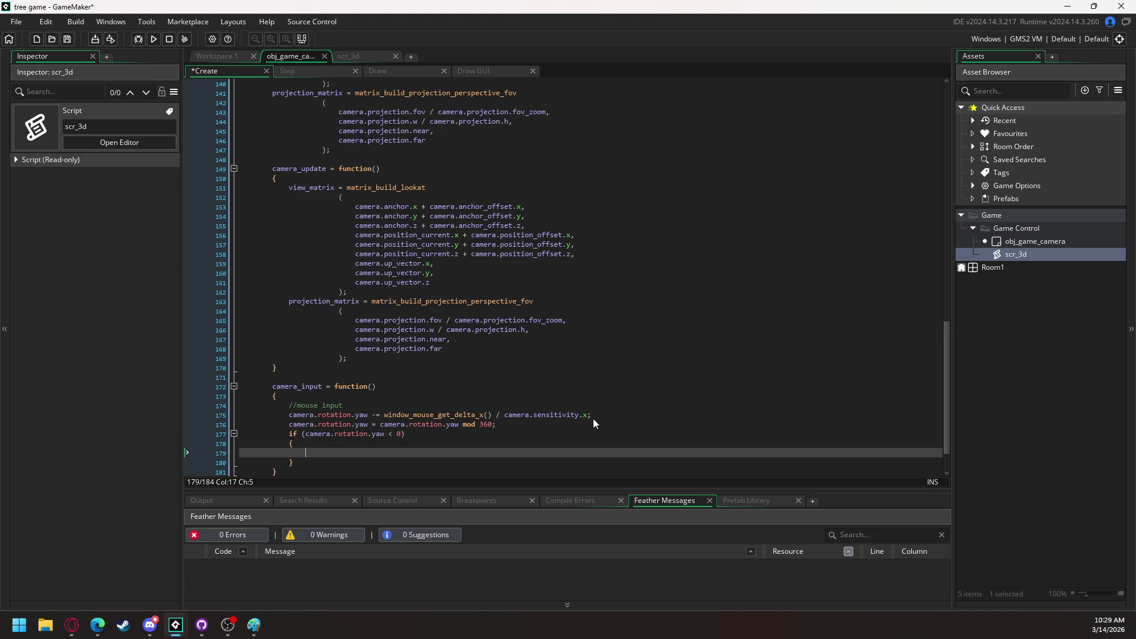
type("camera.")
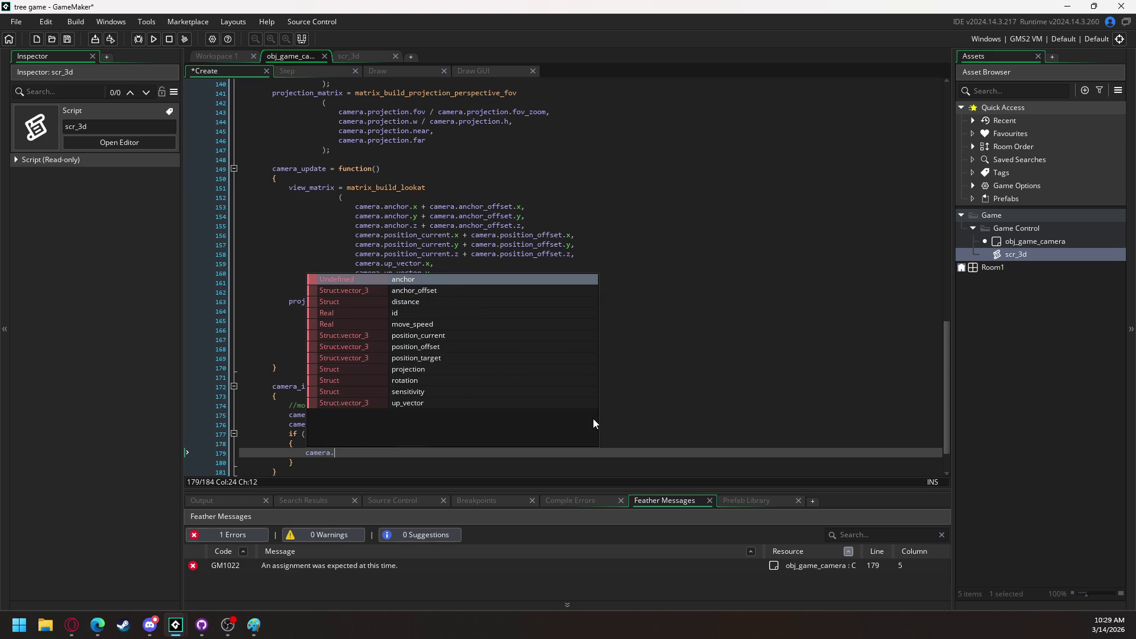
type("rotation.")
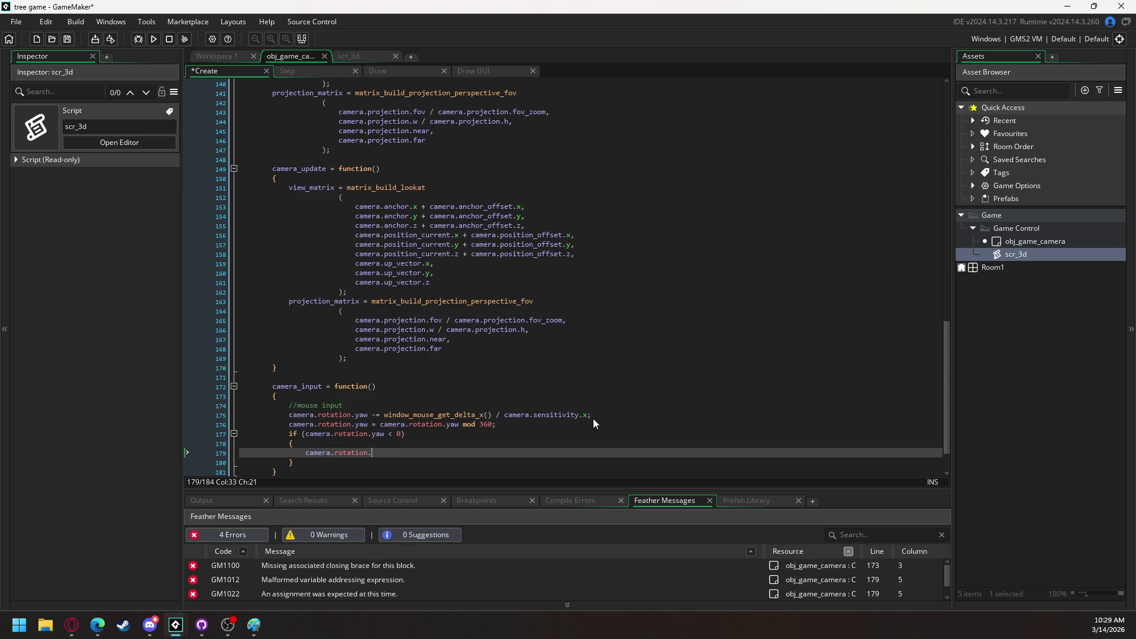
type("yaw += 3")
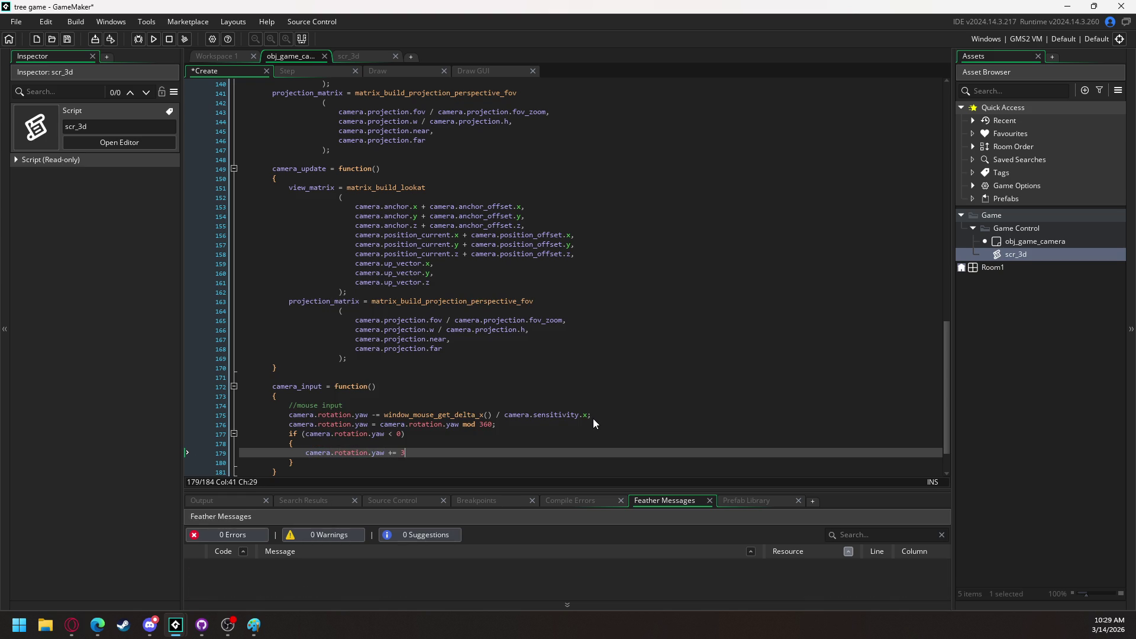
type("60;")
Add a //horizontal comment under 'mouse input' and a //vertical comment below the if block
scroll(593, 417, "down", 3)
left_click(314, 416)
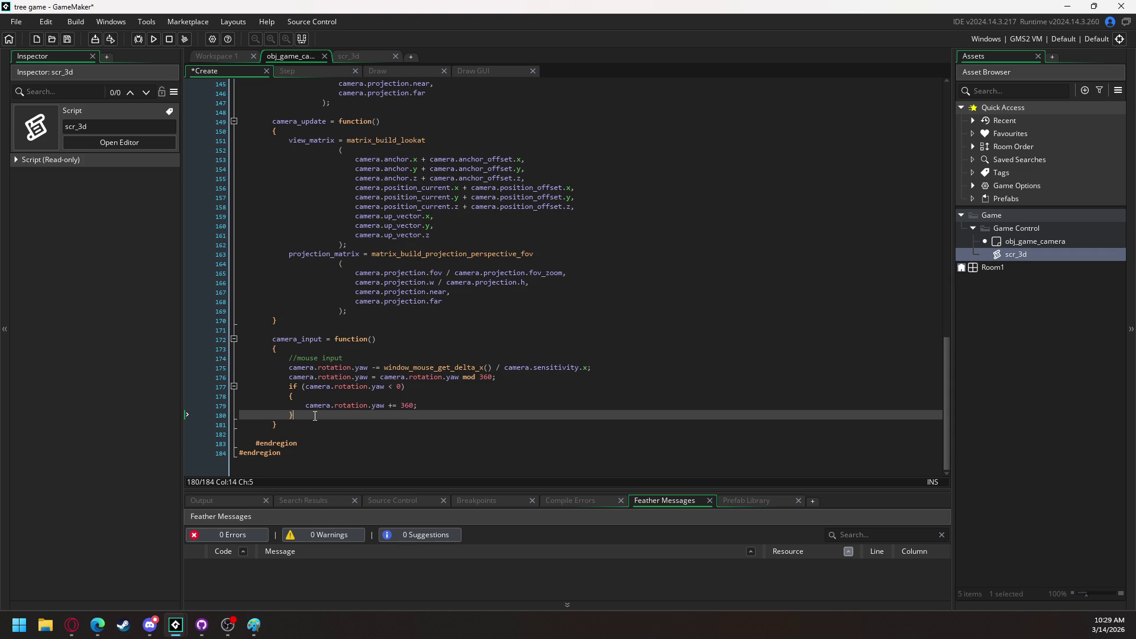
left_click(352, 359)
key("Return")
type("//horizont")
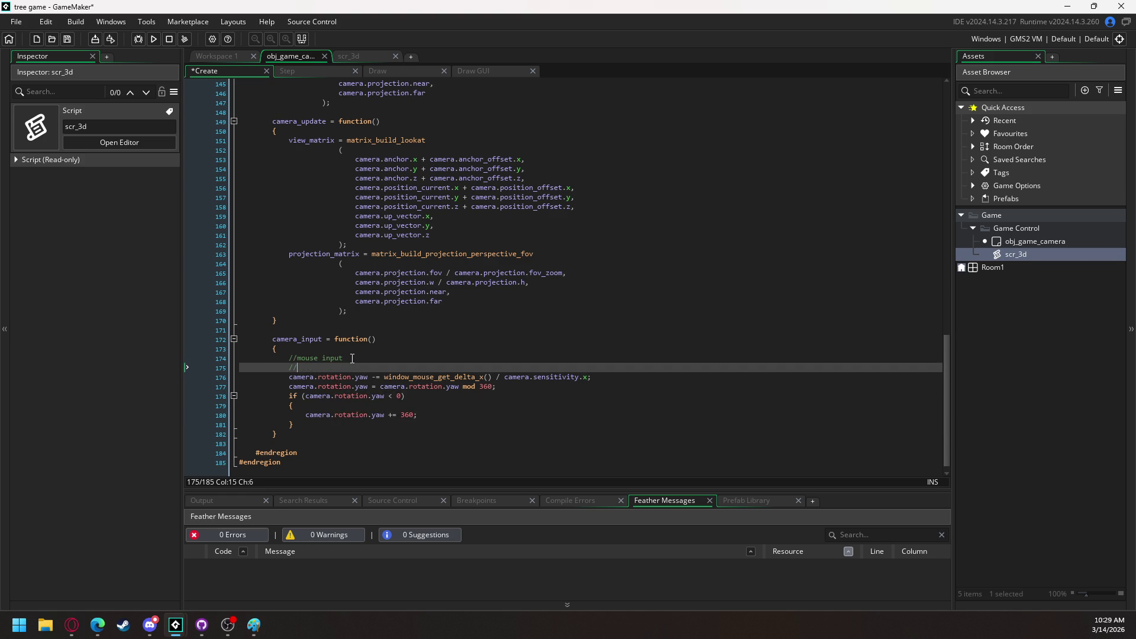
type("al")
type("l")
left_click(314, 426)
key("Return")
key("Return")
type("//vertical")
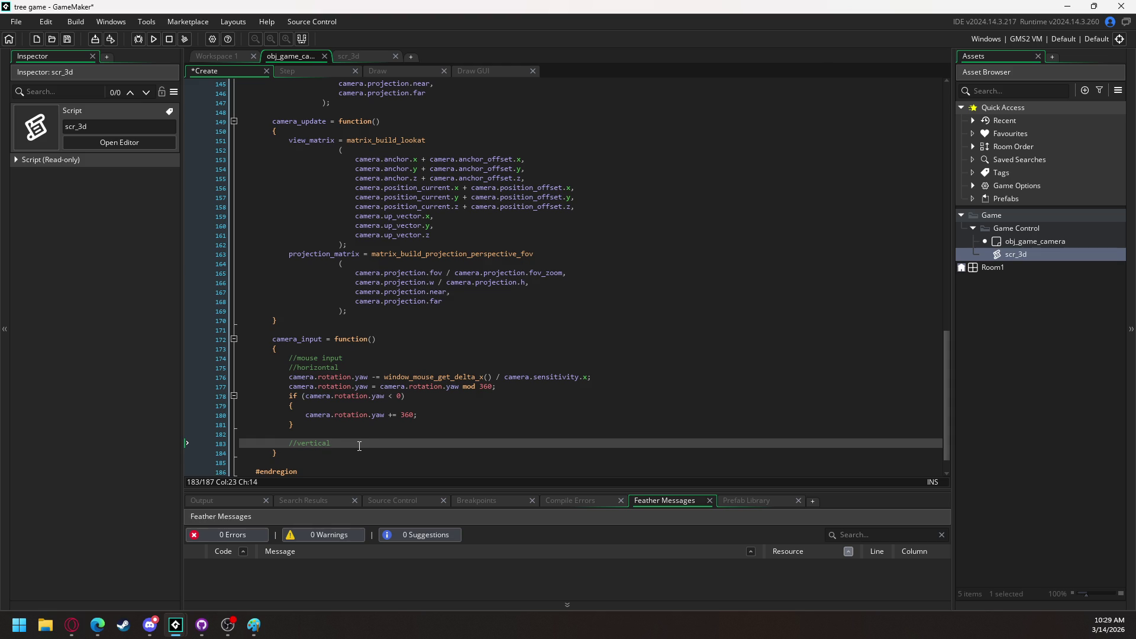
Under //vertical, add camera.rotation.pitch += window_mouse_get_delta_y() / camera.sensitivity.y;
key("Return")
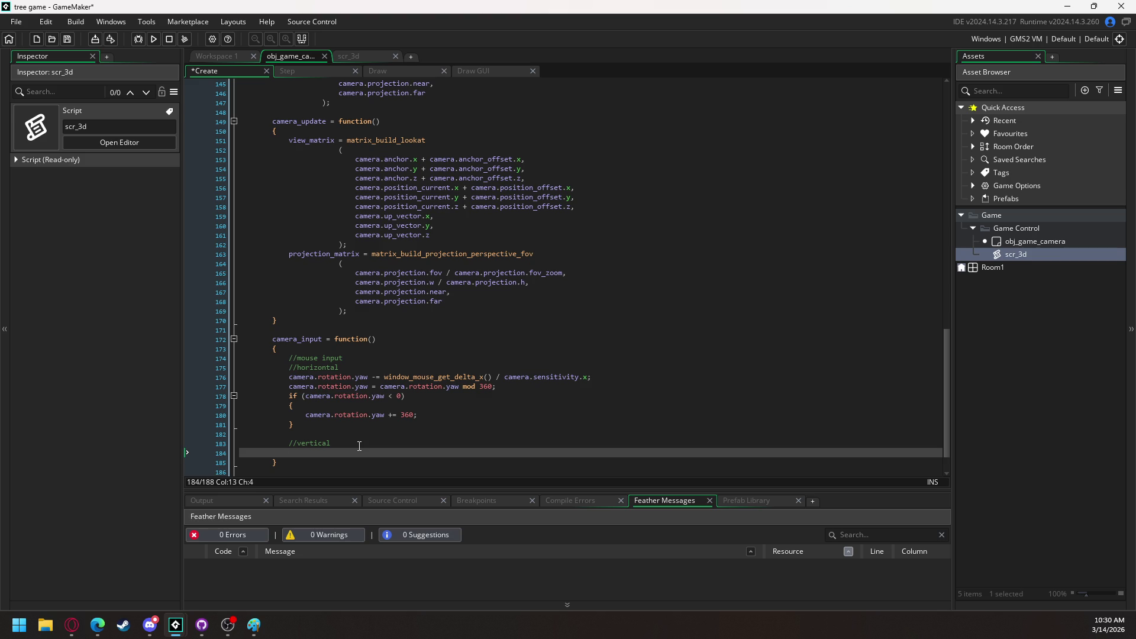
type("camera.")
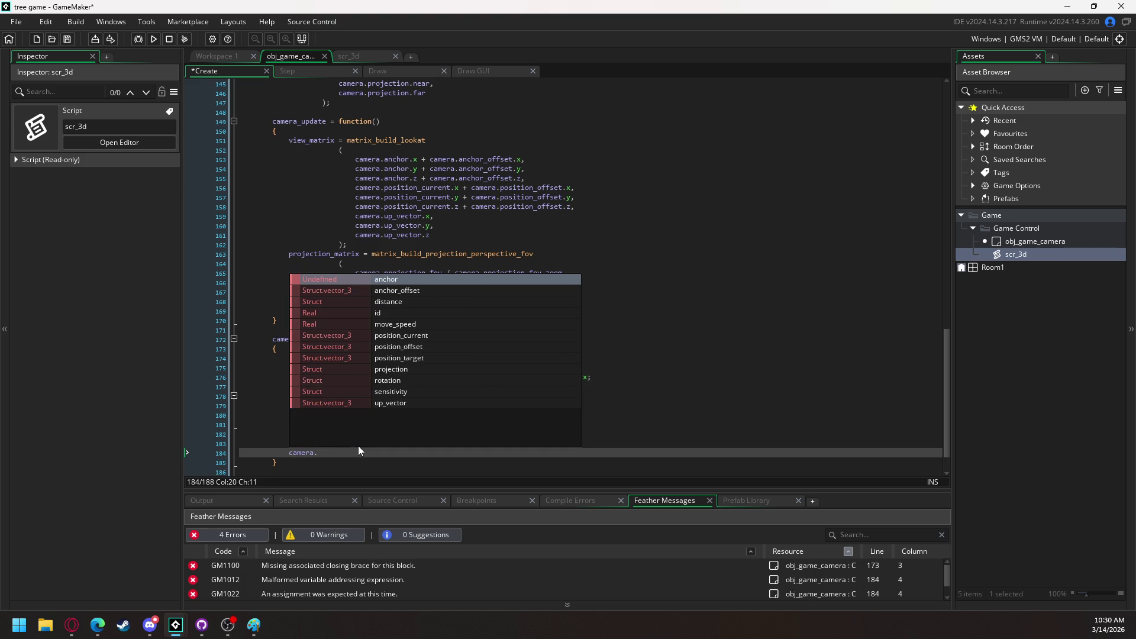
type("rotation")
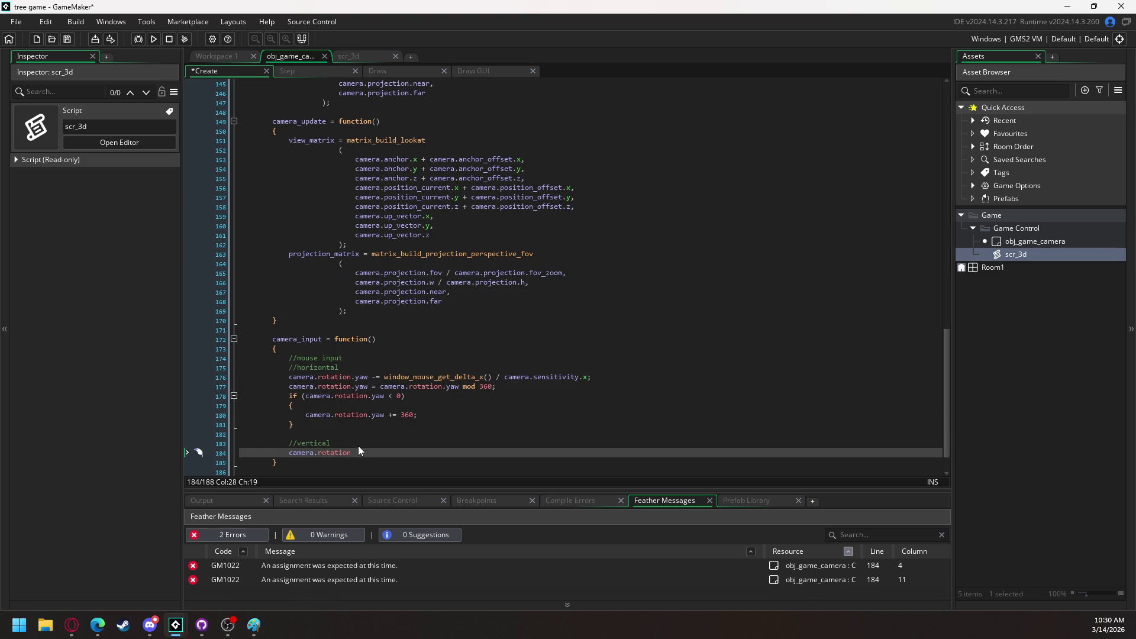
type(".pitch")
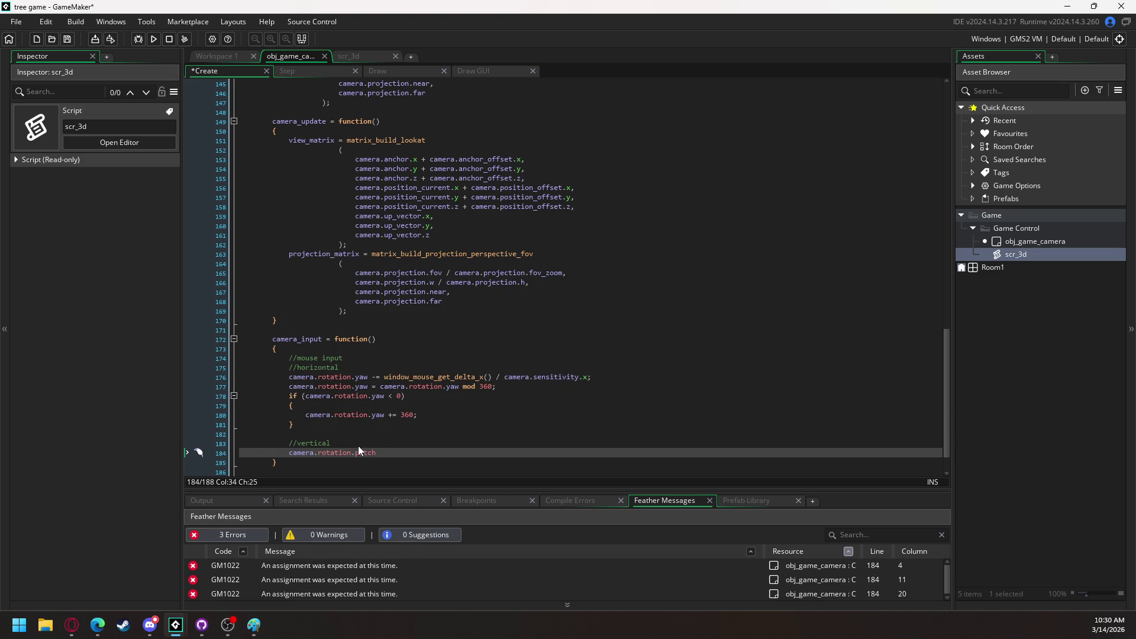
type(" += ")
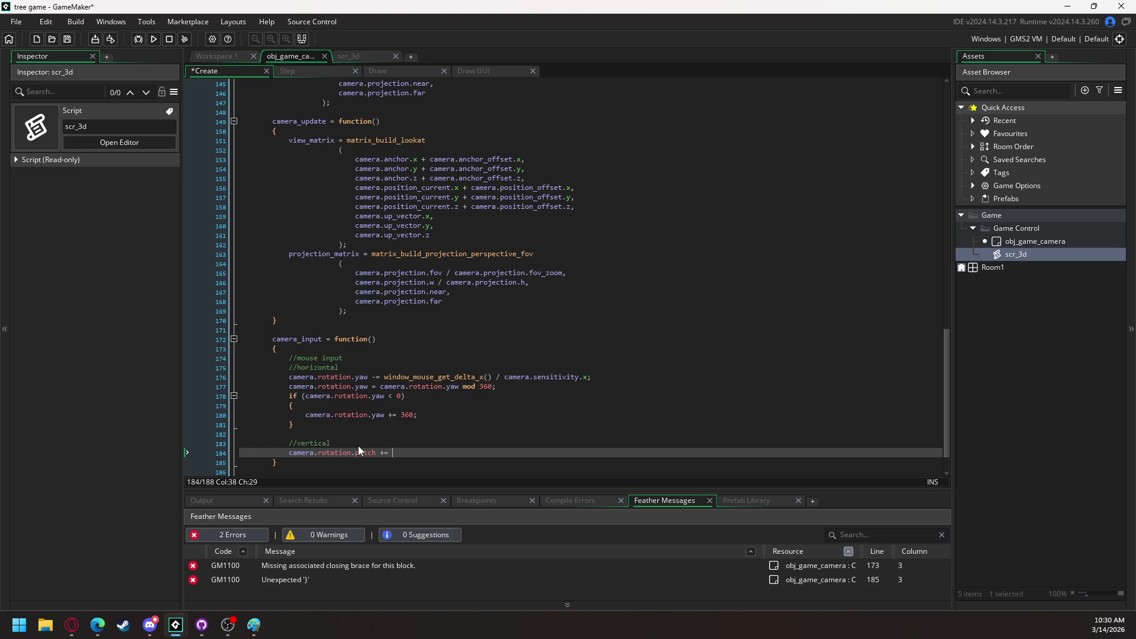
type("window")
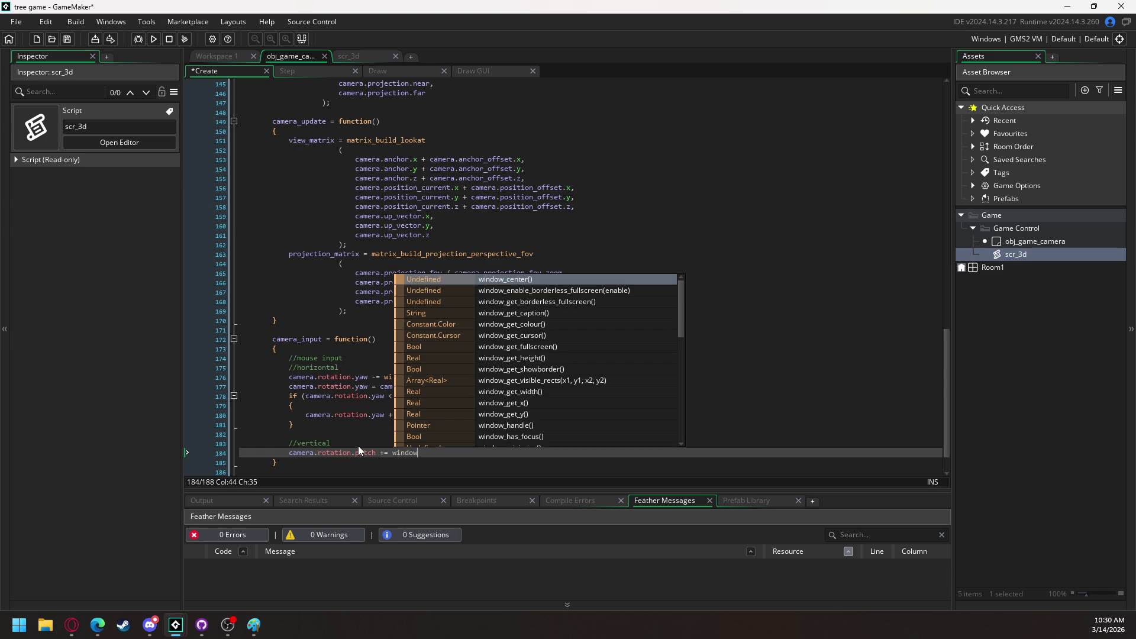
type("_mou")
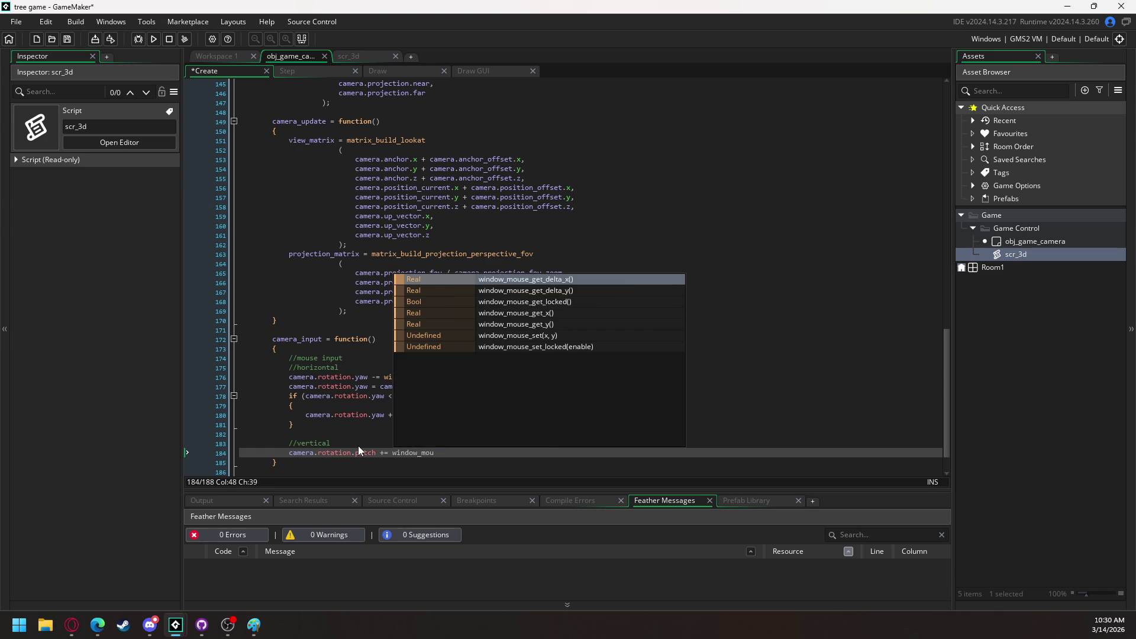
key("Down")
key("Return")
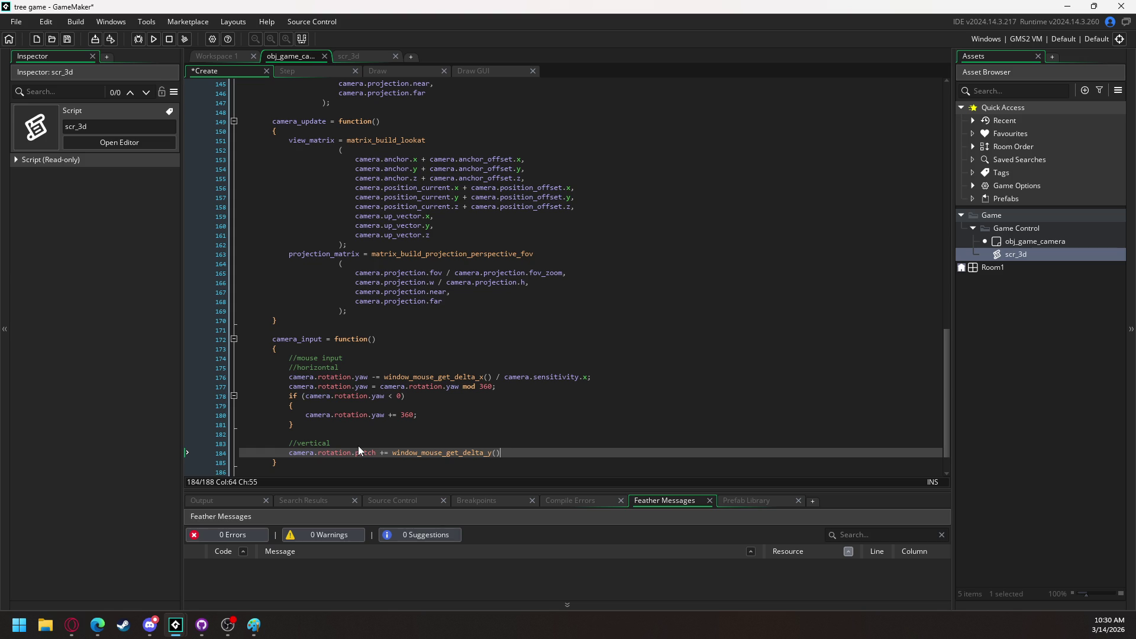
type(" / camera.se")
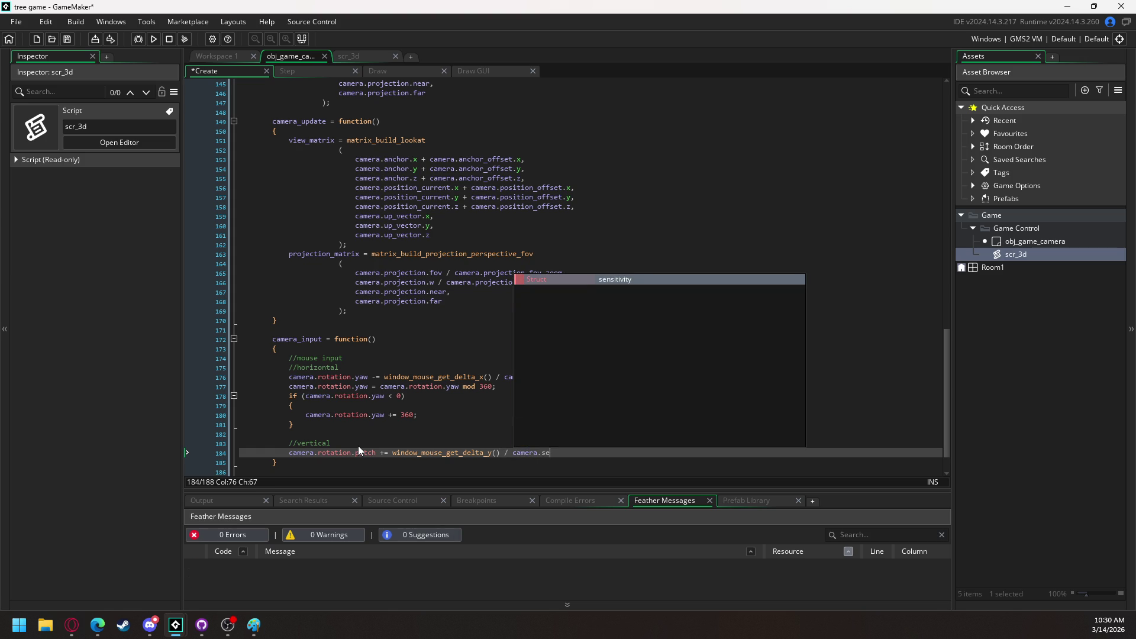
key("Return")
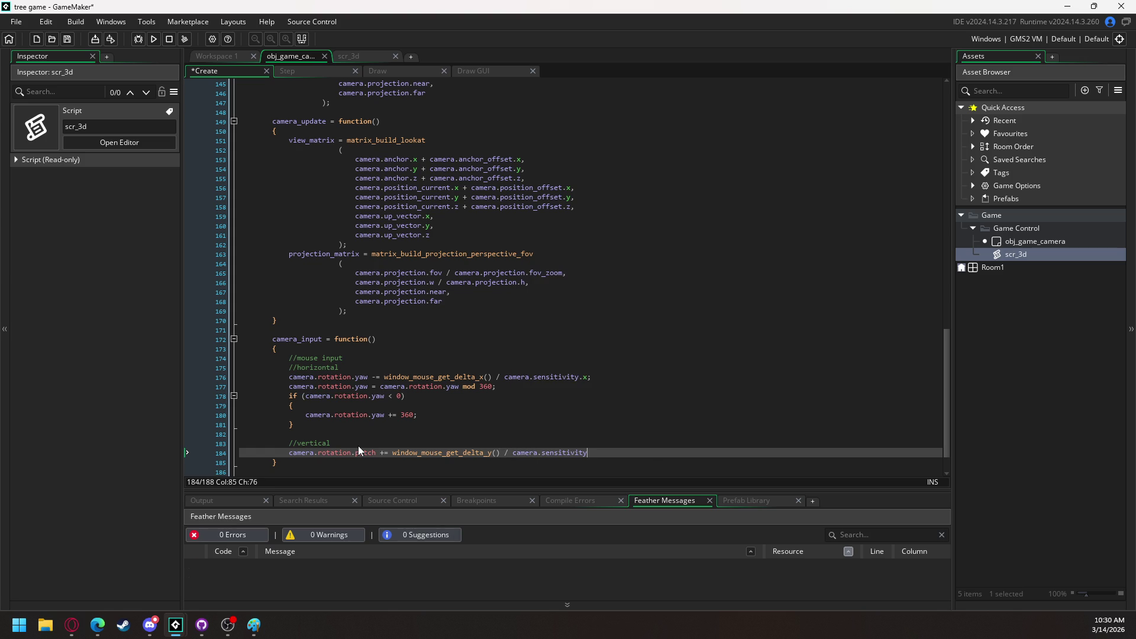
type(".y;")
Add camera.rotation.pitch = clamp(camera.rotation.pitch, 0, 85); below the pitch update
key("Return")
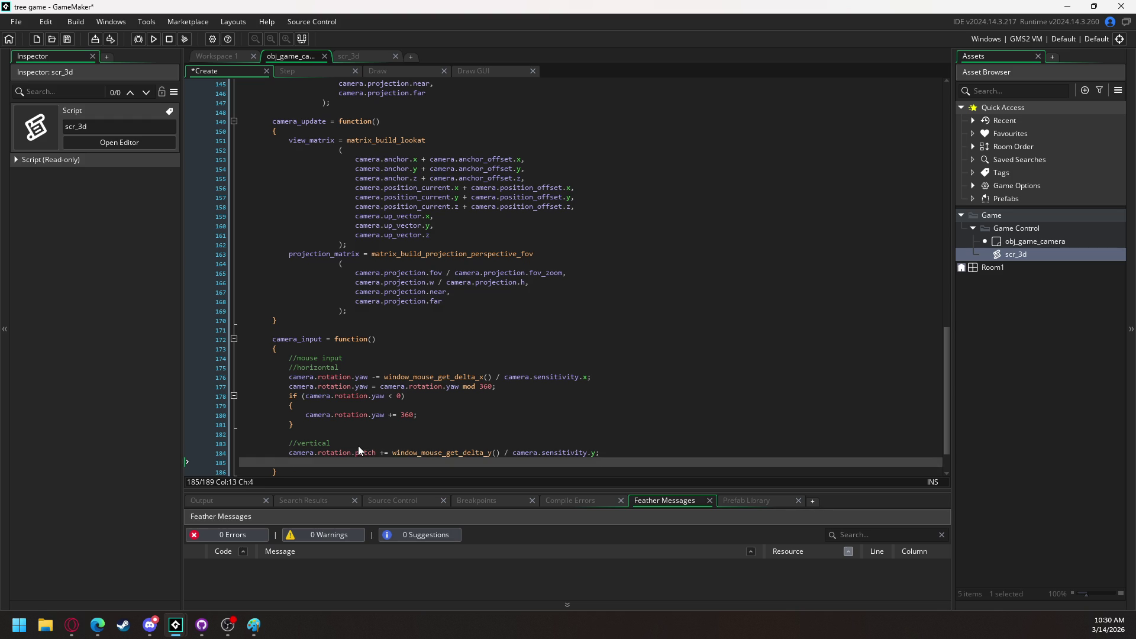
type("camera")
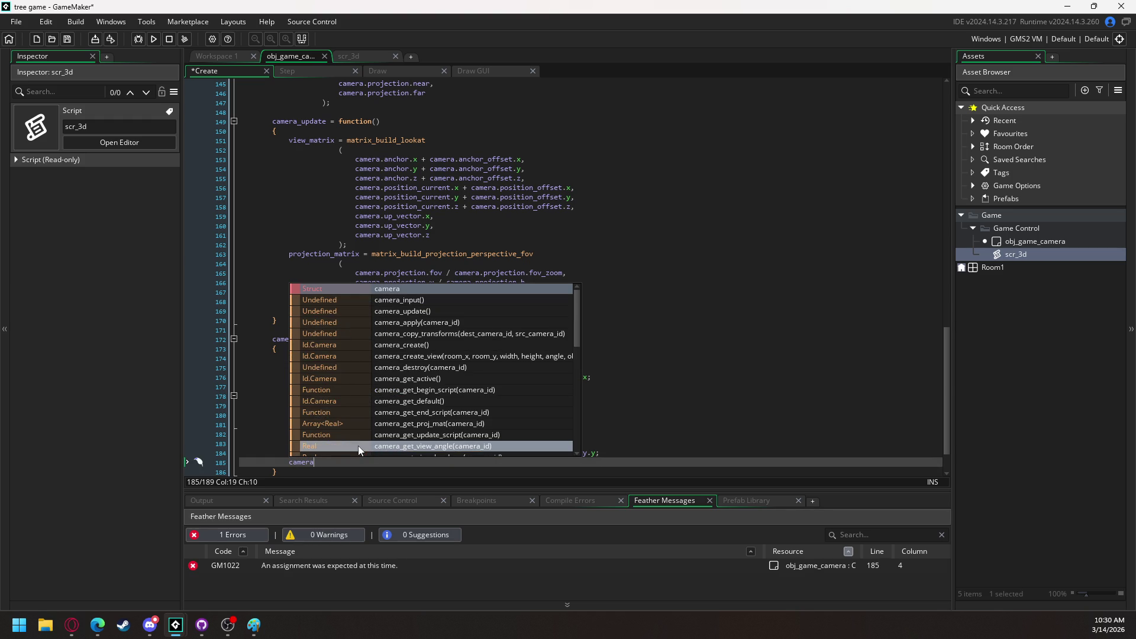
type(".rotat")
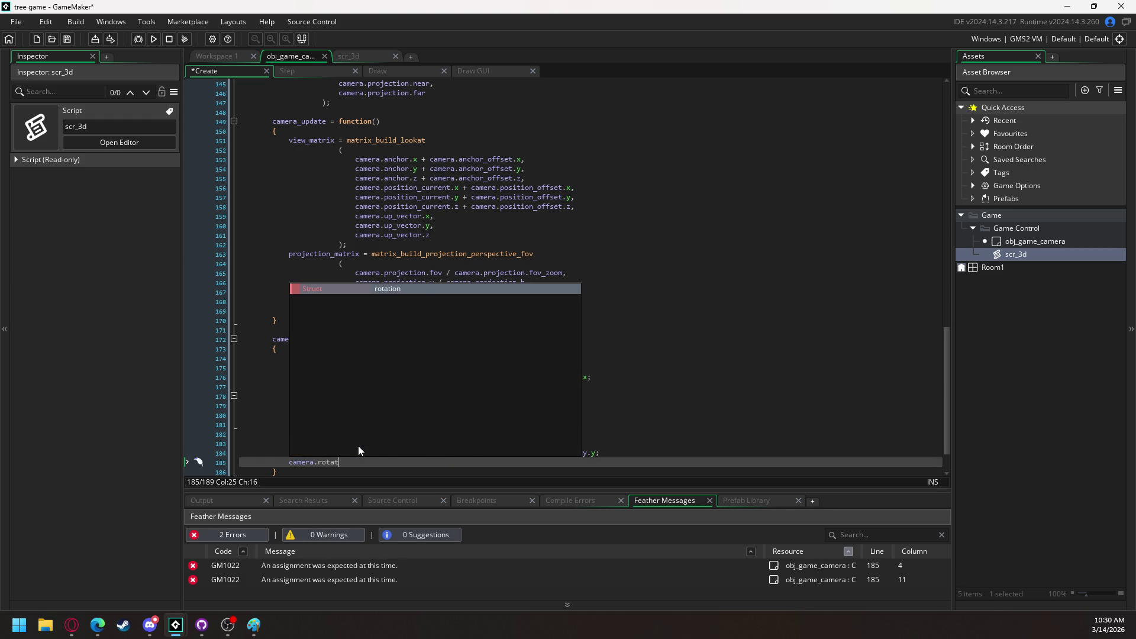
type("ion.pi")
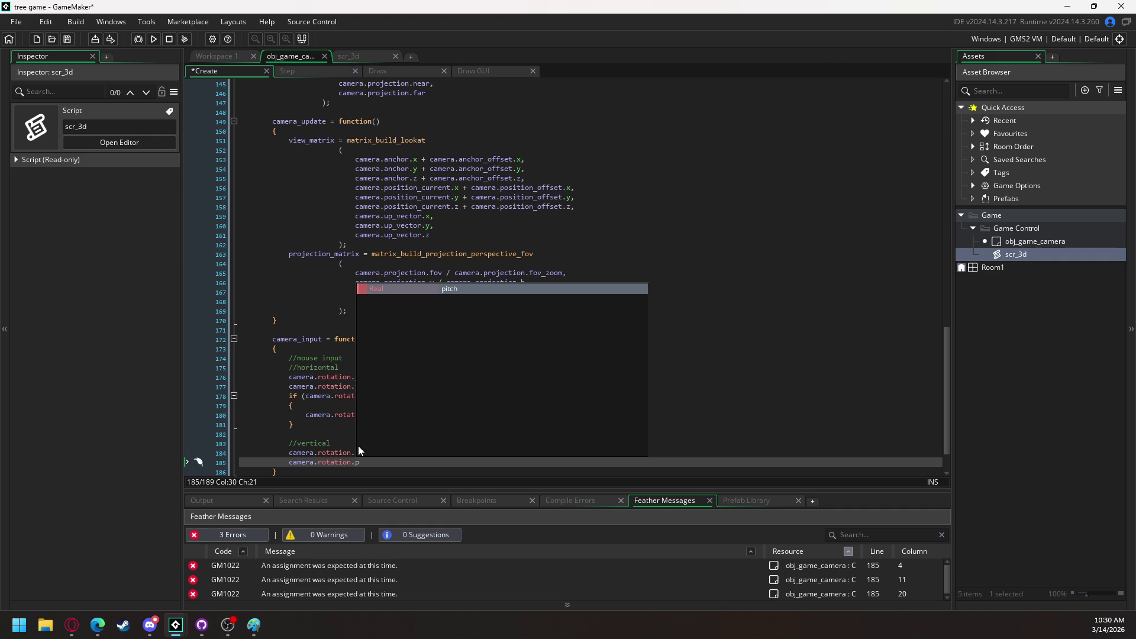
key("Return")
type("= ")
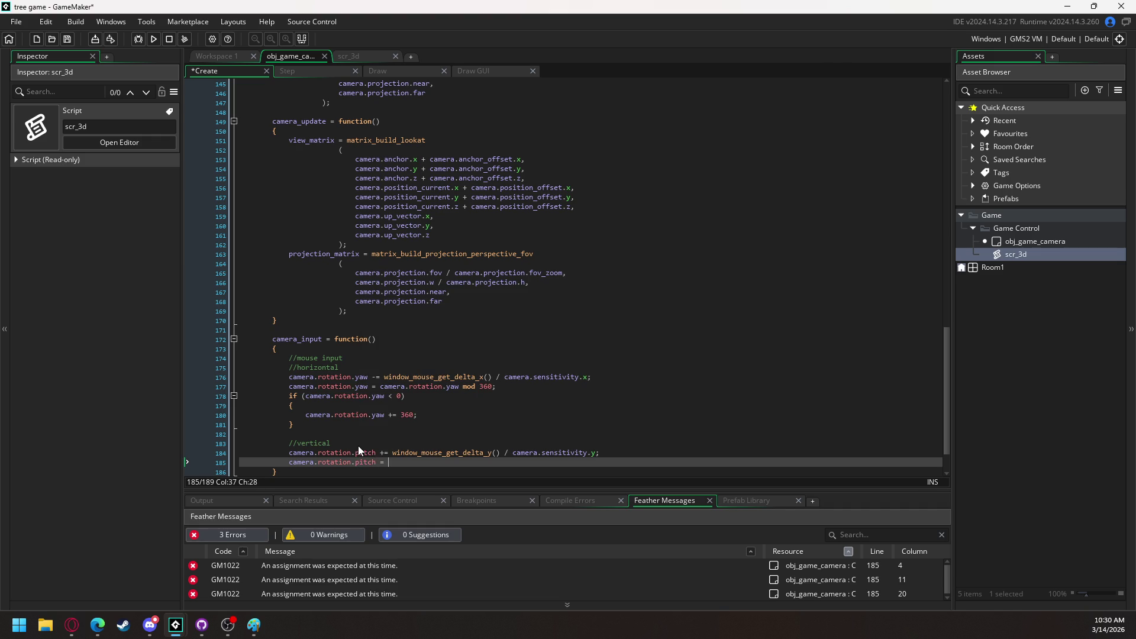
type("clamp(")
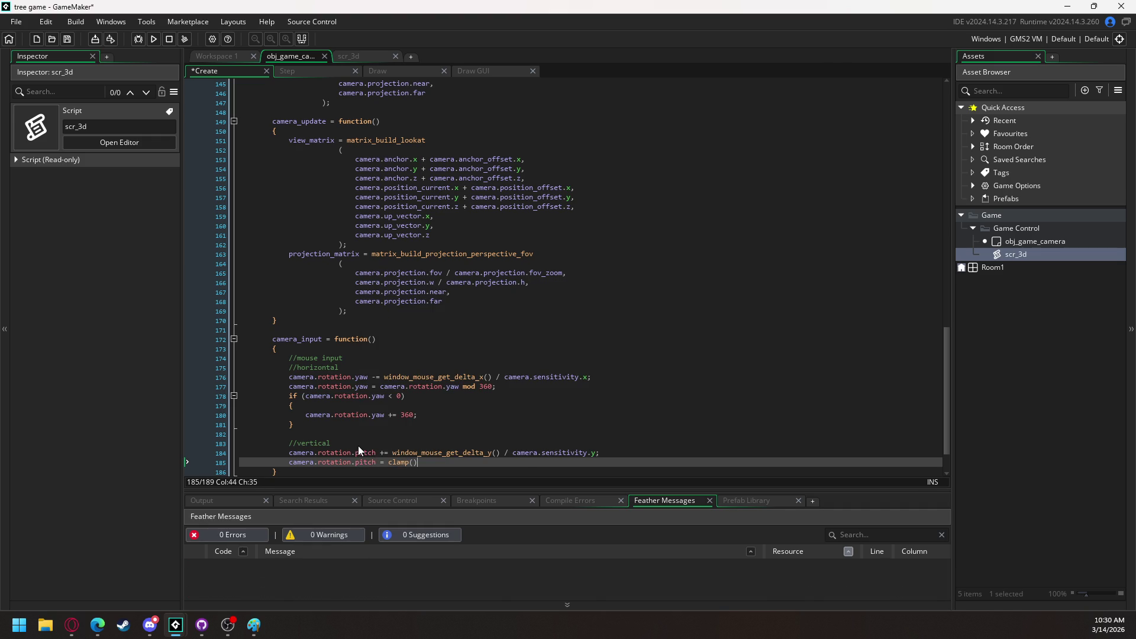
type("camera")
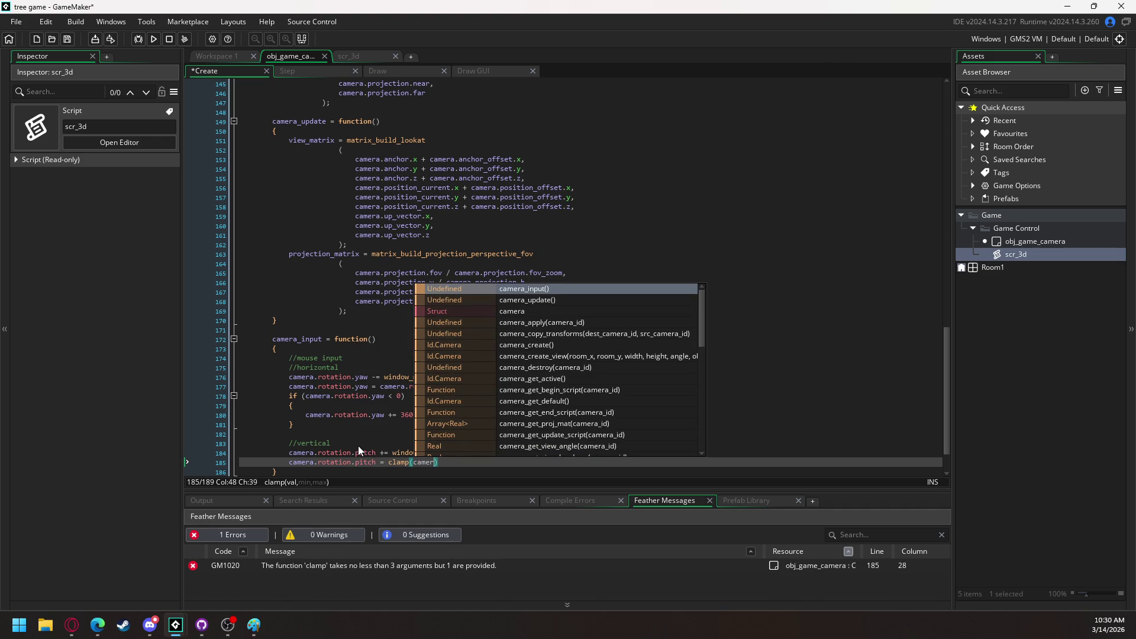
type(".rotation")
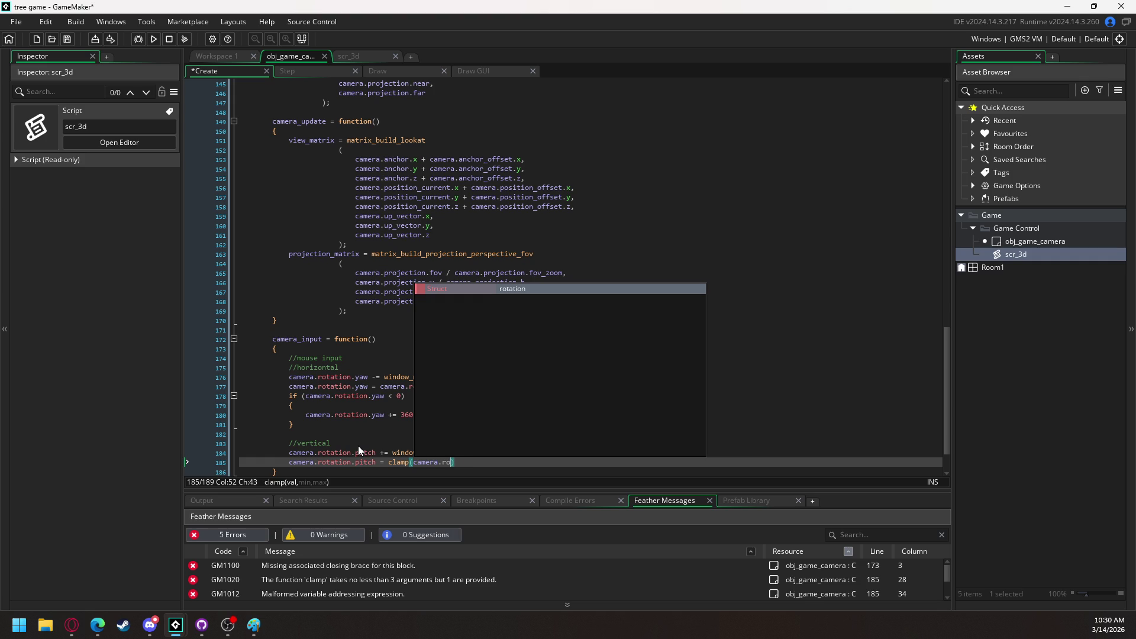
type(".pitch")
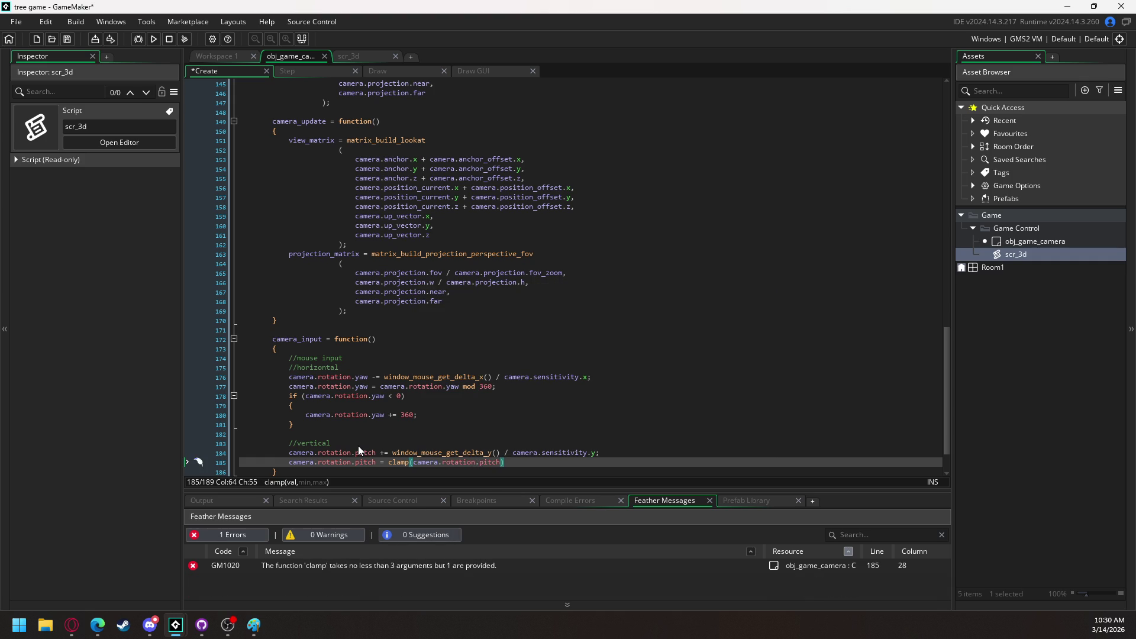
type(",")
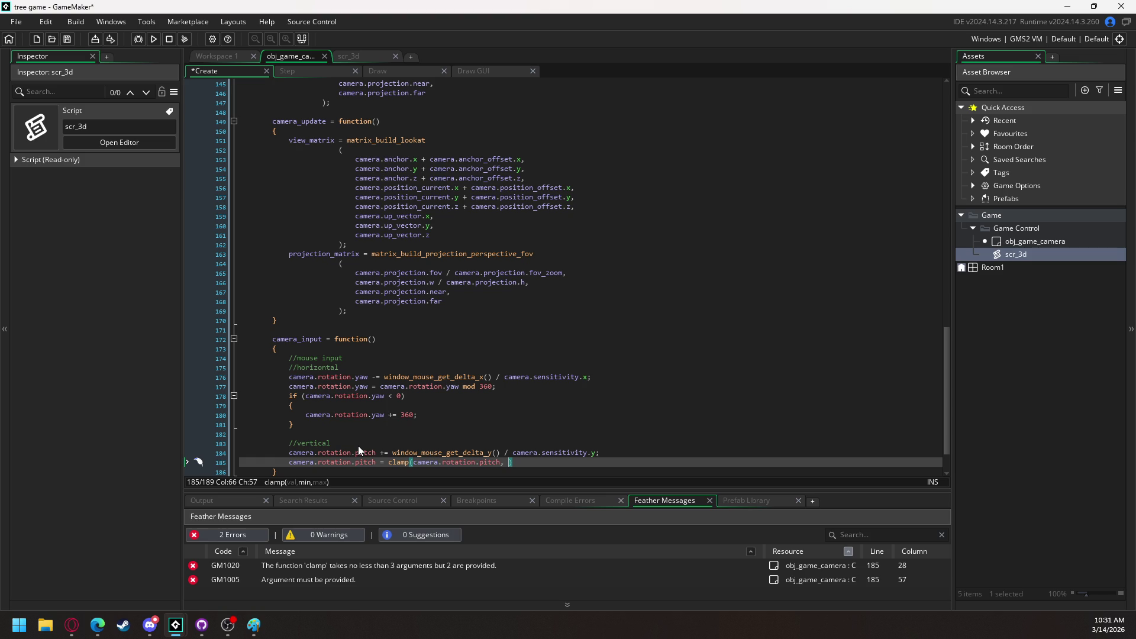
type("0")
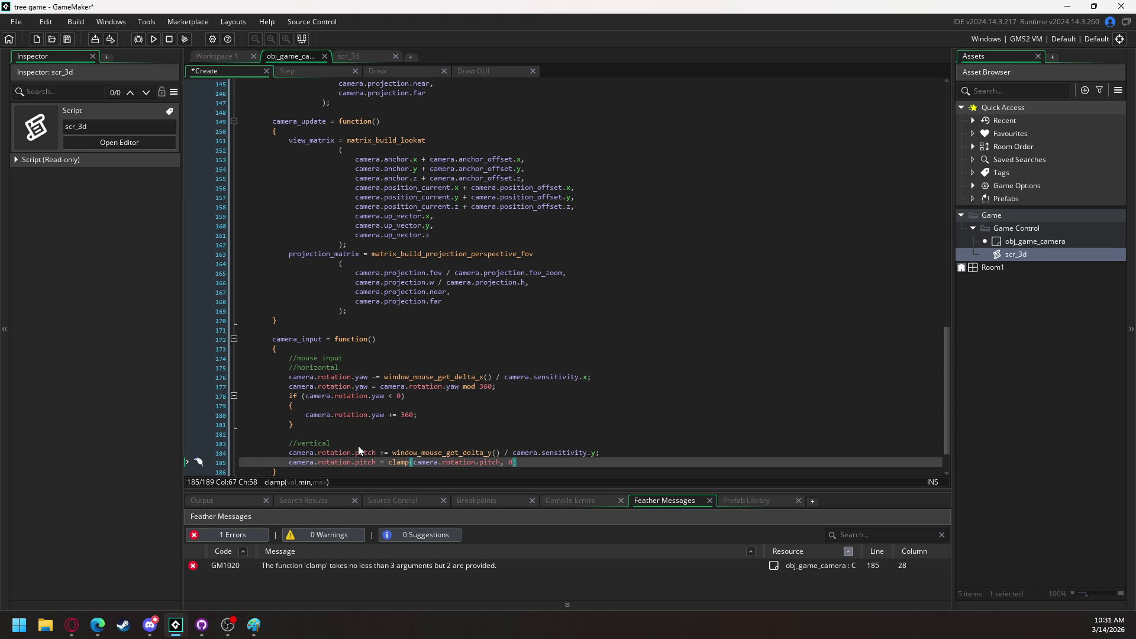
type(",")
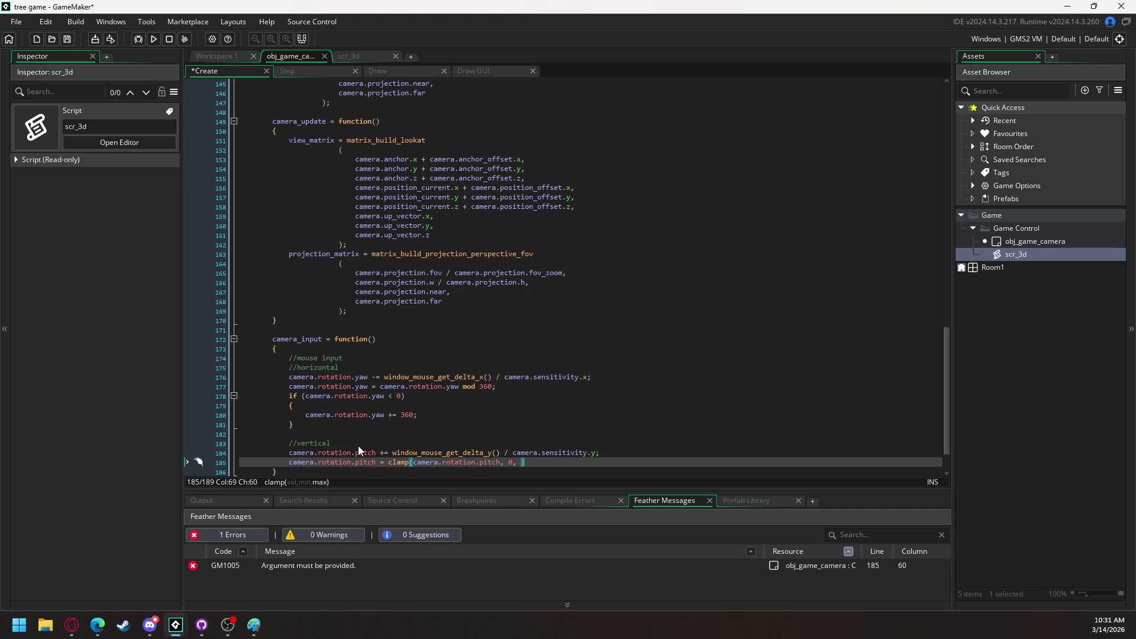
type("85);")
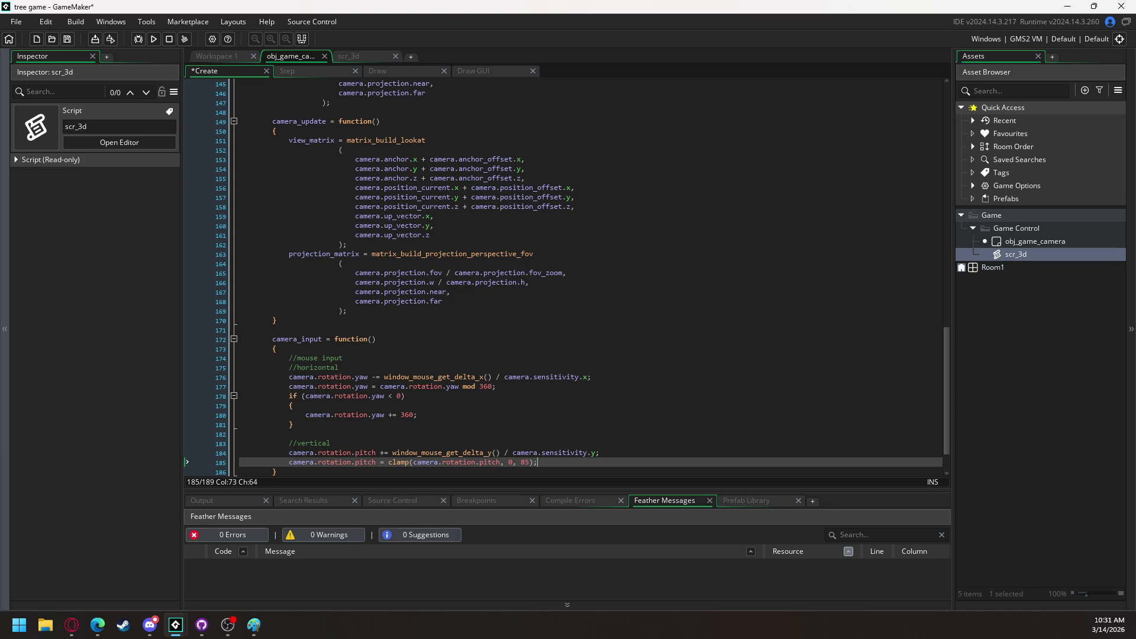
key("Return")
key("Return")
Write the //zoom comment and an empty if (!camera.distance.fixed) { } block beneath it
type("/zoom")
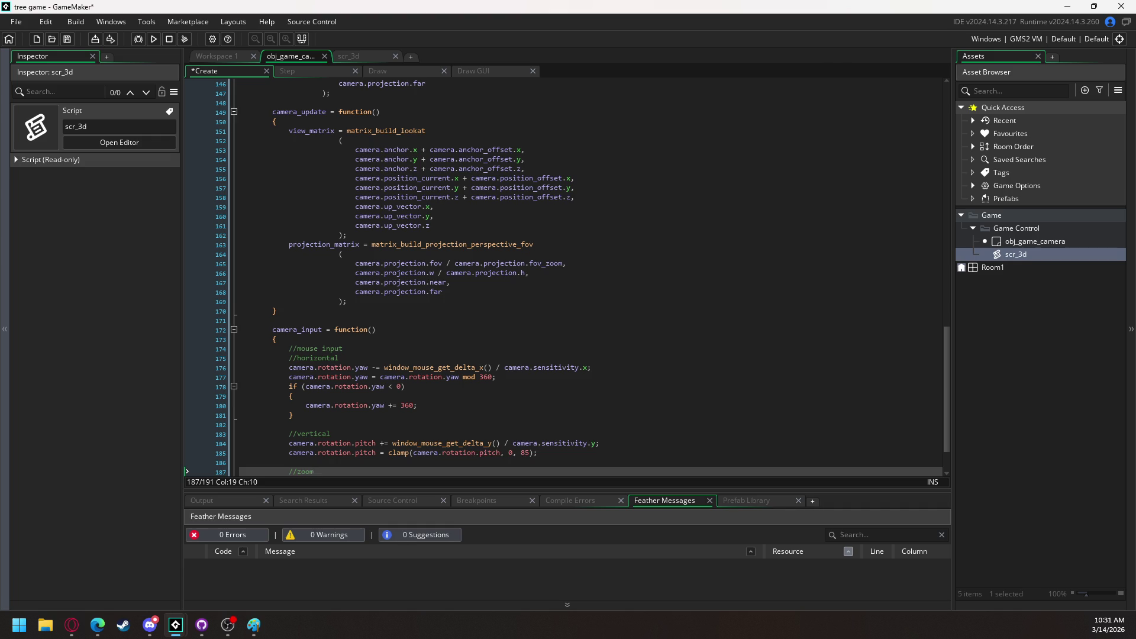
key("Return")
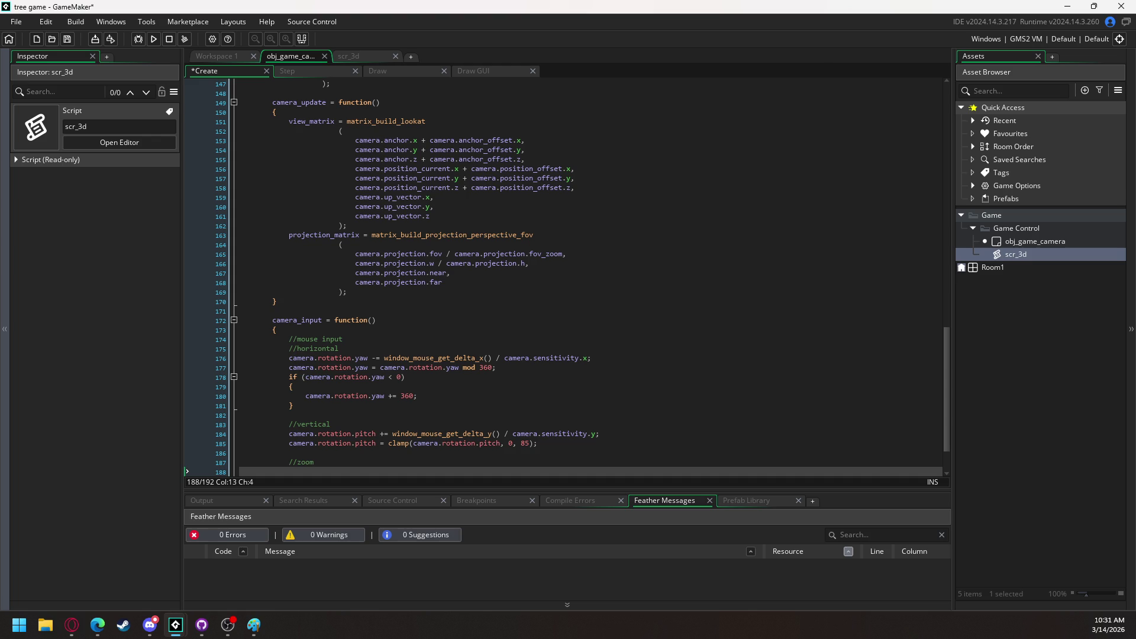
type("if ")
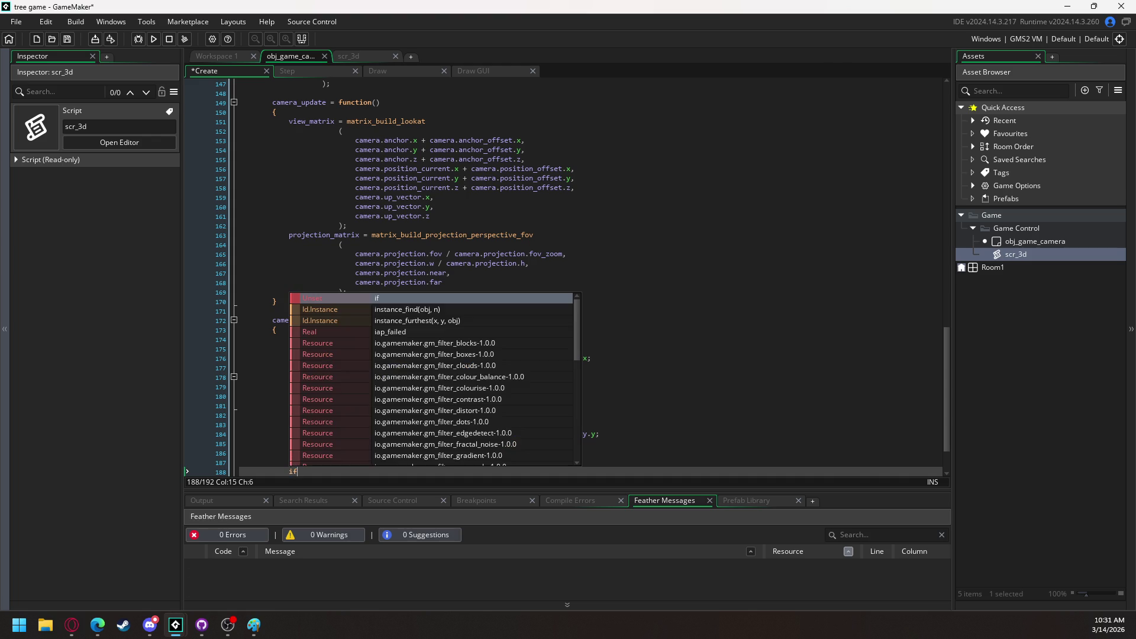
type("(")
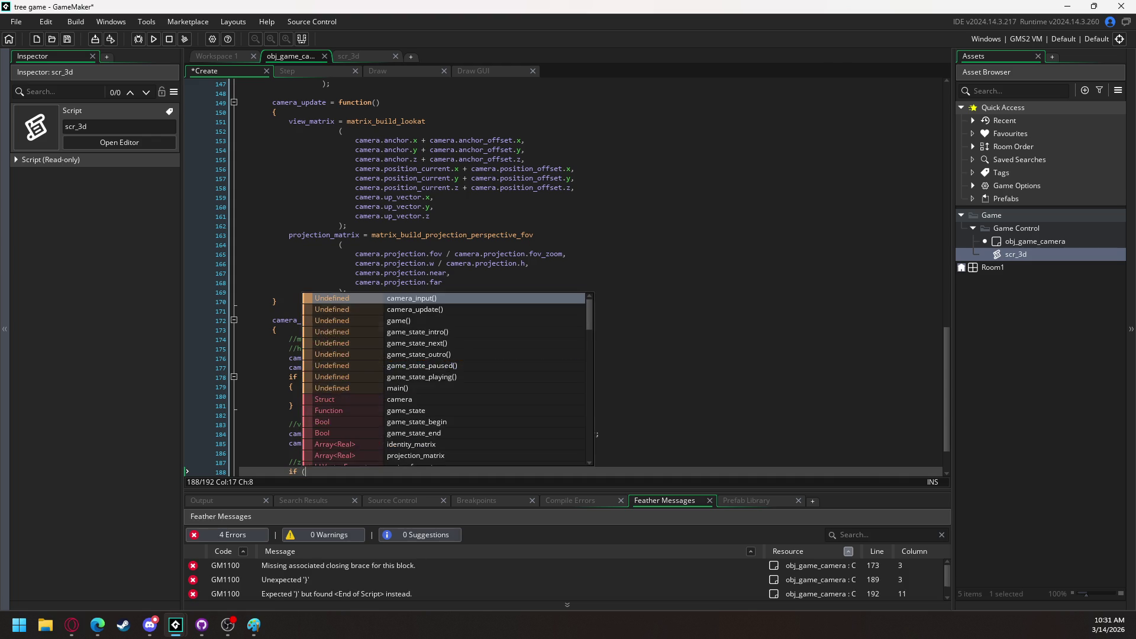
type("!camera.distance")
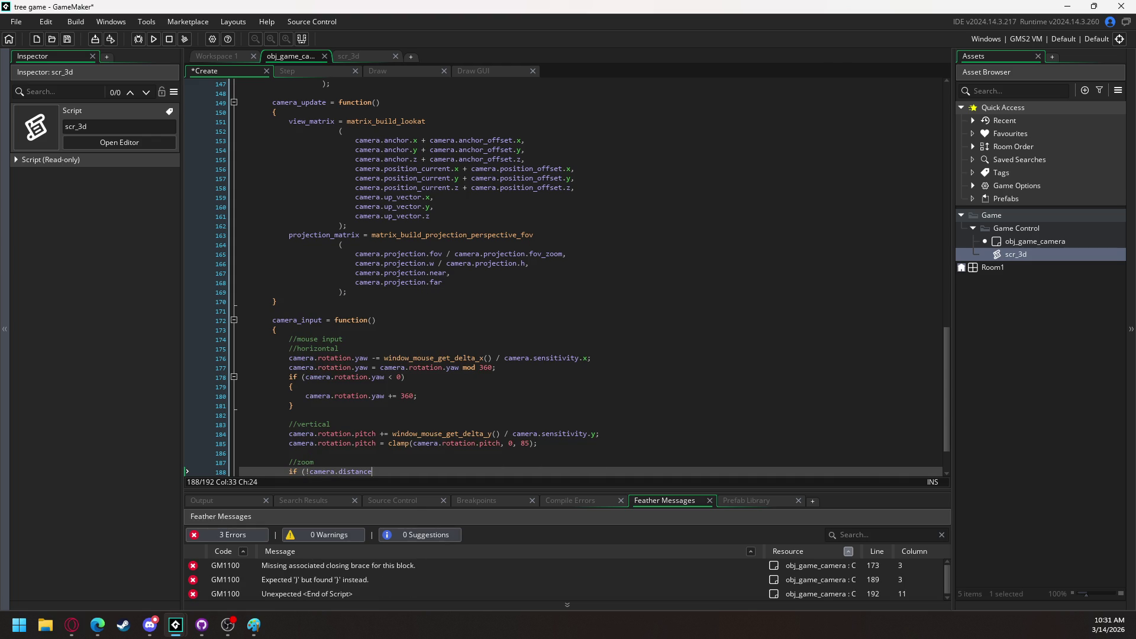
key("BackSpace")
type("fixed")
type(")")
key("Return")
type("{")
key("Return")
key("Return")
type("}")
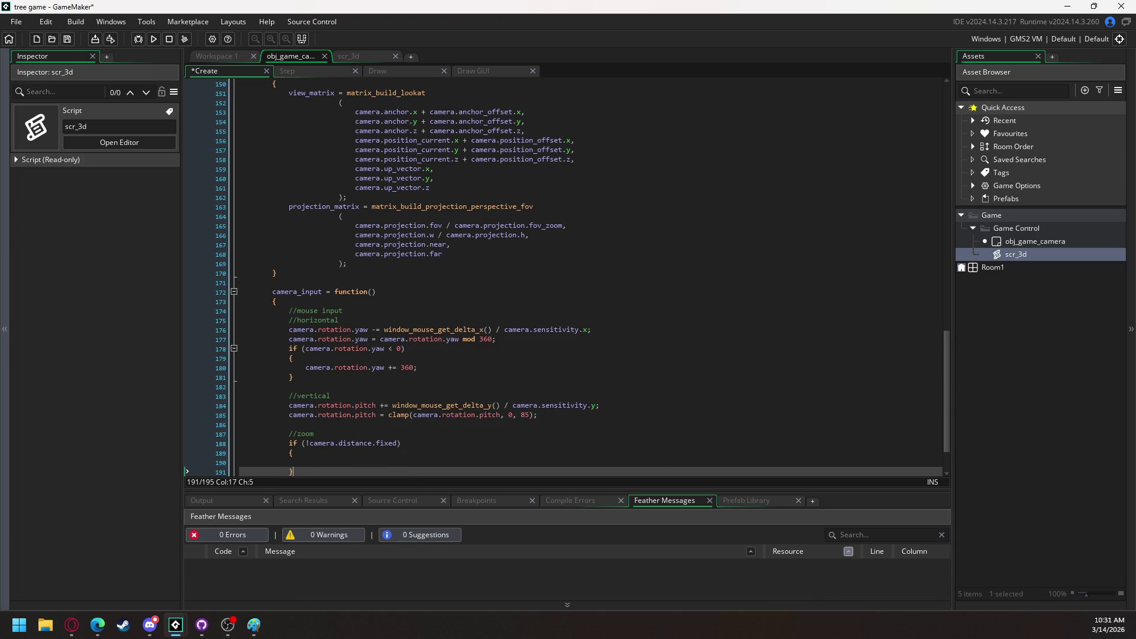
Inside that block, add an empty if (mouse_wheel_up()) { } branch
left_click(306, 463)
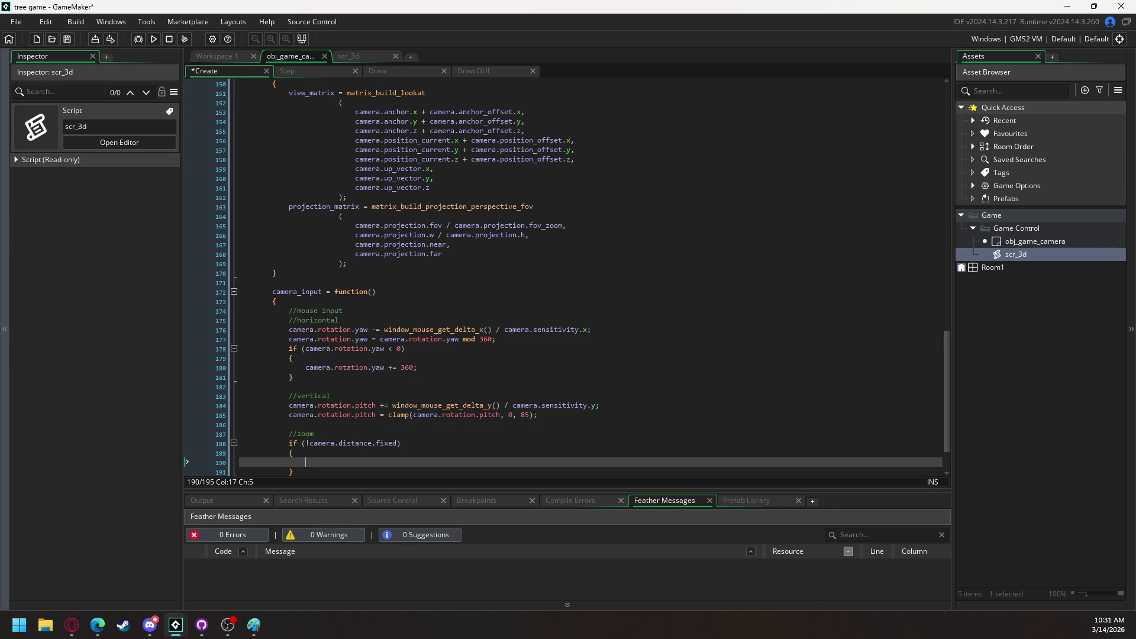
type("if mouse")
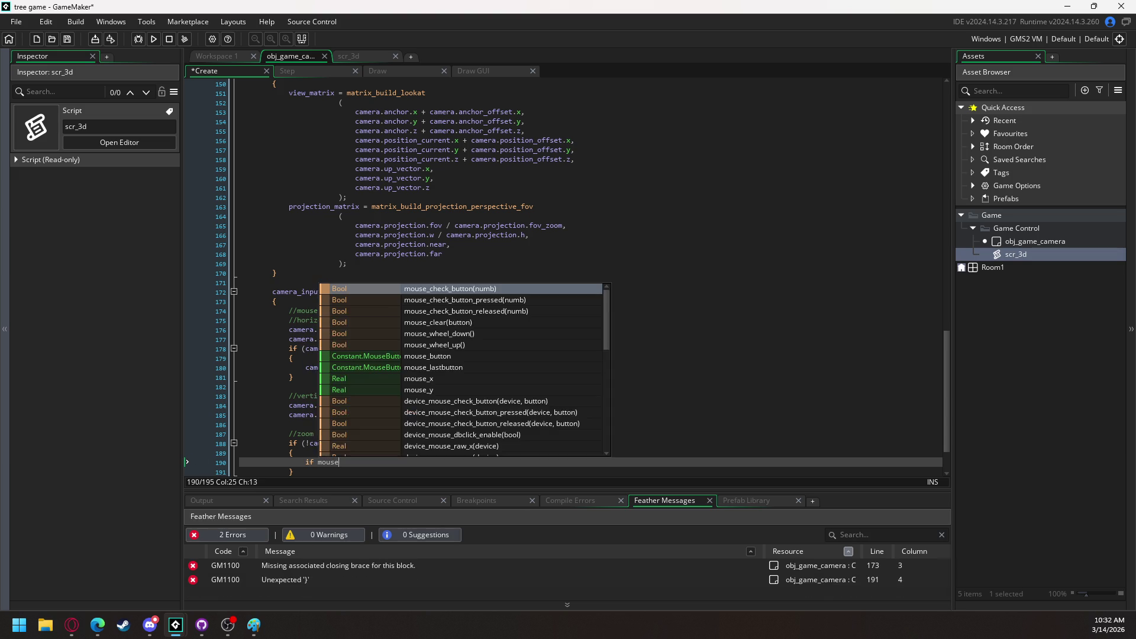
type("_whee")
key("Down")
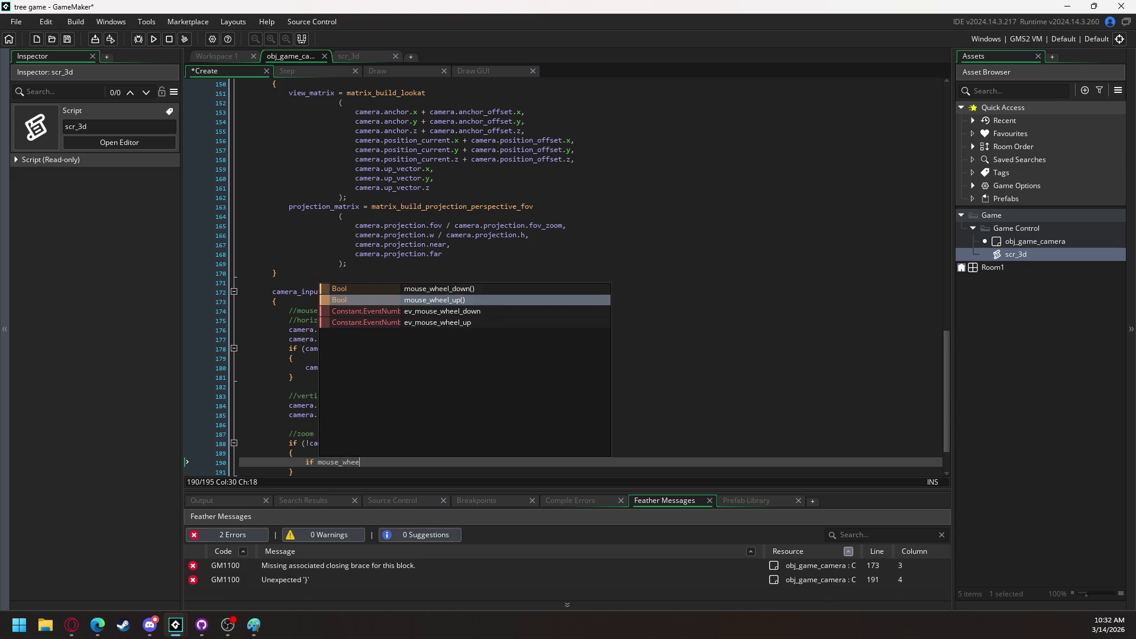
key("Return")
key("Return")
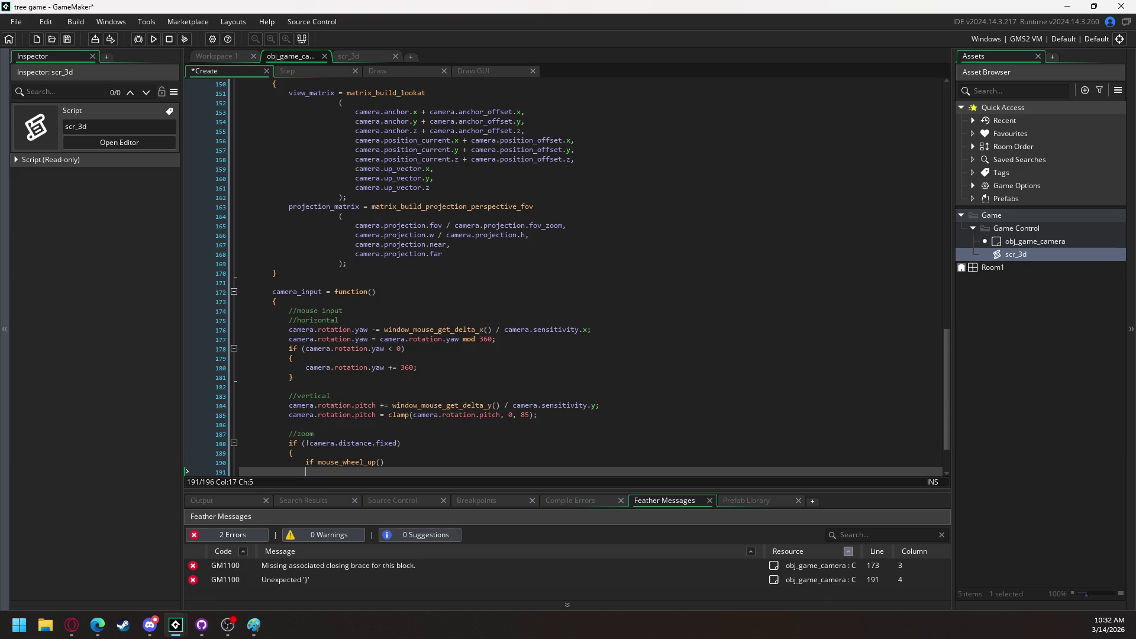
type("{")
key("Return")
key("Return")
type("}")
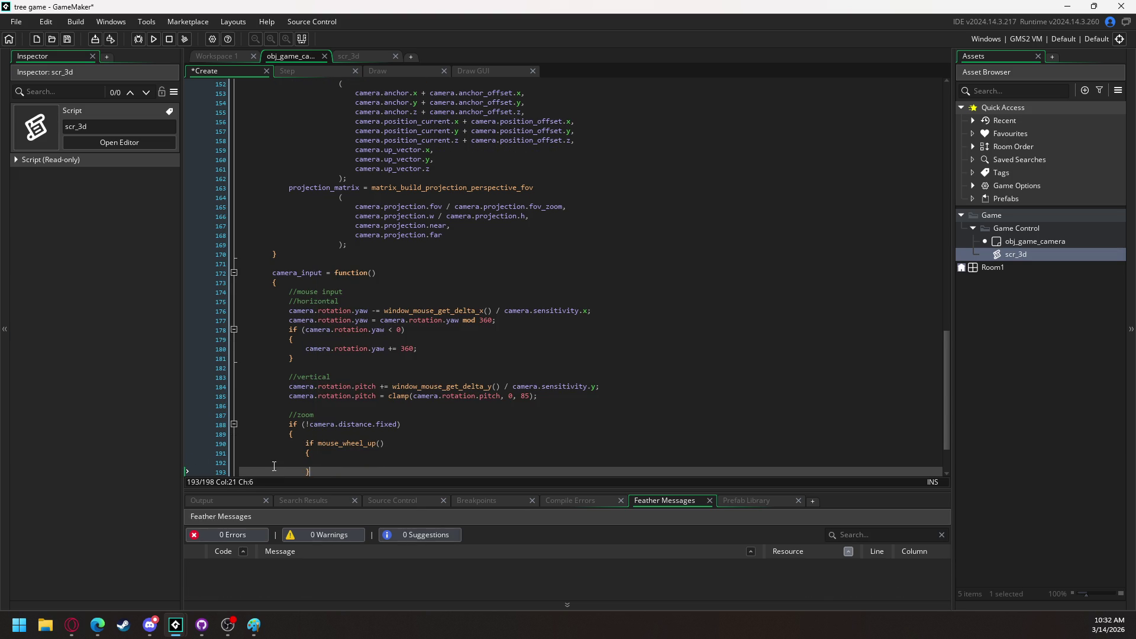
left_click(319, 443)
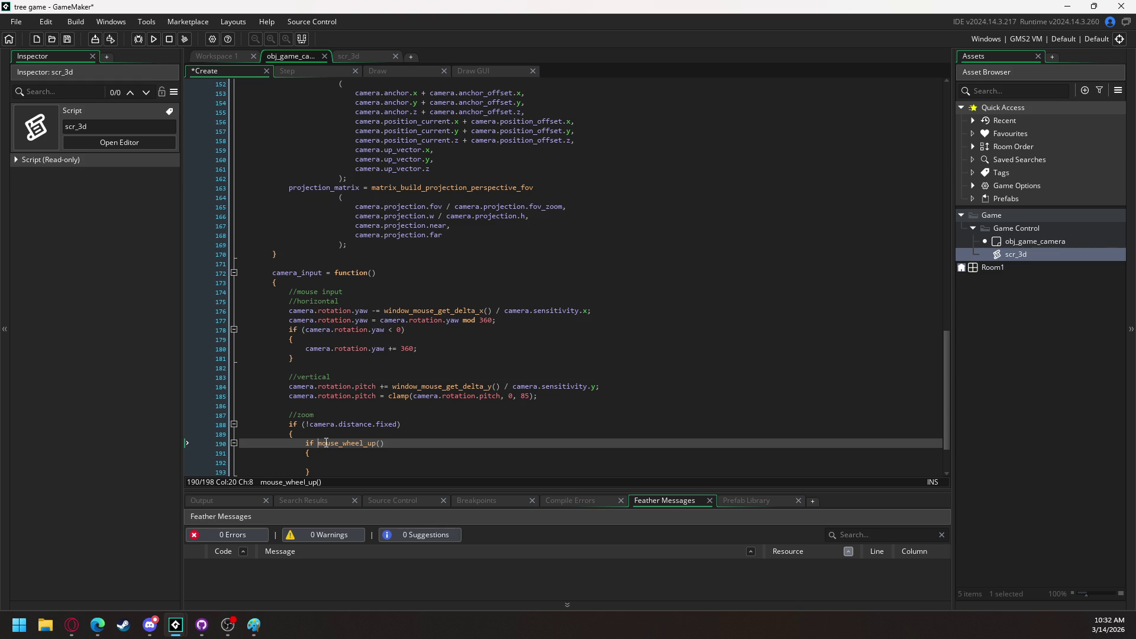
type("(")
key("End")
type(")")
scroll(331, 399, "down", 3)
left_click(331, 397)
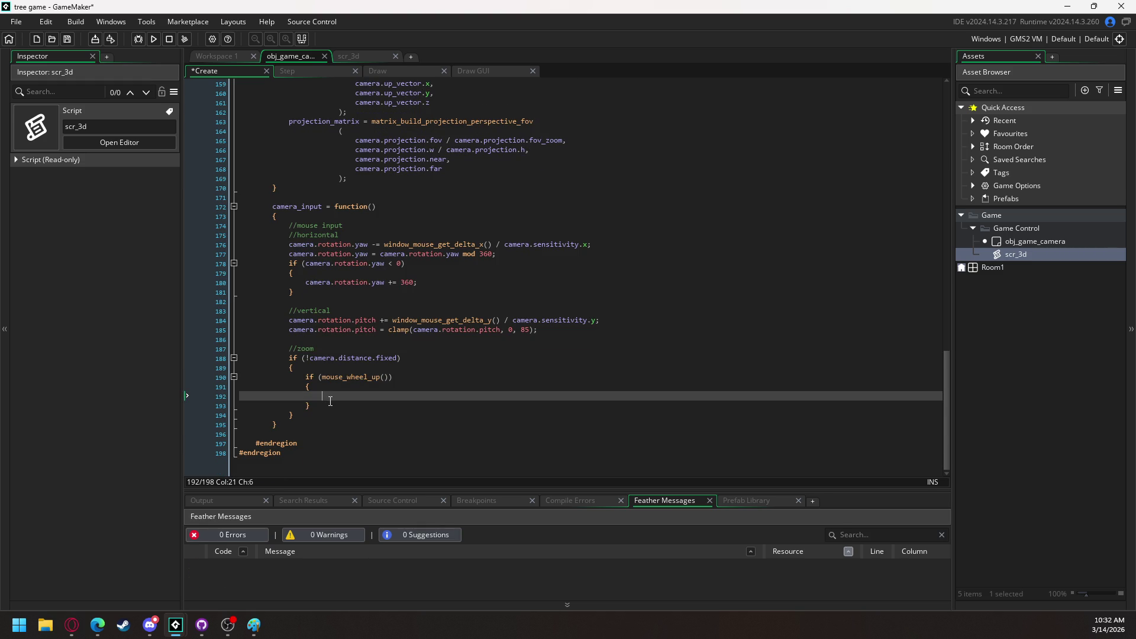
left_click(329, 405)
Add an empty if (mouse_wheel_down()) { } branch below the wheel-up branch
key("Return")
key("Return")
type("i")
key("Escape")
type("f (mouse")
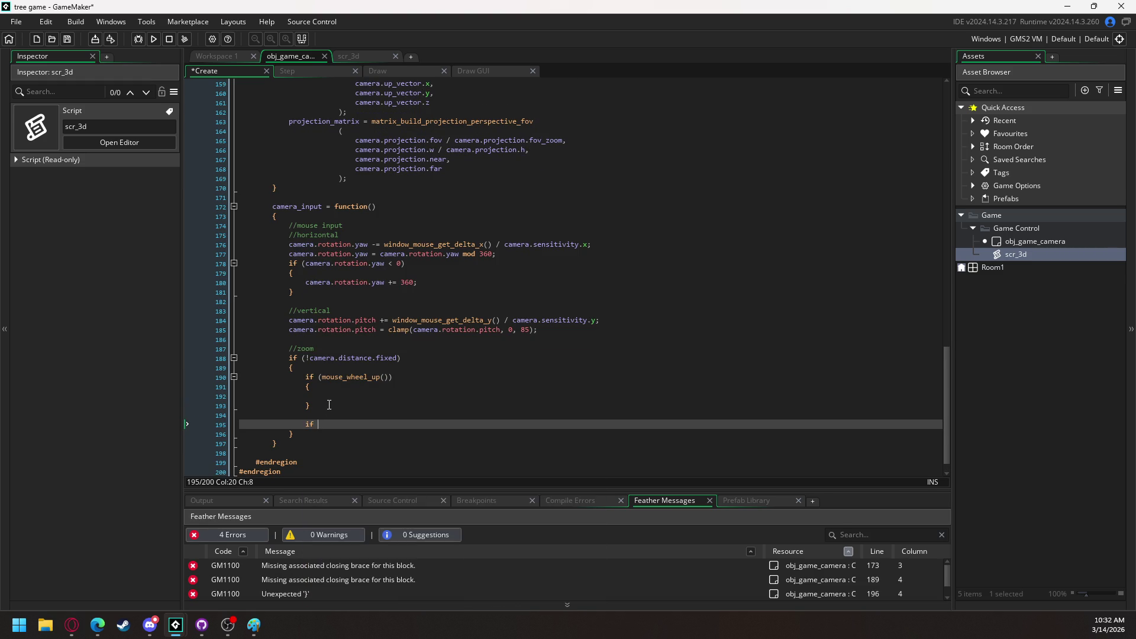
key("Down")
key("Down")
key("Down")
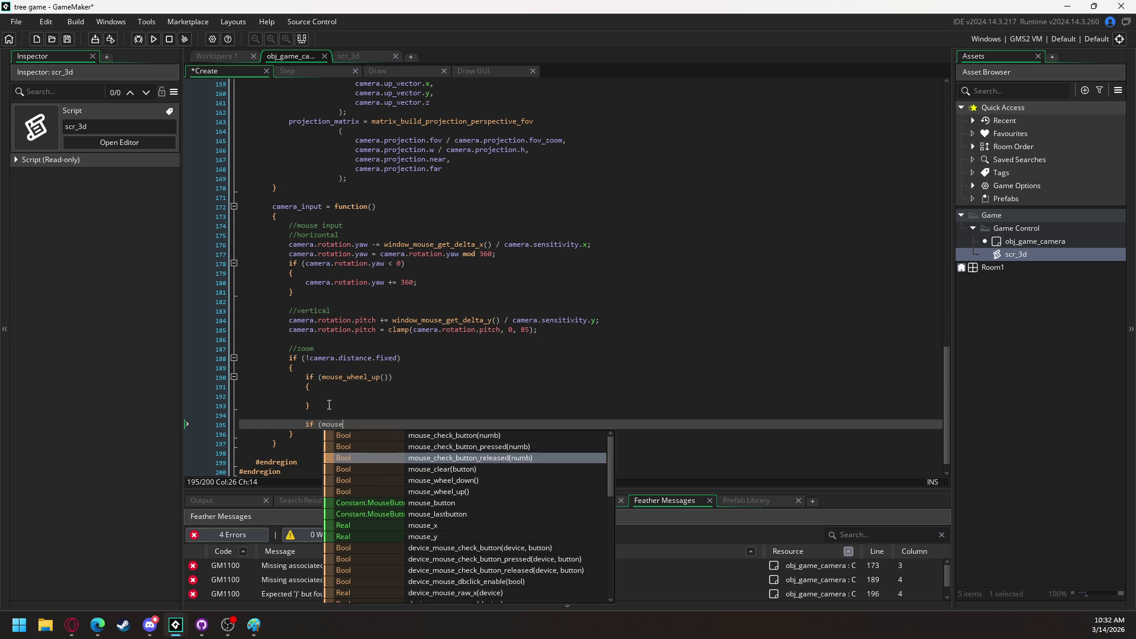
key("Return")
type(")")
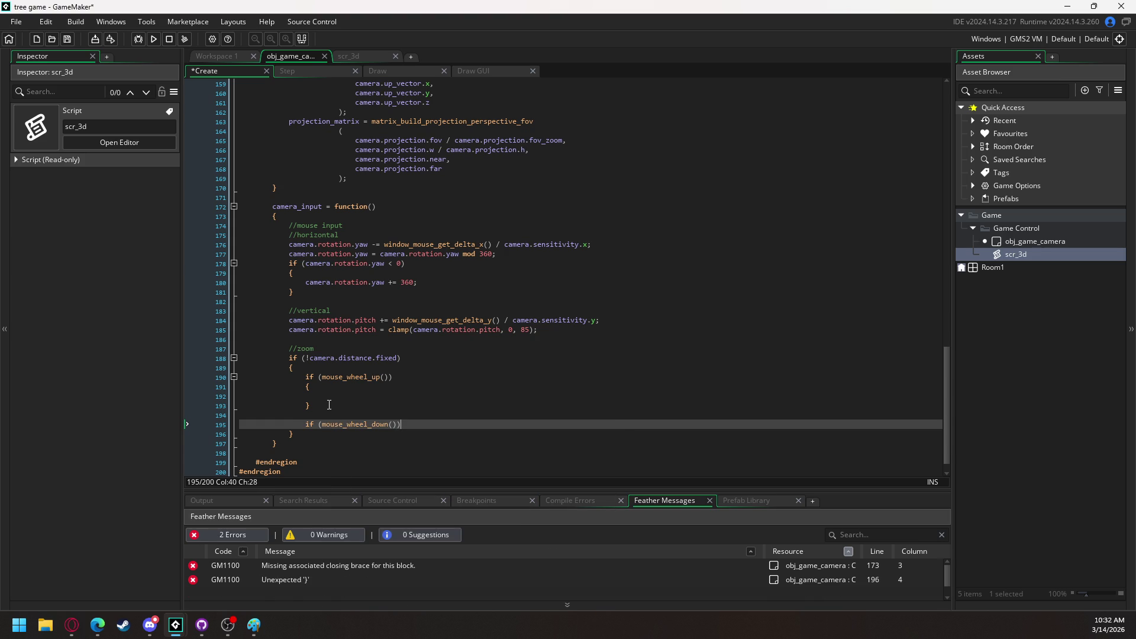
key("Return")
type("{")
key("Return")
key("Return")
type("}")
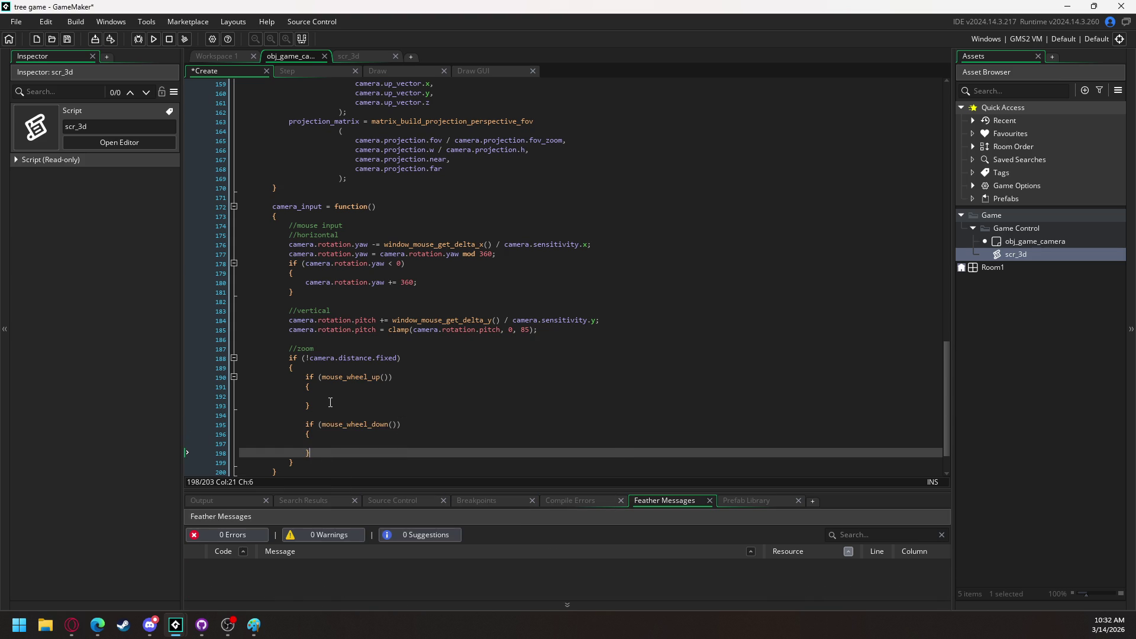
Begin the wheel-up branch body by typing camera_distance
scroll(354, 384, "up", 10)
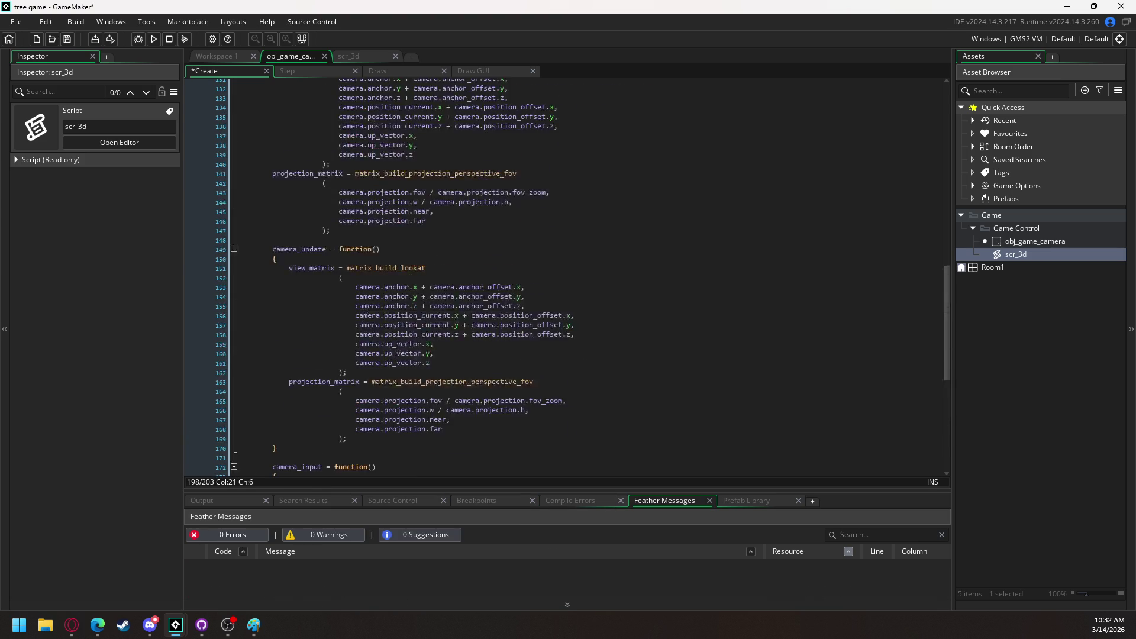
scroll(303, 198, "up", 2)
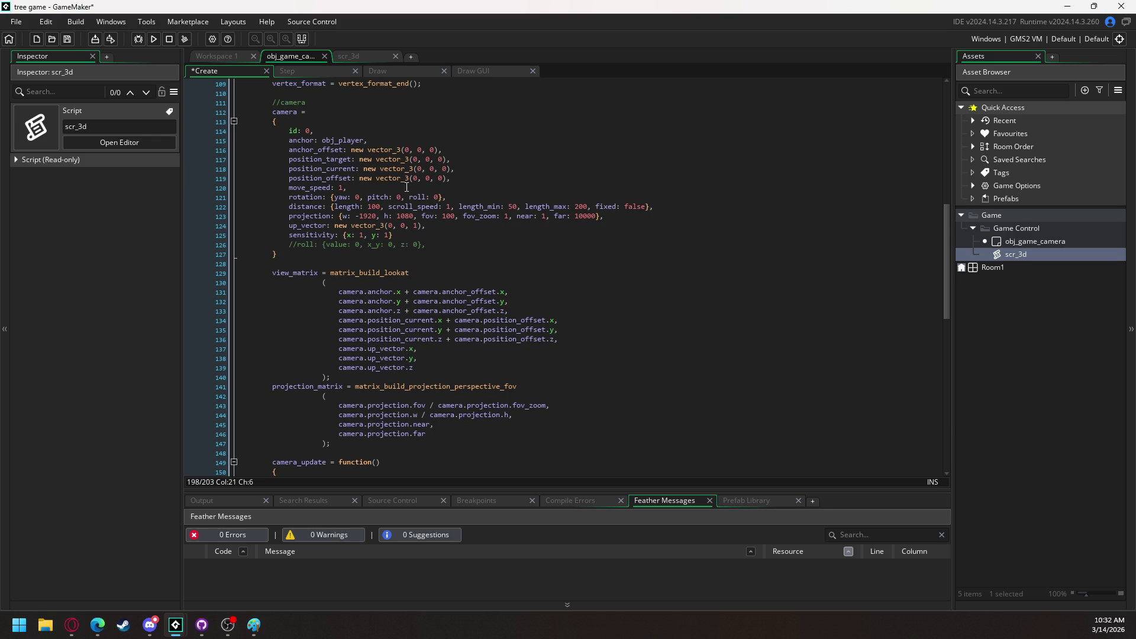
scroll(460, 352, "down", 9)
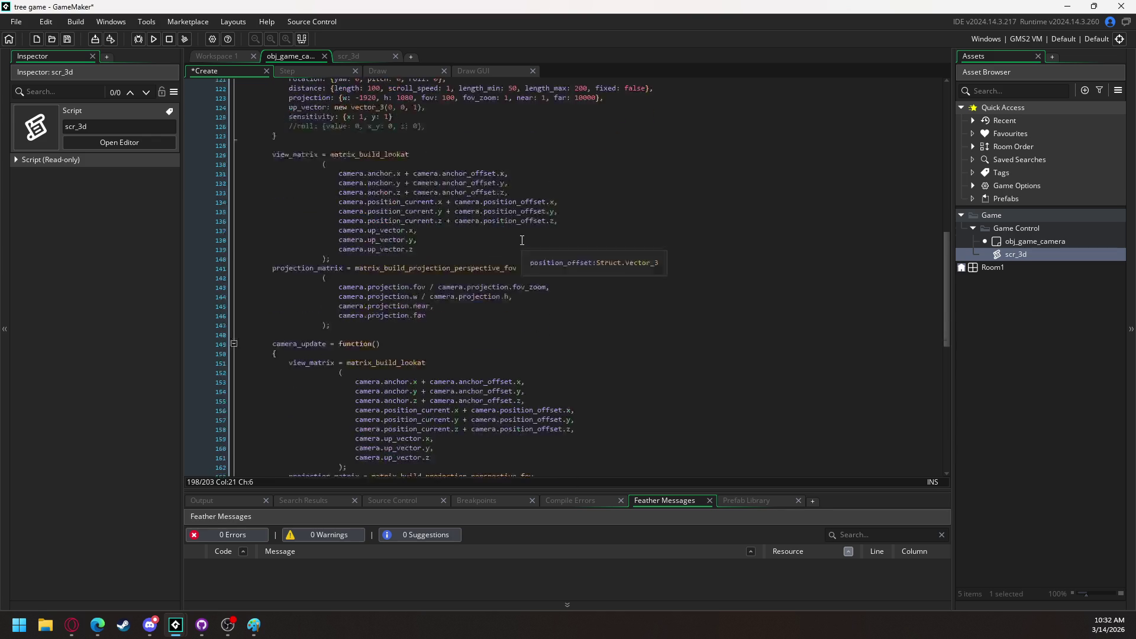
scroll(380, 426, "down", 8)
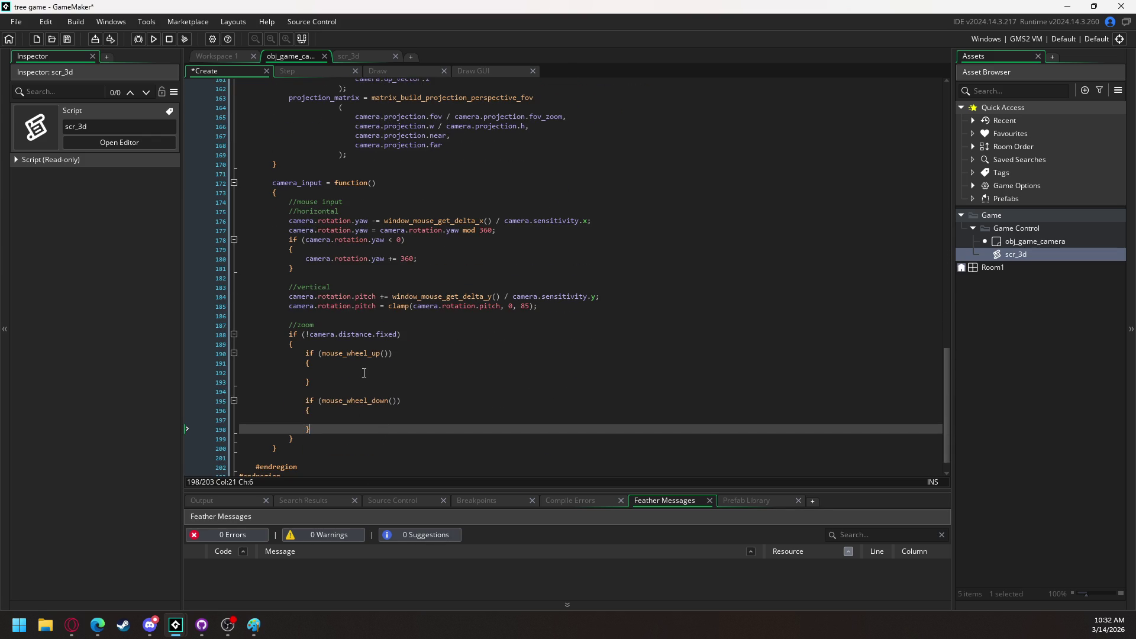
left_click(364, 373)
type("camera_distance")
Set camera.distance.length = max(camera.distance.length - camera.distance.speed, camera.distance.length_min); in the wheel-up branch
key("BackSpace")
key("BackSpace")
key("BackSpace")
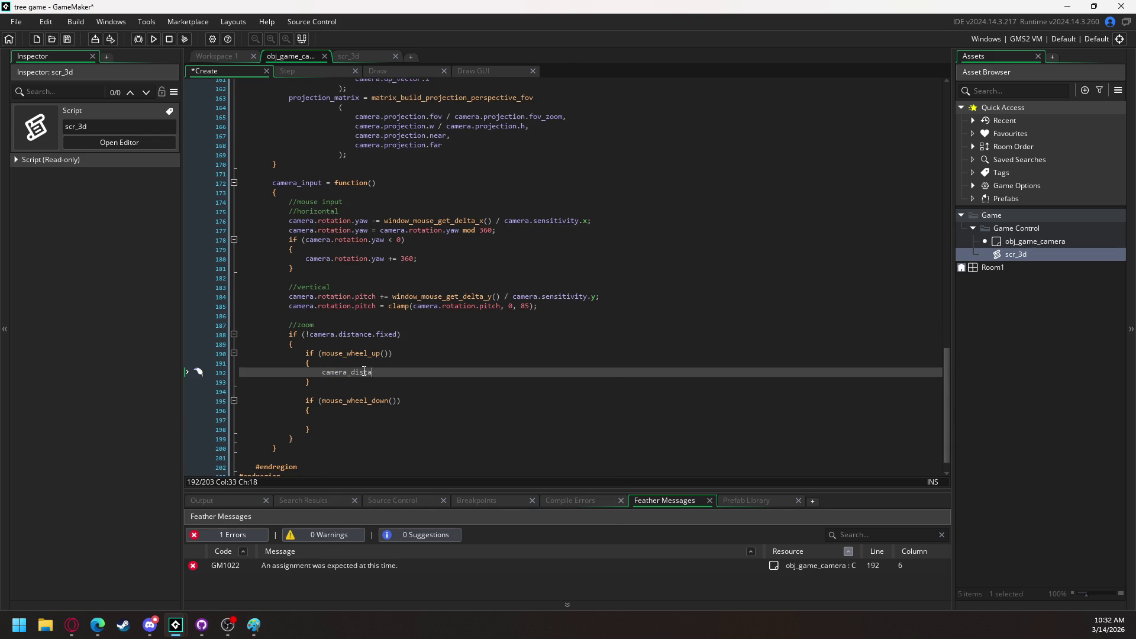
type(".")
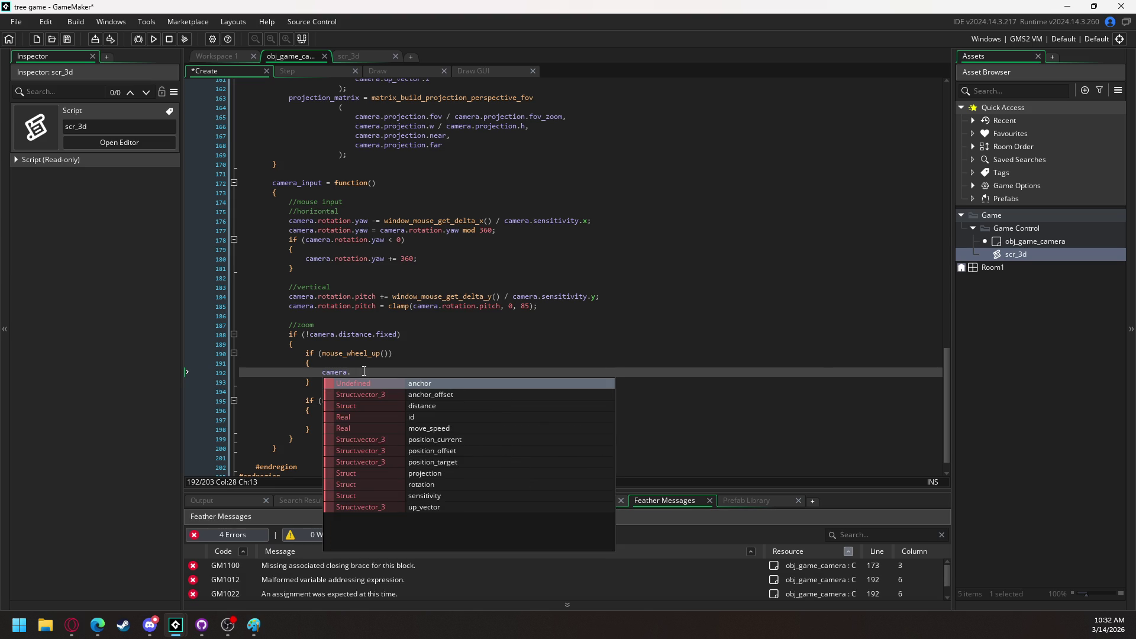
type("distance")
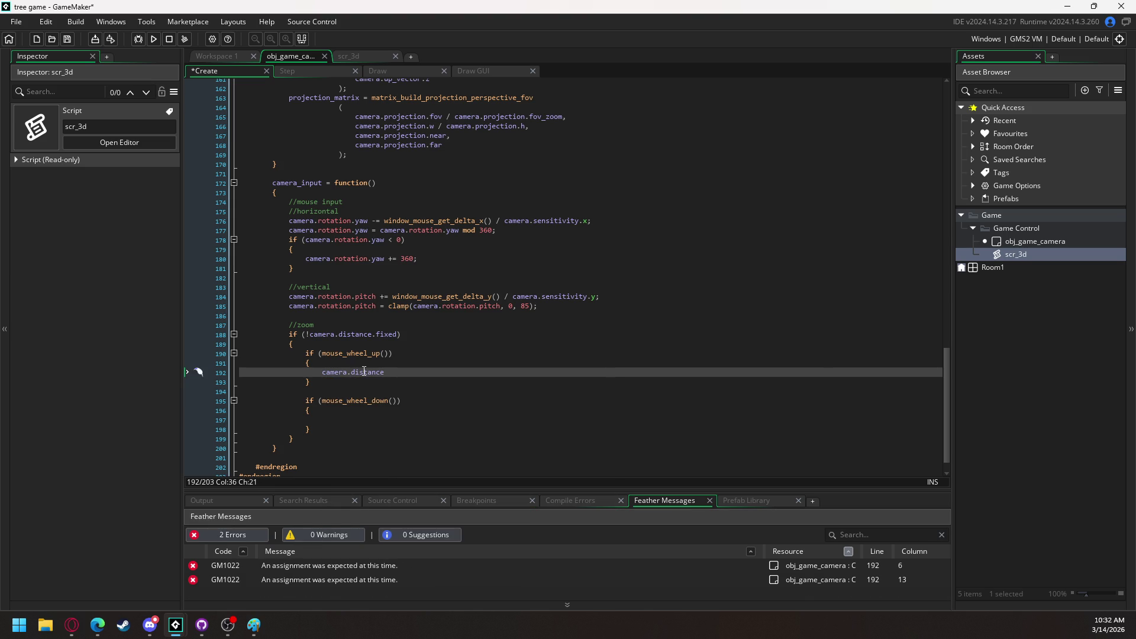
type(".length")
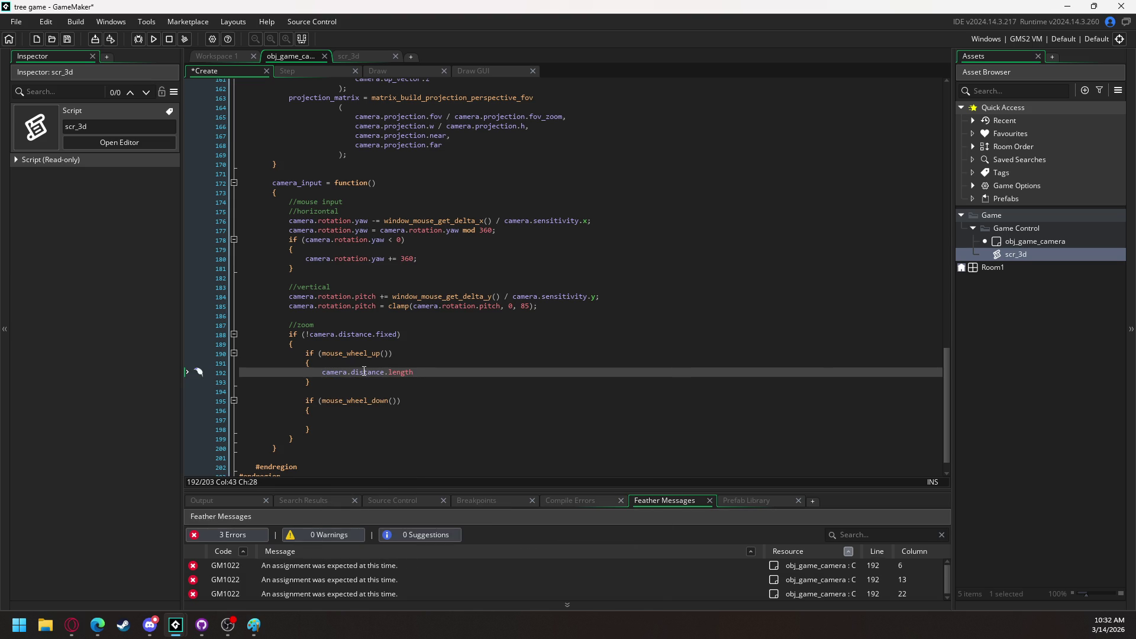
type(" = max(")
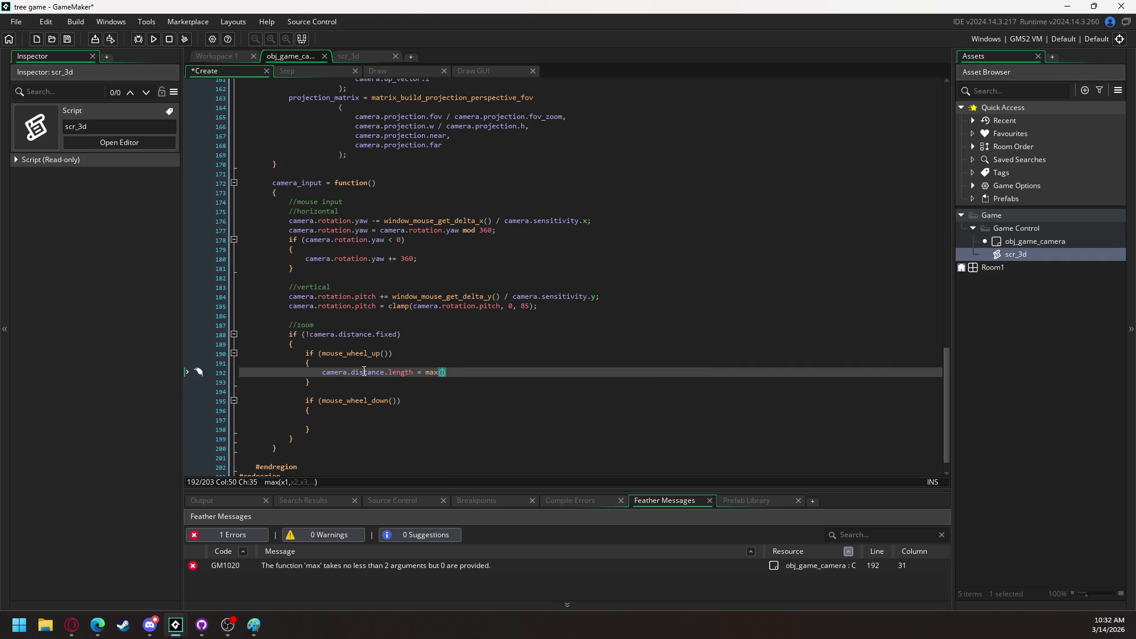
type("camera")
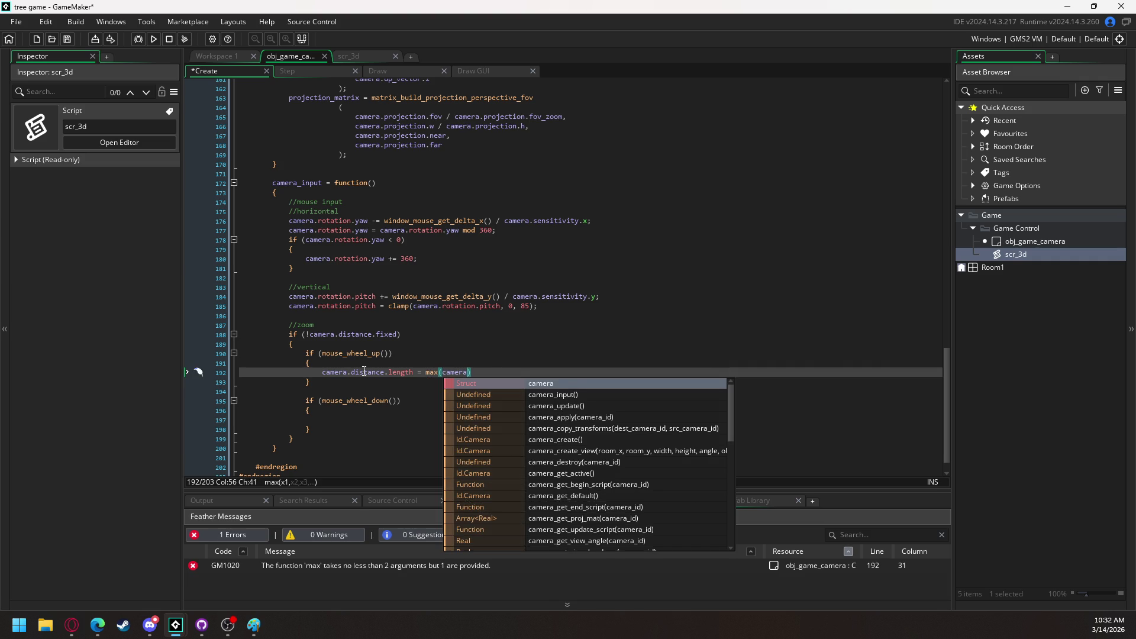
type(".distance.f")
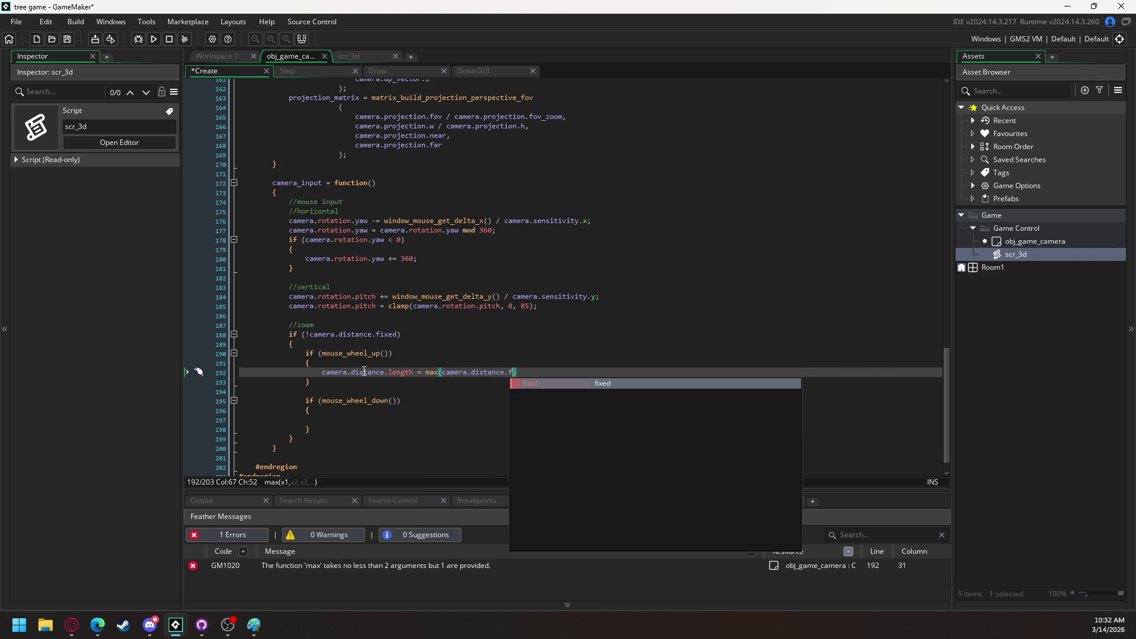
type("length +")
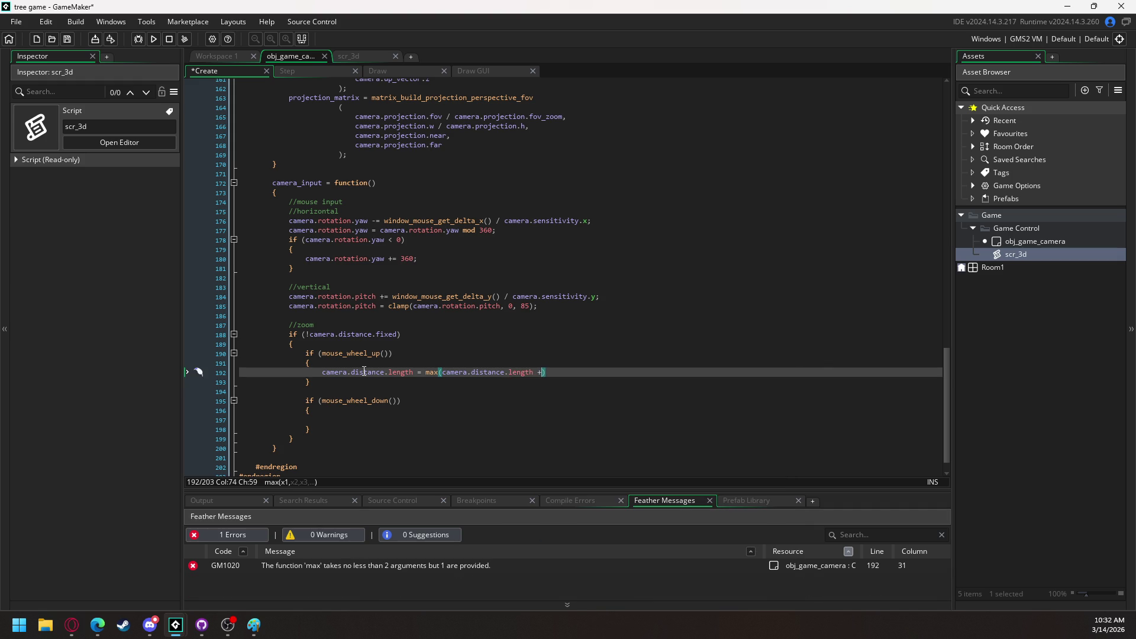
key("BackSpace")
key("BackSpace")
key("BackSpace")
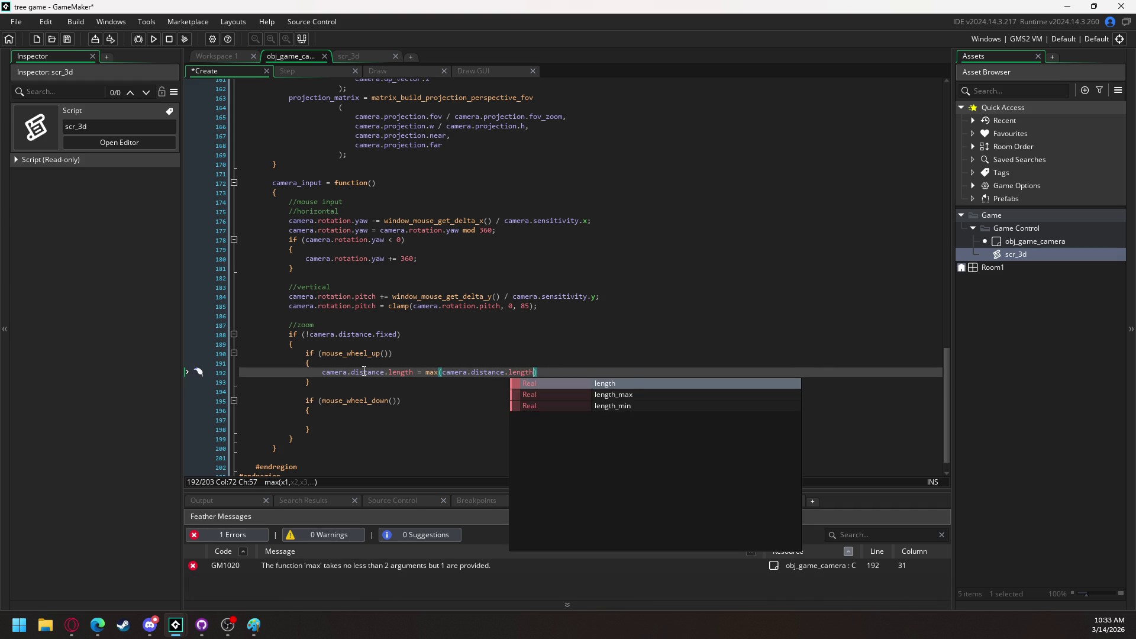
type("-")
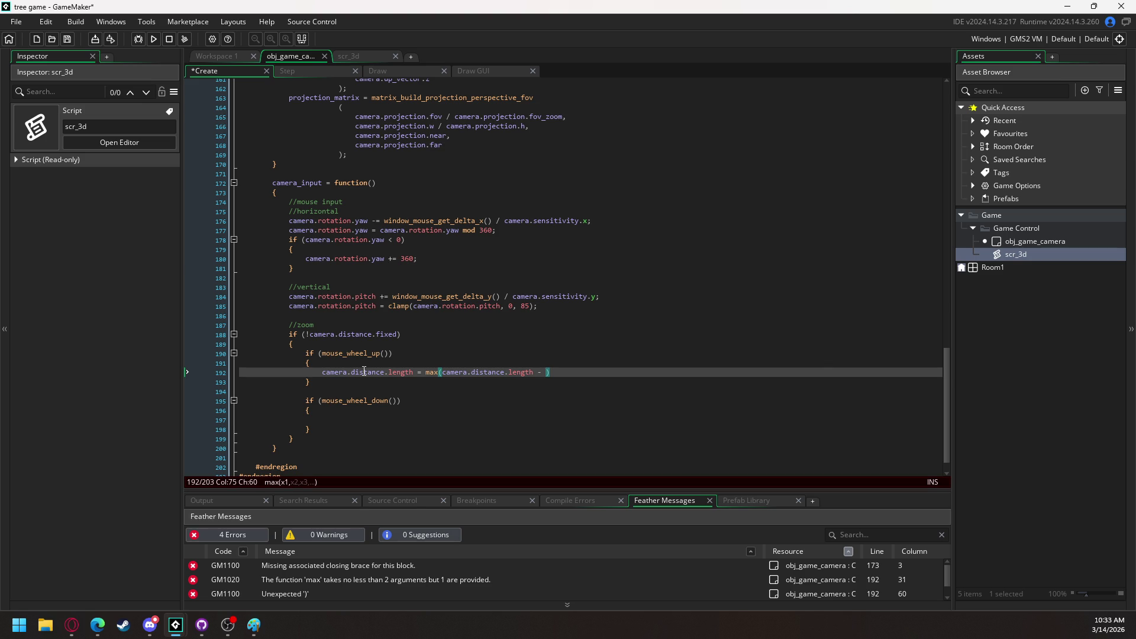
type("camera.distan")
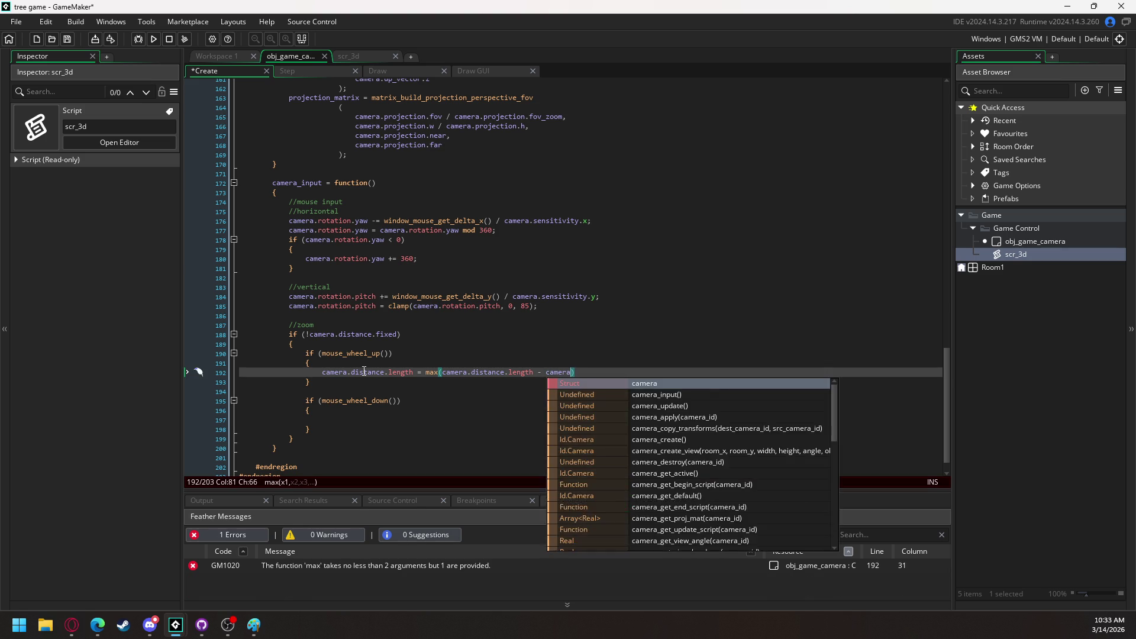
type("ce.")
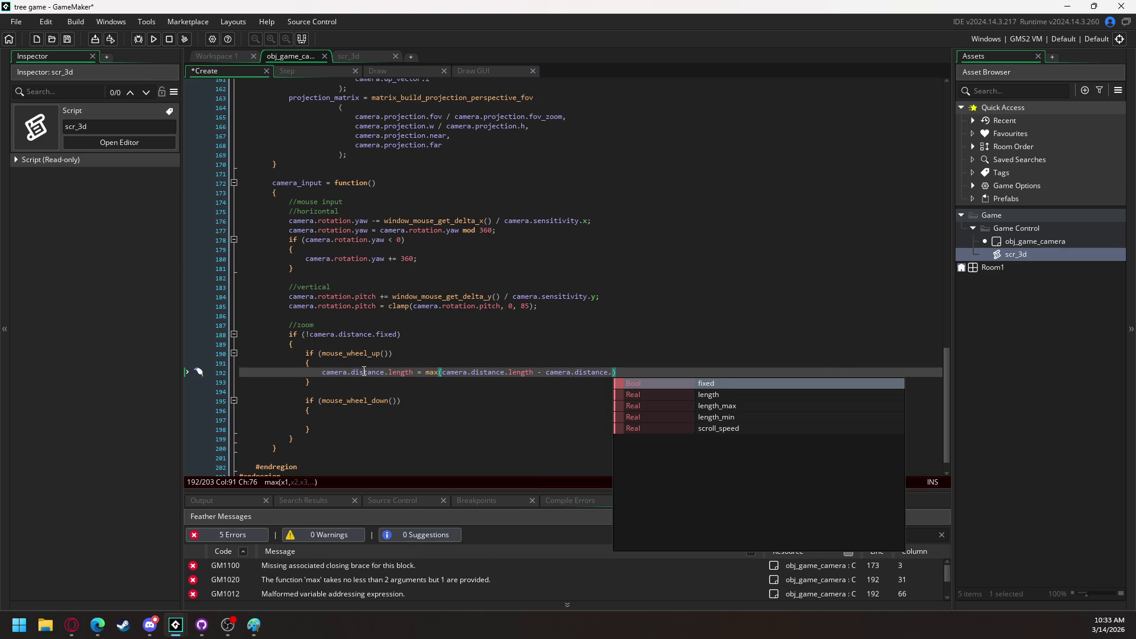
type("speed")
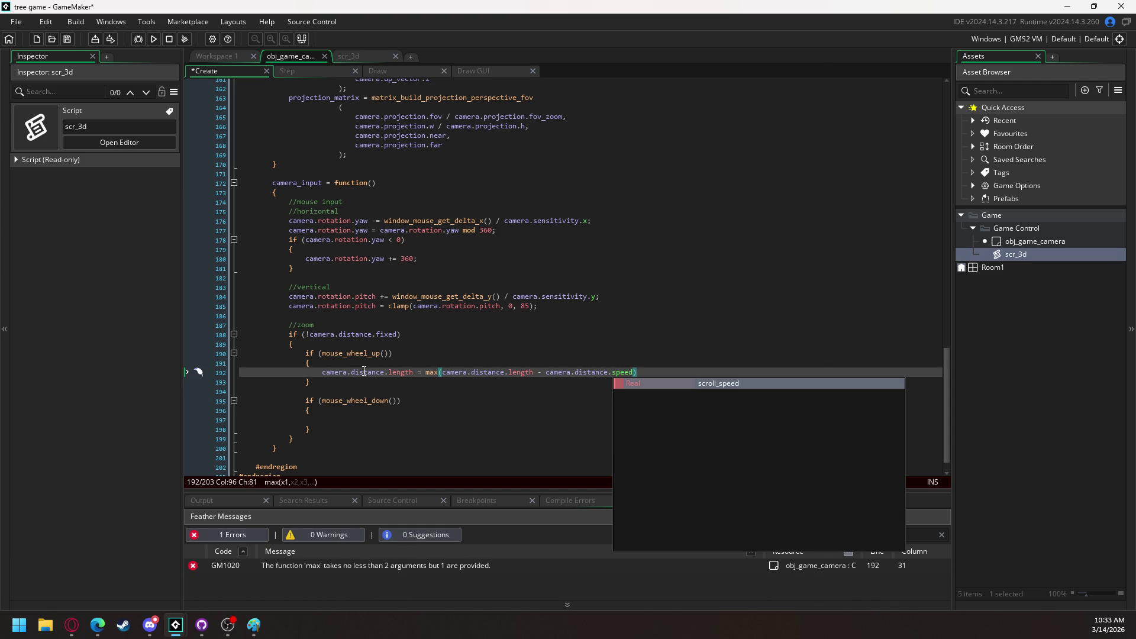
type(", ")
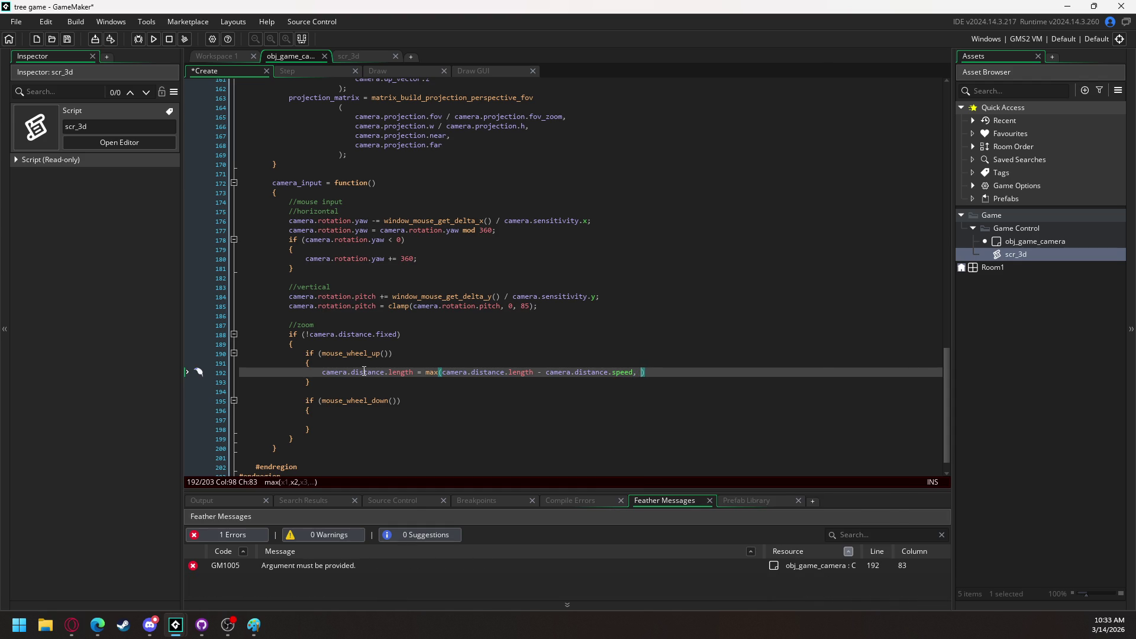
type("camera")
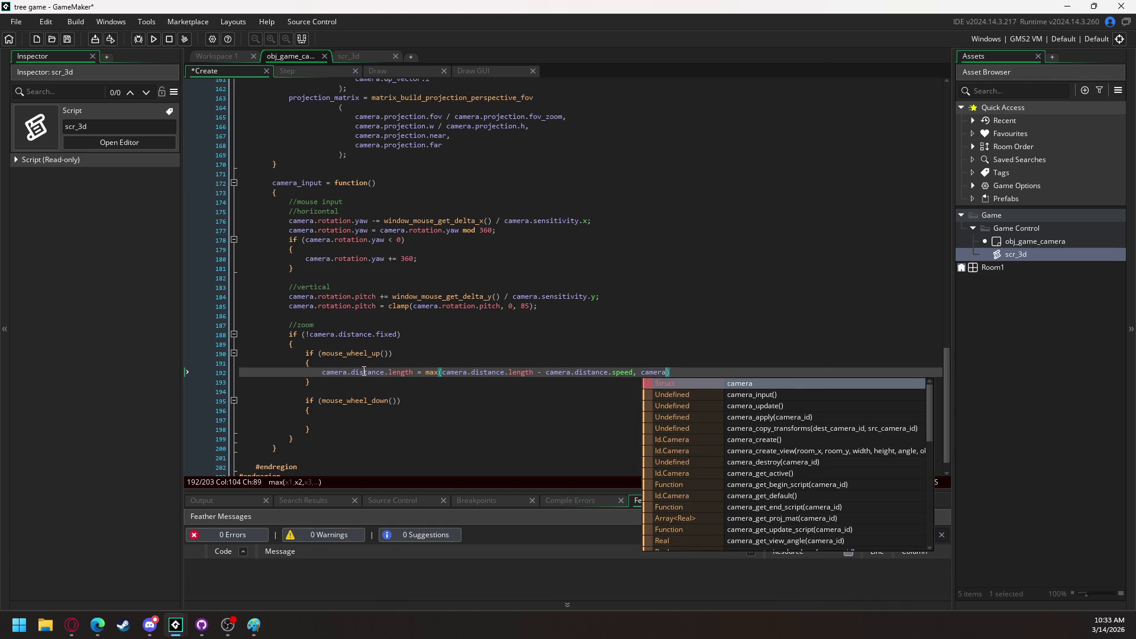
type(".distance")
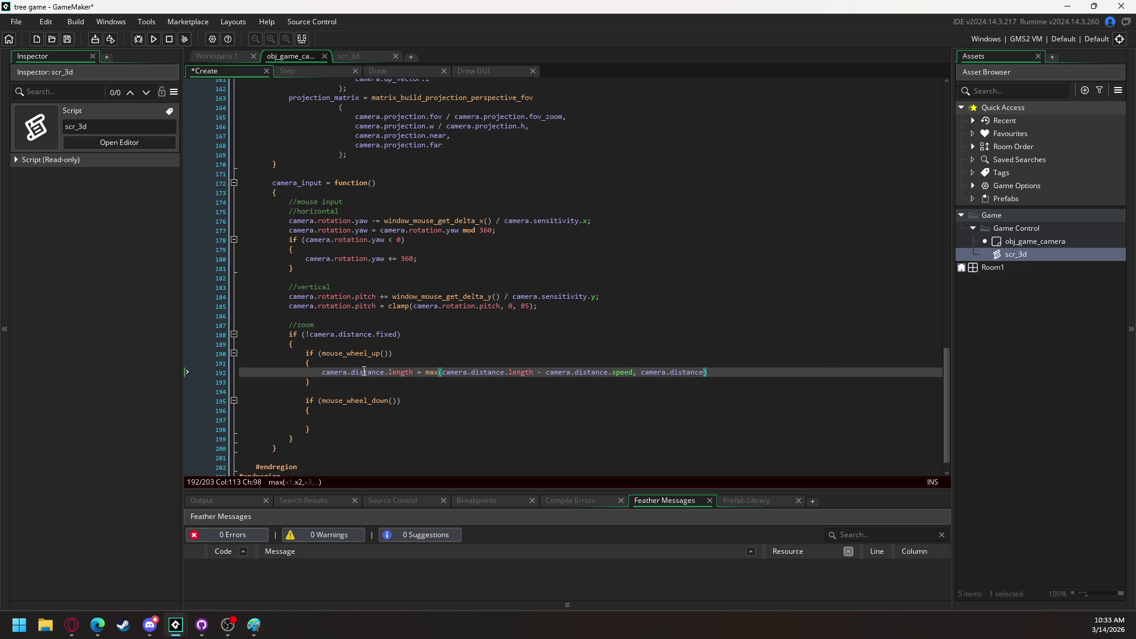
type(".")
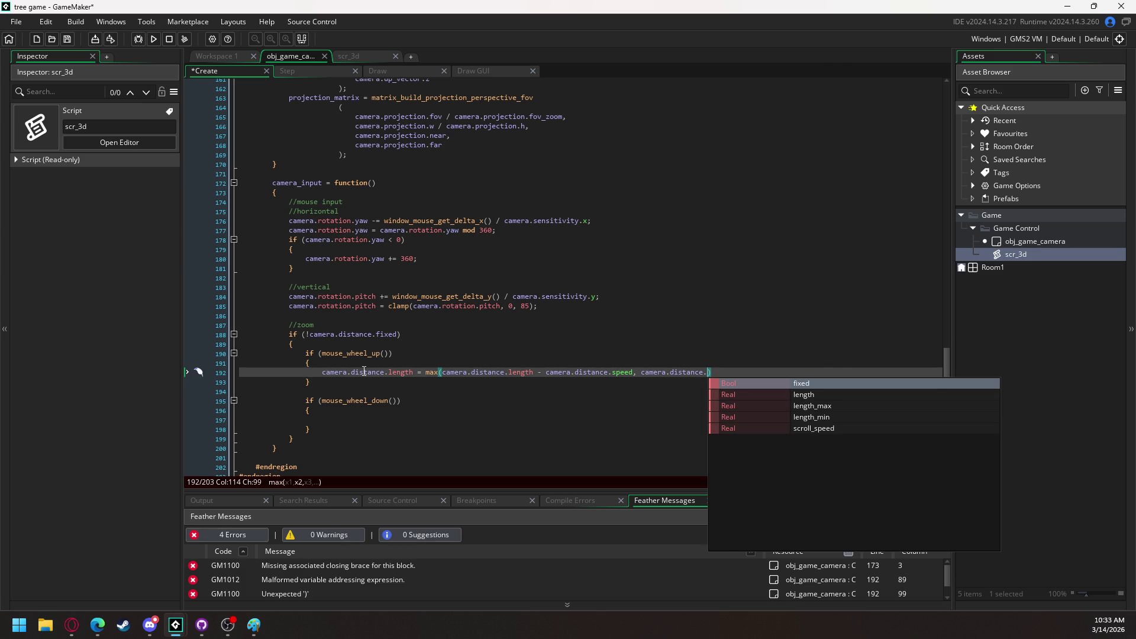
key("Down")
key("Down")
key("Down")
key("Return")
type(")")
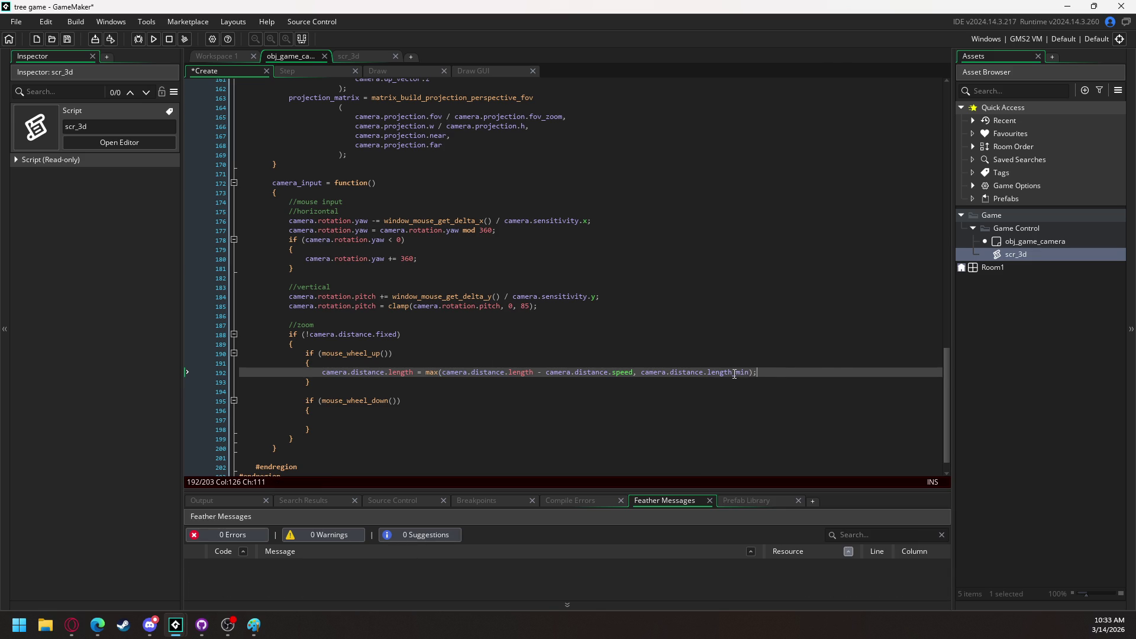
left_click_drag(769, 372, 326, 376)
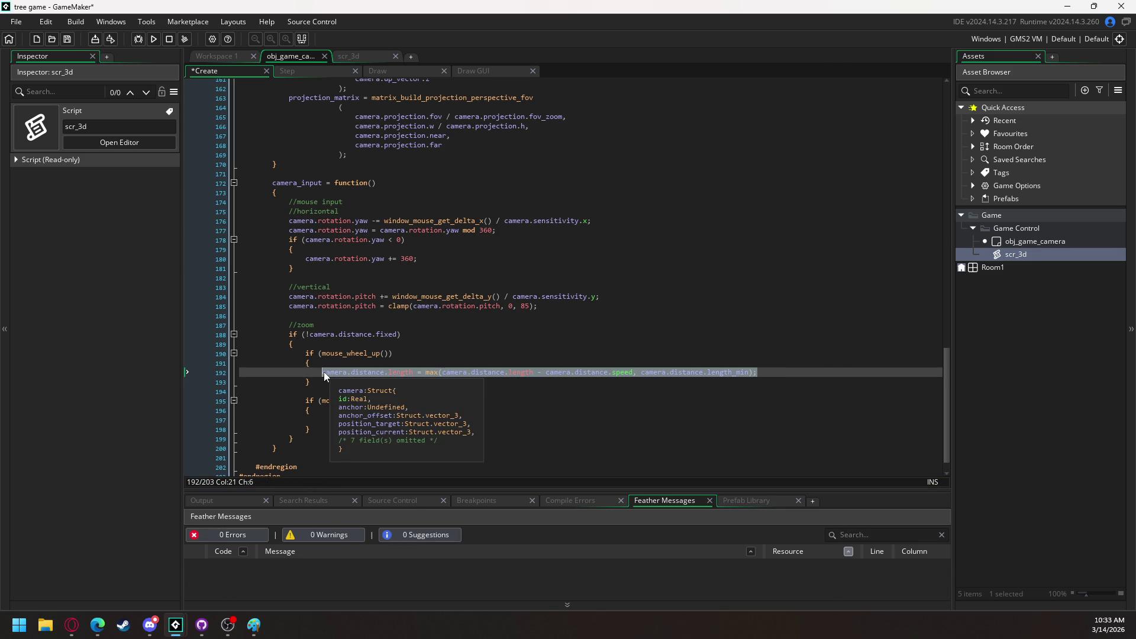
Copy the zoom-in line into the wheel-down branch, changing max to min and length_min to length_max
key("ctrl+c")
left_click(351, 420)
key("ctrl+v")
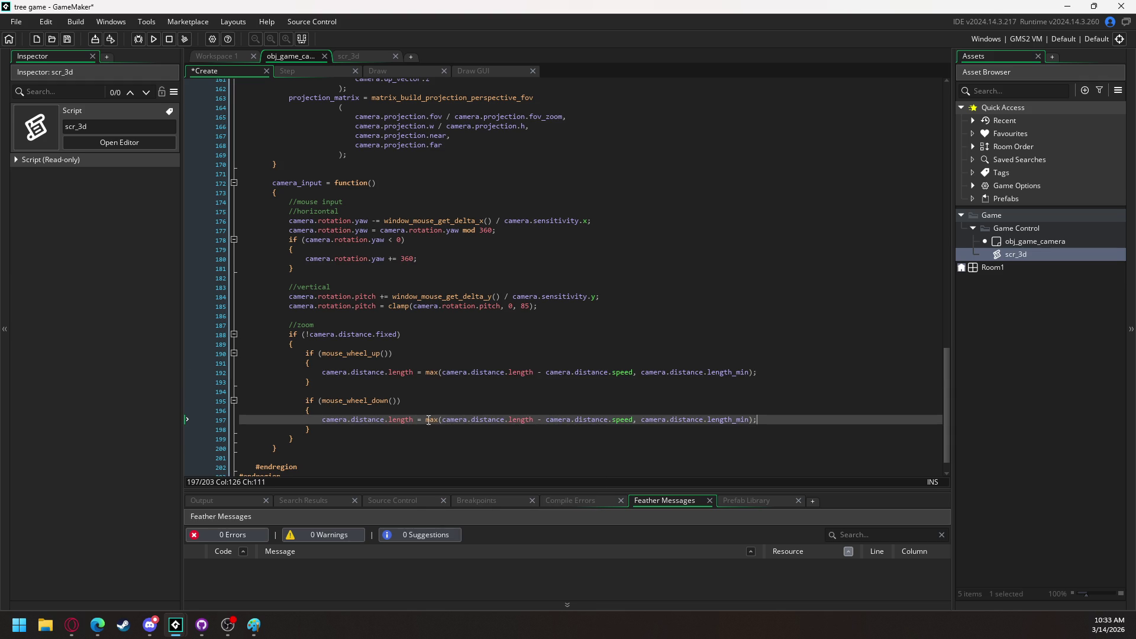
double_click(432, 419)
type("min")
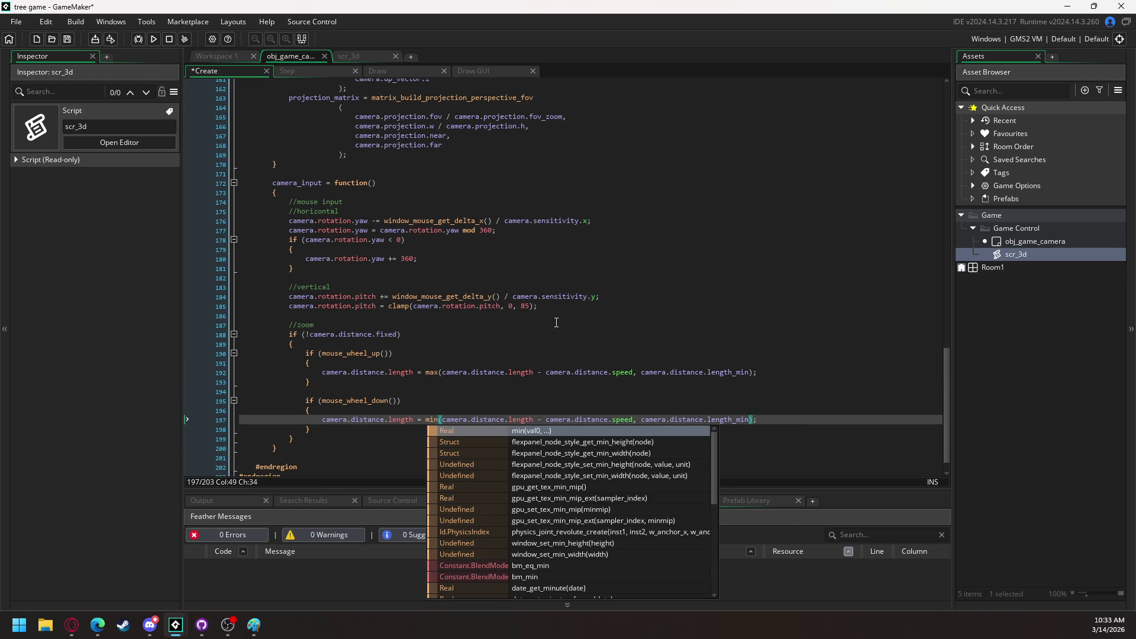
left_click(749, 420)
type("max")
left_click(540, 420)
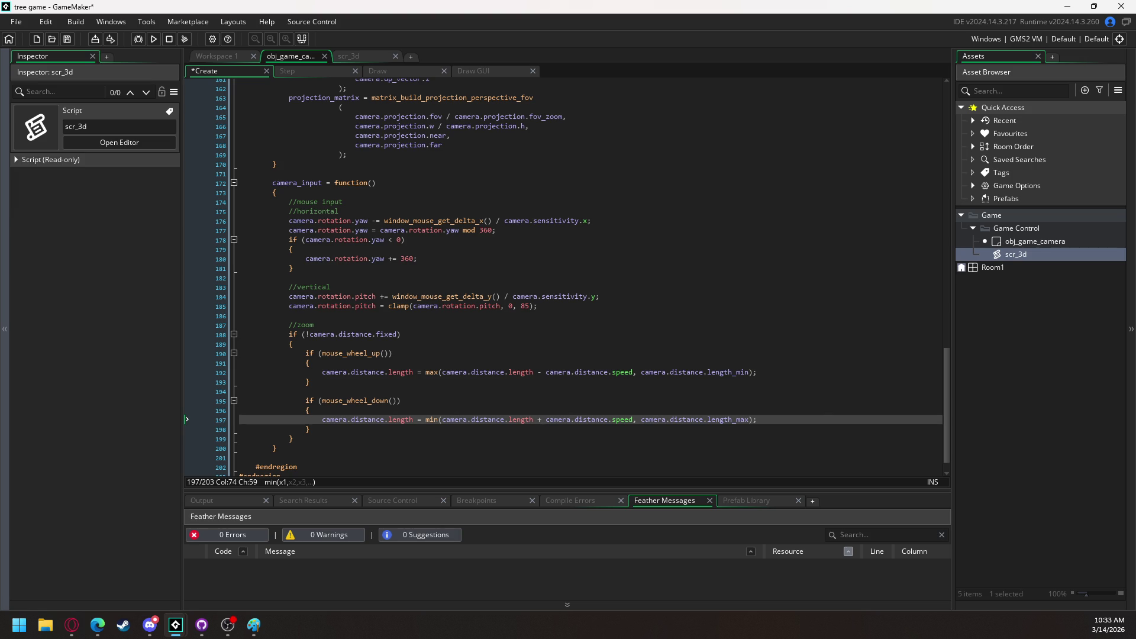
left_click(322, 441)
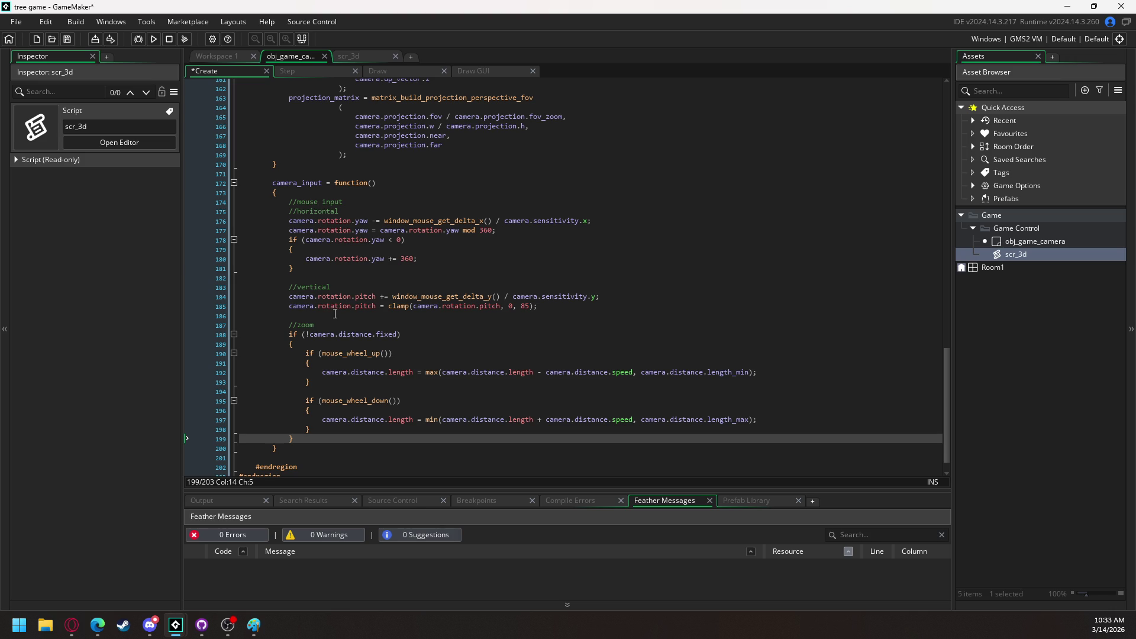
Add blank lines after the zoom block, then switch over to the Discord call
mouse_move(315, 308)
key("Return")
key("Return")
type("//")
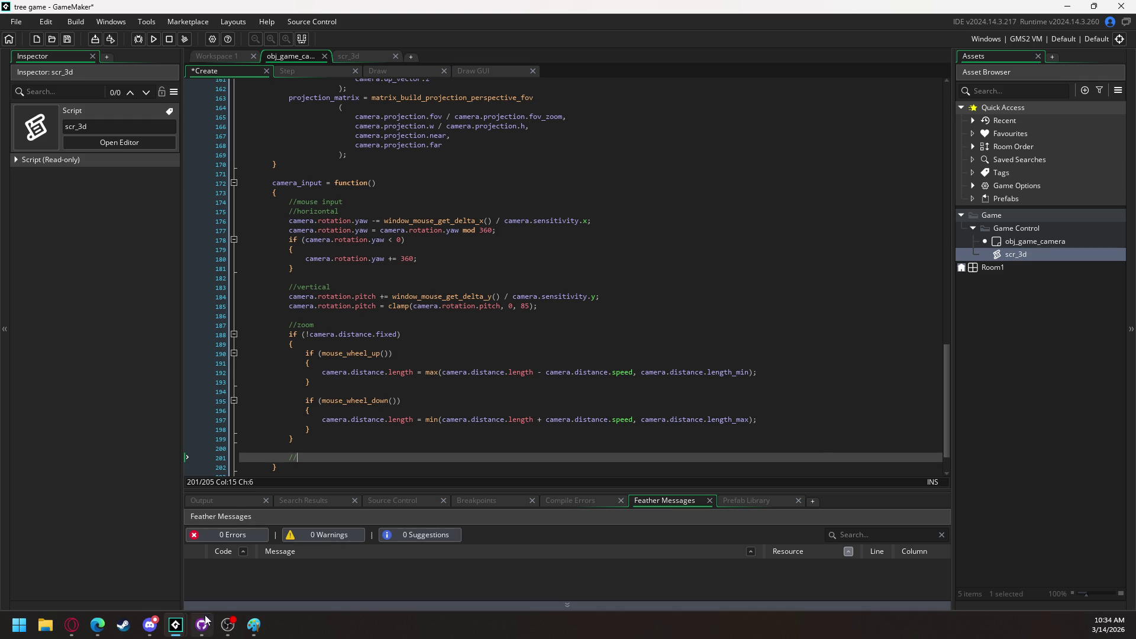
left_click(149, 625)
Watch the streamed Blender model of a tapered low-poly trunk splitting into three branches
left_click(453, 207)
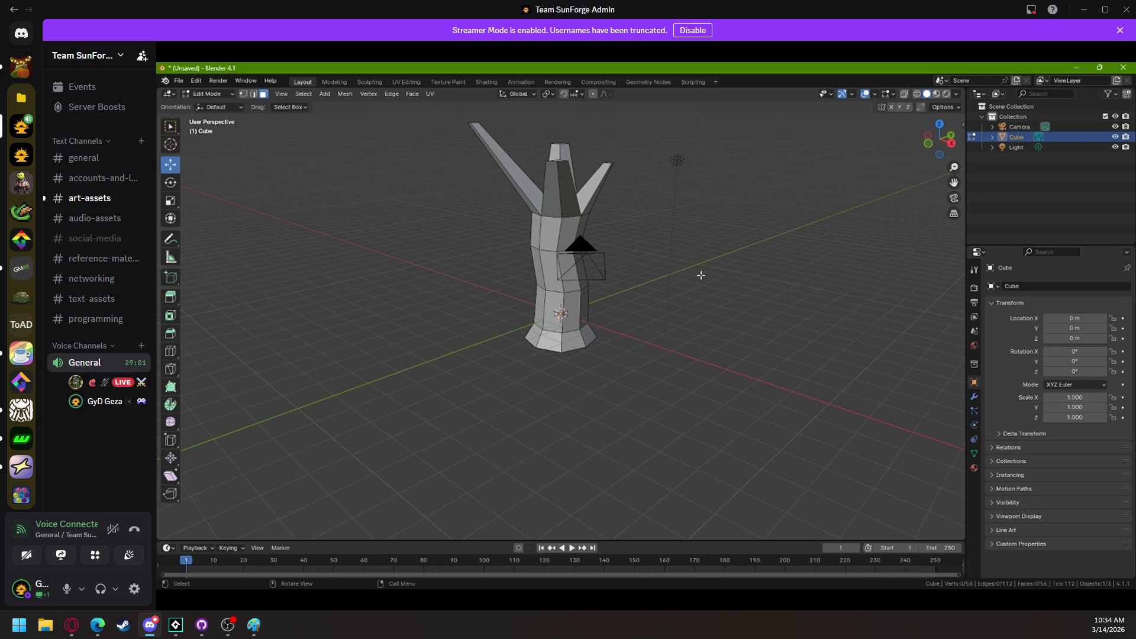
mouse_move(519, 308)
mouse_move(571, 353)
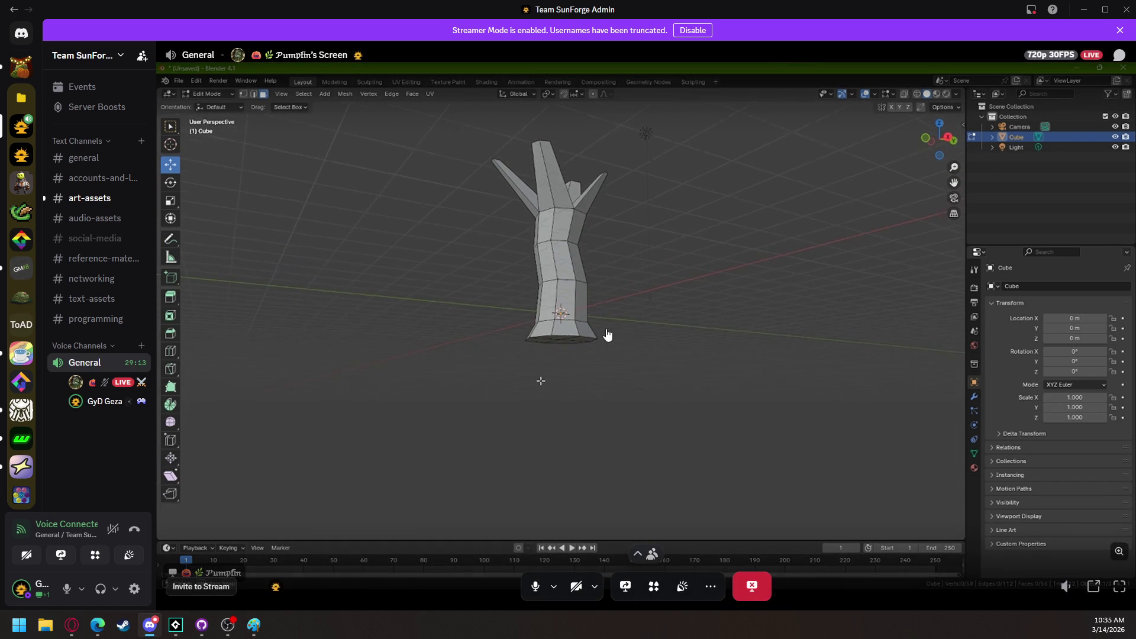